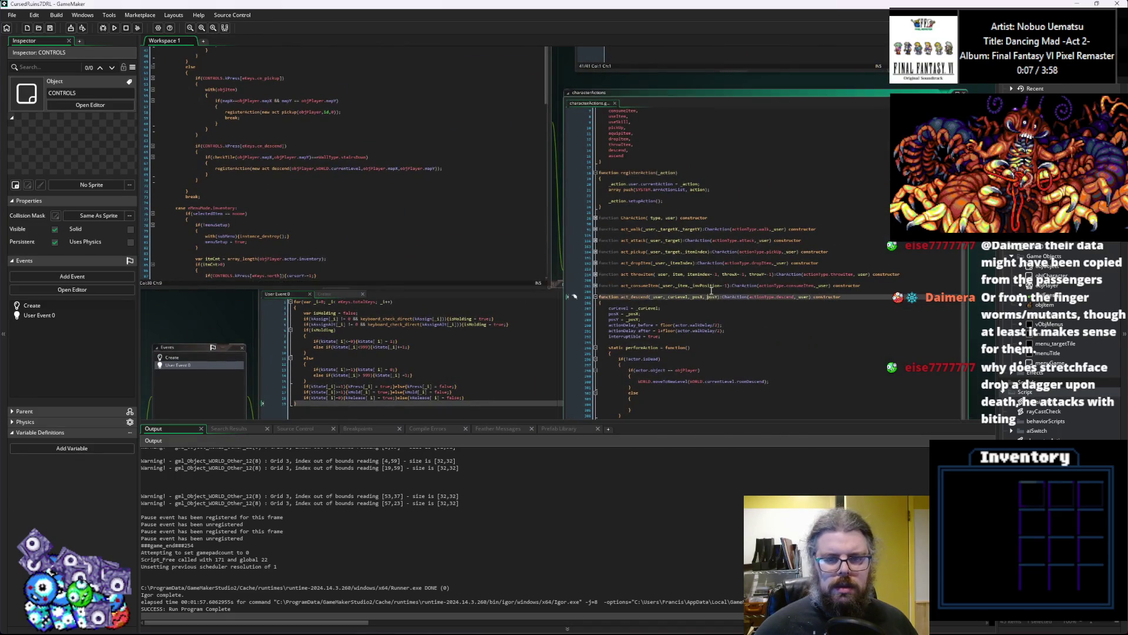
Review menuGame's Draw GUI and User Event 0 code, then bring up CONTROLS' User Event 0 code.
scroll(487, 317, up, 4)
mouse_move(487, 317)
mouse_down()
mouse_move(582, 329)
mouse_move(665, 306)
mouse_move(567, 397)
mouse_move(552, 458)
mouse_up()
click(332, 119)
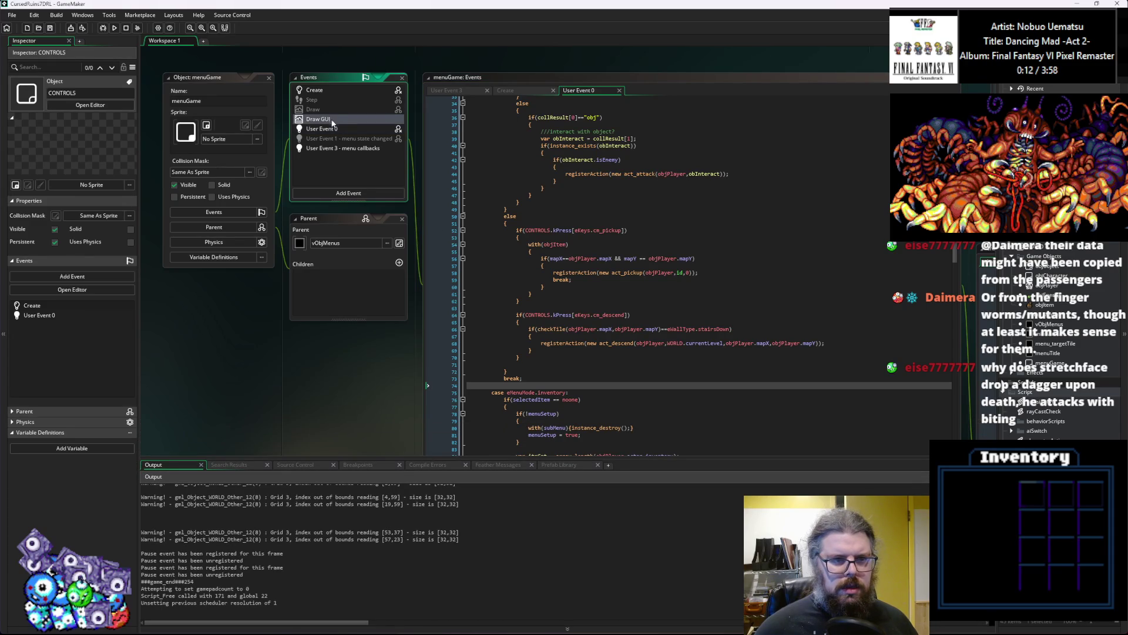
click(322, 128)
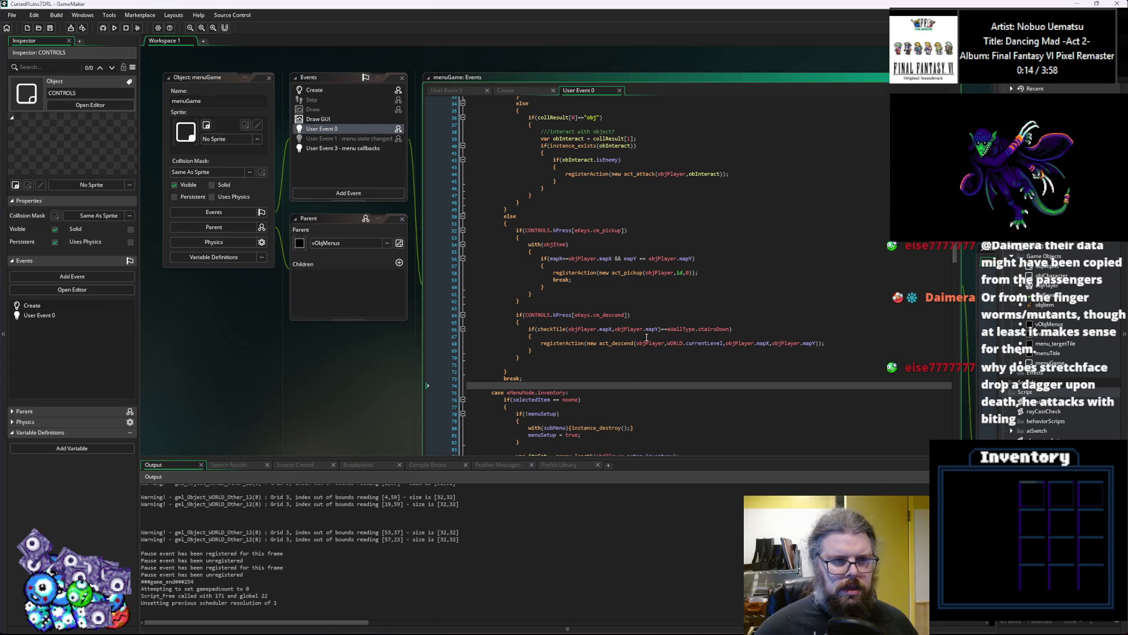
middle_click(529, 315)
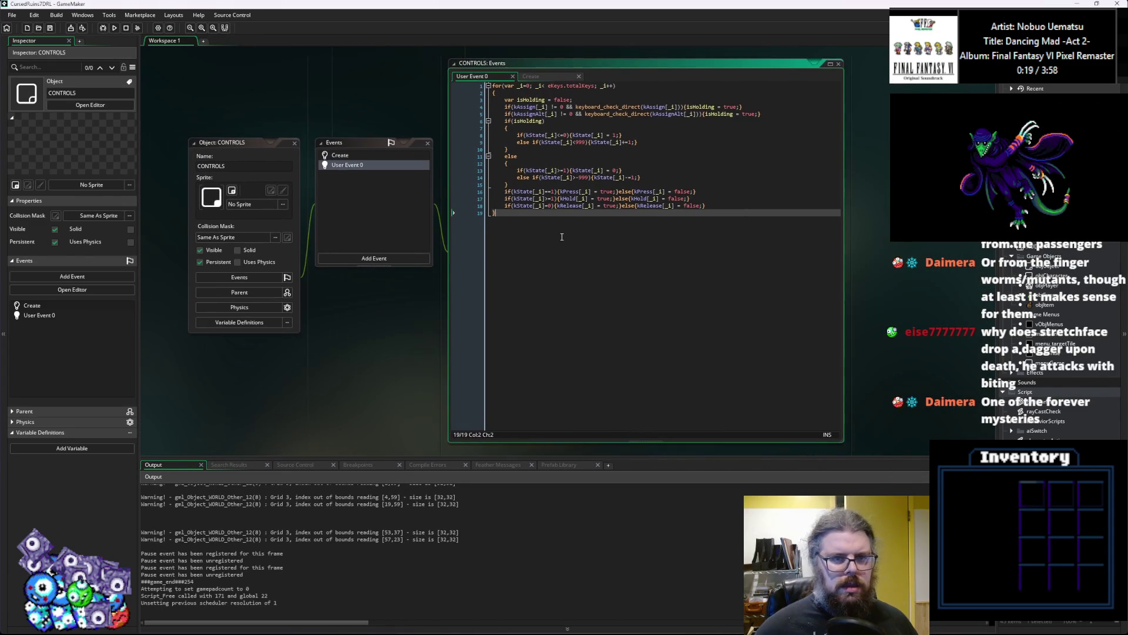
Add an if(keyboard_lastkey…) line at the end that calls show_debug_message.
key(Return)
text(show_d)
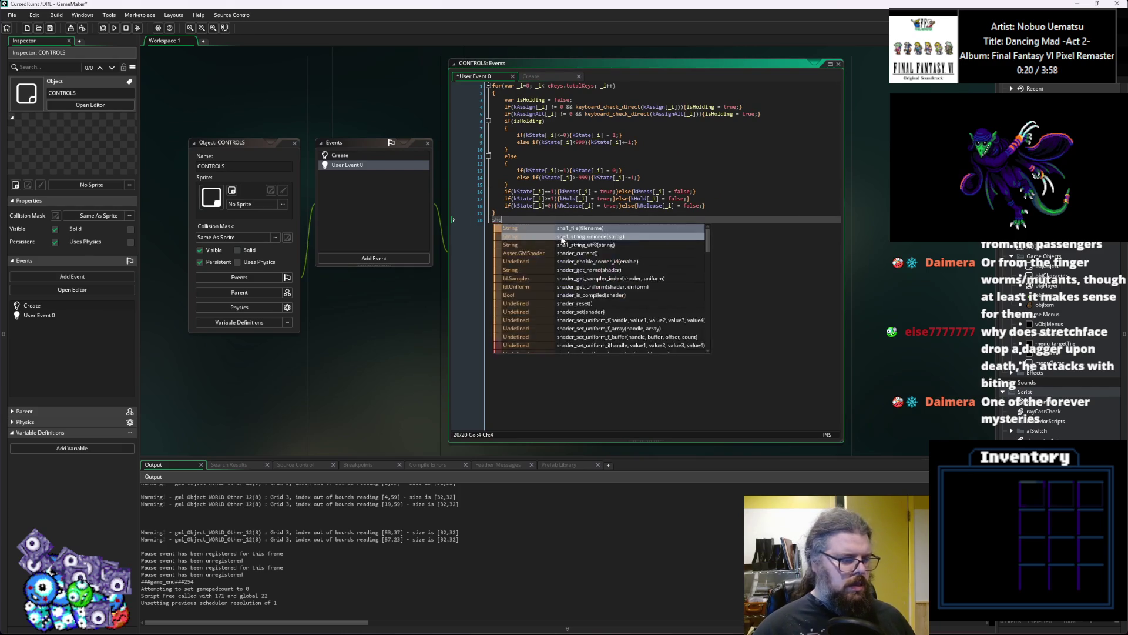
key(BackSpace)
key(BackSpace)
key(BackSpace)
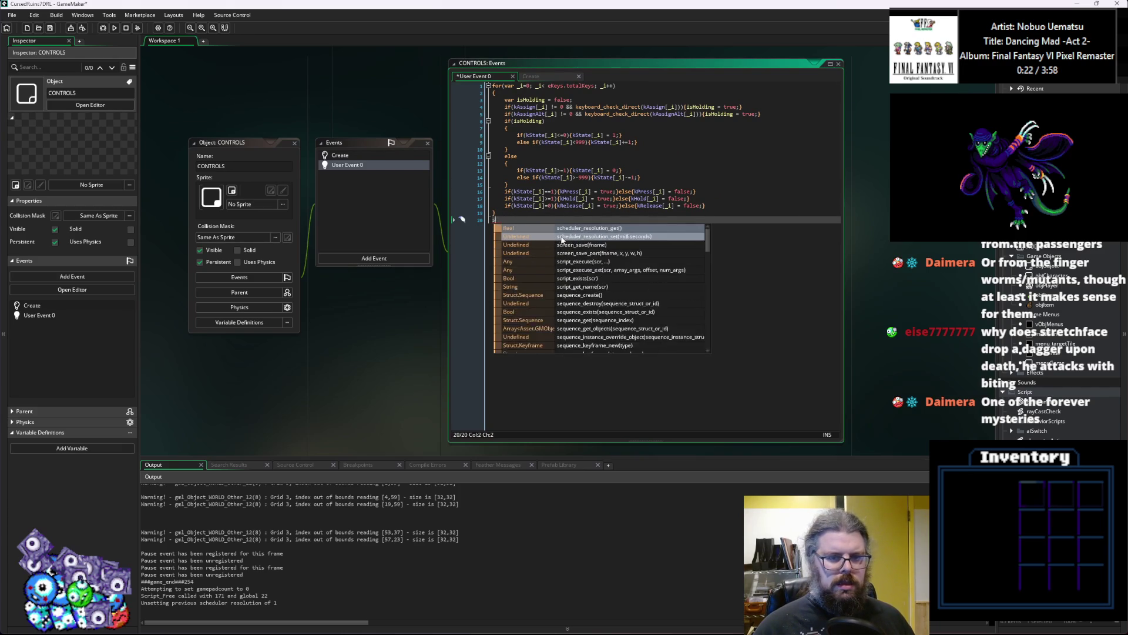
text(if()
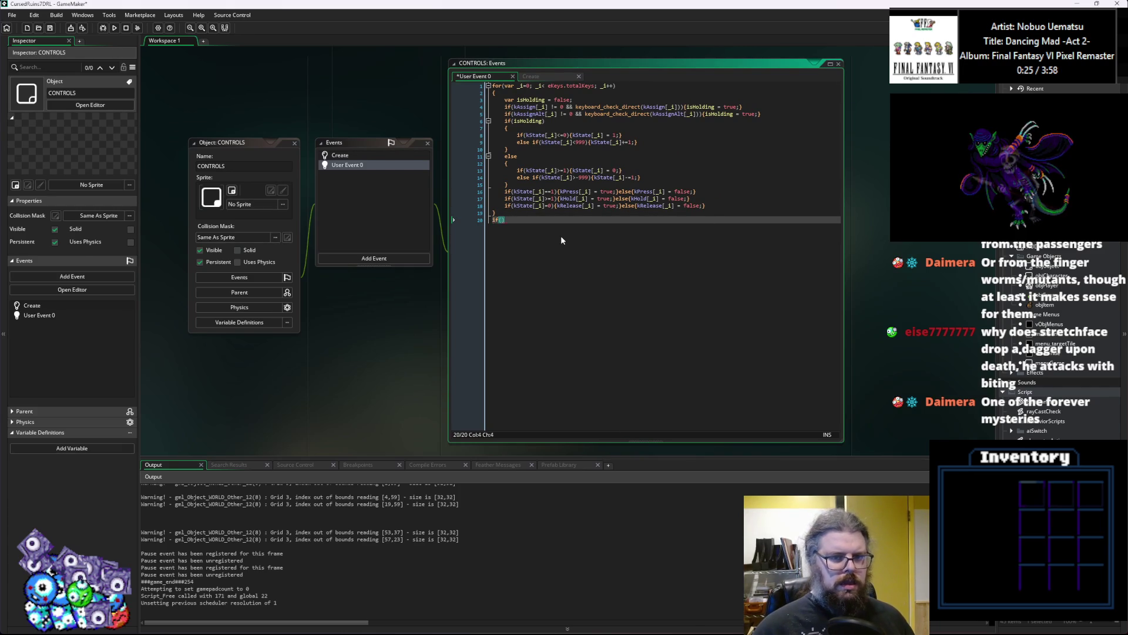
text(keyboard_la)
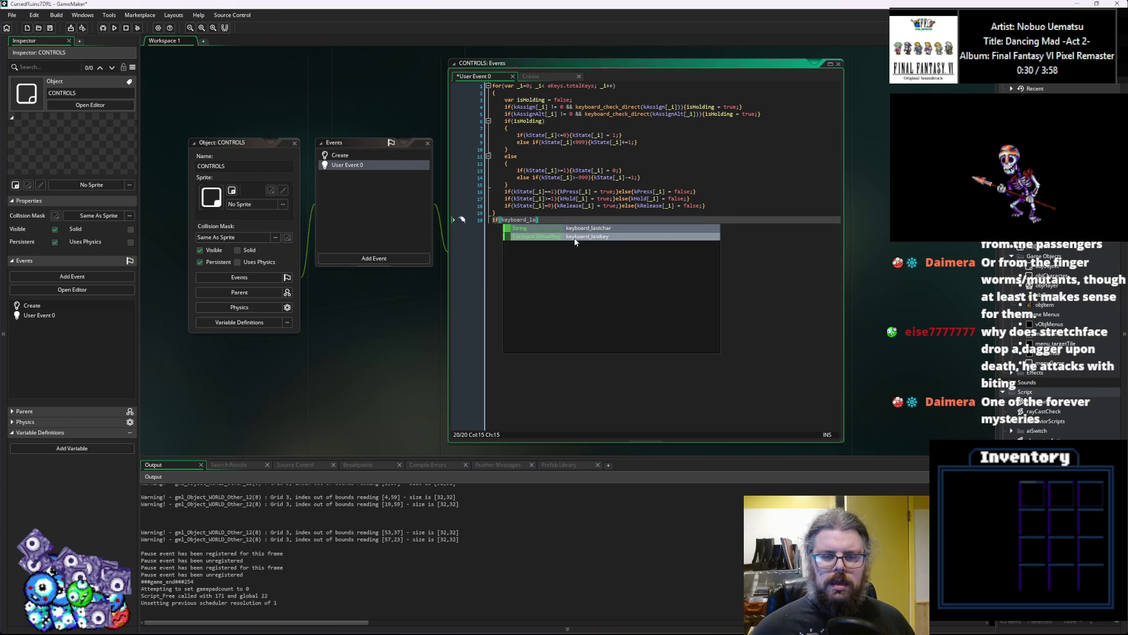
click(575, 238)
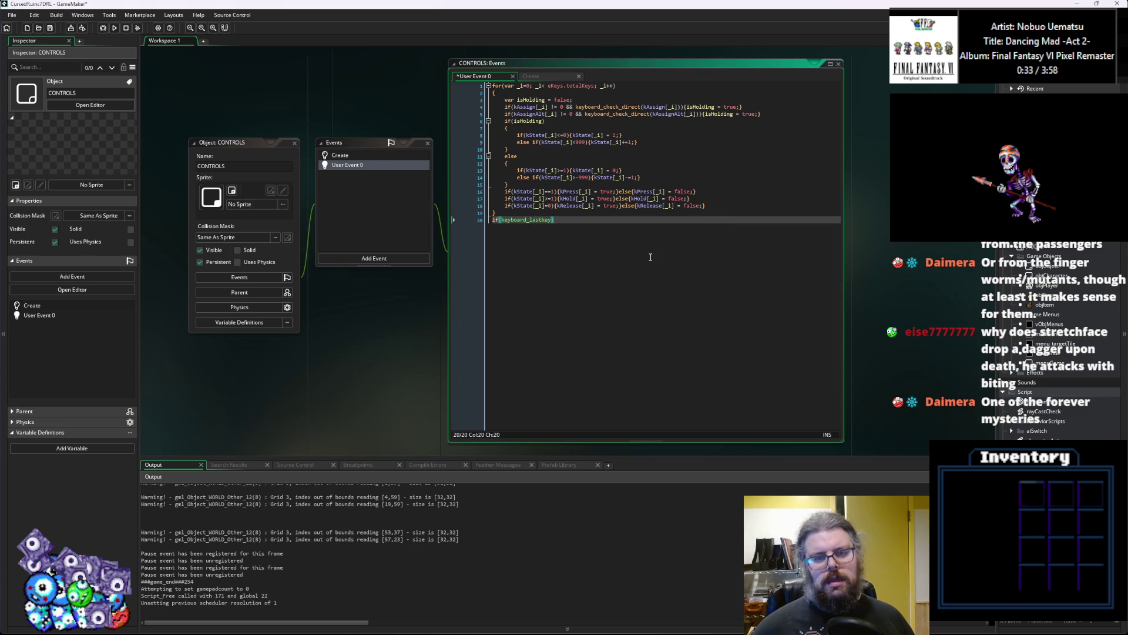
text())
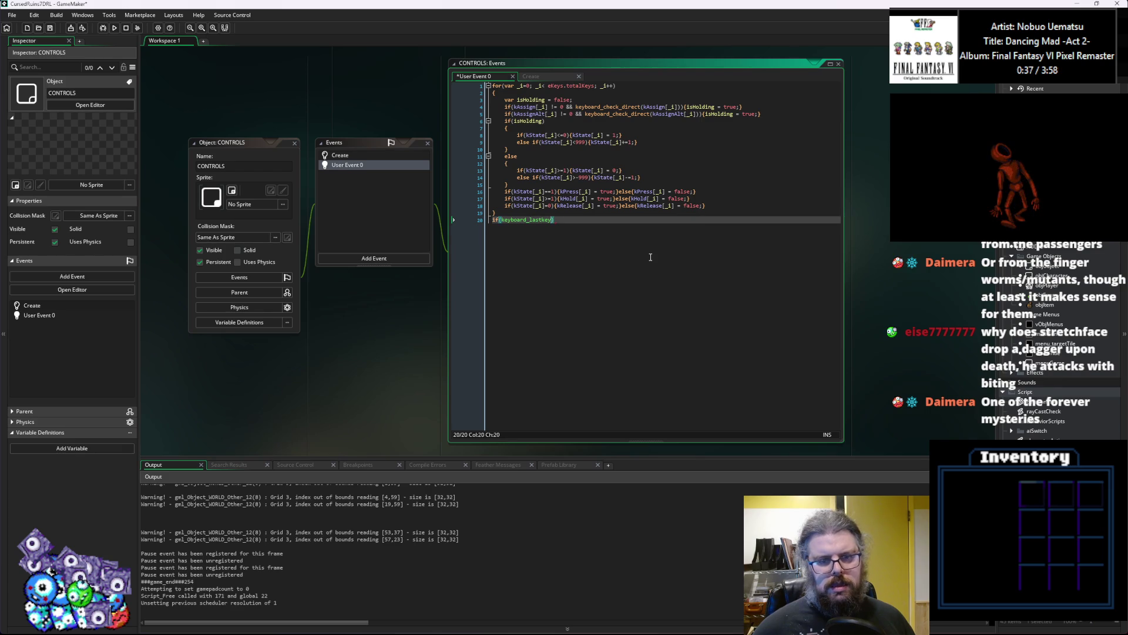
text(!="")
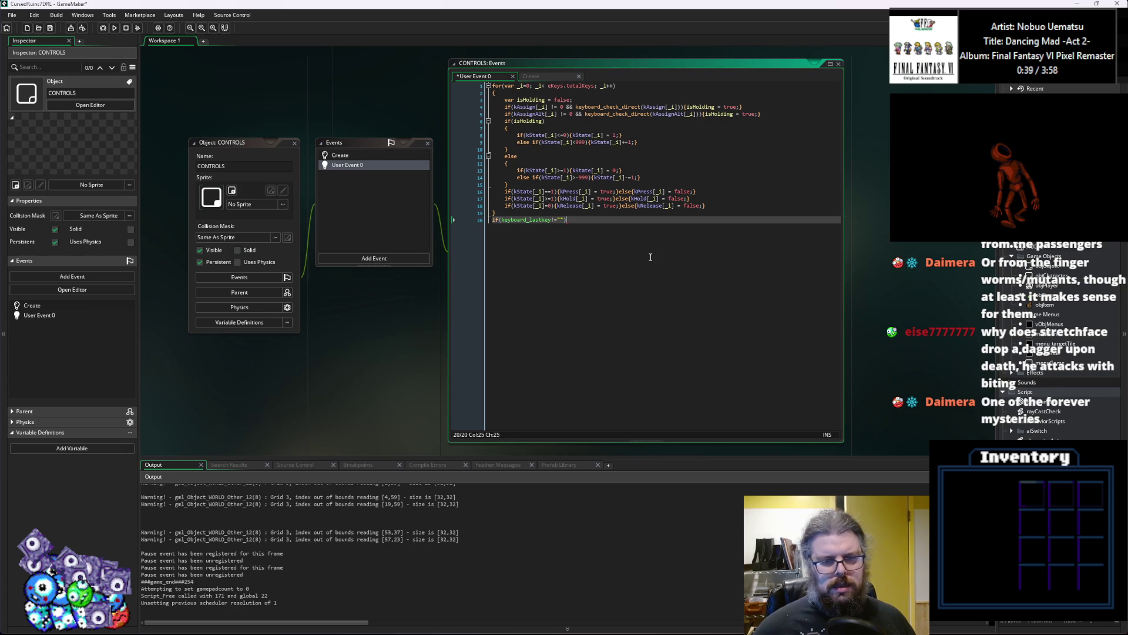
key(Left)
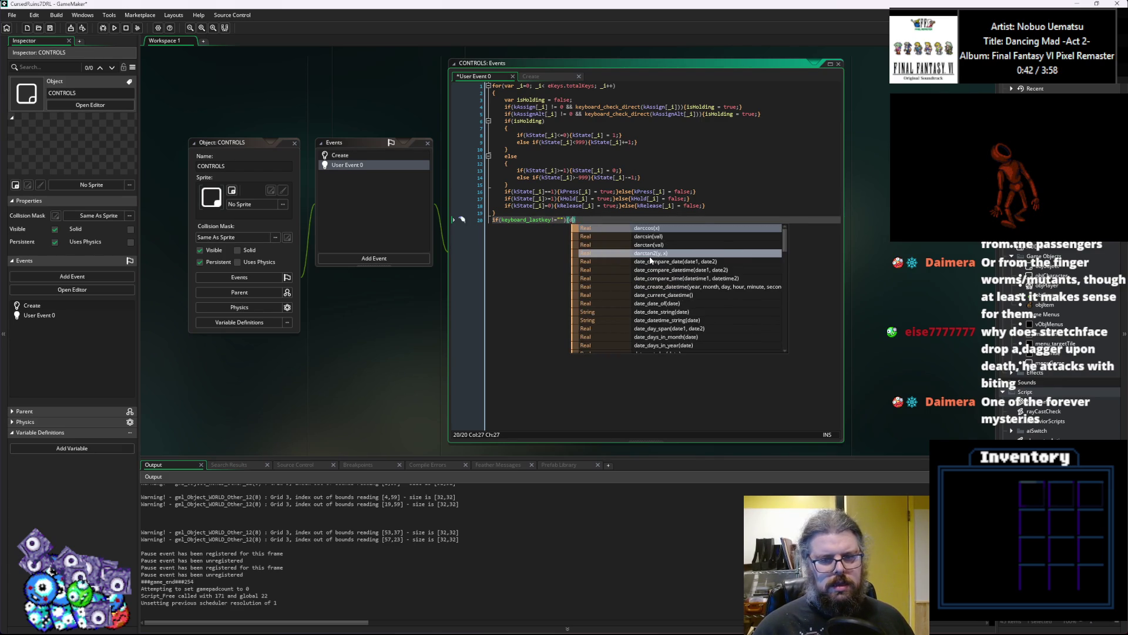
key(BackSpace)
text(show_debug_)
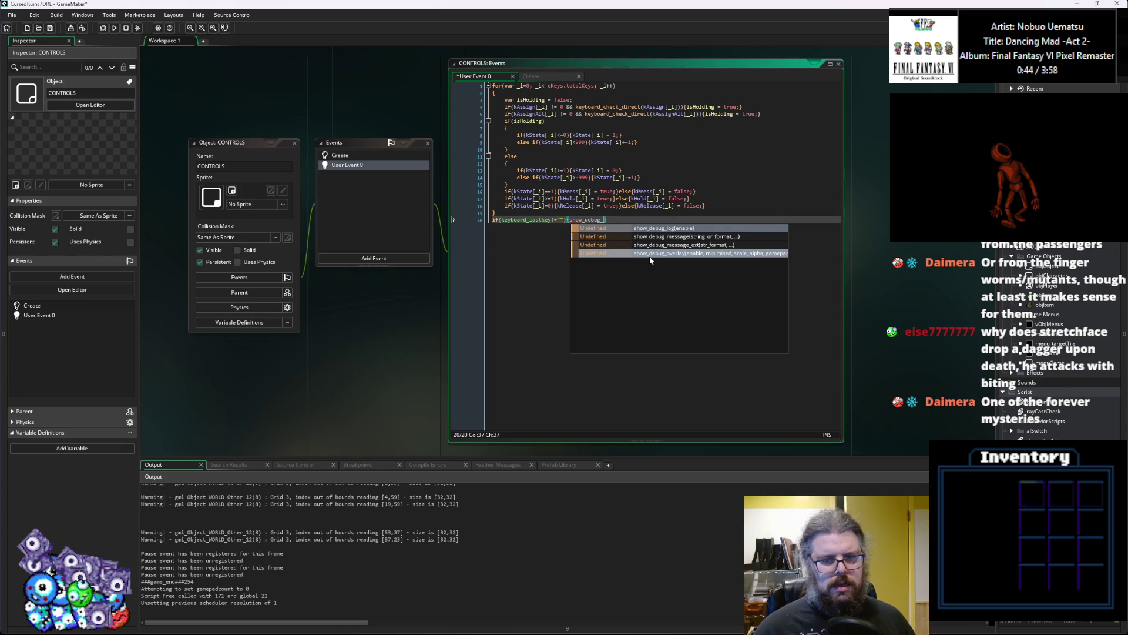
text(messa)
key(Return)
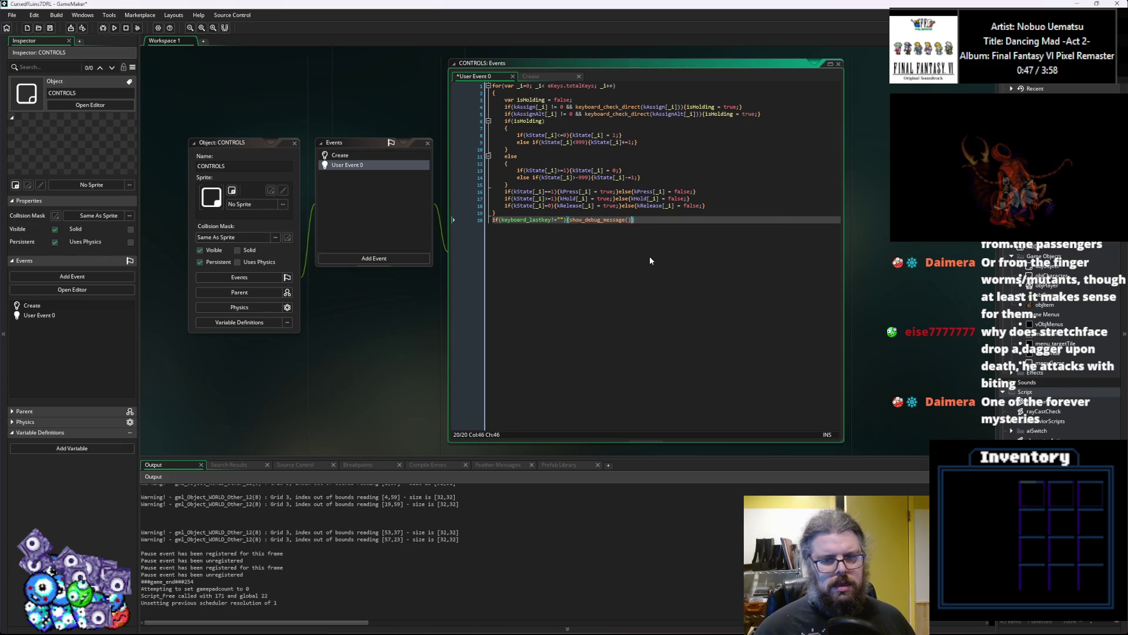
Make the debug message print string(keyboard_lastkey).
click(516, 220)
double_click(516, 219)
key(ctrl+c)
click(631, 227)
key(ctrl+v)
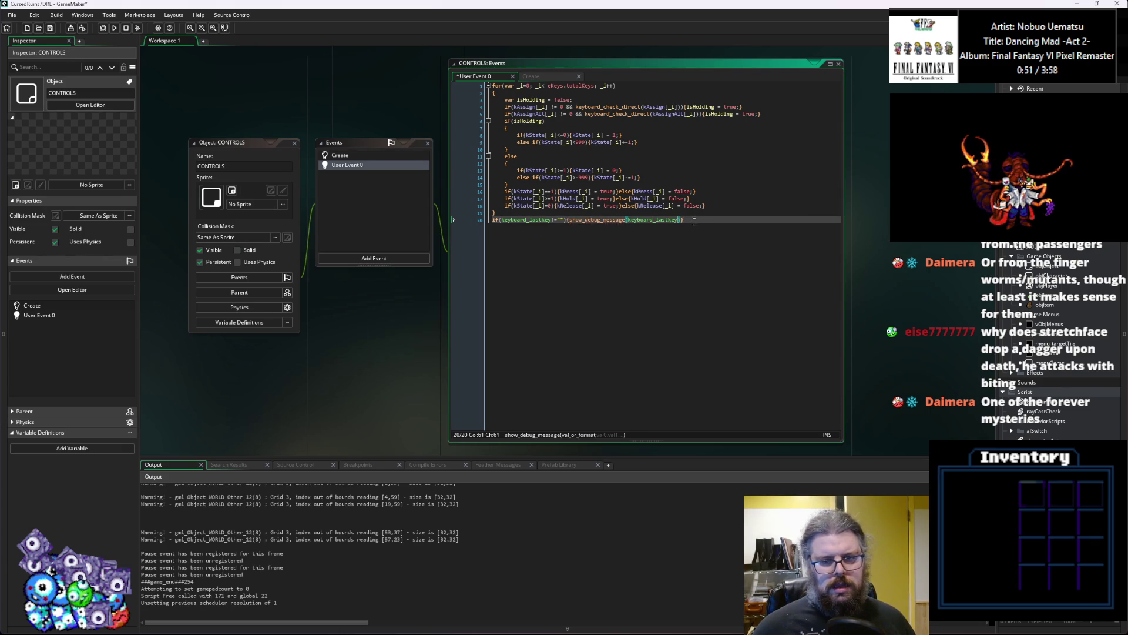
click(695, 220)
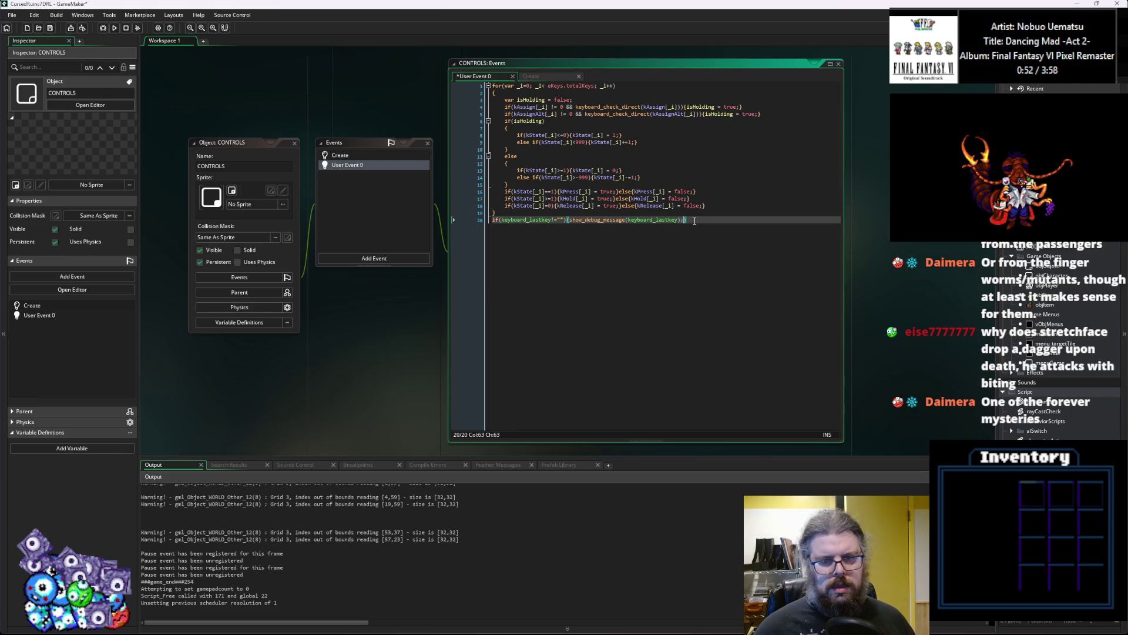
key(Left)
key(Left)
key(Left)
text(string()
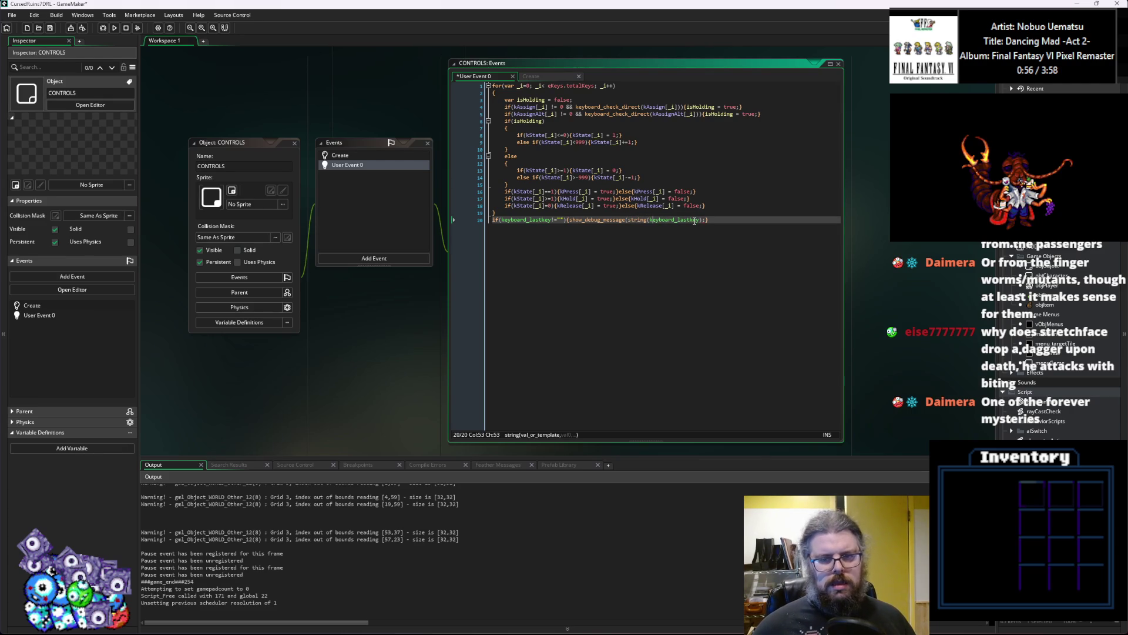
click(695, 220)
text())
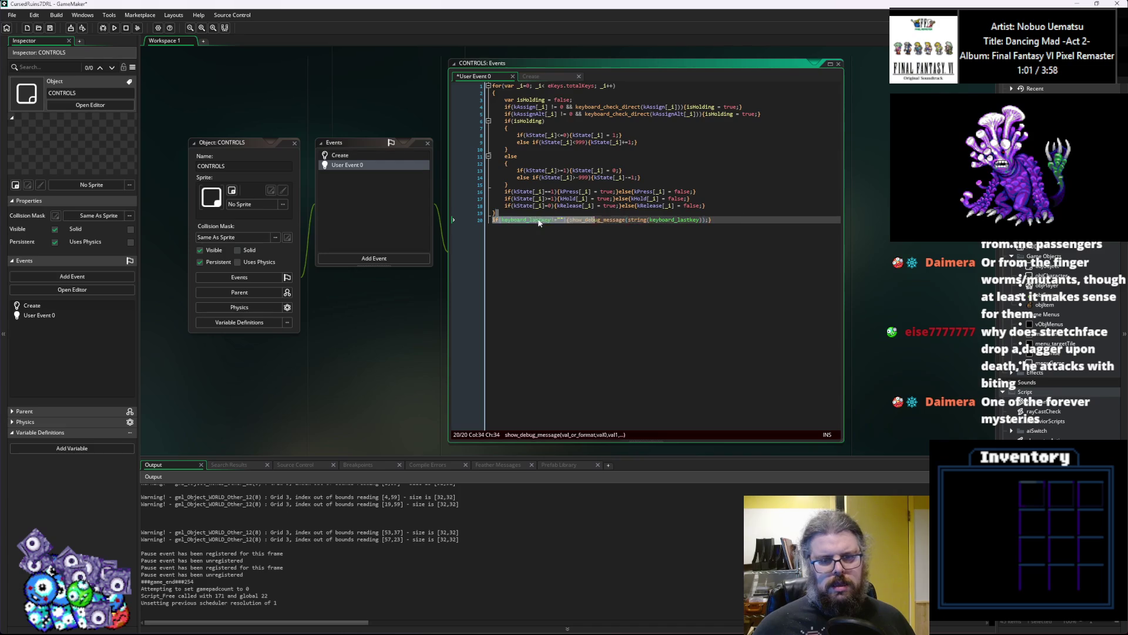
Duplicate that line as line 21 and switch it to keyboard_lastchar.
drag(714, 220, 493, 221)
key(ctrl+c)
click(776, 221)
key(Return)
key(ctrl+v)
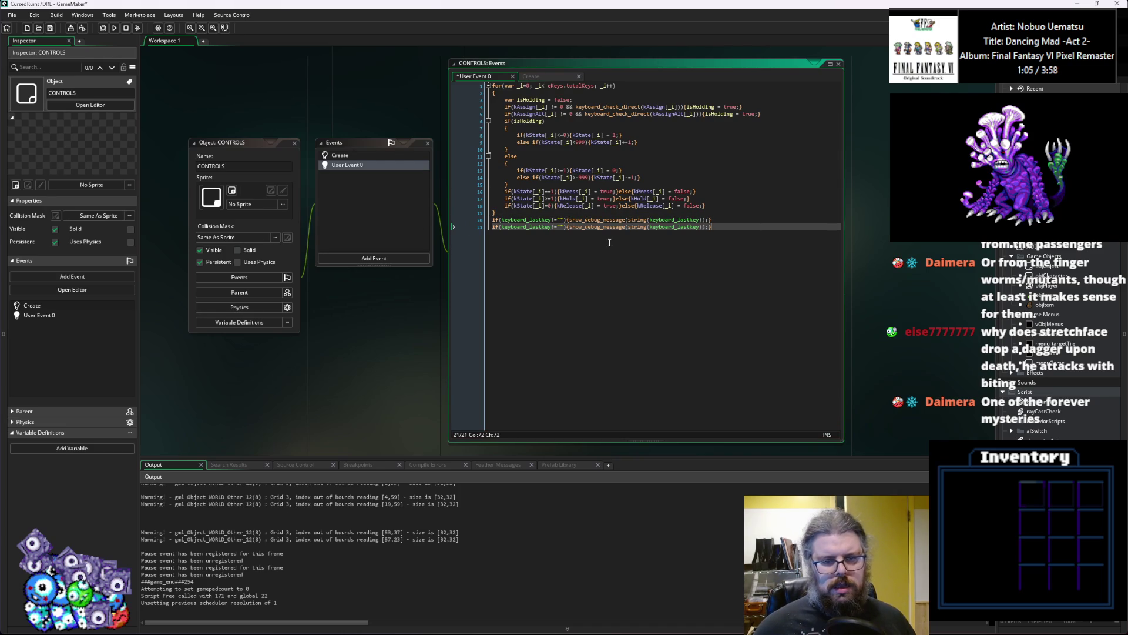
click(551, 227)
key(BackSpace)
key(BackSpace)
key(BackSpace)
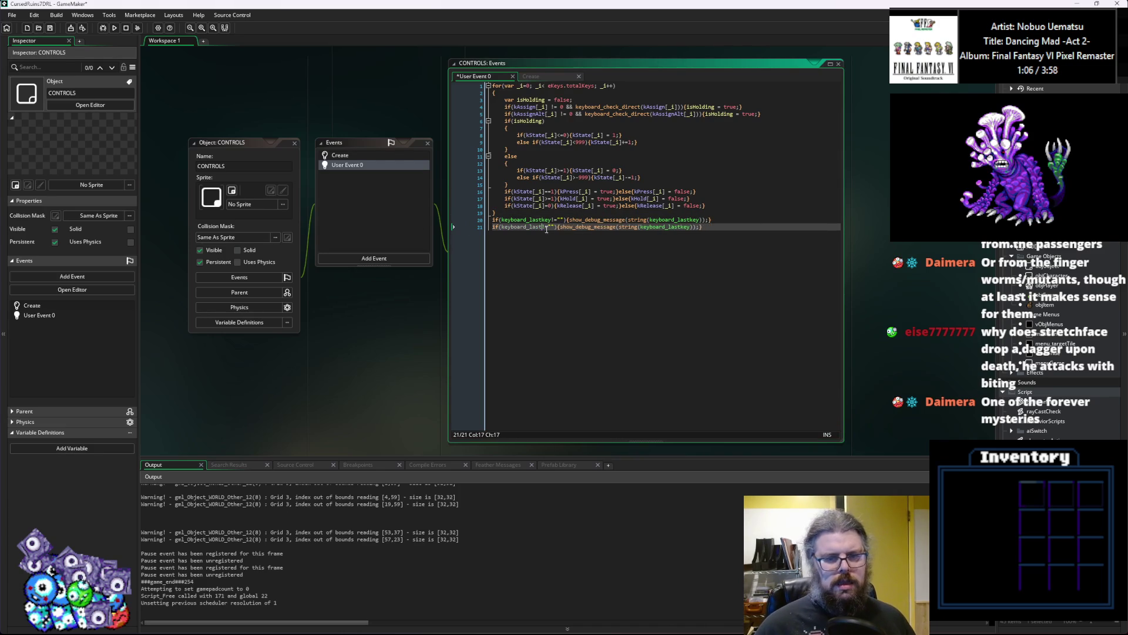
text(char)
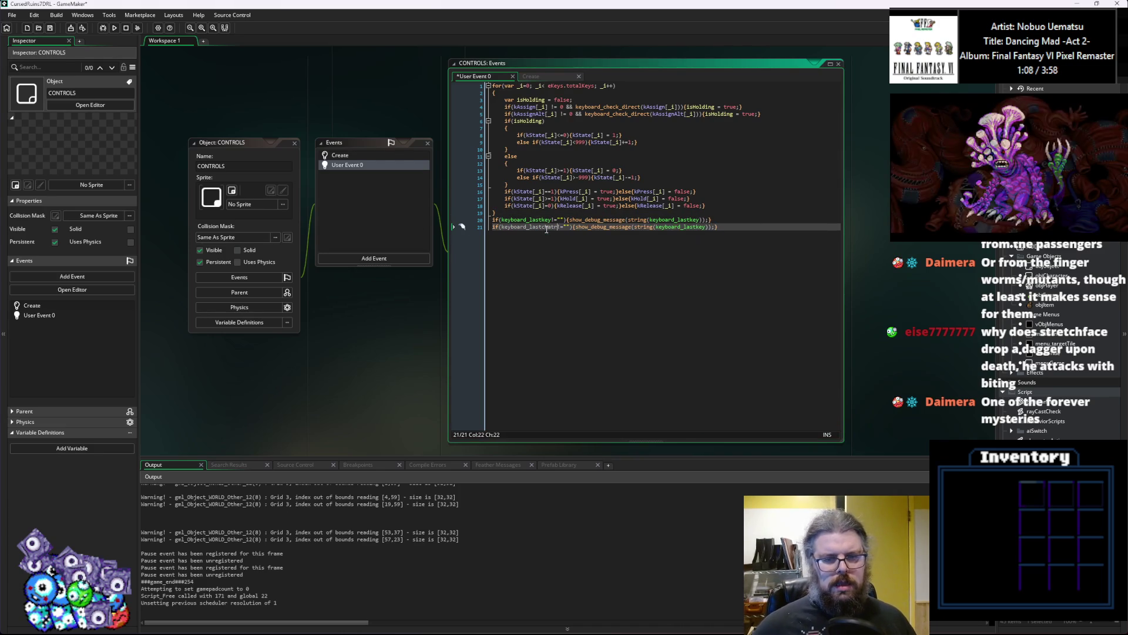
key(BackSpace)
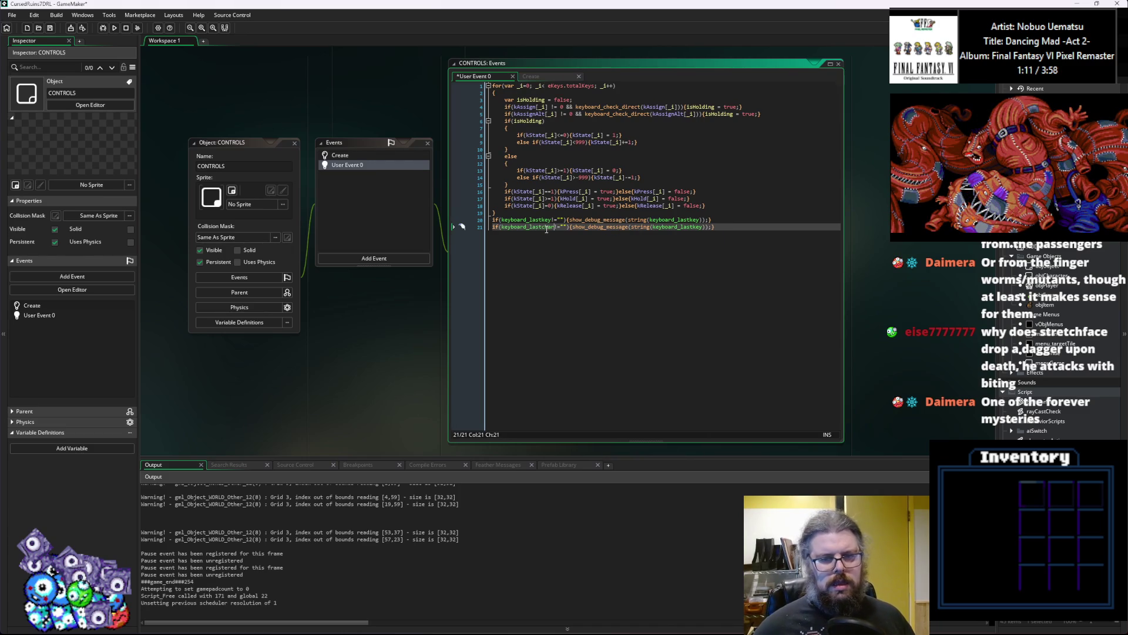
double_click(547, 227)
double_click(692, 229)
key(ctrl+v)
Prefix the two messages with "last key: " and "last char: ".
click(632, 220)
text(last ke)
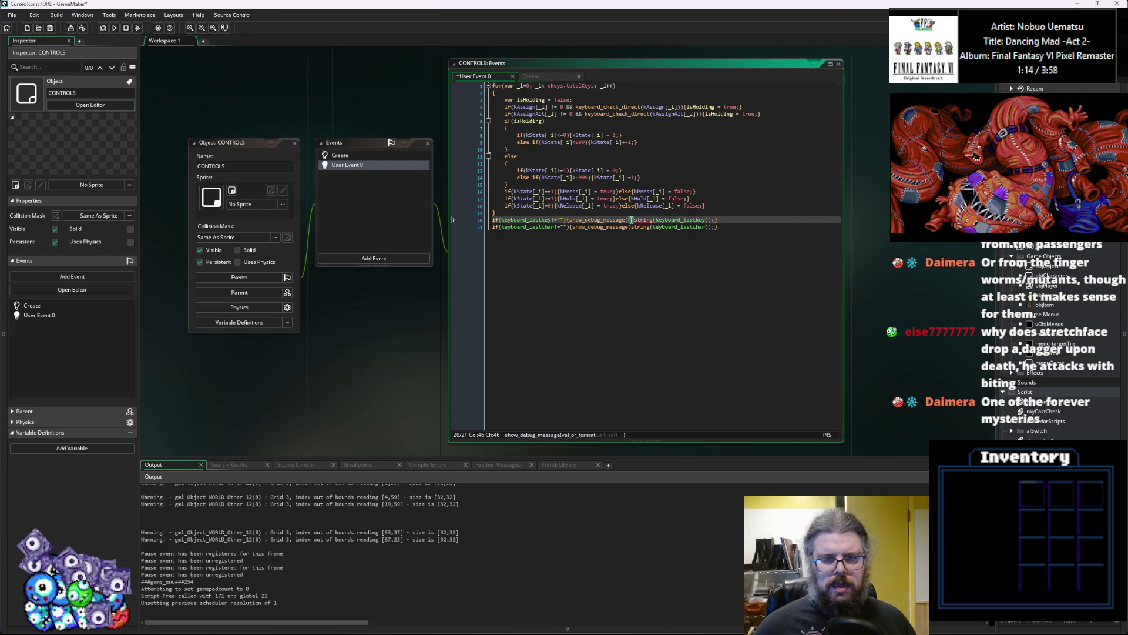
text(y: "+)
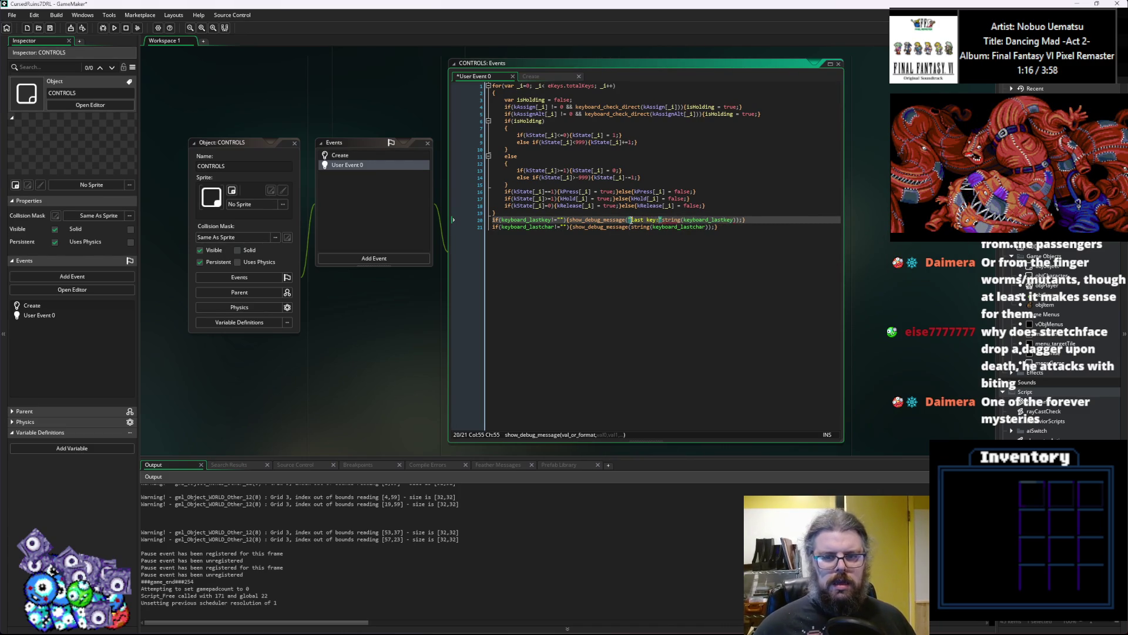
key(Down)
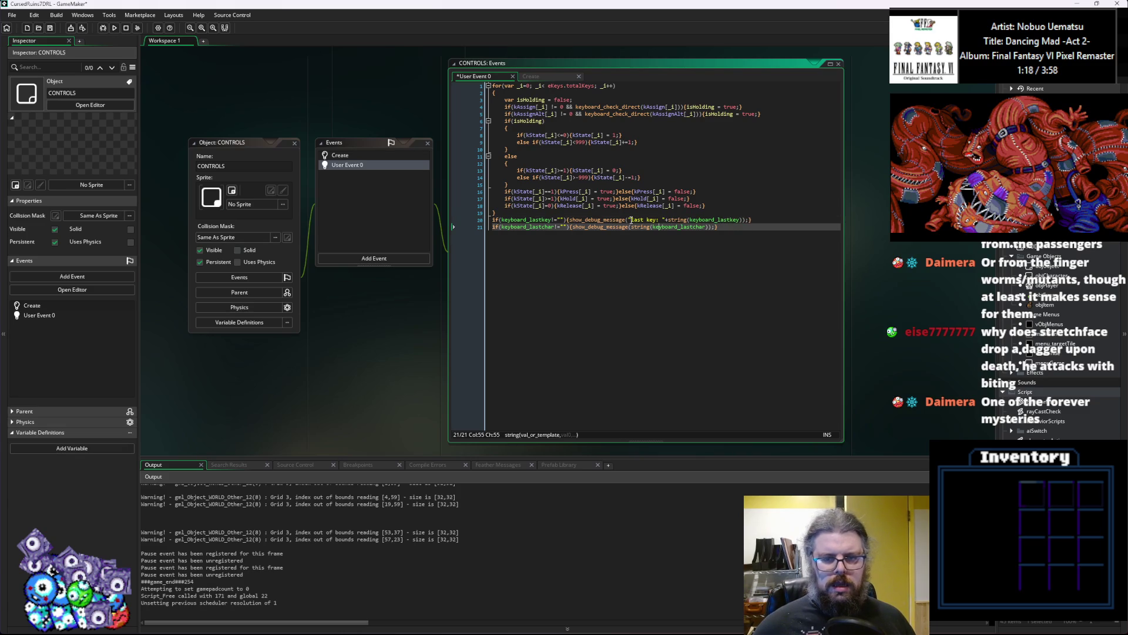
key(Left)
key(Left)
text("last char:)
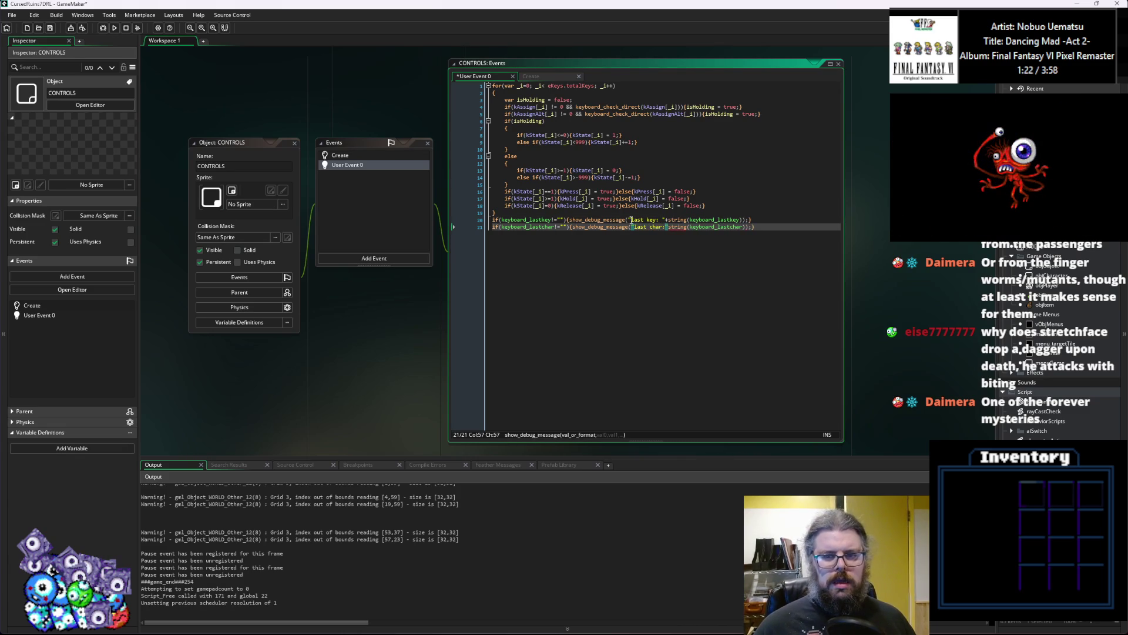
text( "+)
click(631, 177)
Save and debug-run the game, pressing '>' and ',' to see last key 190 logged.
click(50, 28)
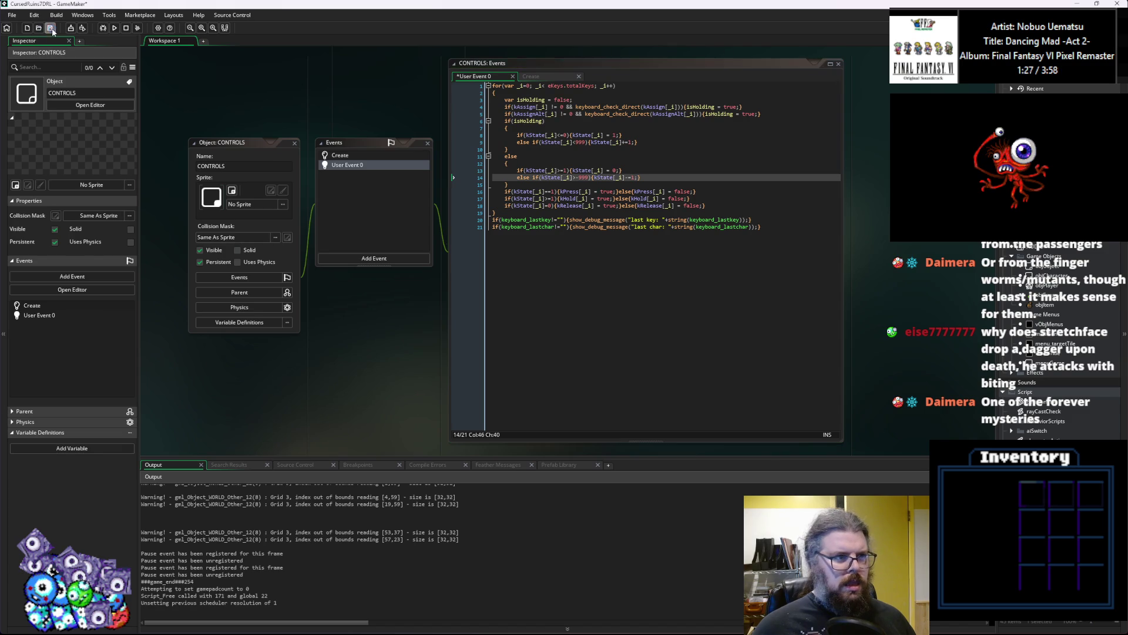
click(137, 28)
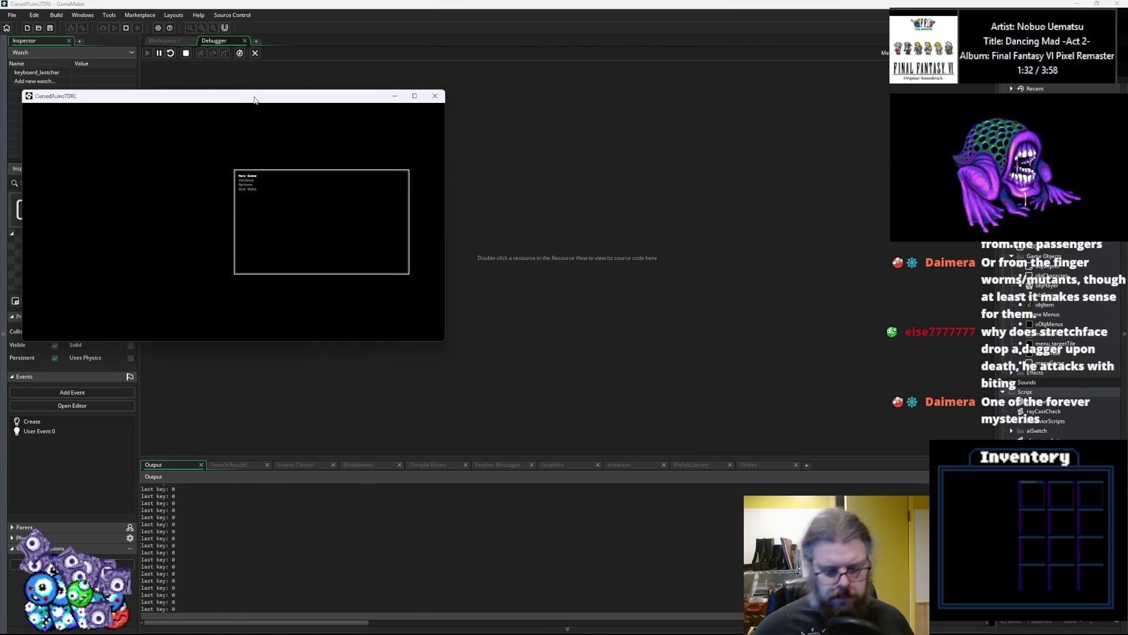
key(shift+period)
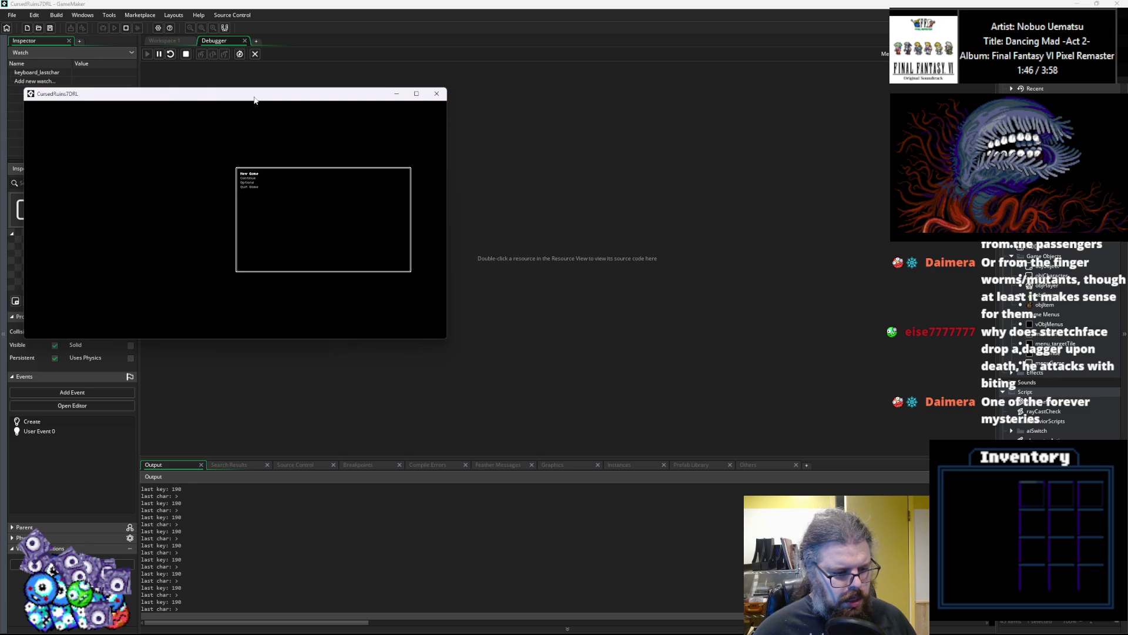
key(comma)
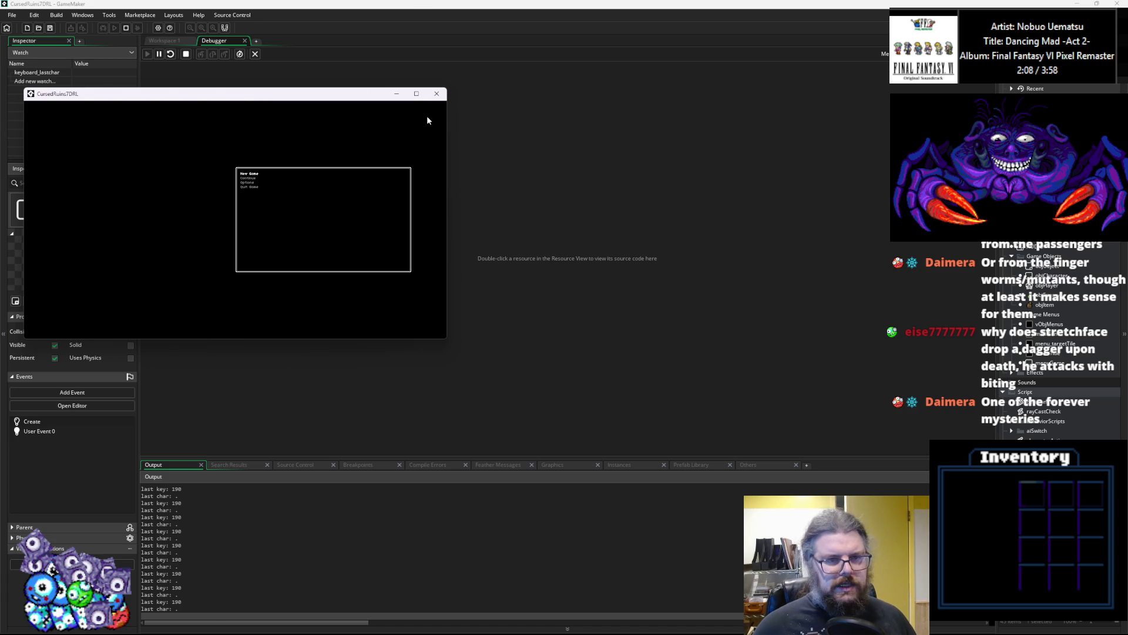
click(437, 94)
Comment out the two debug-message lines 20 and 21 in User Event 0 with //.
click(255, 54)
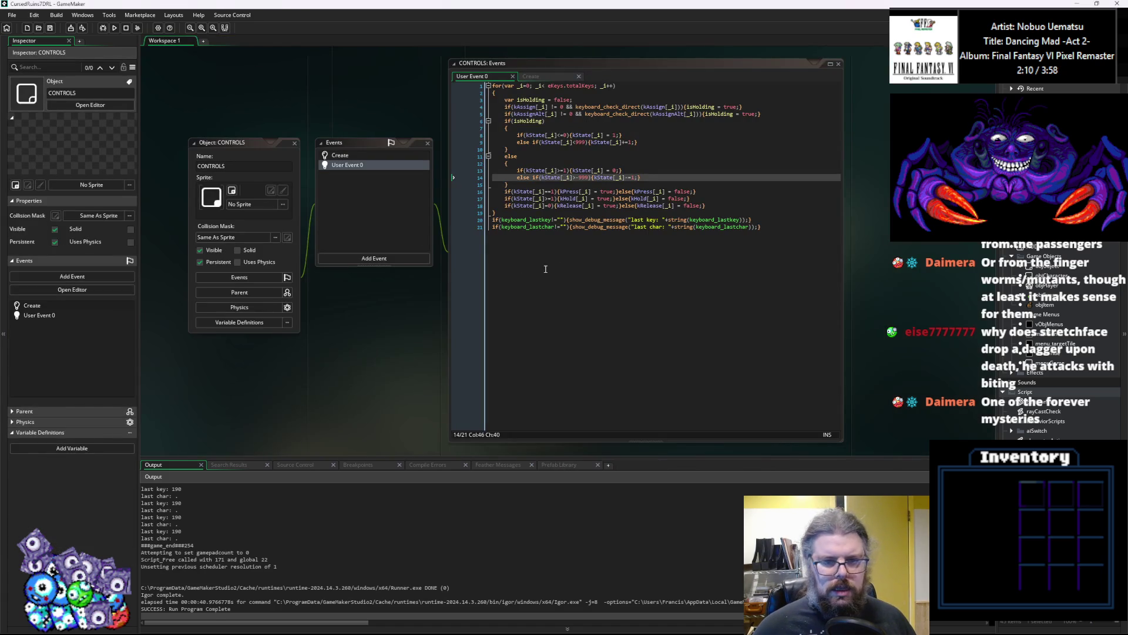
click(404, 219)
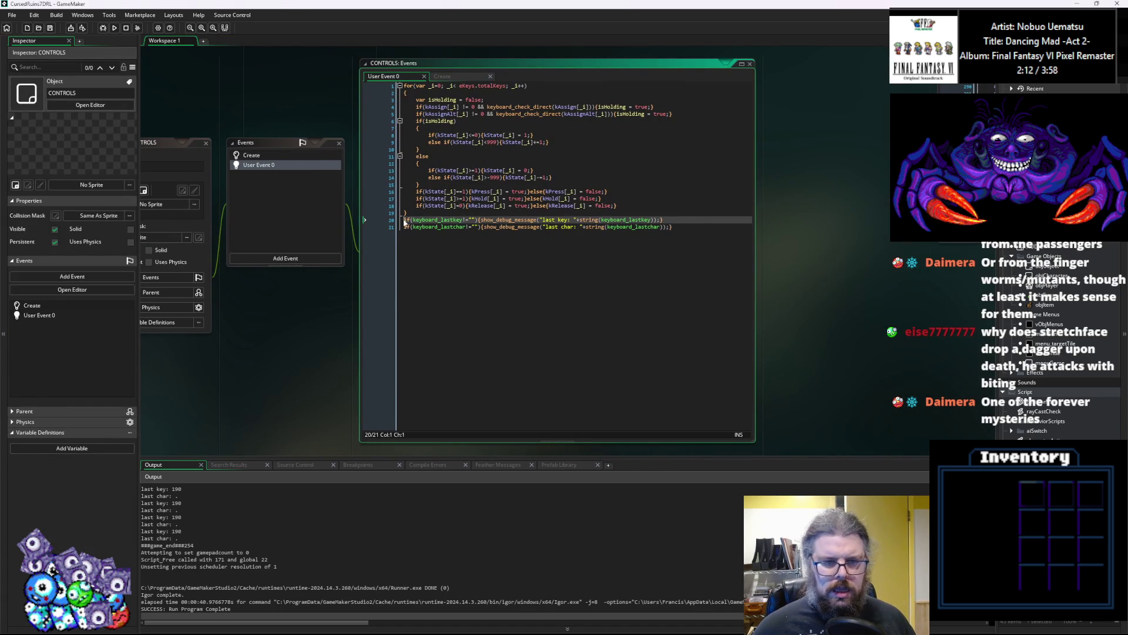
text(//)
key(Down)
key(Home)
text(//)
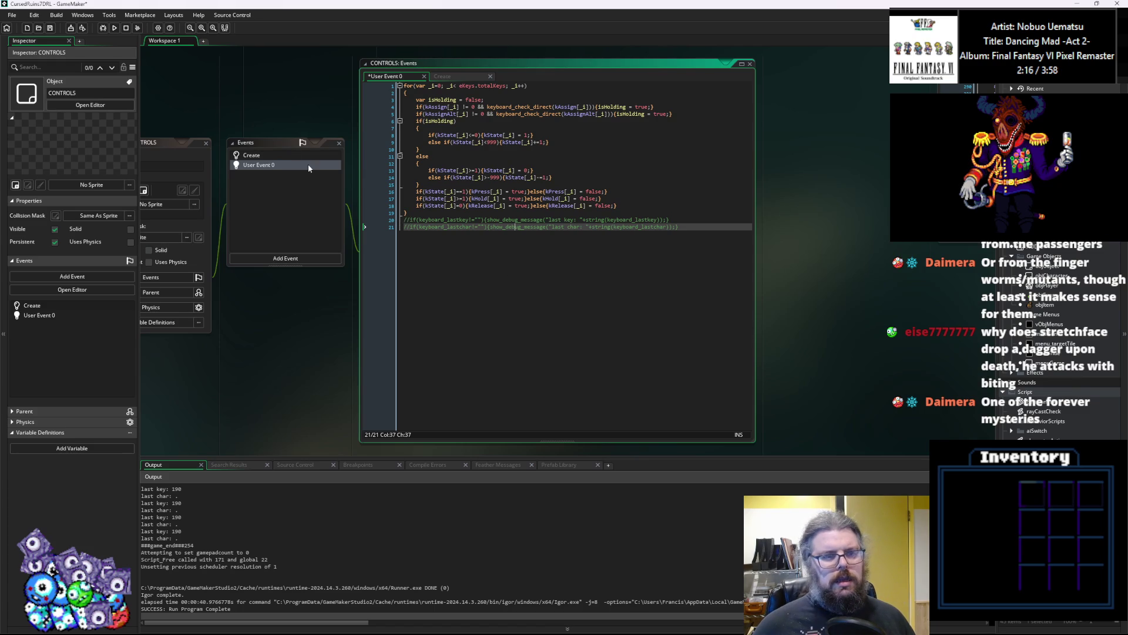
In the Create code, change cm_descend to 190;//ord(">") on line 79.
mouse_move(280, 156)
mouse_down()
mouse_move(294, 264)
mouse_move(374, 318)
mouse_up()
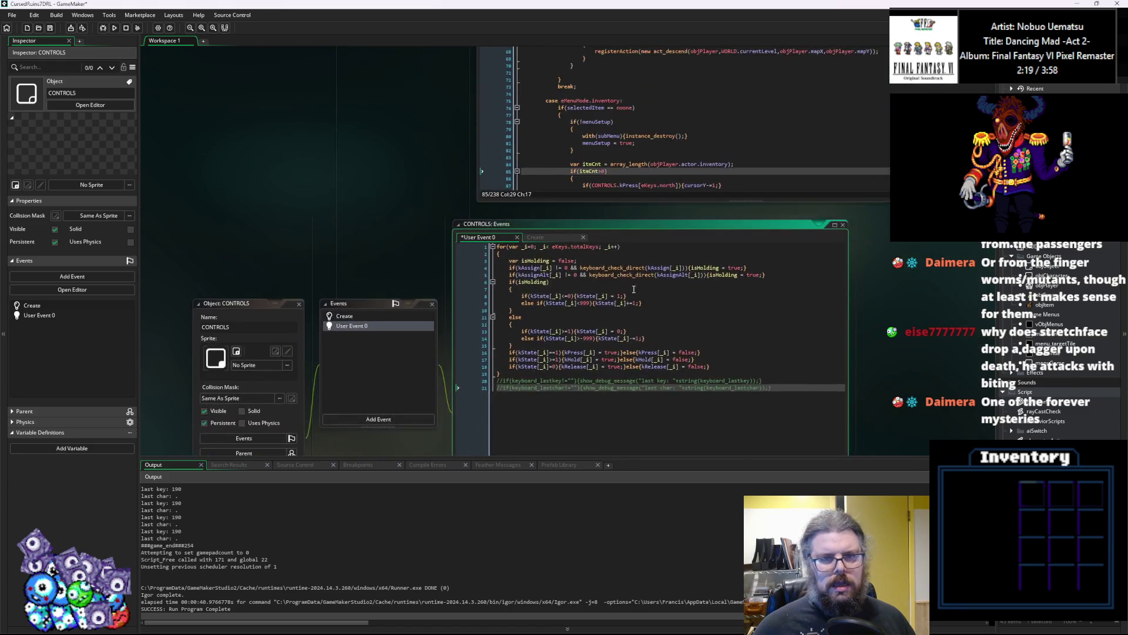
click(329, 277)
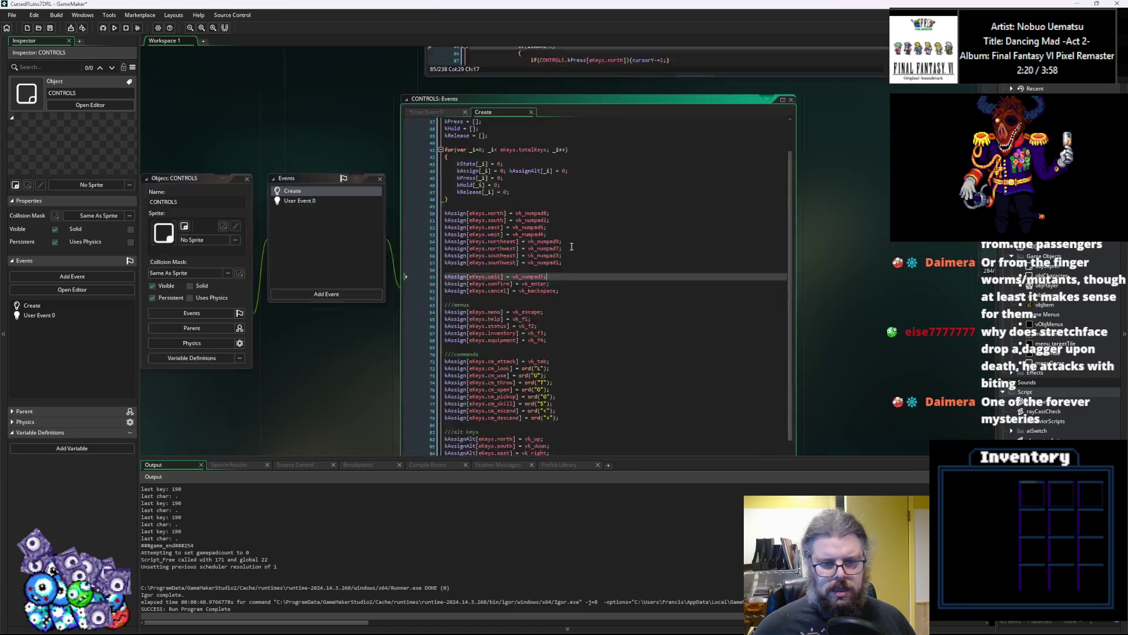
click(509, 354)
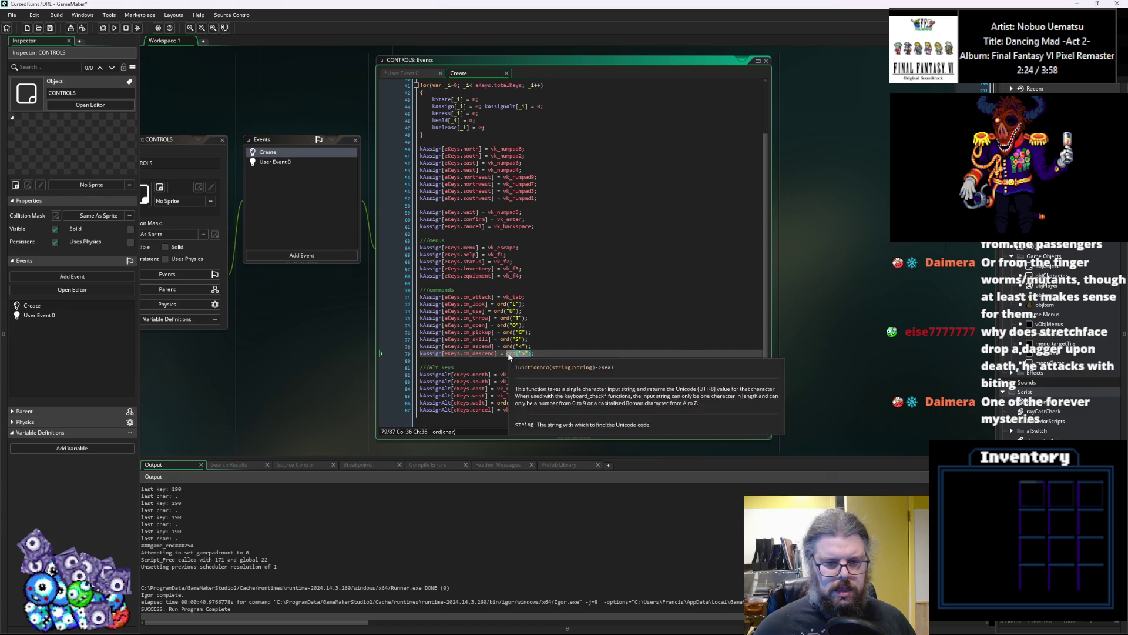
text(19//)
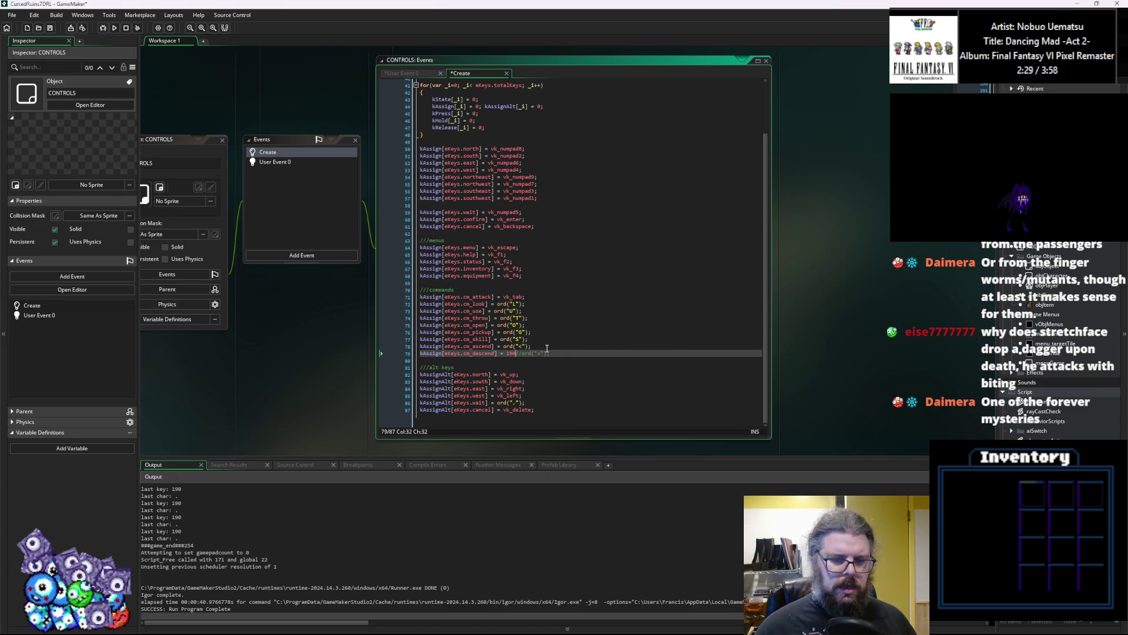
click(515, 333)
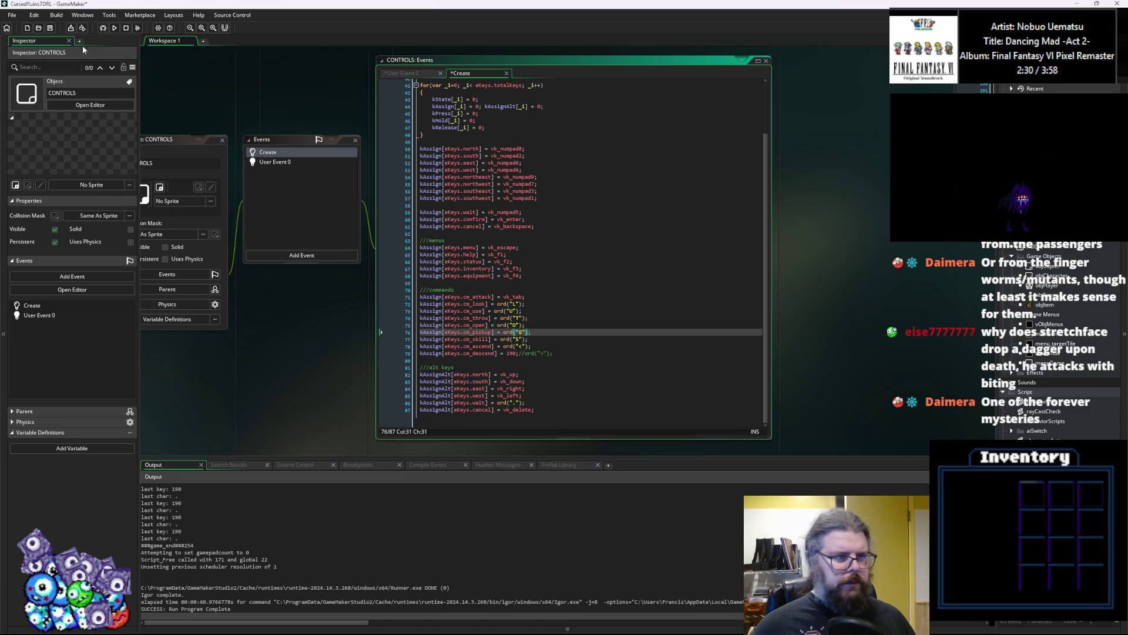
Debug-run the game, try the remapped descend key in the dungeon, then close the game.
key(F5)
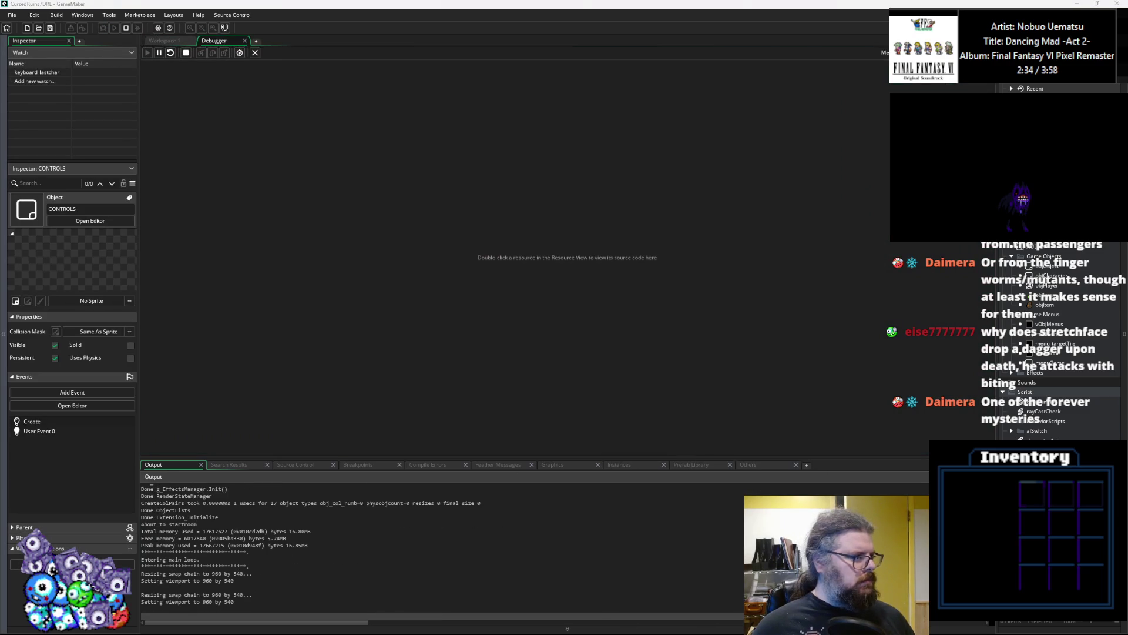
drag(563, 208, 489, 170)
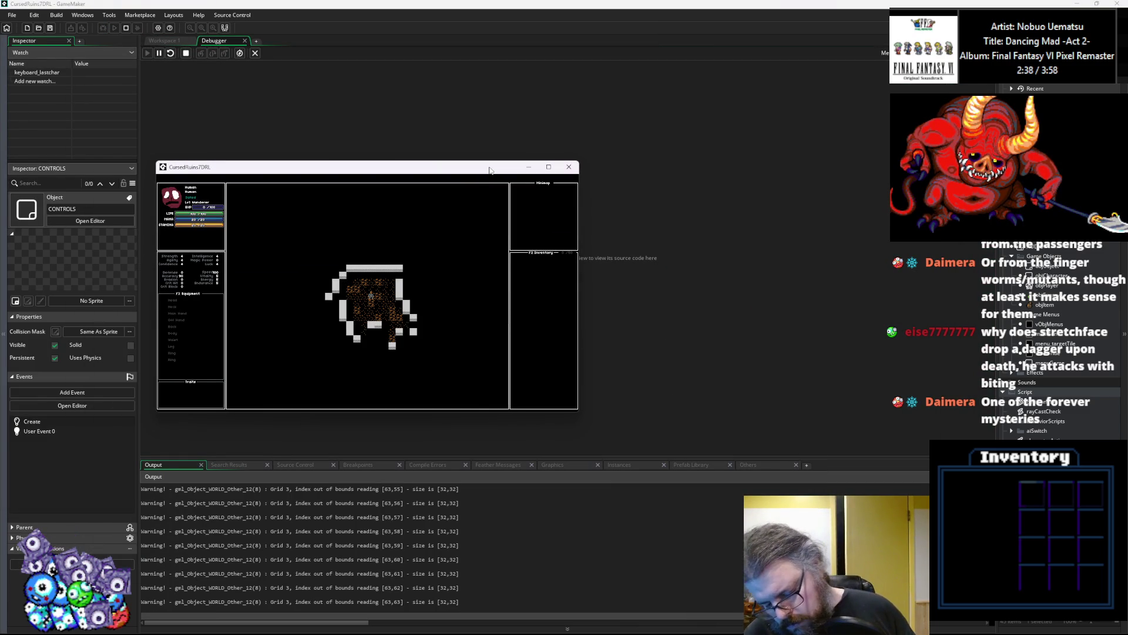
key(m)
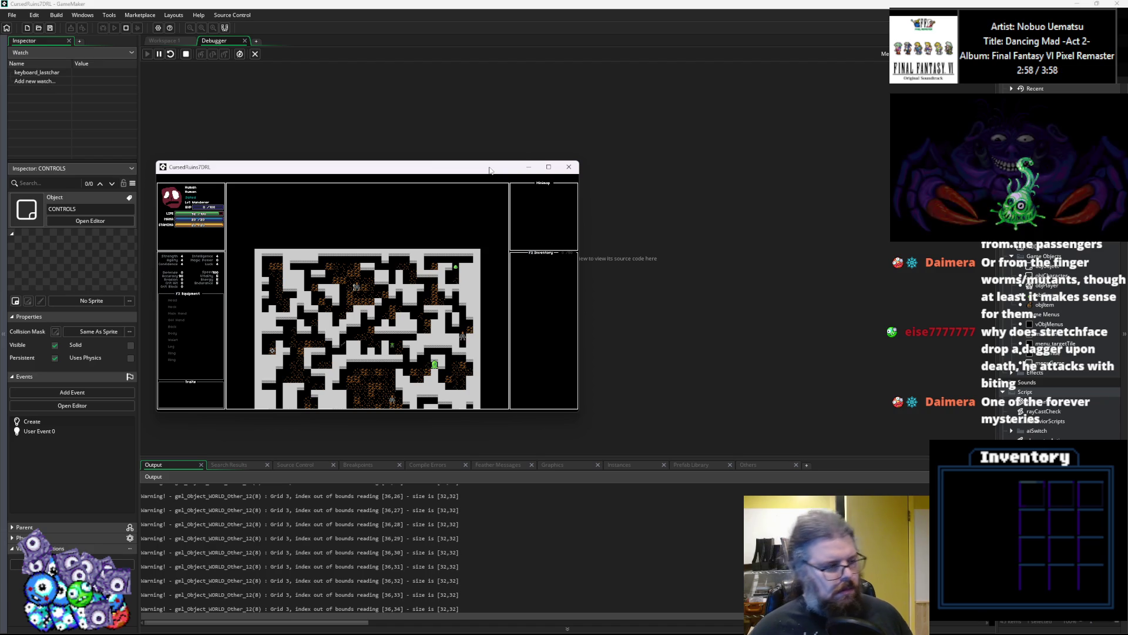
key(Escape)
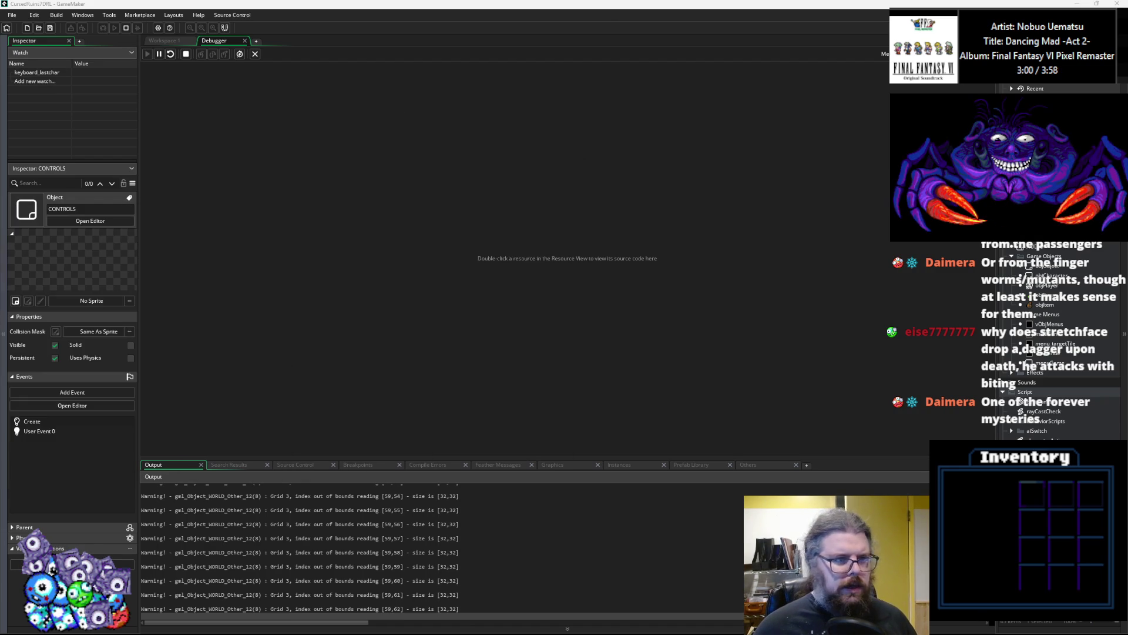
Pause the running game with Break in the Debugger, then resume it with Continue.
click(159, 40)
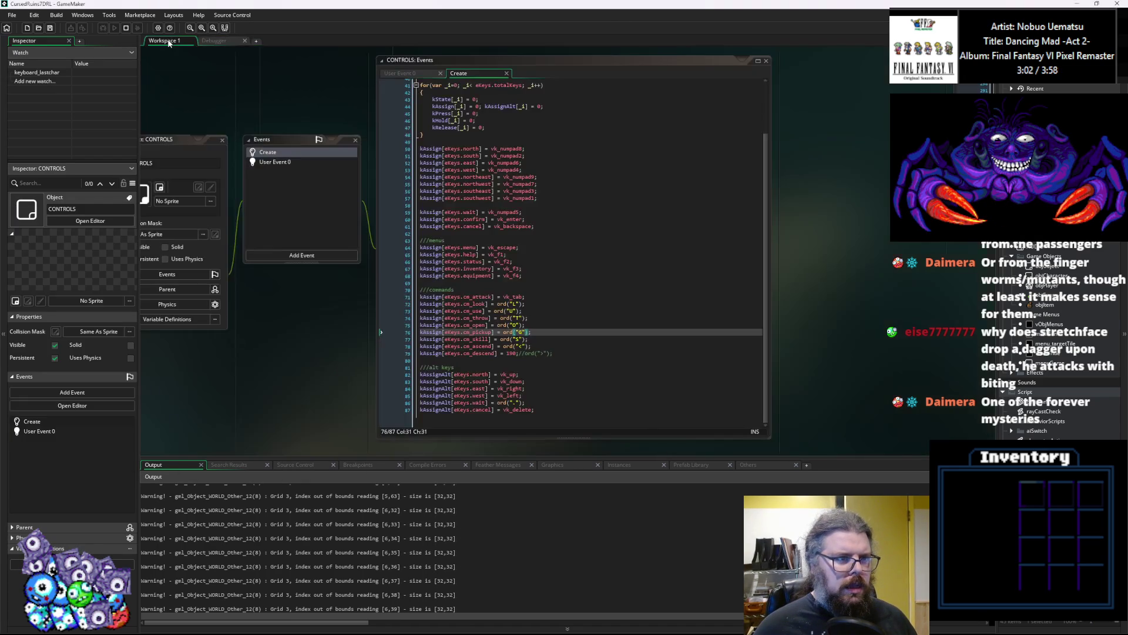
click(223, 40)
click(158, 54)
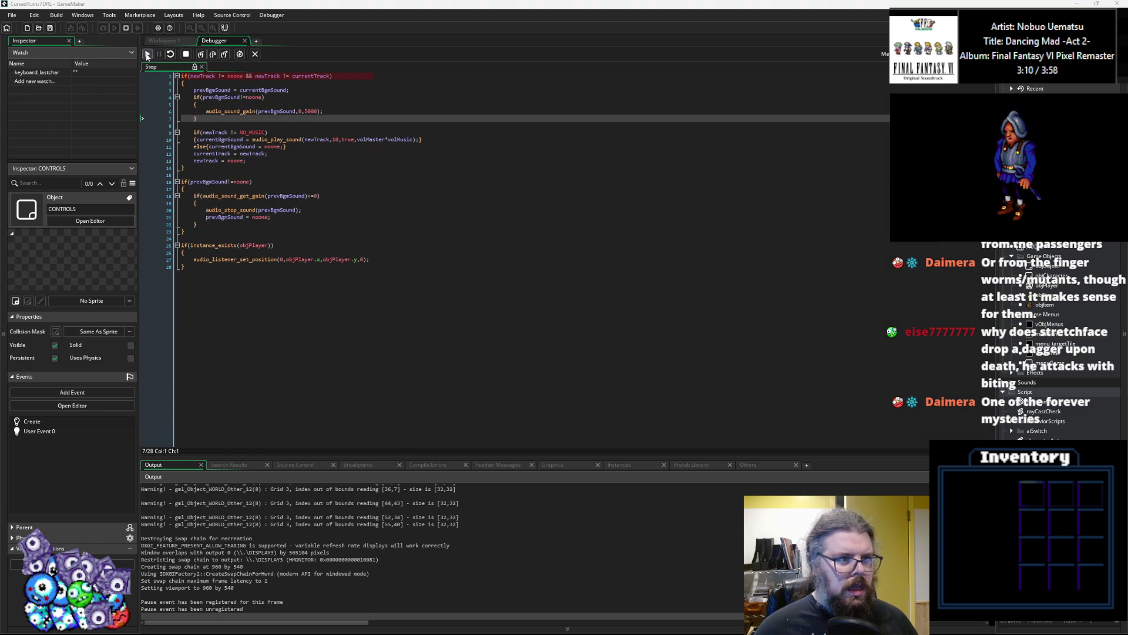
click(147, 55)
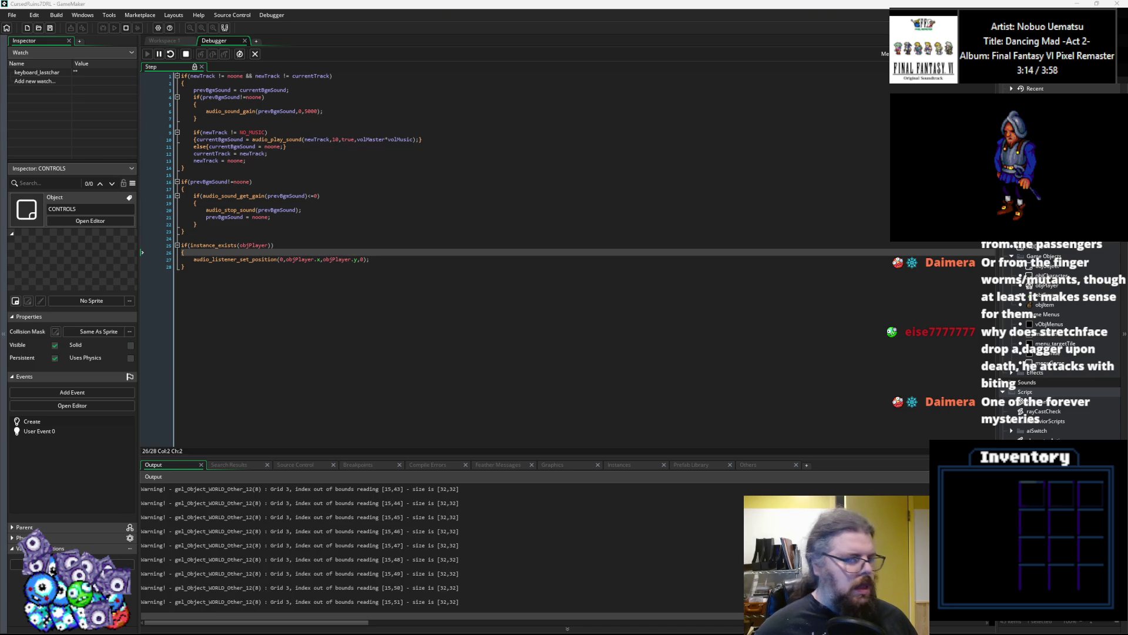
Back in Workspace 1, check Create line 74, then go to line 17 of User Event 0.
click(167, 40)
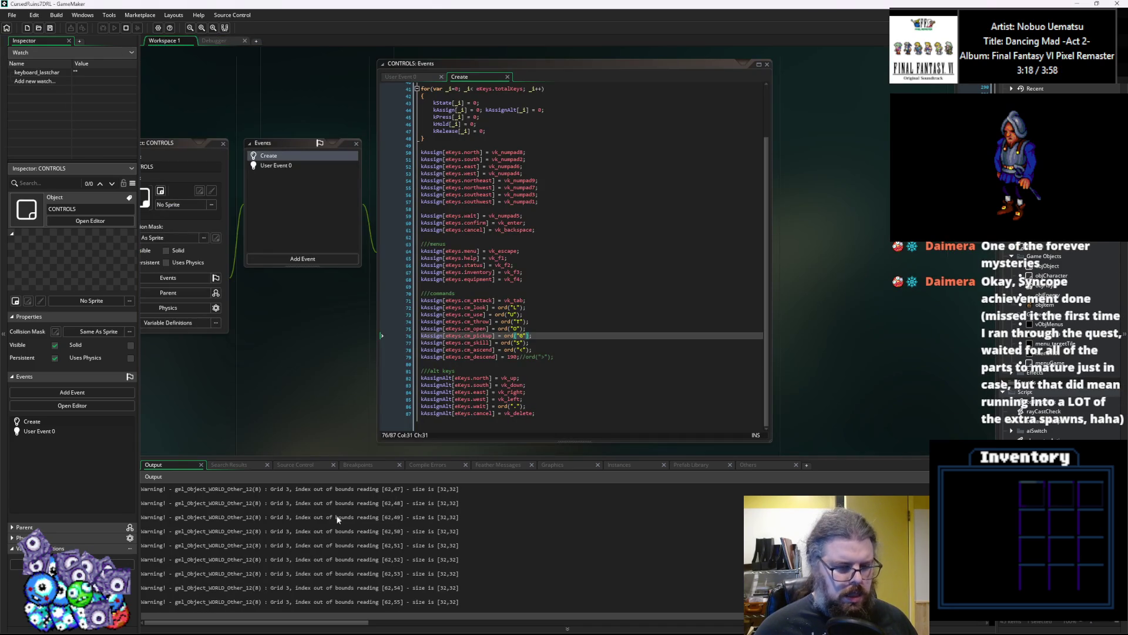
click(536, 322)
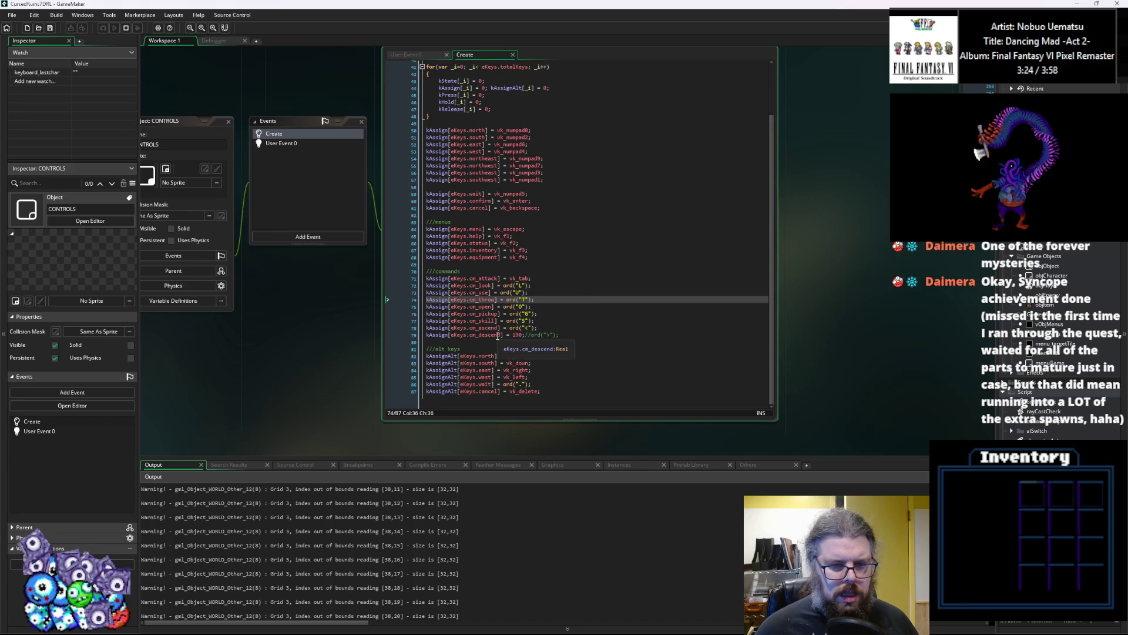
click(281, 142)
click(488, 177)
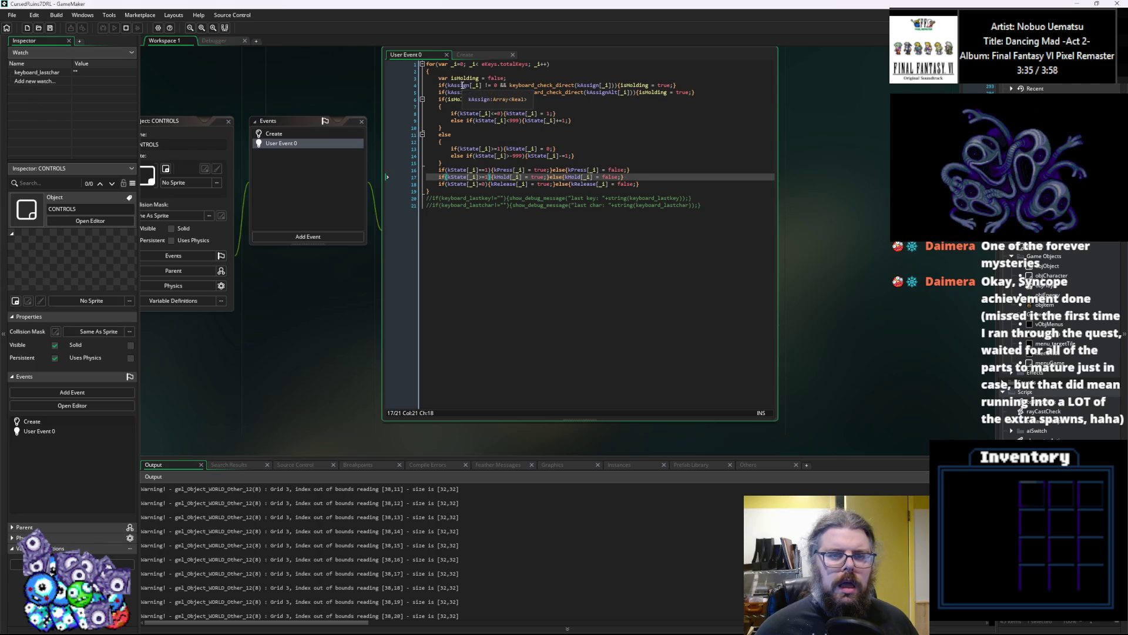
Break on User Event 0 line 3, confirm kAssign[19] holds 190, and step to line 5.
click(413, 81)
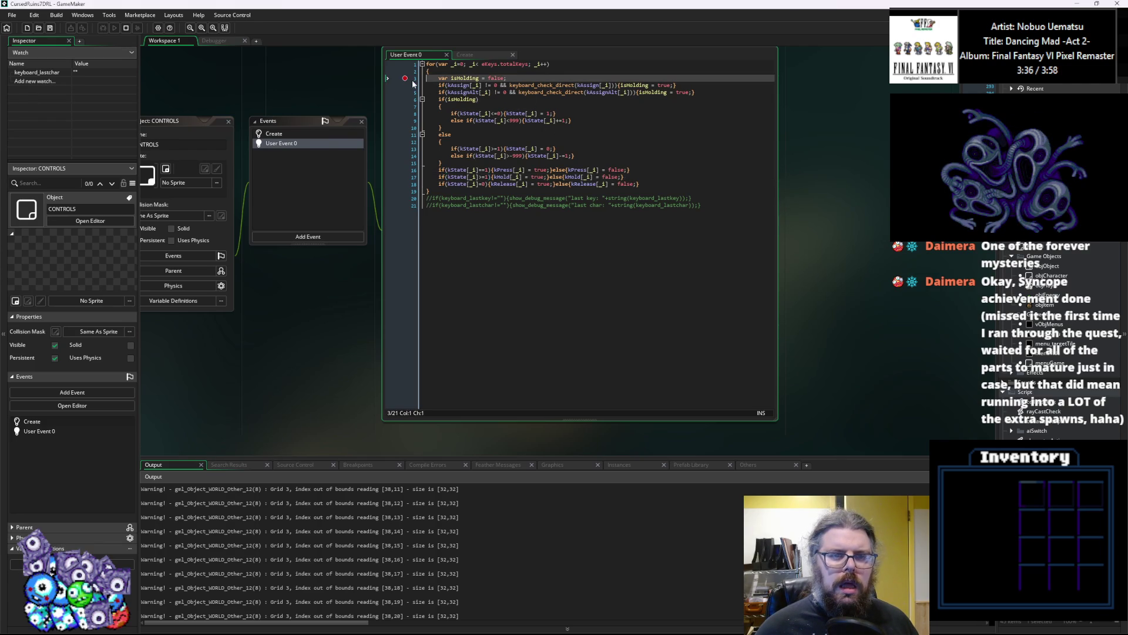
drag(325, 458, 336, 305)
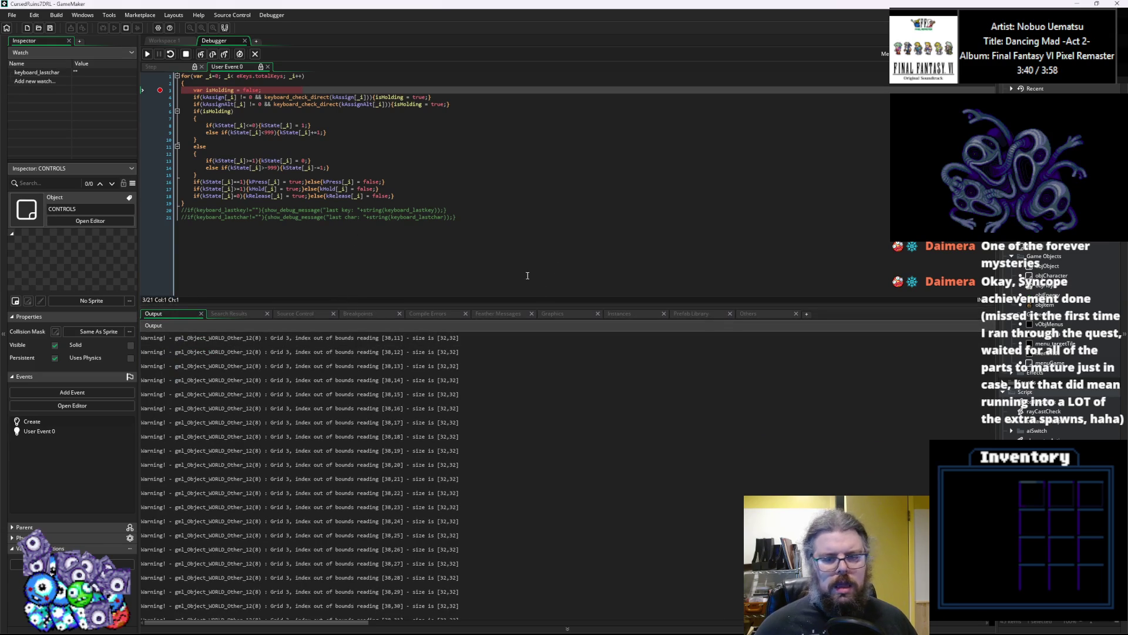
click(573, 313)
click(616, 314)
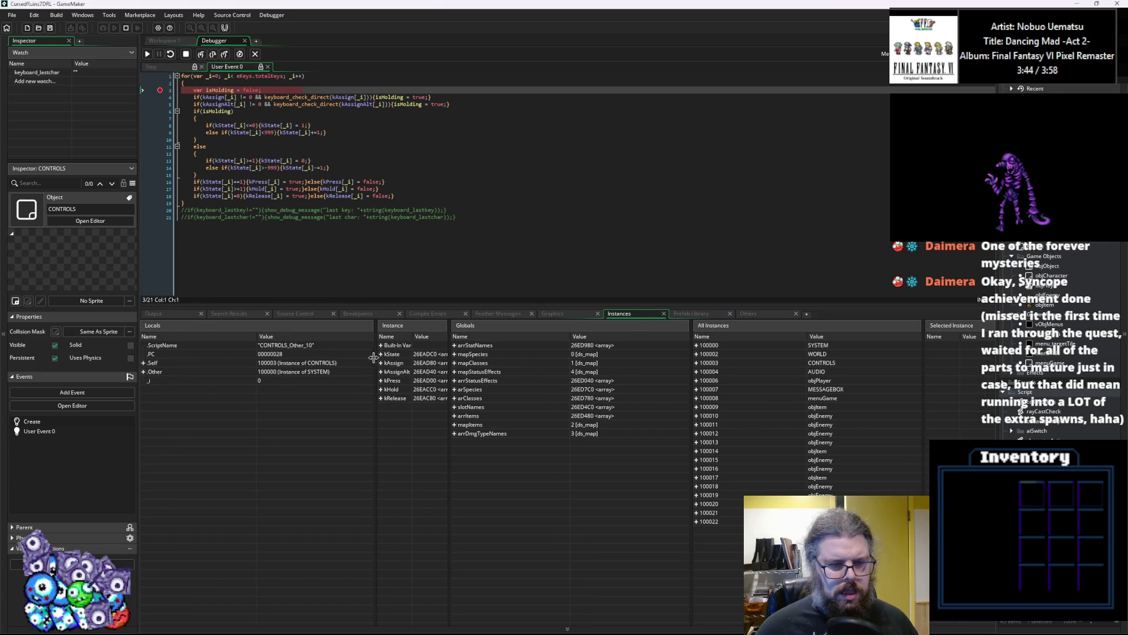
drag(377, 352, 277, 348)
click(281, 362)
click(376, 537)
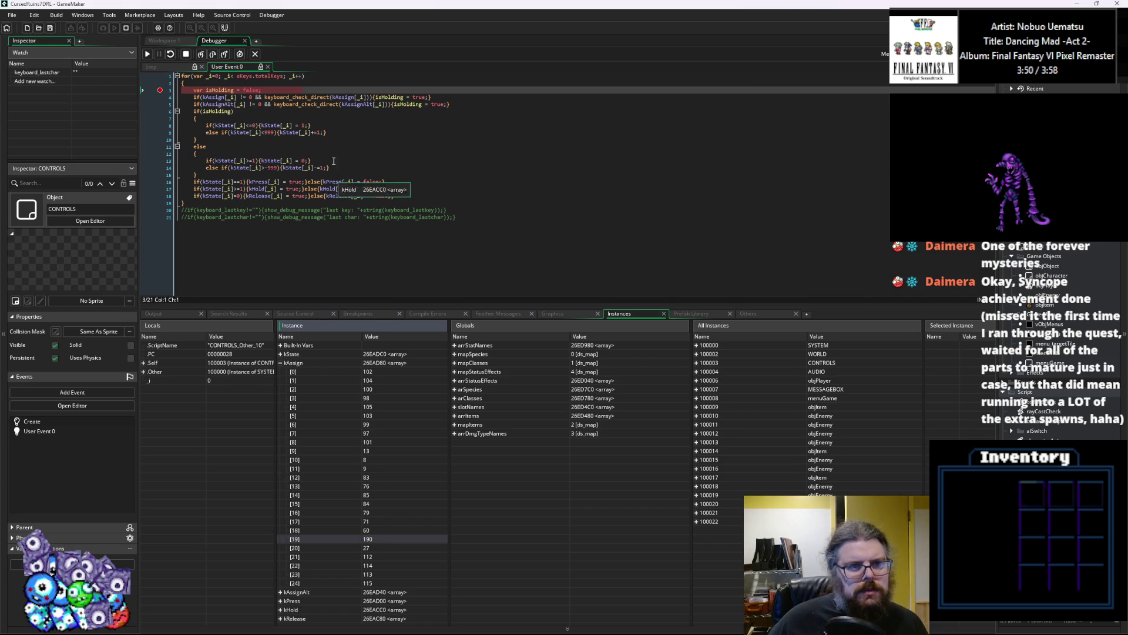
key(F10)
click(305, 104)
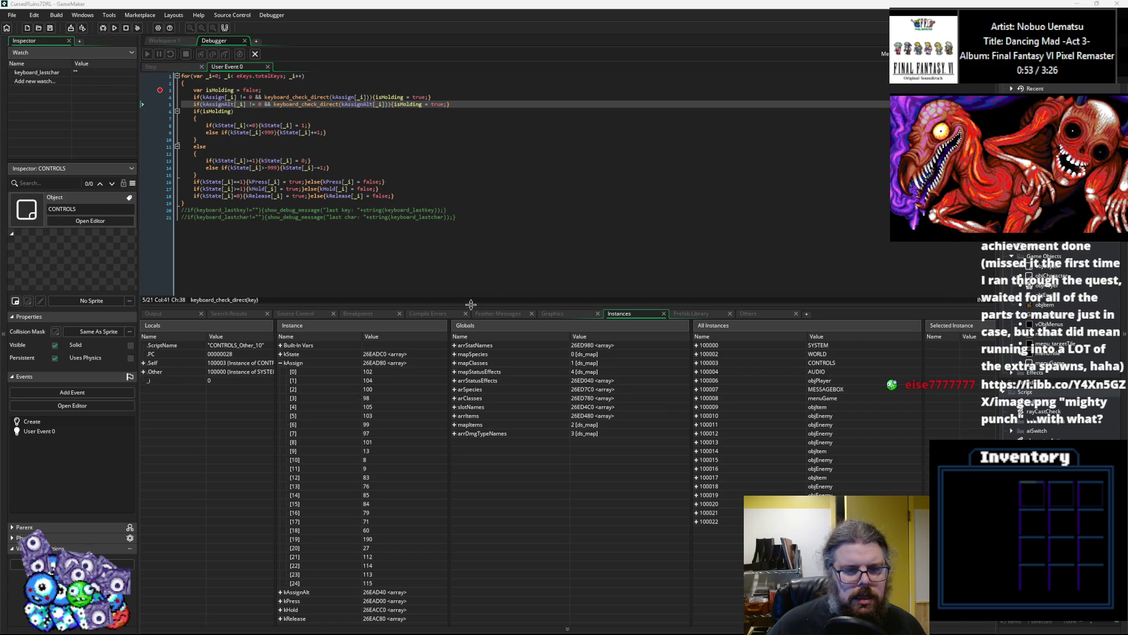
Remove the line 3 breakpoint and stop debugging.
drag(470, 307, 473, 409)
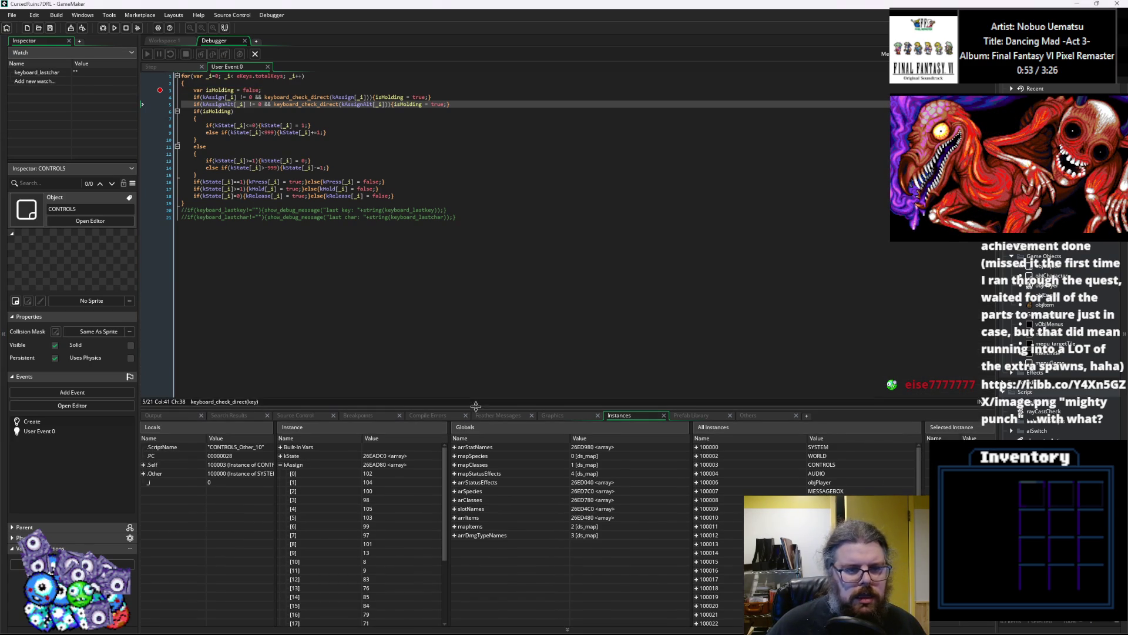
click(156, 91)
click(255, 54)
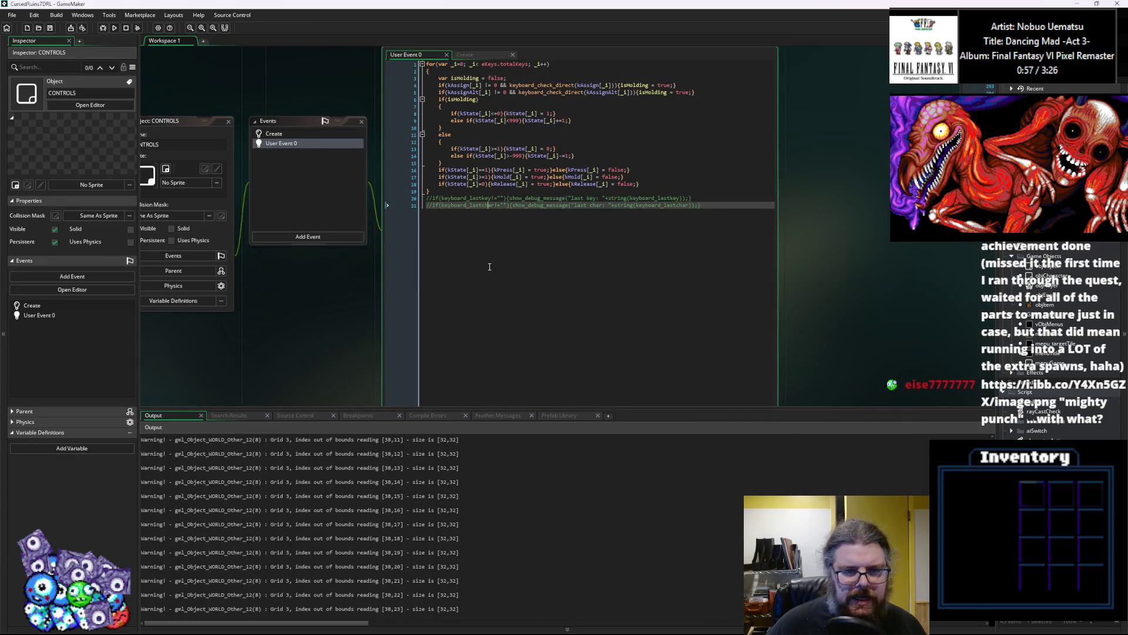
Comment out the cm_ascend and cm_descend key assignments in the Create code with Ctrl+K.
click(306, 171)
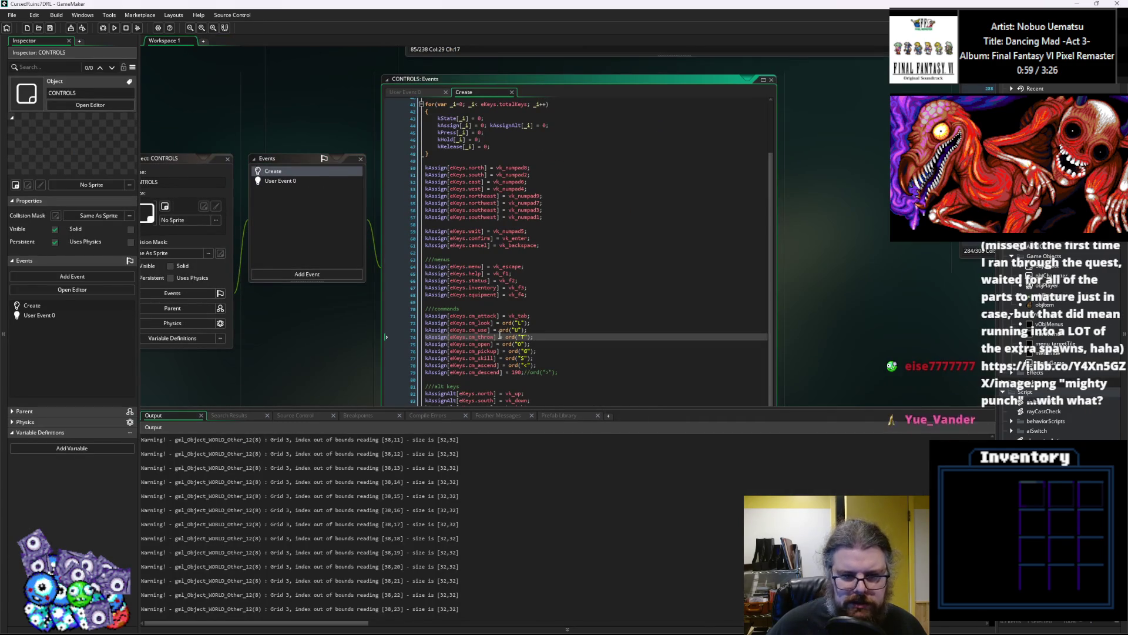
click(575, 365)
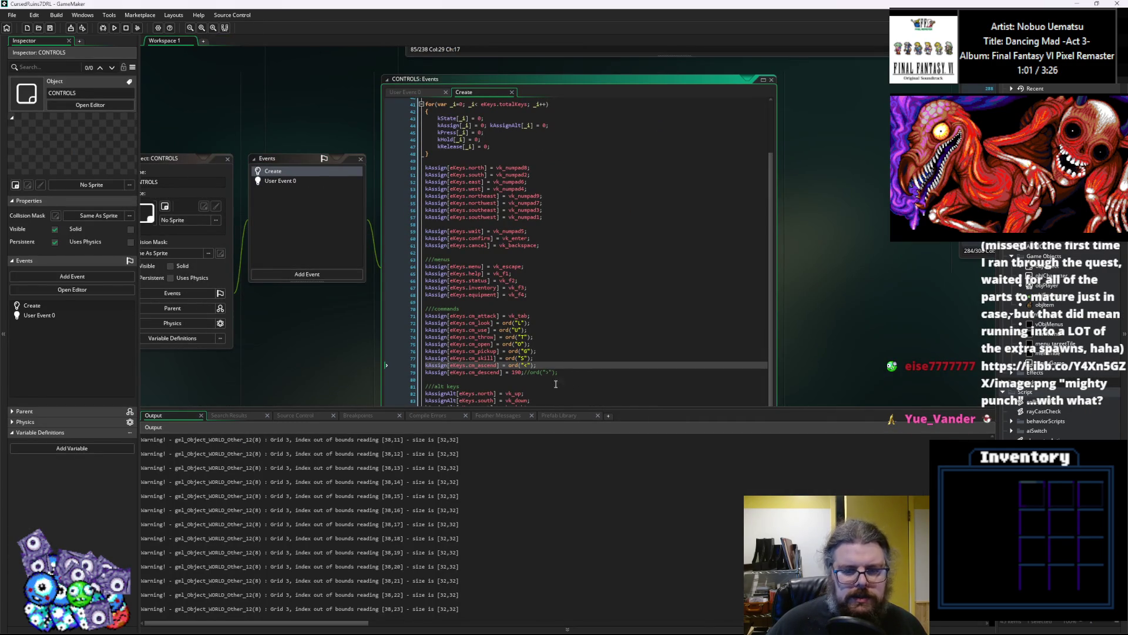
click(516, 372)
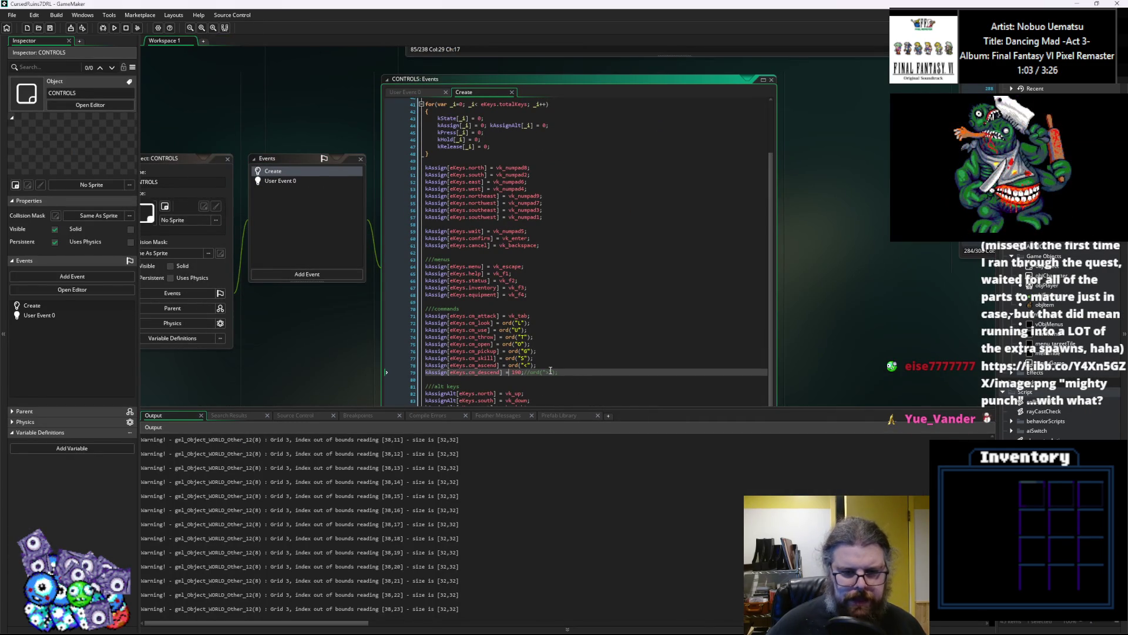
click(437, 365)
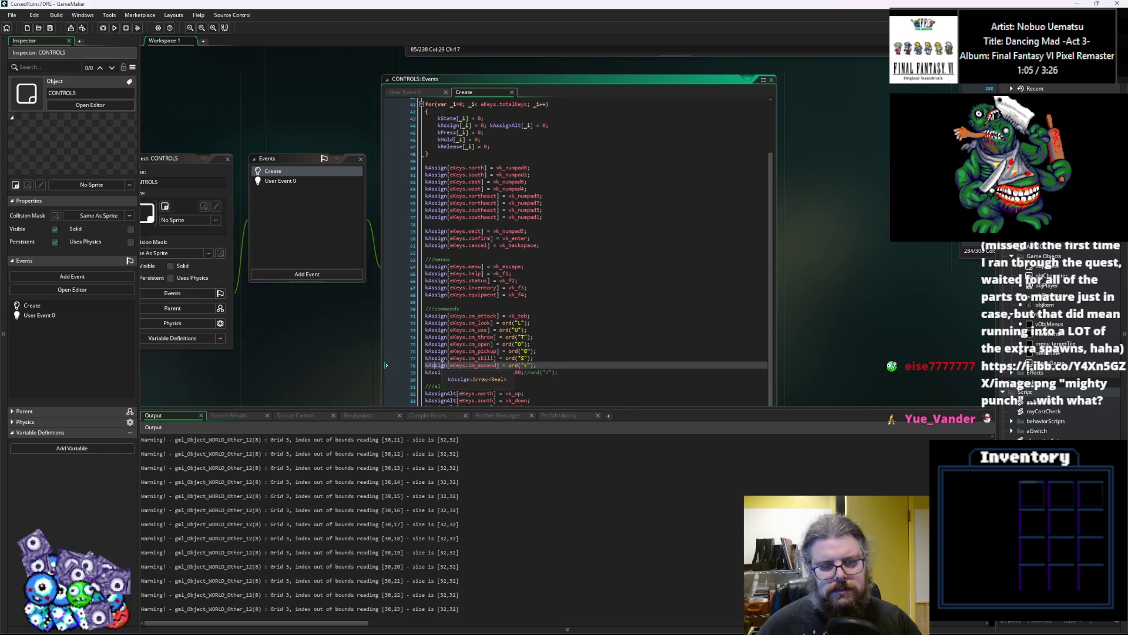
key(ctrl+k)
key(ctrl+k)
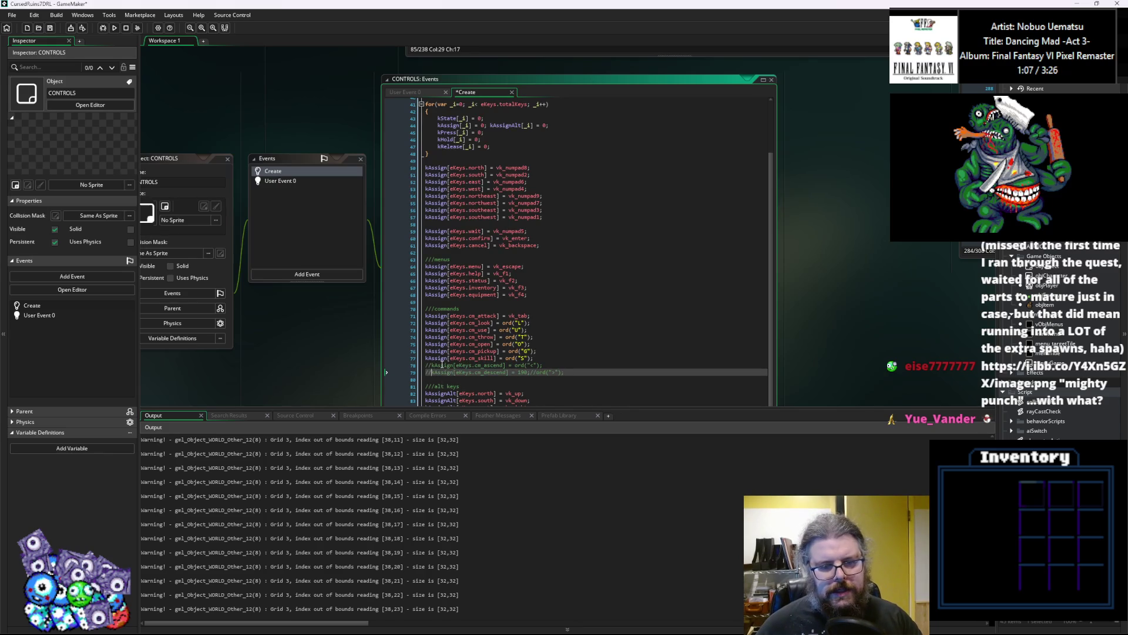
click(534, 357)
scroll(542, 280, down, 2)
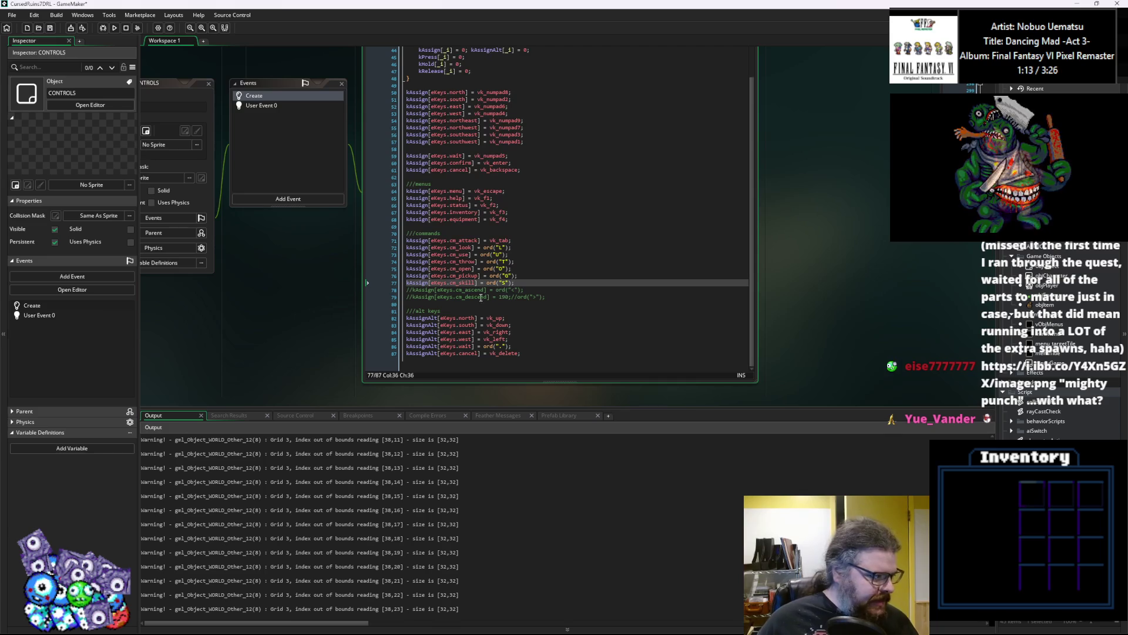
drag(312, 291, 519, 311)
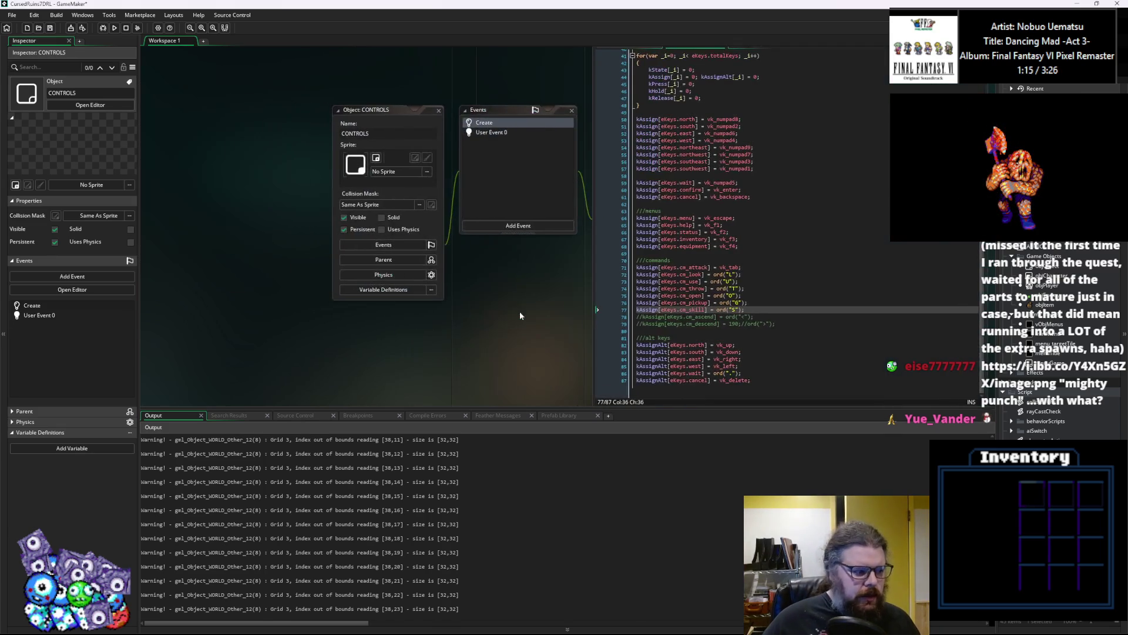
scroll(466, 181, up, 3)
scroll(466, 182, up, 5)
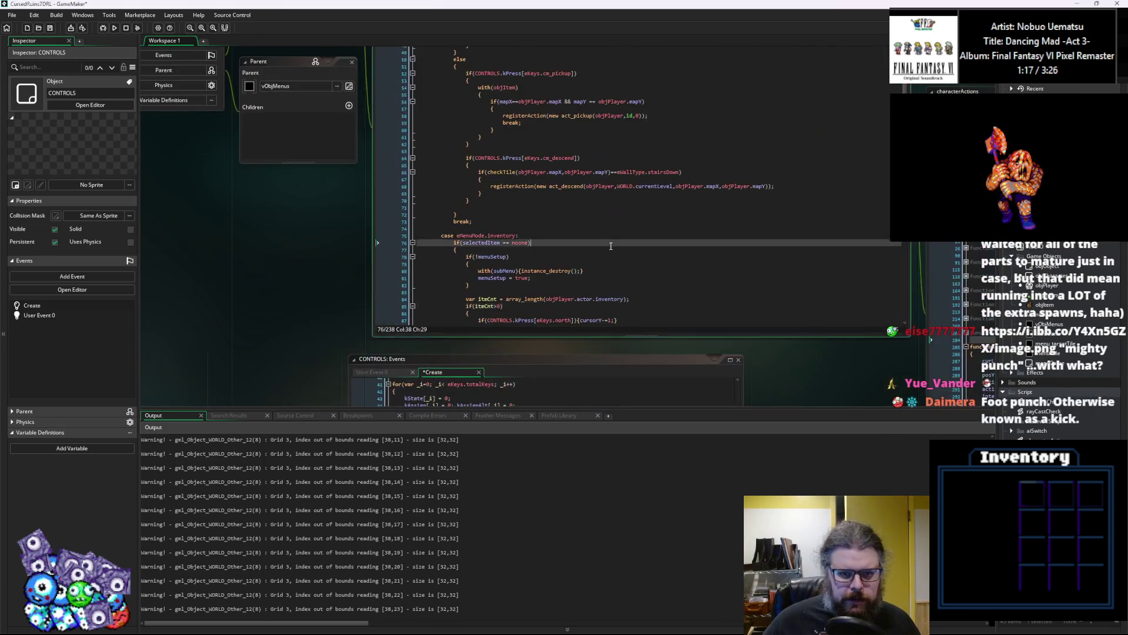
scroll(604, 282, up, 5)
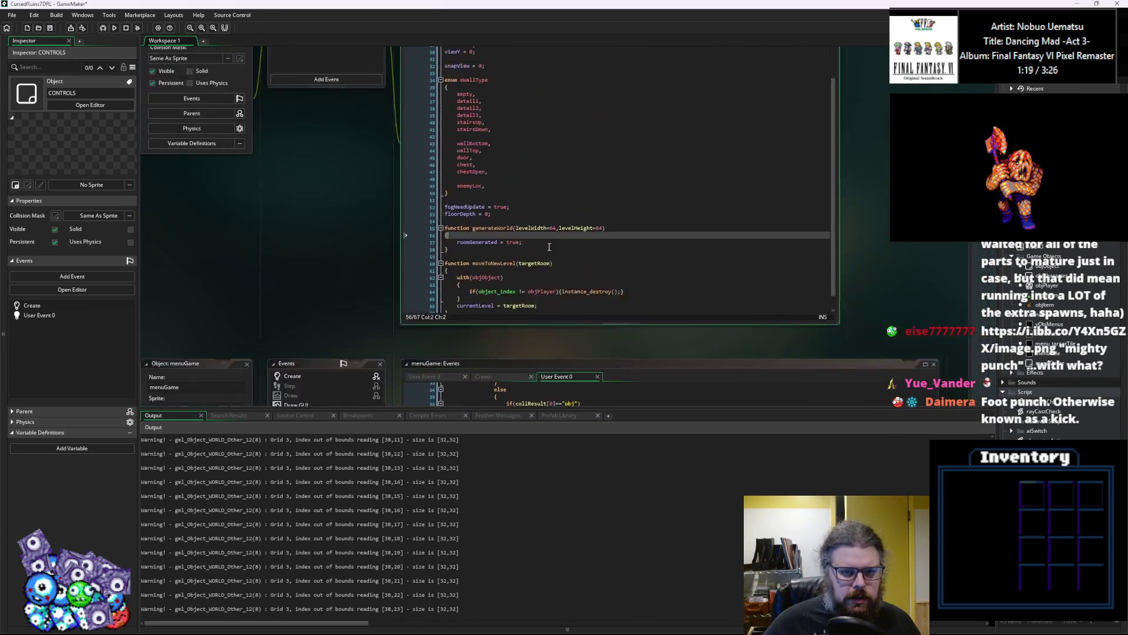
click(332, 271)
scroll(332, 271, down, 5)
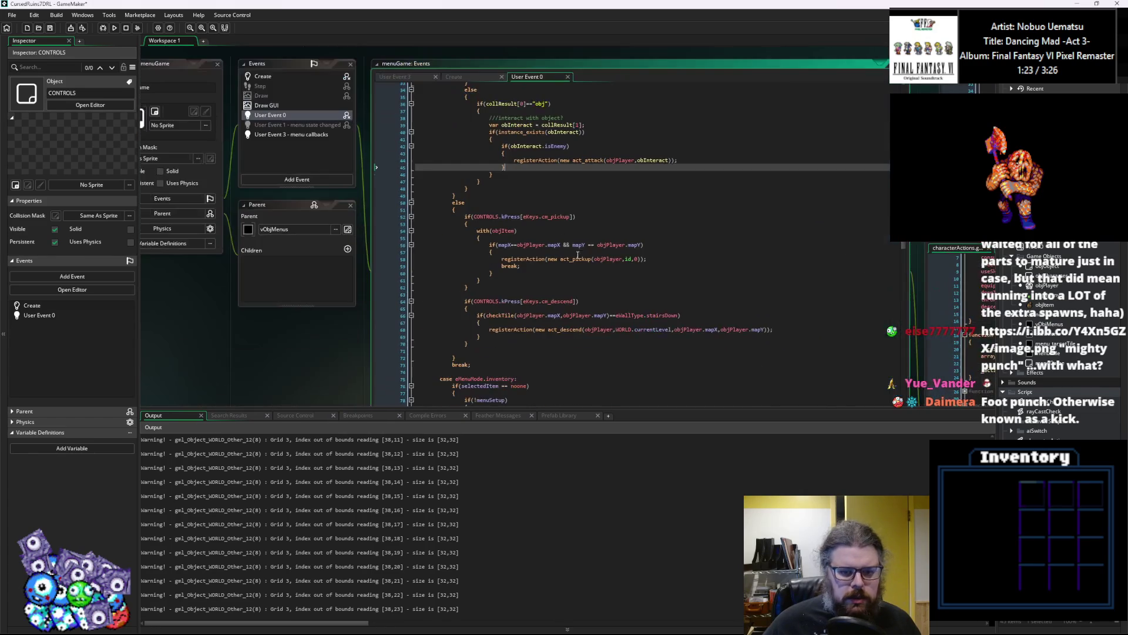
drag(563, 409, 562, 493)
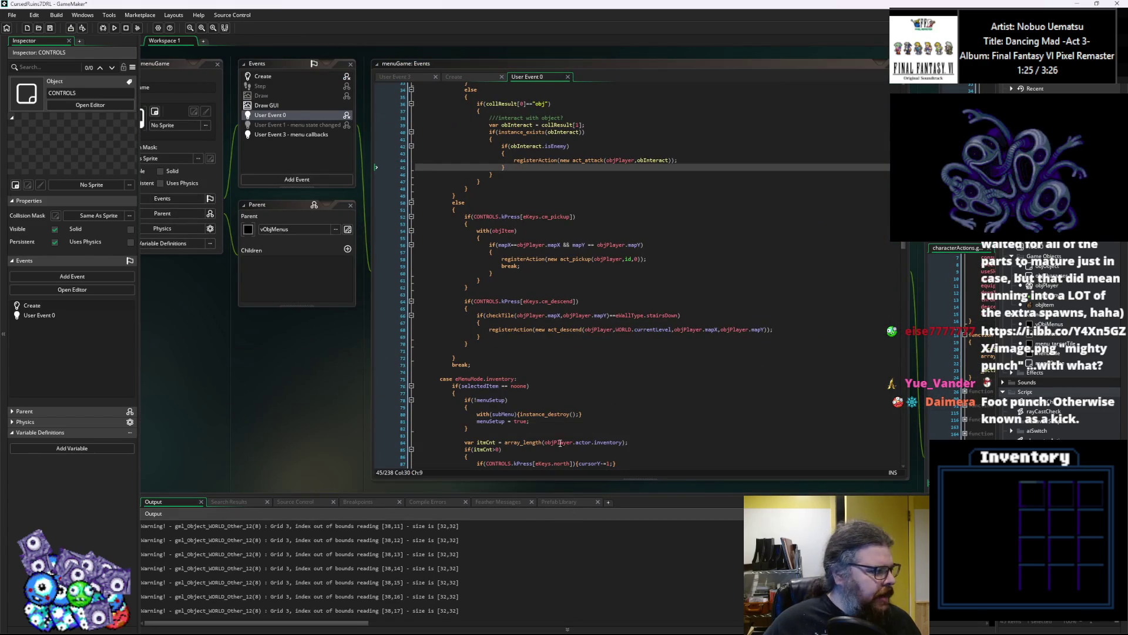
click(556, 379)
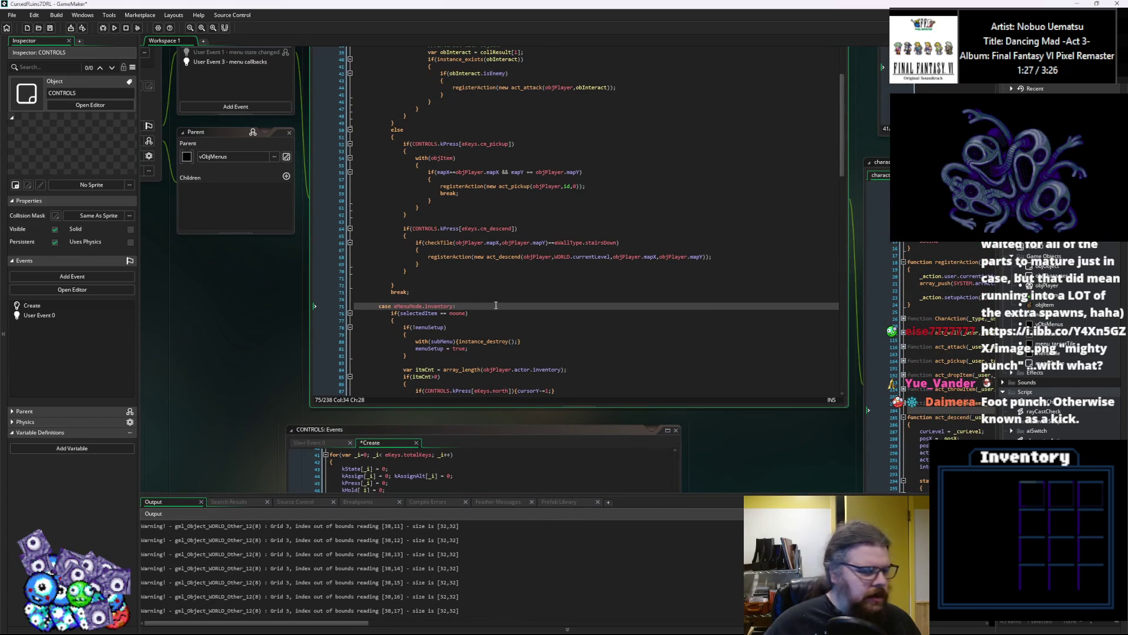
click(483, 248)
ctrl+scroll(484, 248, down, 2)
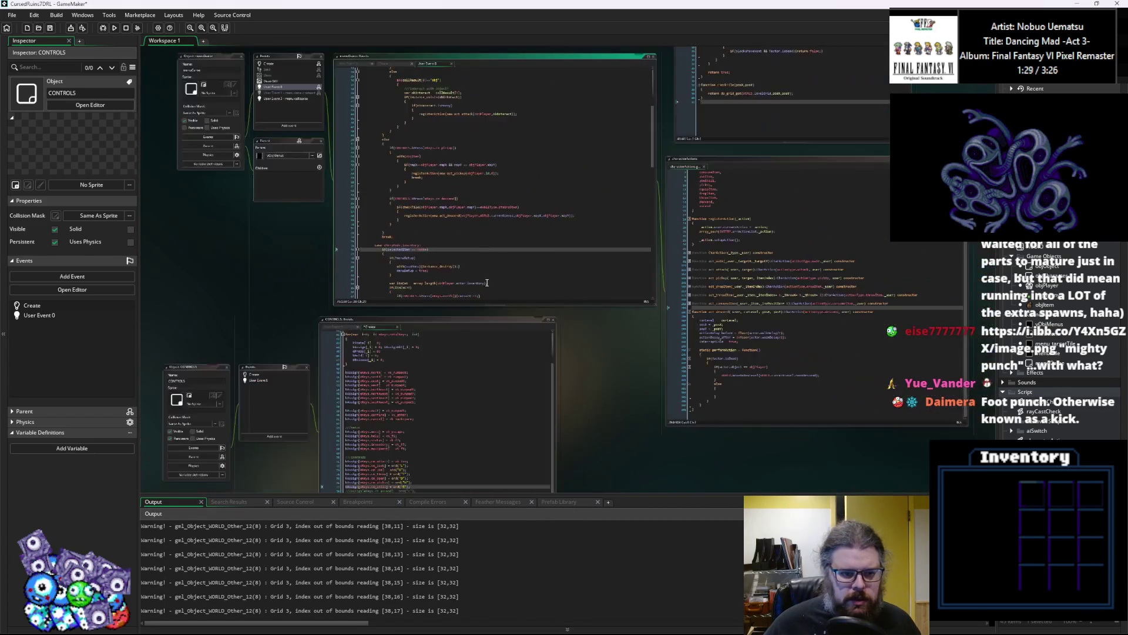
click(471, 351)
ctrl+scroll(471, 351, up, 2)
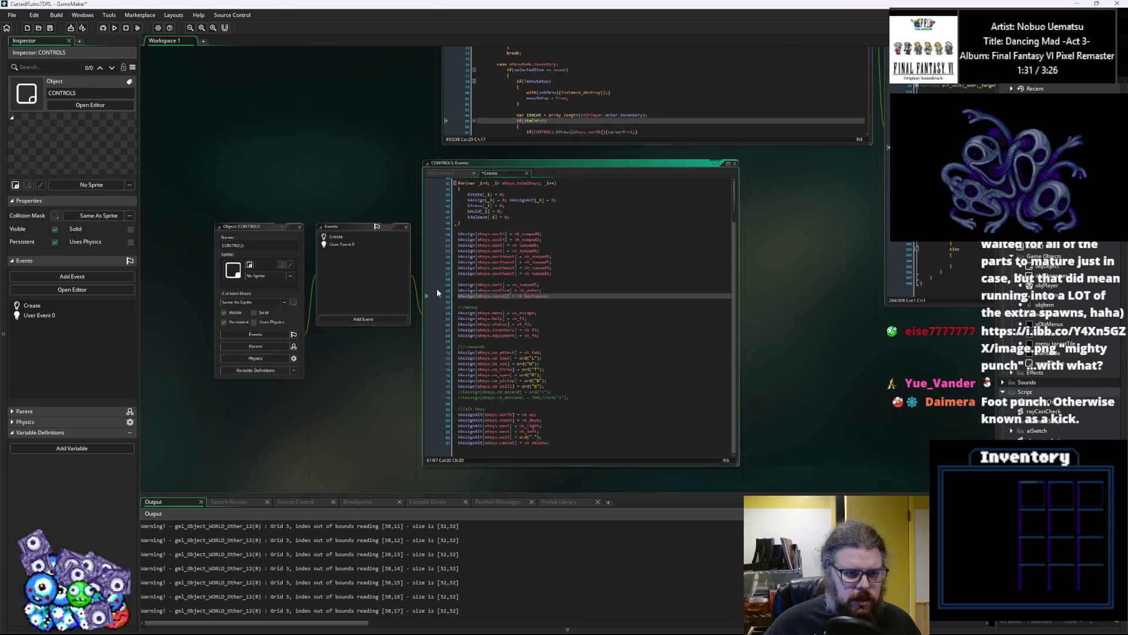
scroll(386, 292, down, 10)
click(553, 381)
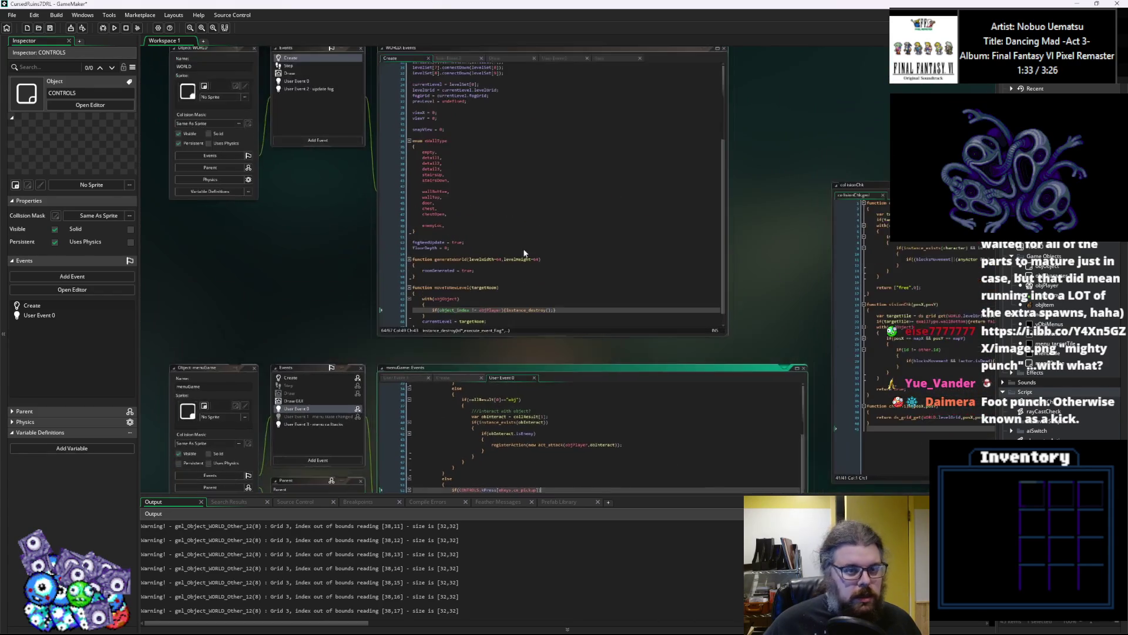
scroll(553, 381, up, 10)
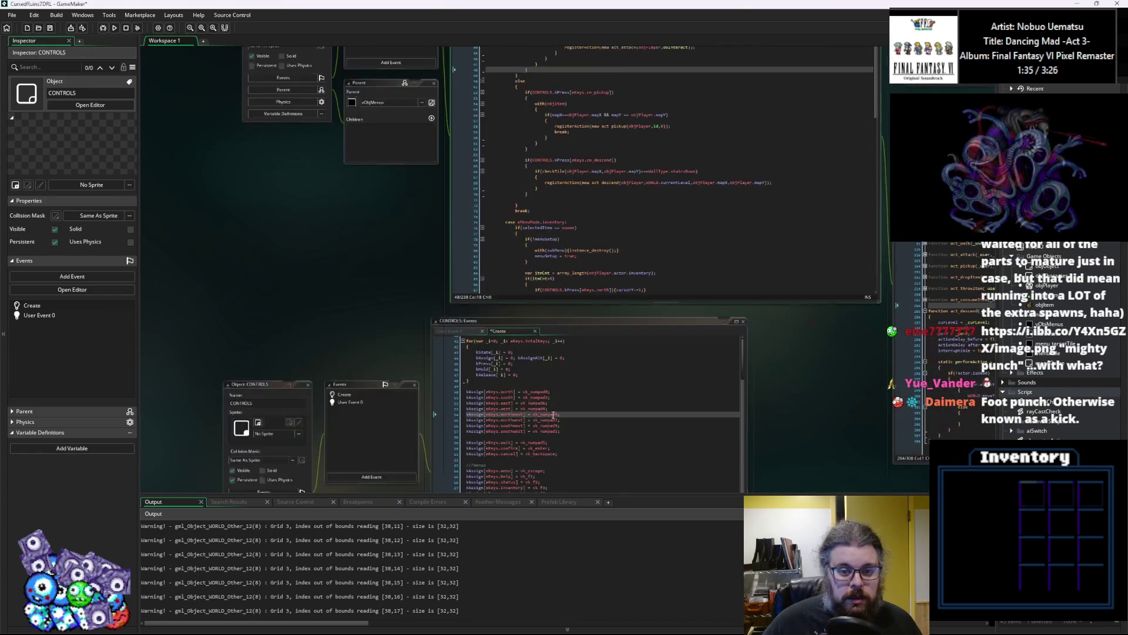
scroll(553, 414, down, 4)
ctrl+scroll(312, 150, up, 2)
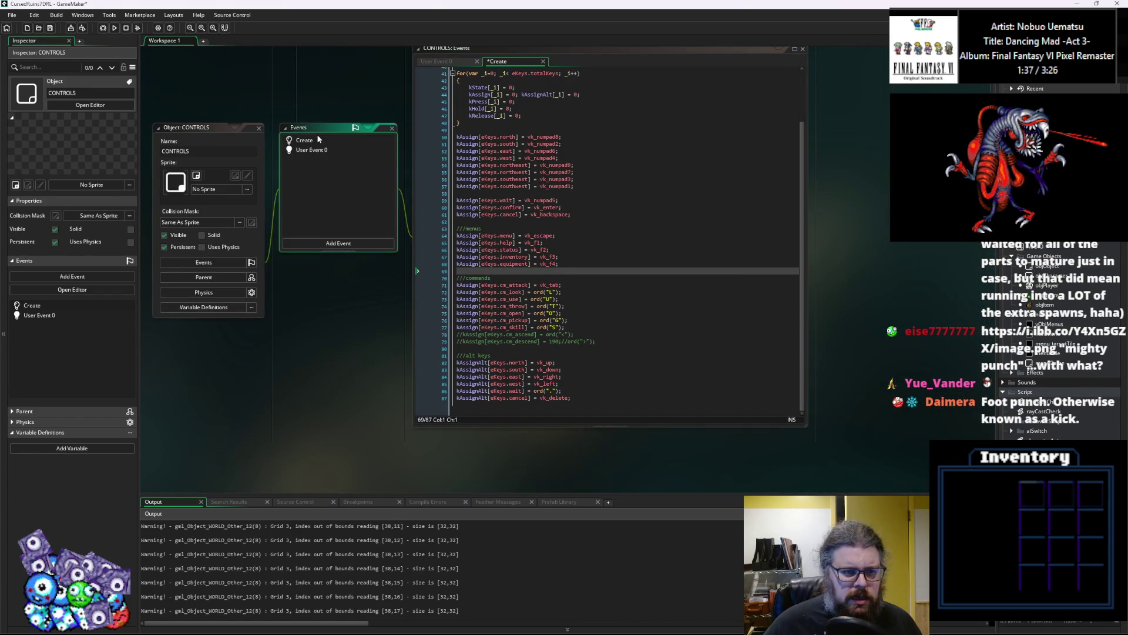
Append specialKey = ""; after the last assignment in the CONTROLS Create code.
click(317, 136)
key(ctrl+End)
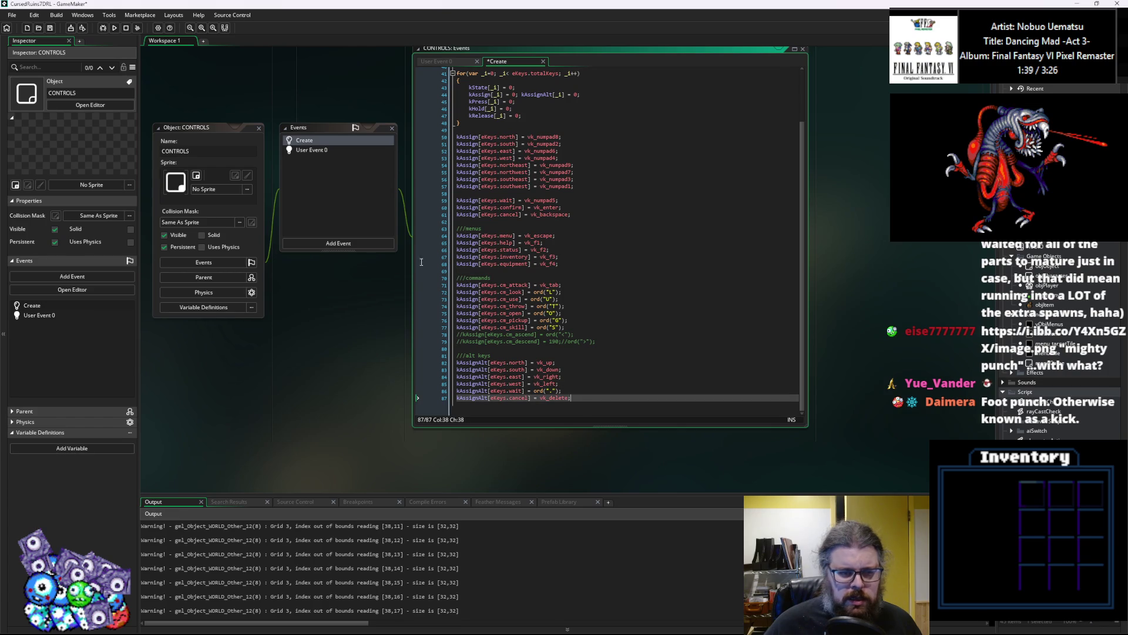
click(325, 141)
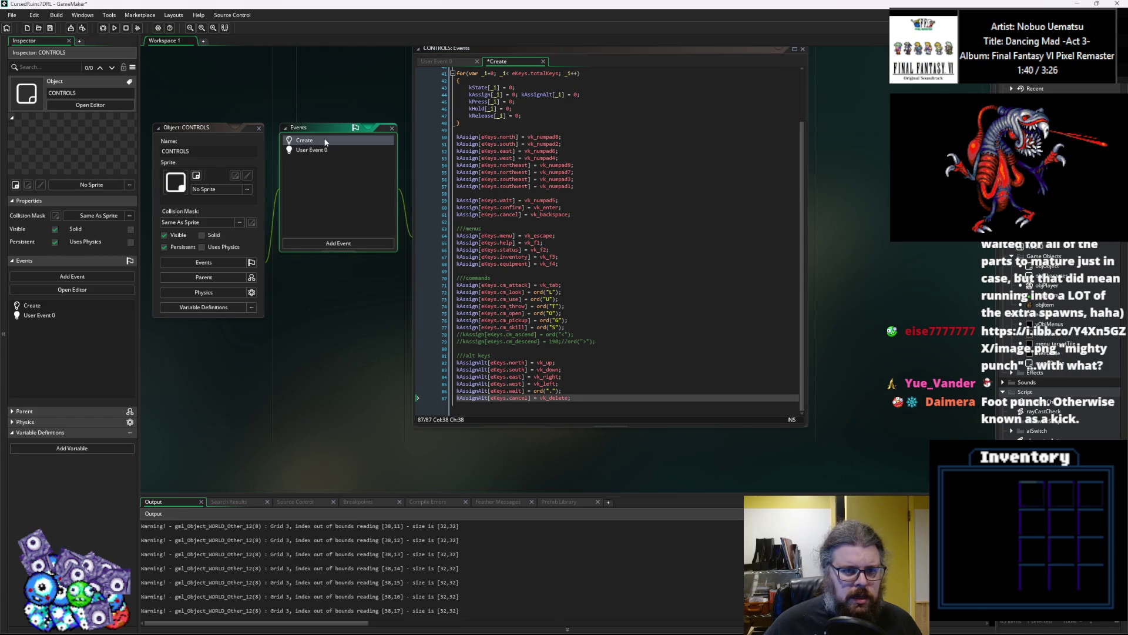
click(583, 398)
key(Return)
key(Return)
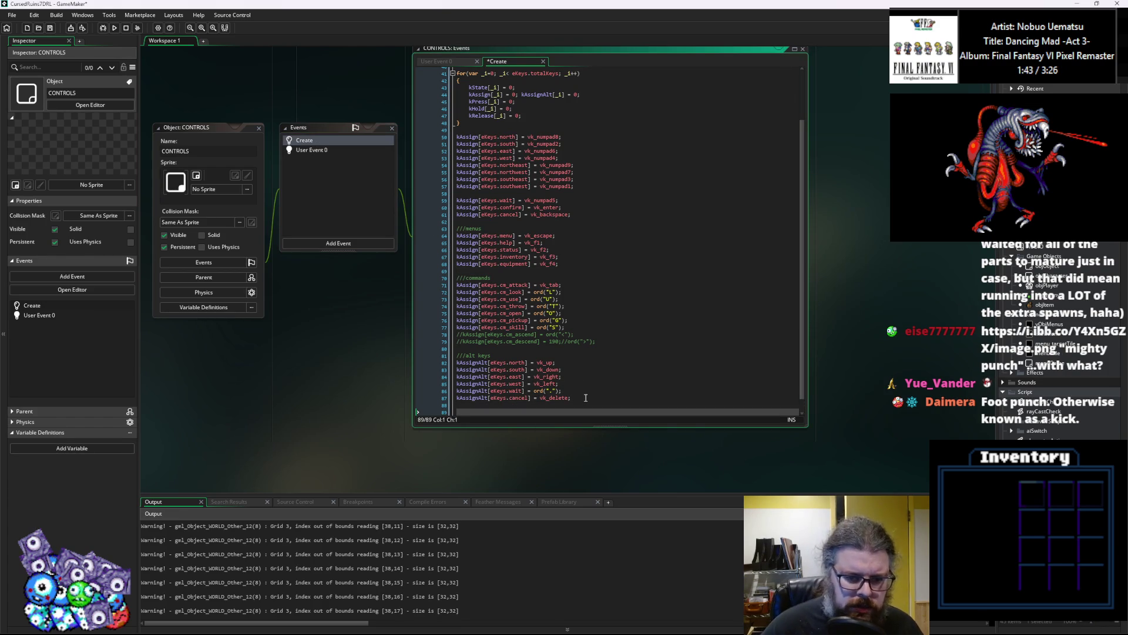
text(//specialKey = )
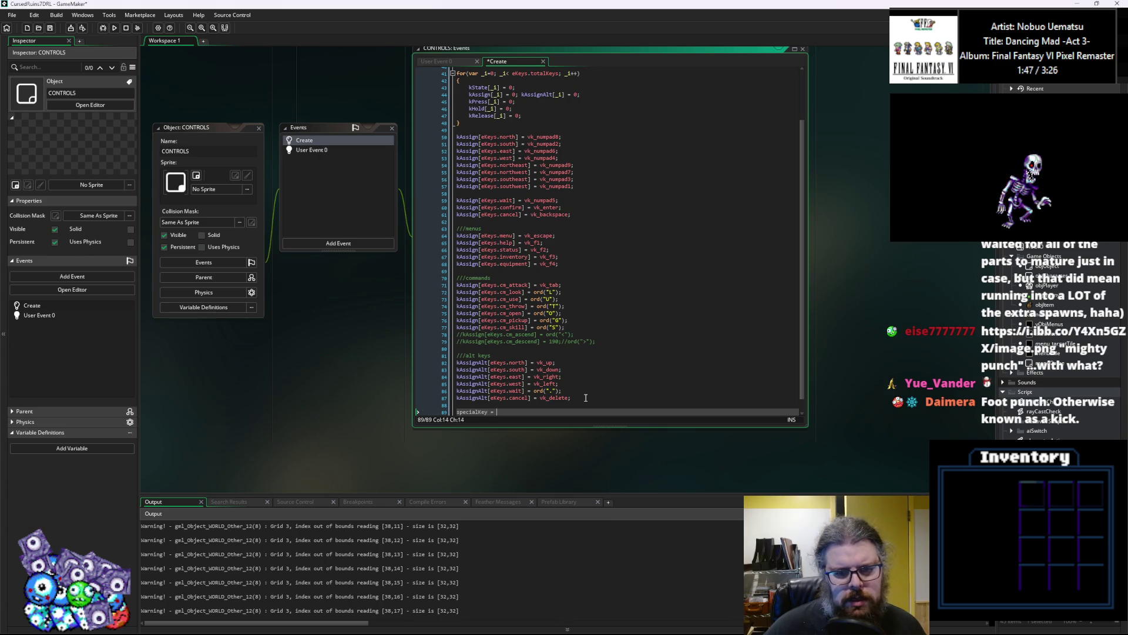
text("";)
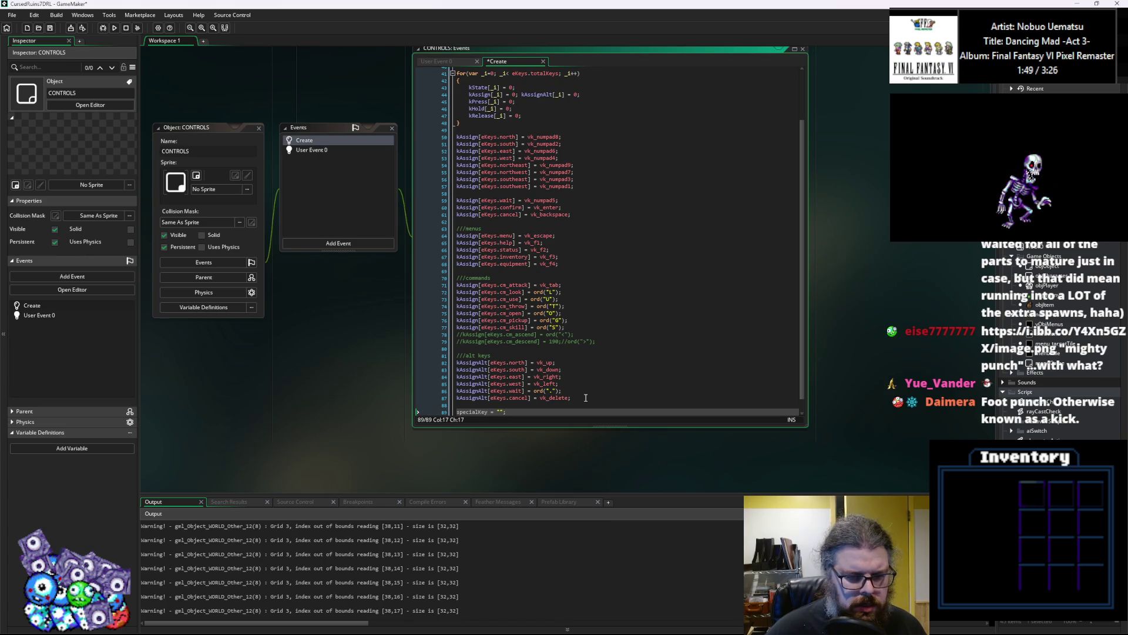
scroll(529, 382, down, 1)
drag(508, 397, 446, 398)
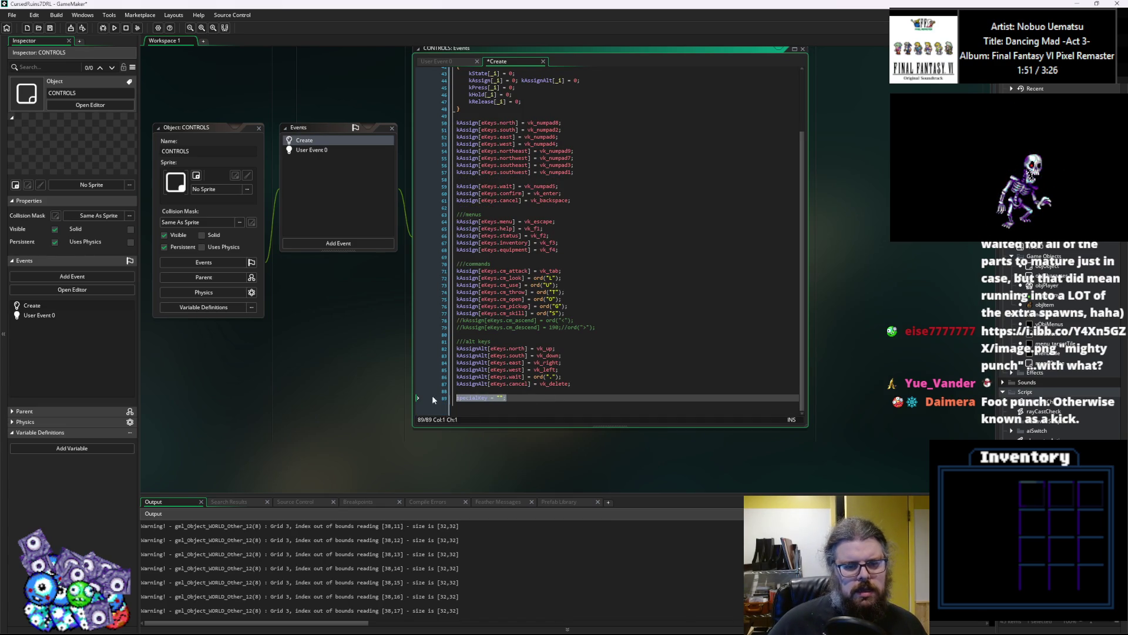
click(312, 150)
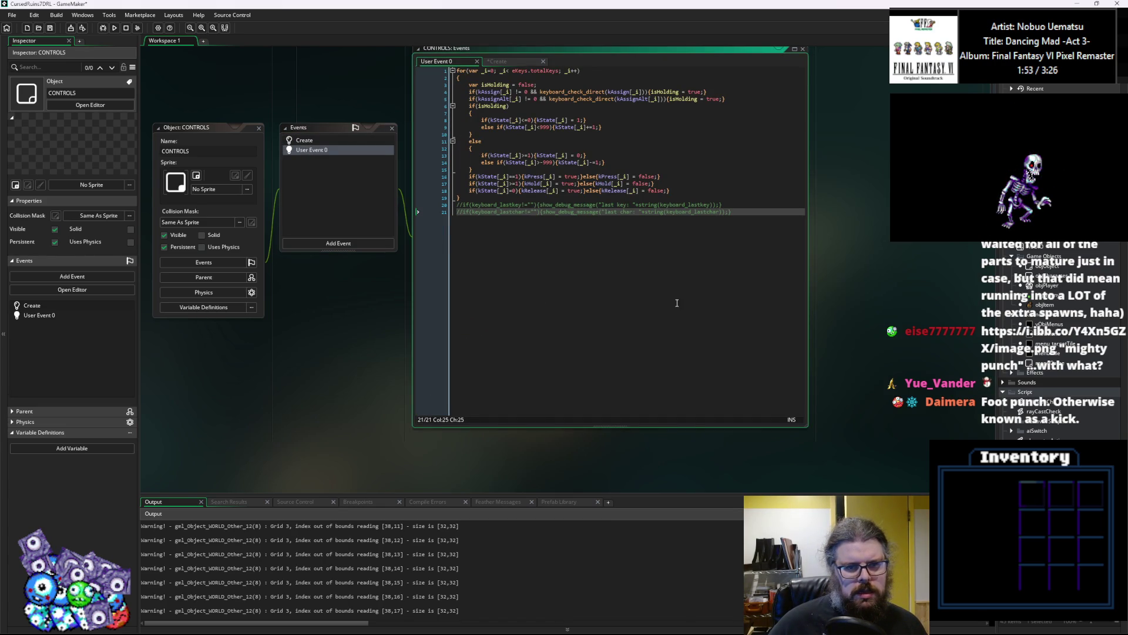
After the key-state loop, set specialKey = keyboard_lastchar; and then clear keyboard_lastchar.
drag(499, 190, 503, 195)
click(503, 196)
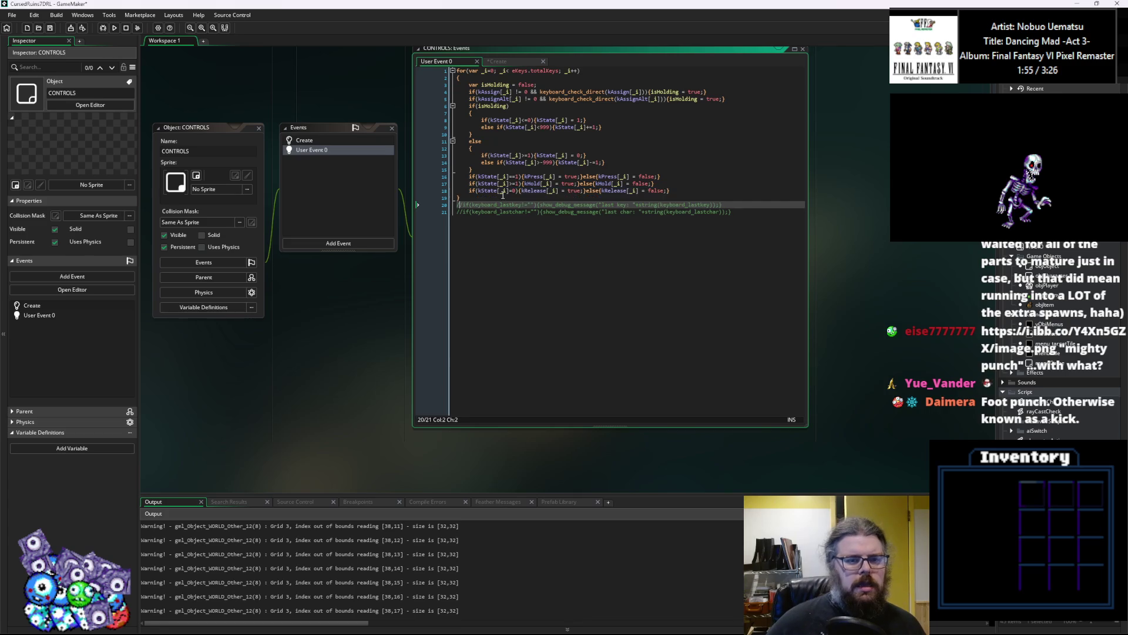
key(Return)
key(Return)
text(specialKey = "";)
key(Return)
key(Up)
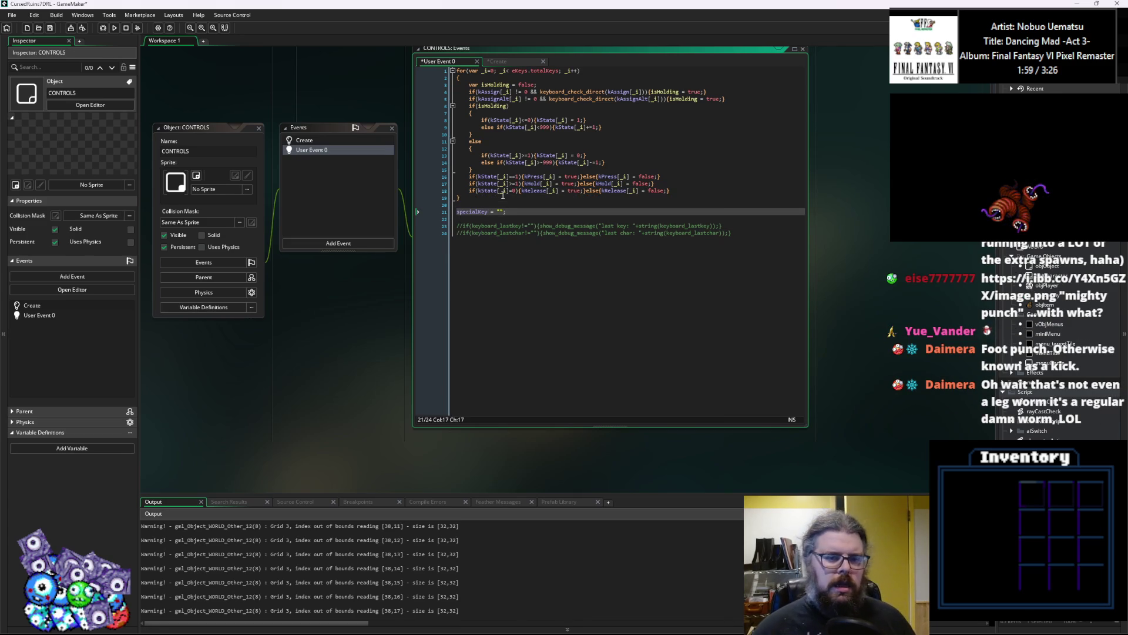
key(BackSpace)
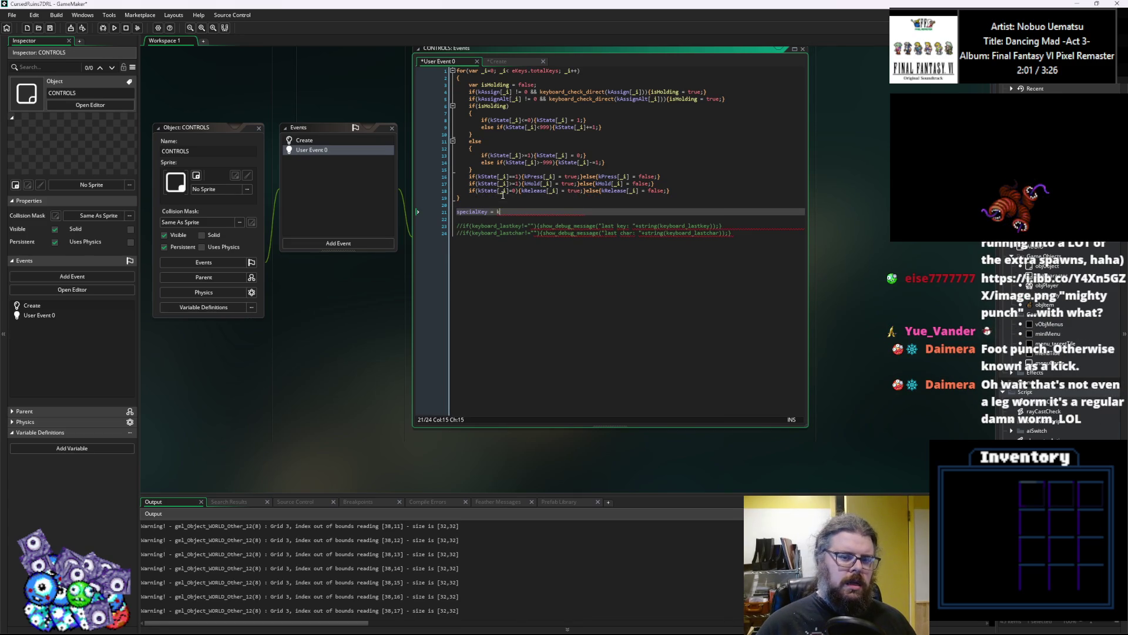
text(keyboard)
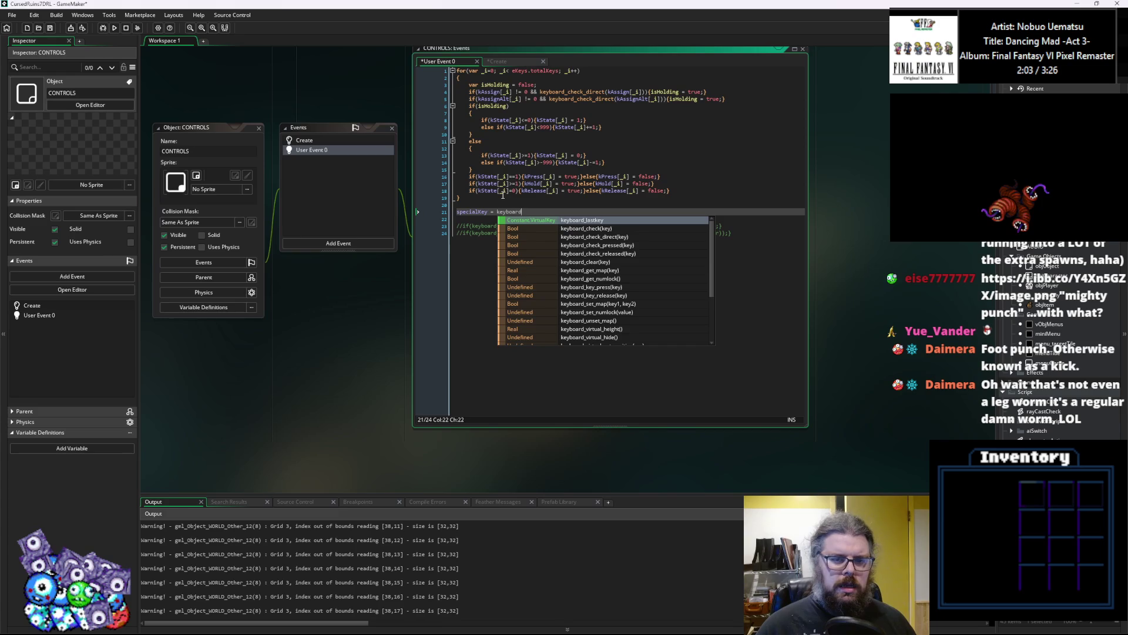
text(_last)
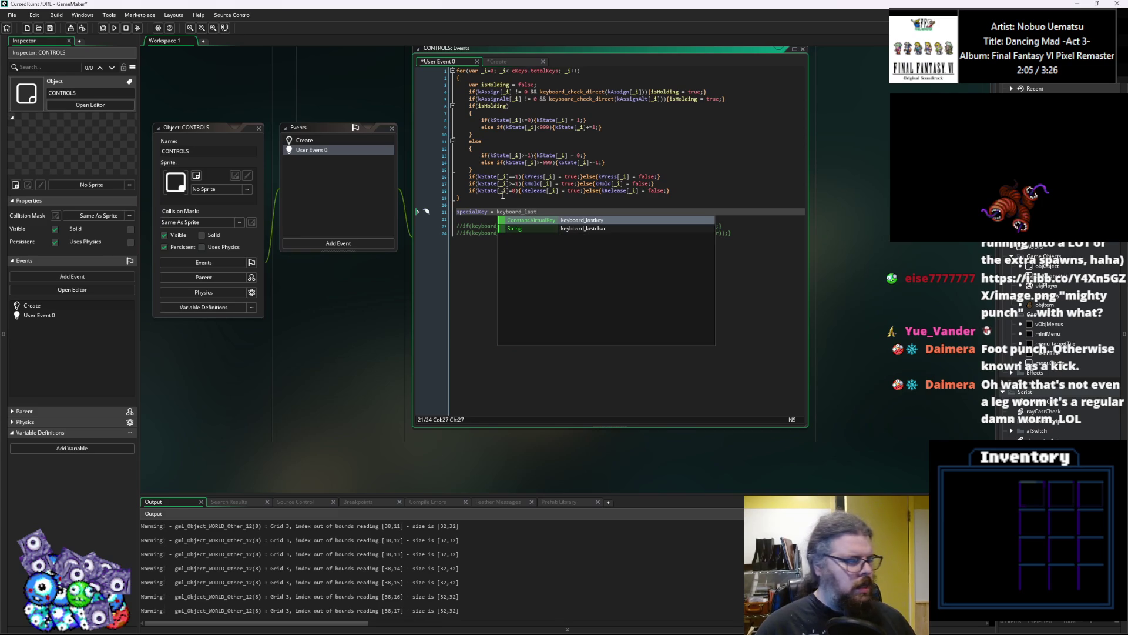
text(char;)
key(Return)
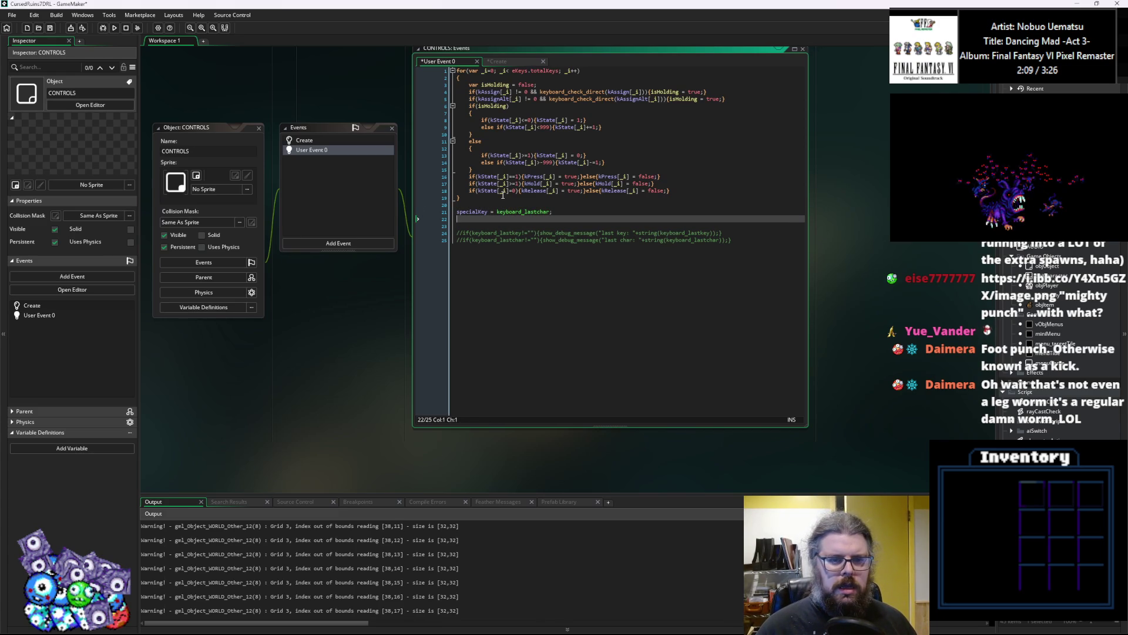
text(keyboard)
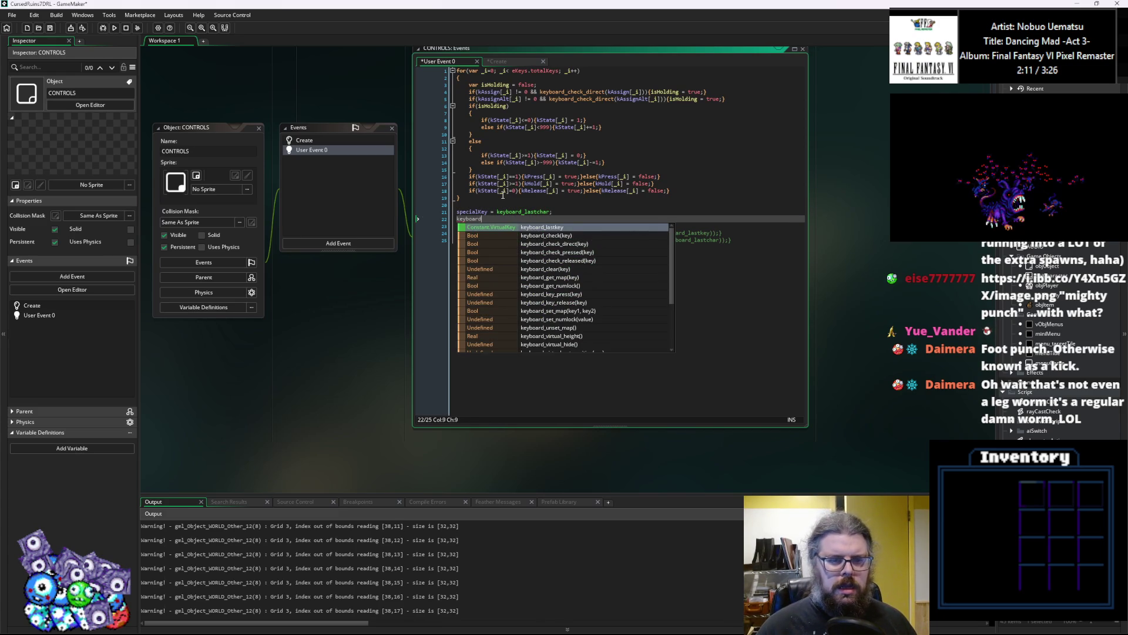
text(_lastchar = "";)
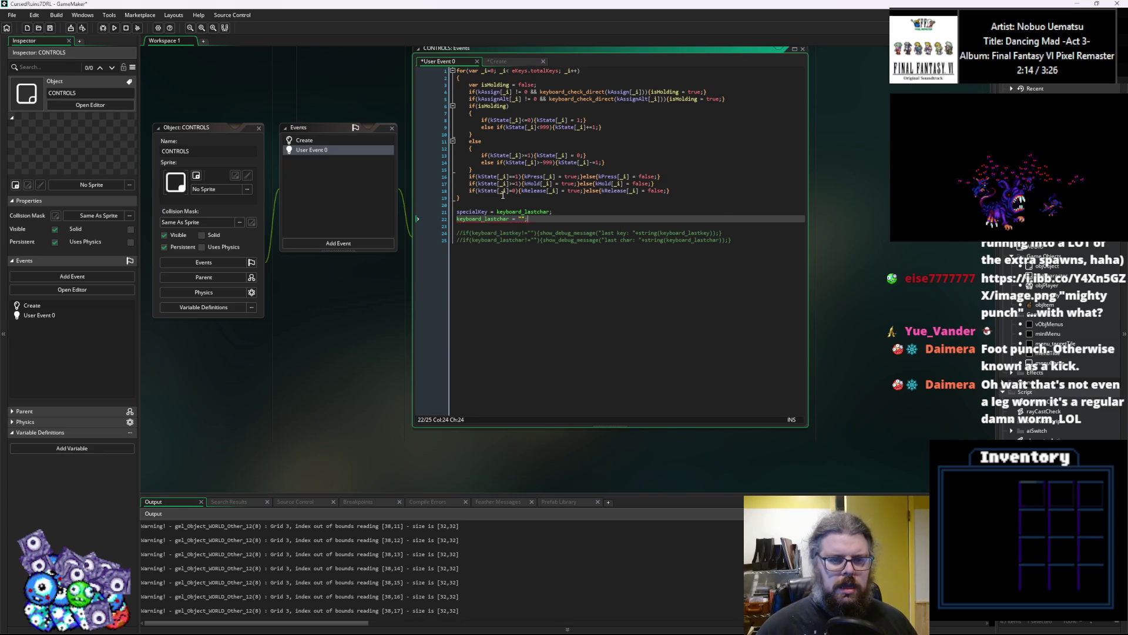
Insert a specialKey = ""; reset line above that assignment and save.
key(Up)
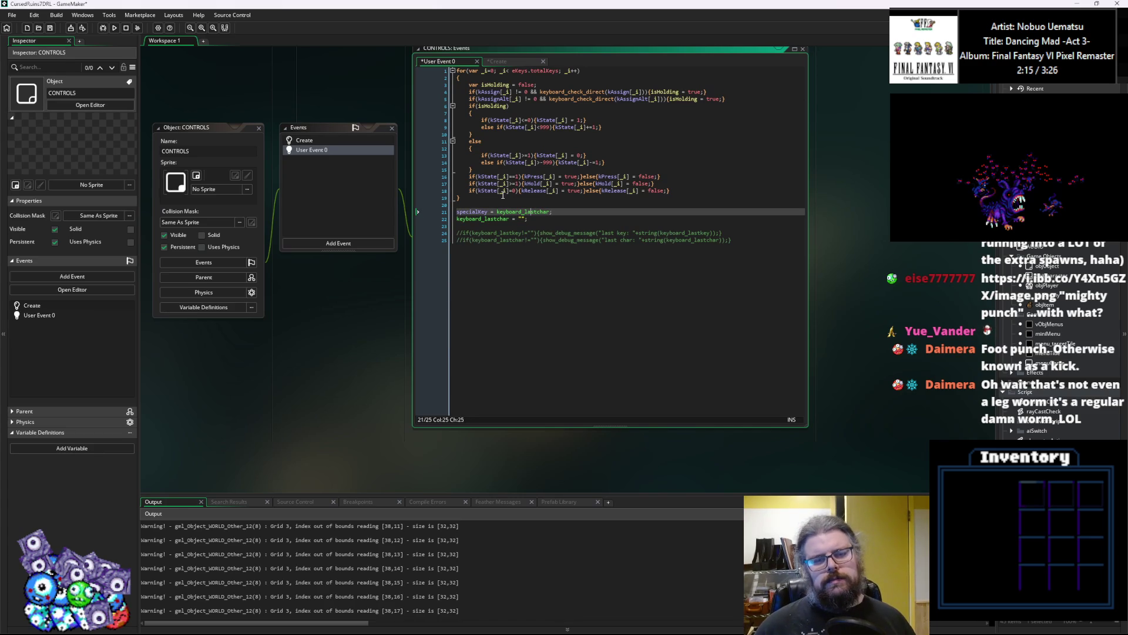
key(Down)
key(Up)
key(Up)
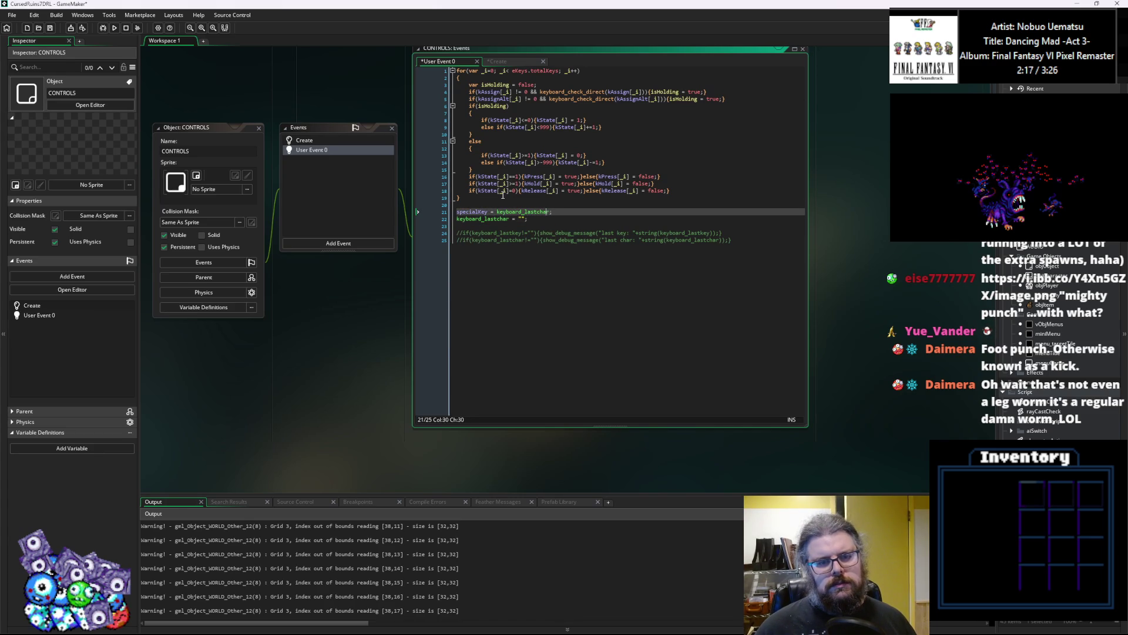
key(Return)
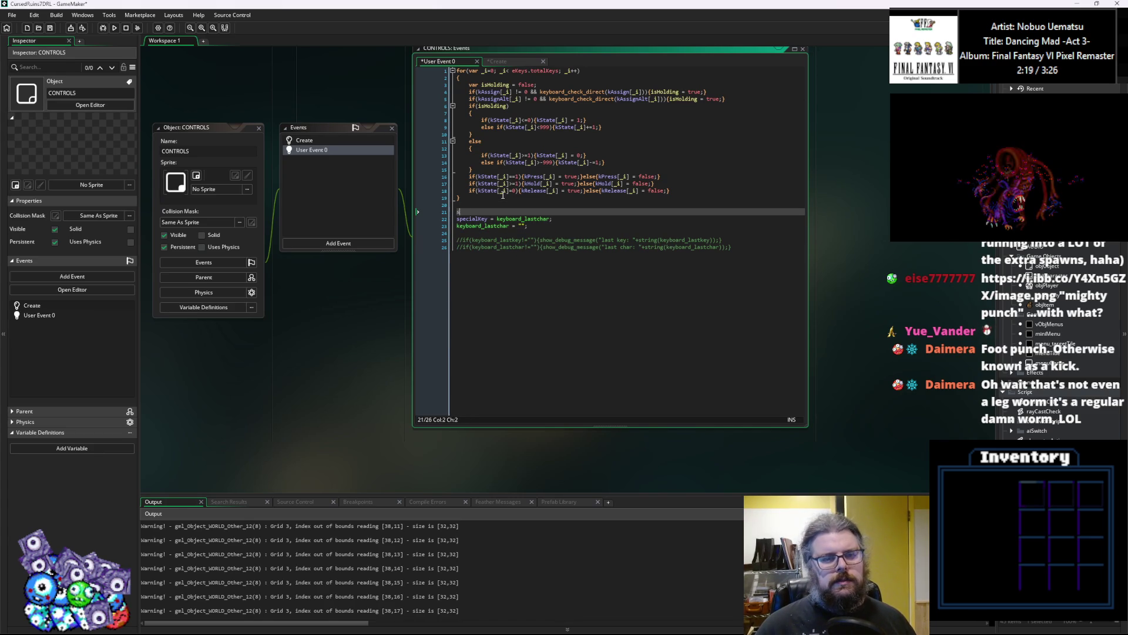
text(specialKey = "";)
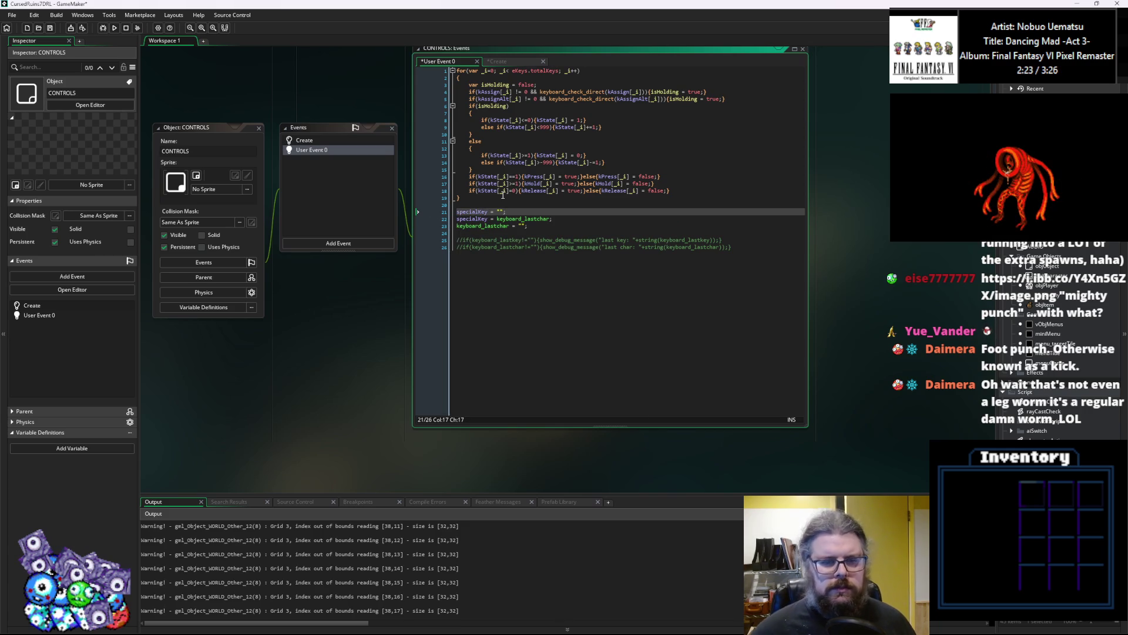
double_click(468, 218)
key(shift+End)
click(50, 31)
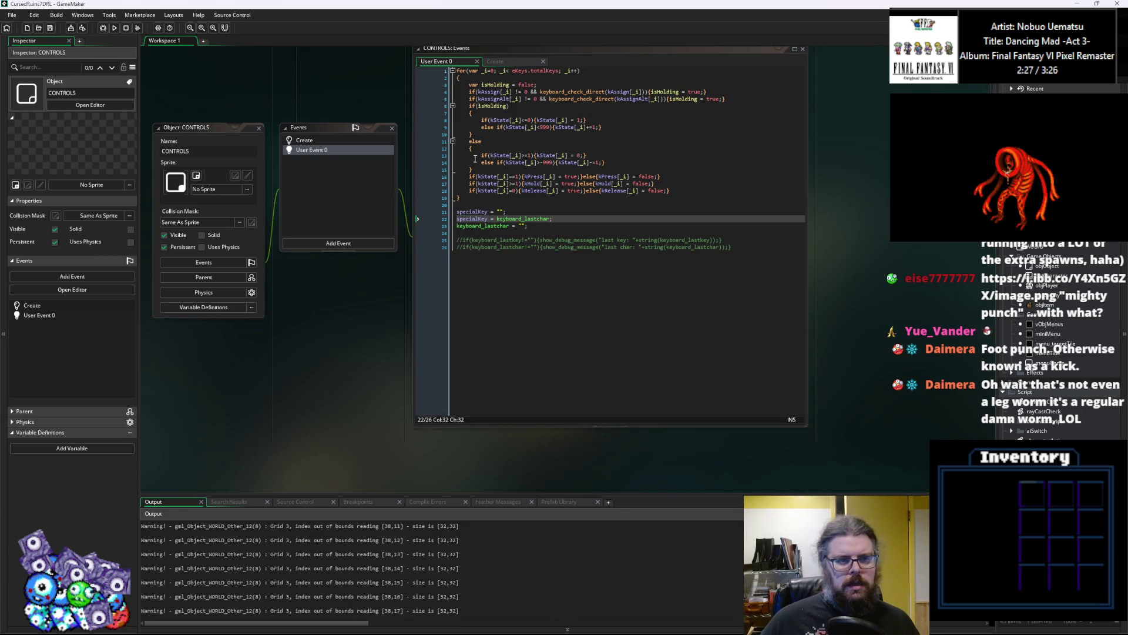
scroll(454, 285, up, 8)
Scroll around the workspace and review the wall types in WORLD's Create code.
scroll(611, 202, up, 10)
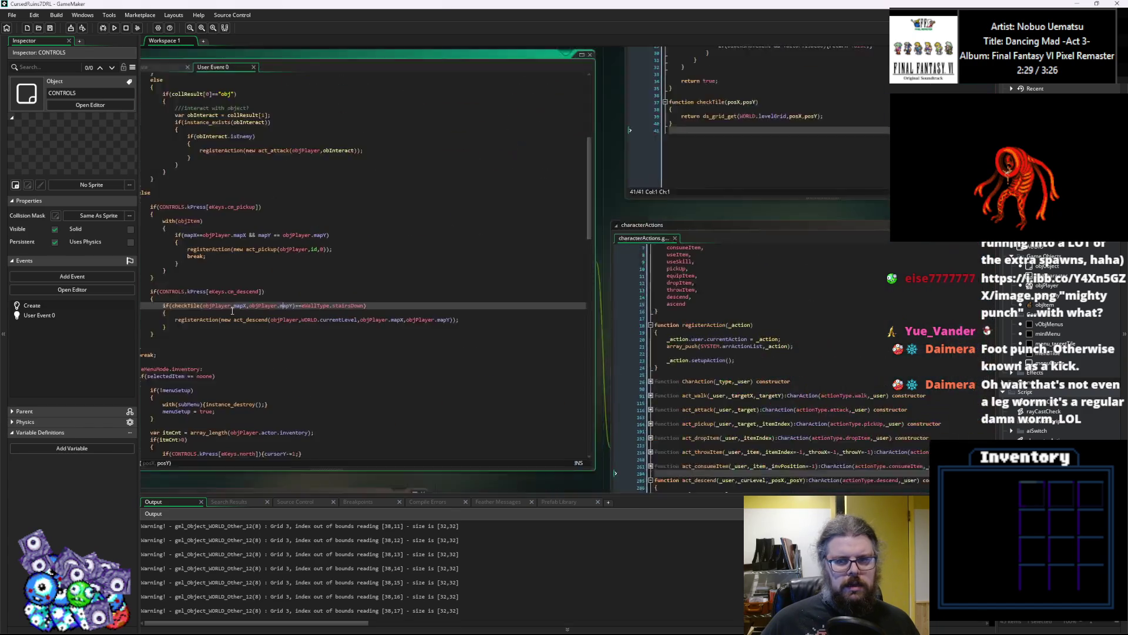
scroll(424, 317, left, 10)
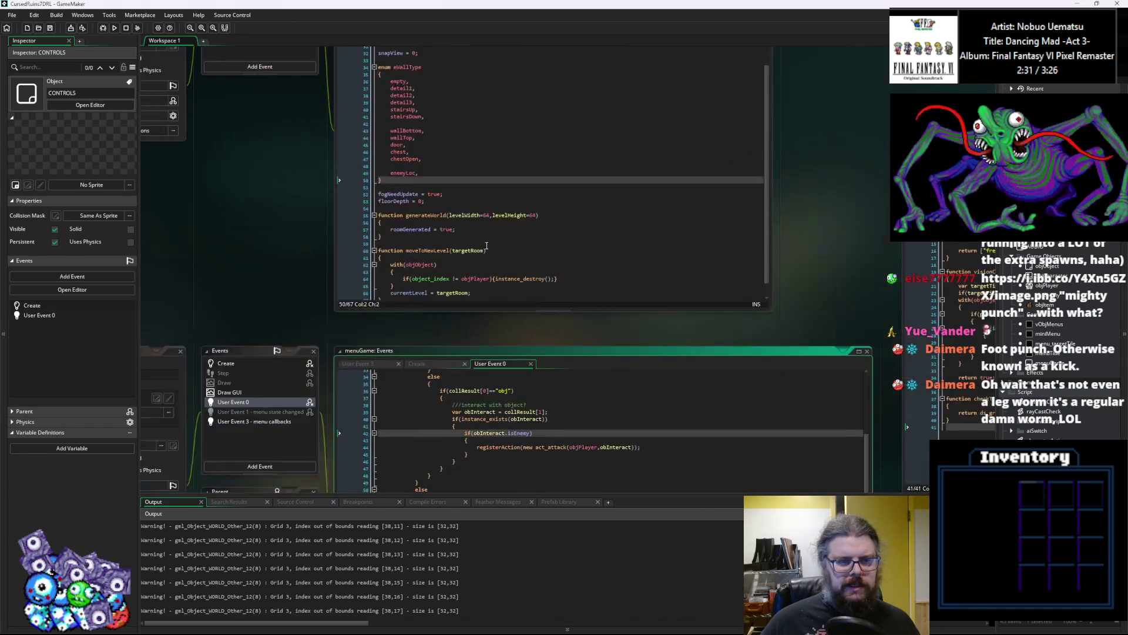
scroll(608, 137, up, 2)
scroll(608, 137, down, 5)
scroll(599, 176, right, 2)
click(595, 207)
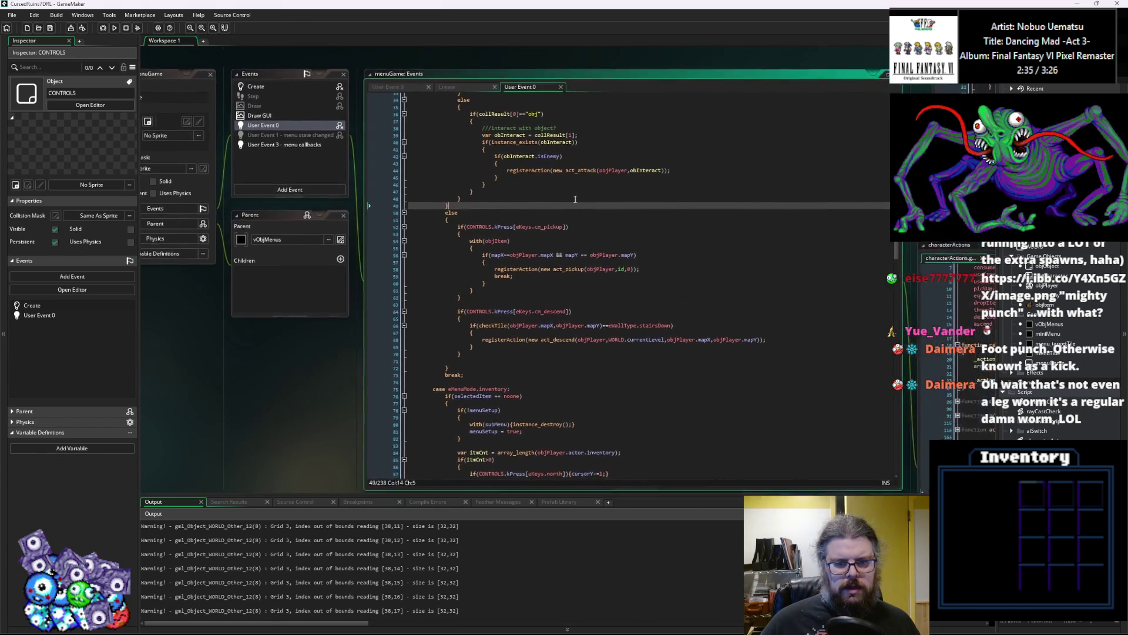
scroll(588, 235, up, 12)
click(561, 274)
Inspect the act_descend constructor code in the characterActions script.
scroll(561, 277, down, 10)
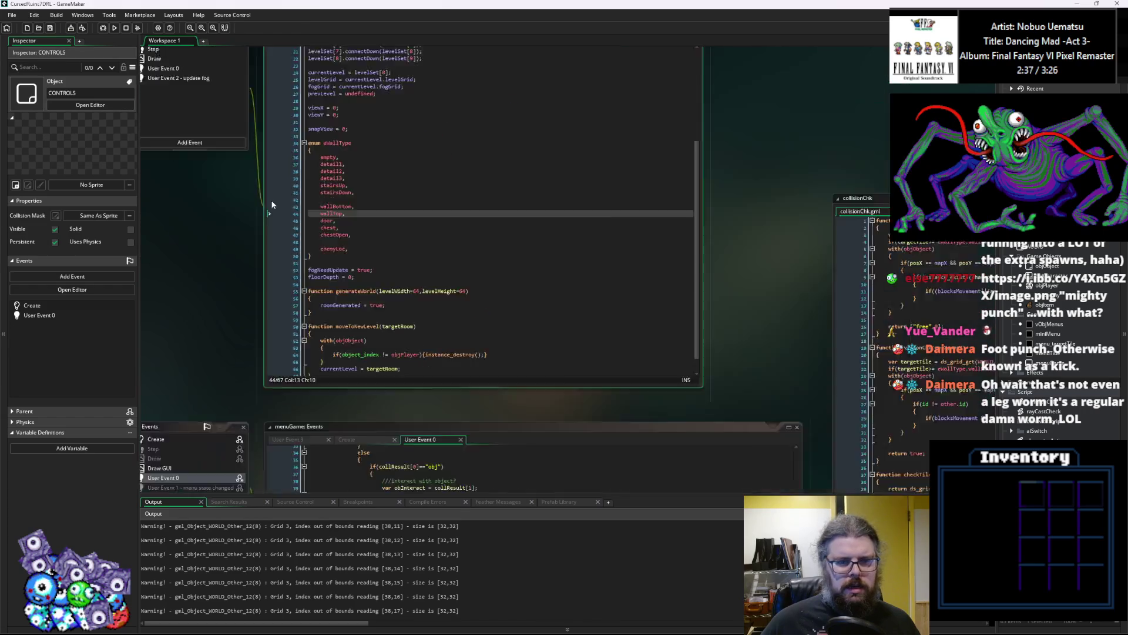
scroll(601, 390, down, 8)
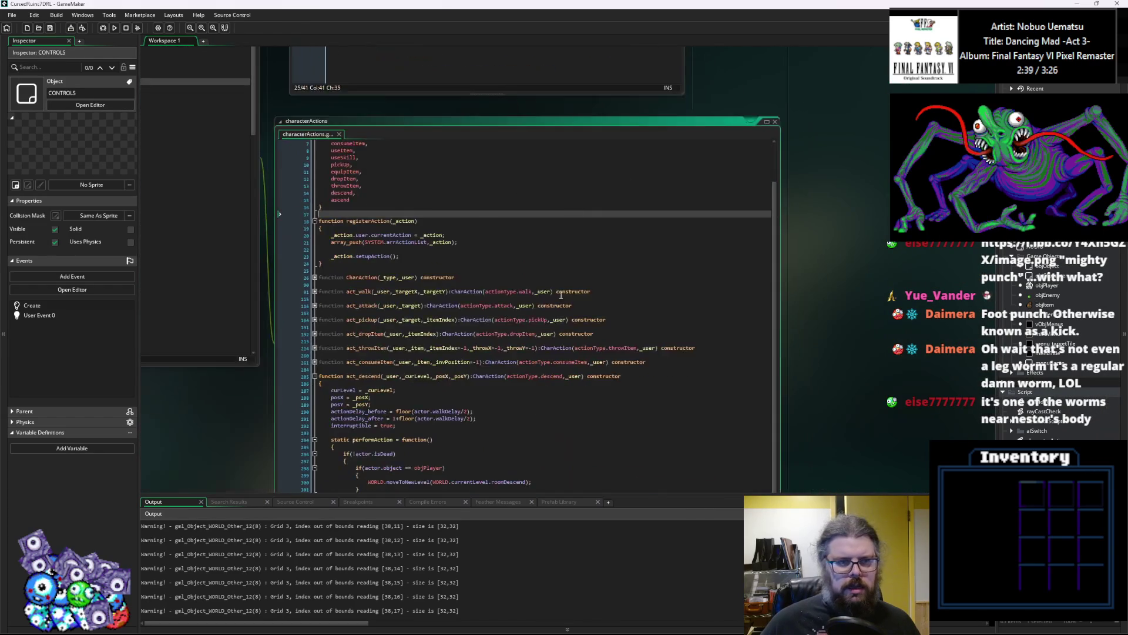
click(552, 243)
click(506, 236)
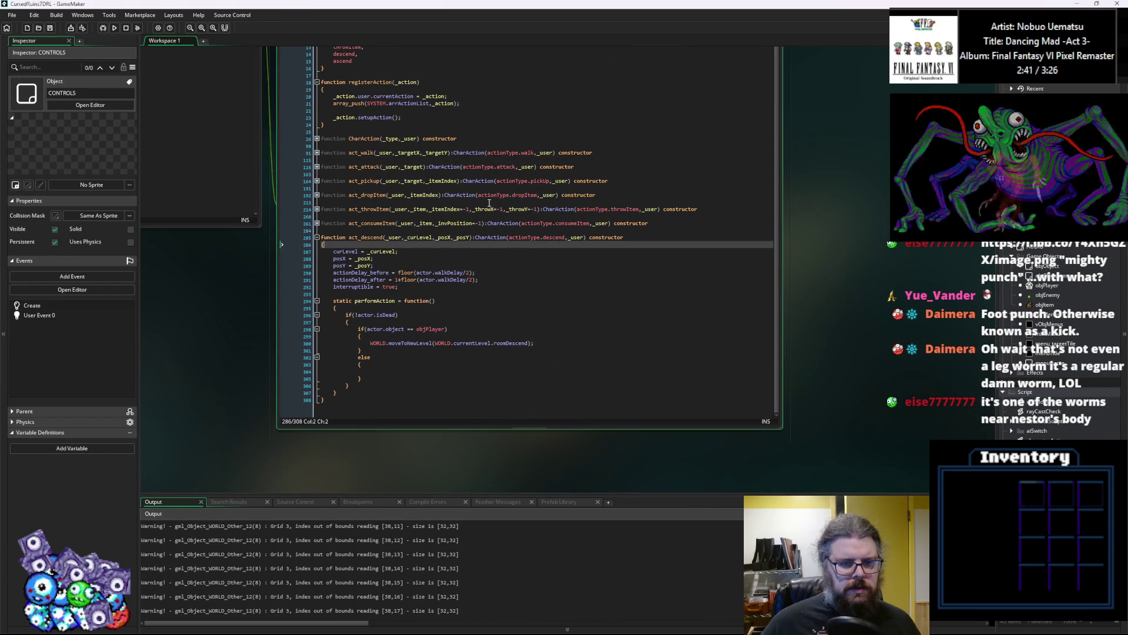
scroll(529, 264, up, 5)
scroll(527, 366, up, 10)
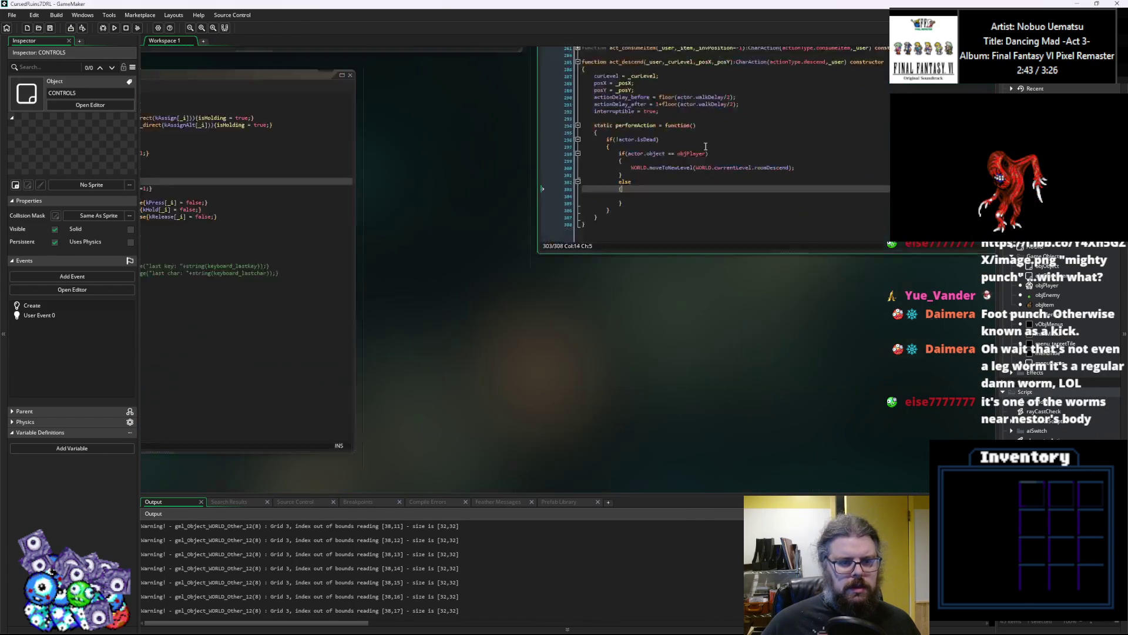
Bring the CONTROLS code into view and open menuGame's User Event 0 at the pickup line.
mouse_move(706, 325)
mouse_down()
mouse_move(596, 113)
mouse_move(597, 270)
mouse_up()
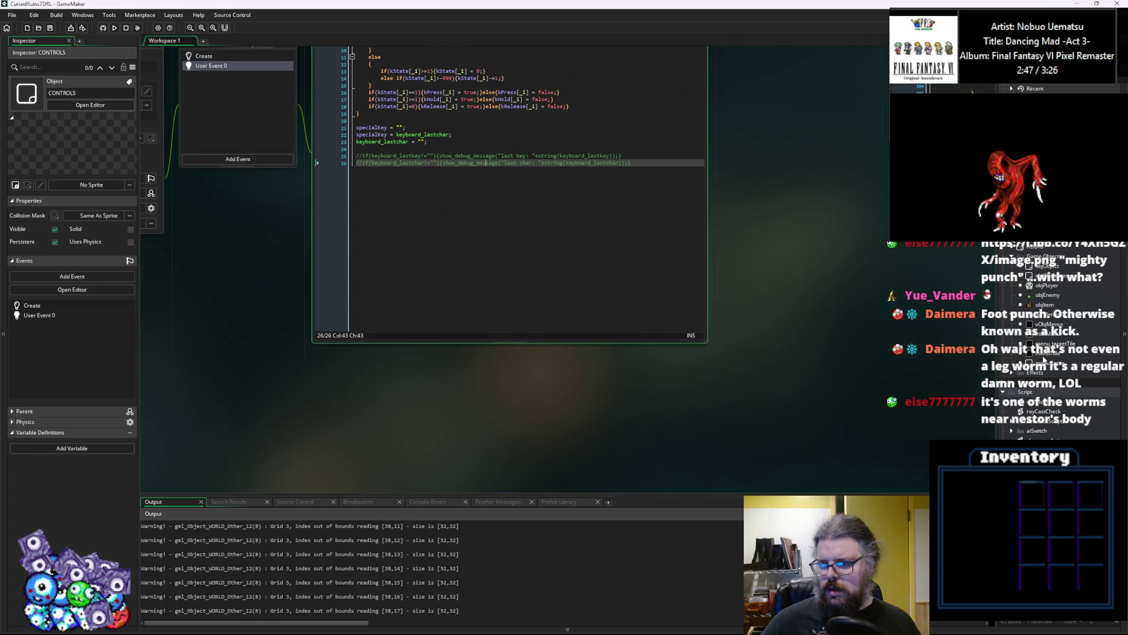
double_click(1038, 335)
click(627, 248)
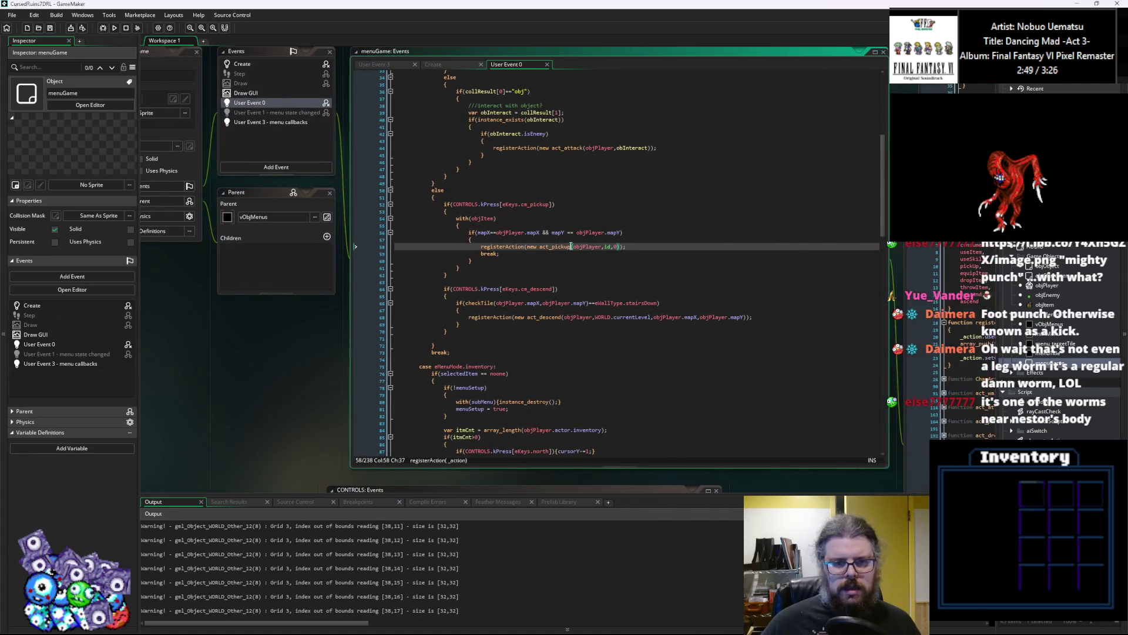
Replace the descend check with CONTROLS.specialKey==">"||CONTROLS.specialKey=="." and save the project.
mouse_move(555, 288)
mouse_down()
mouse_move(448, 290)
mouse_move(475, 294)
mouse_up()
text(OLS.specialKey)
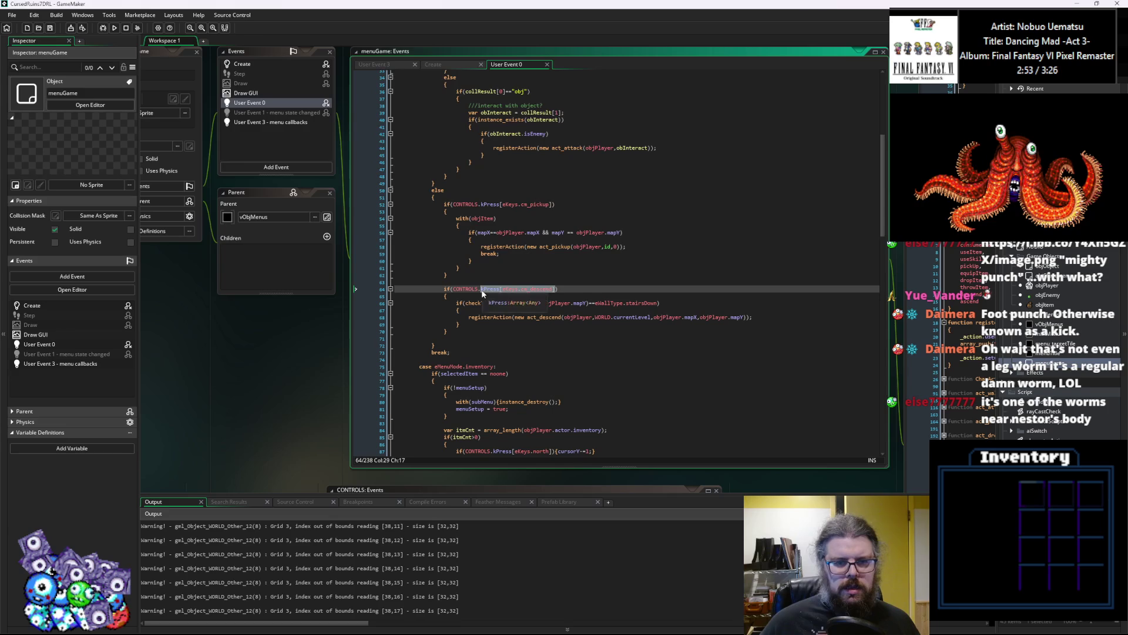
text(==">)
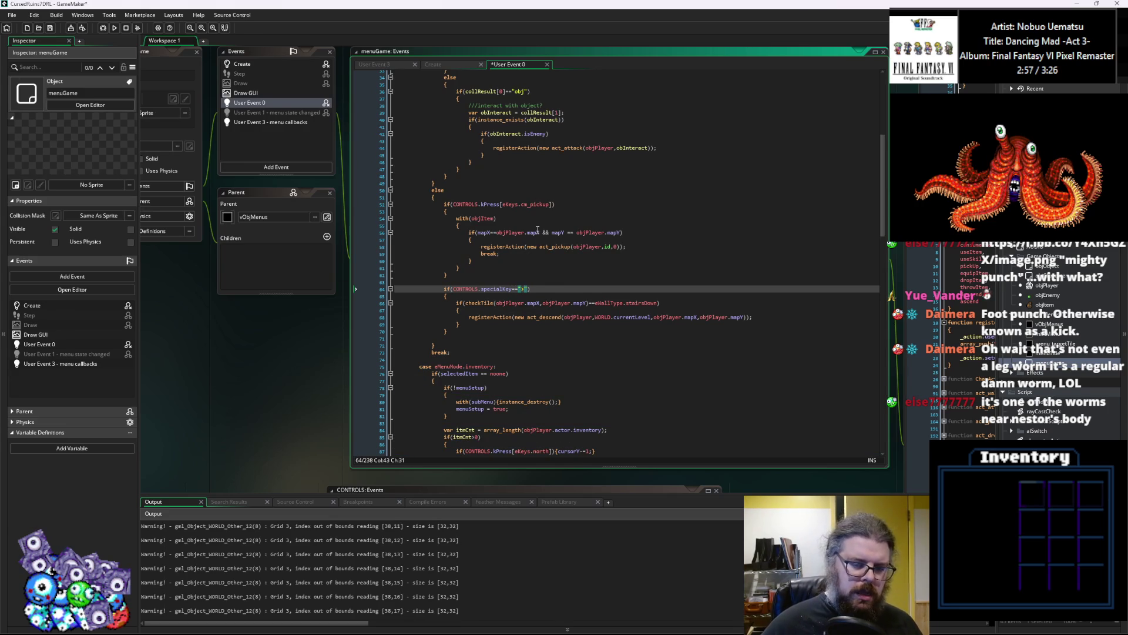
text("))
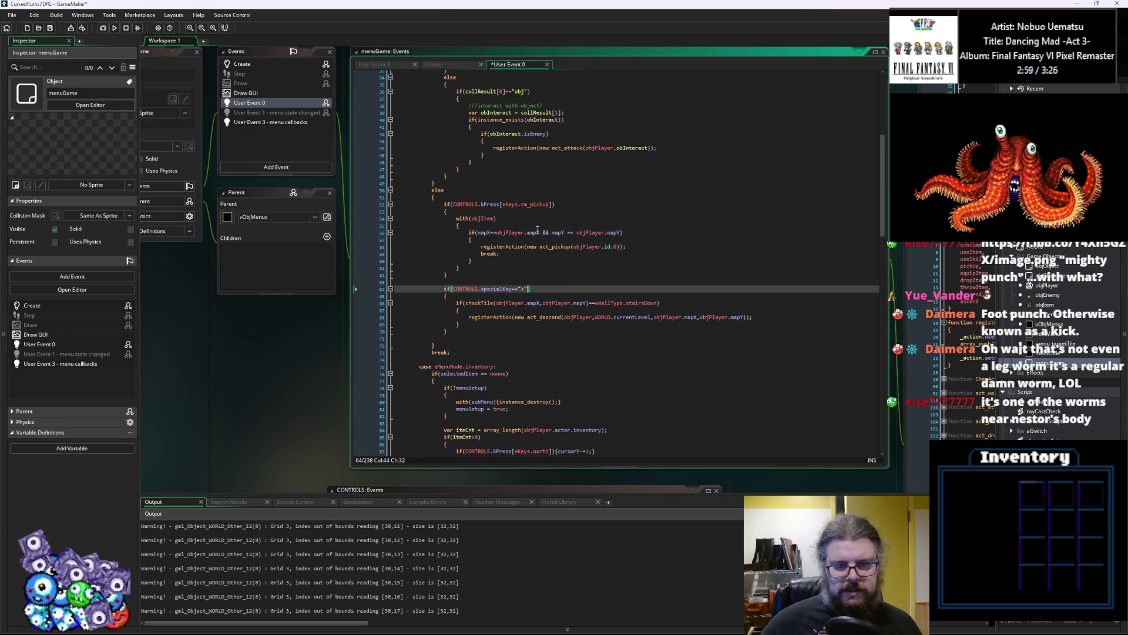
text(||)
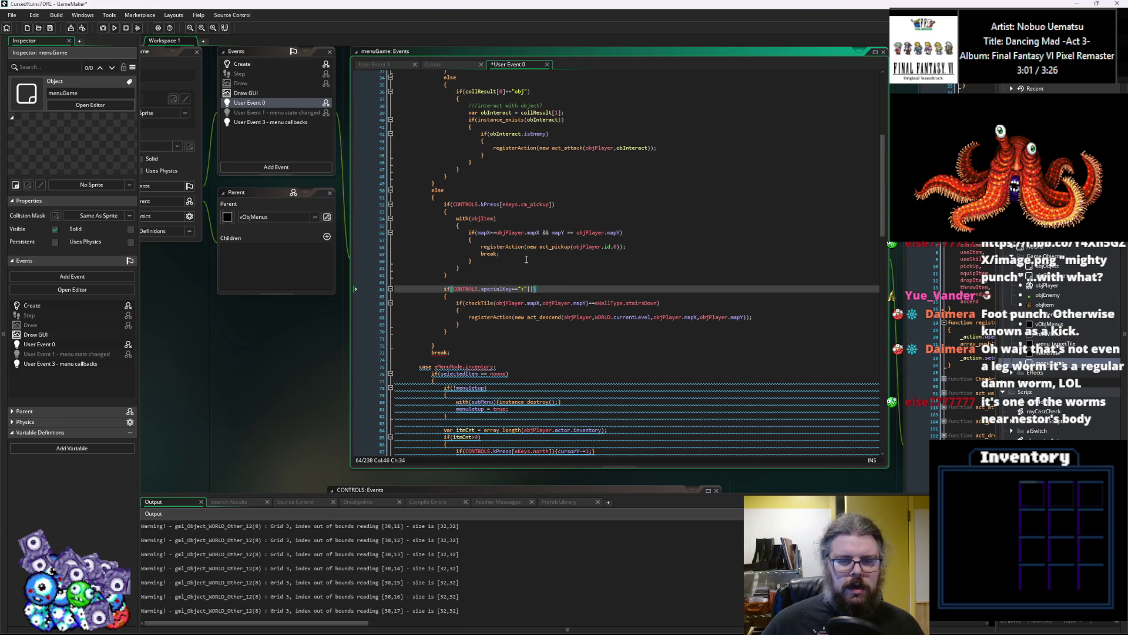
key(BackSpace)
key(BackSpace)
key(ctrl+shift+Left)
key(ctrl+shift+Left)
key(ctrl+shift+Left)
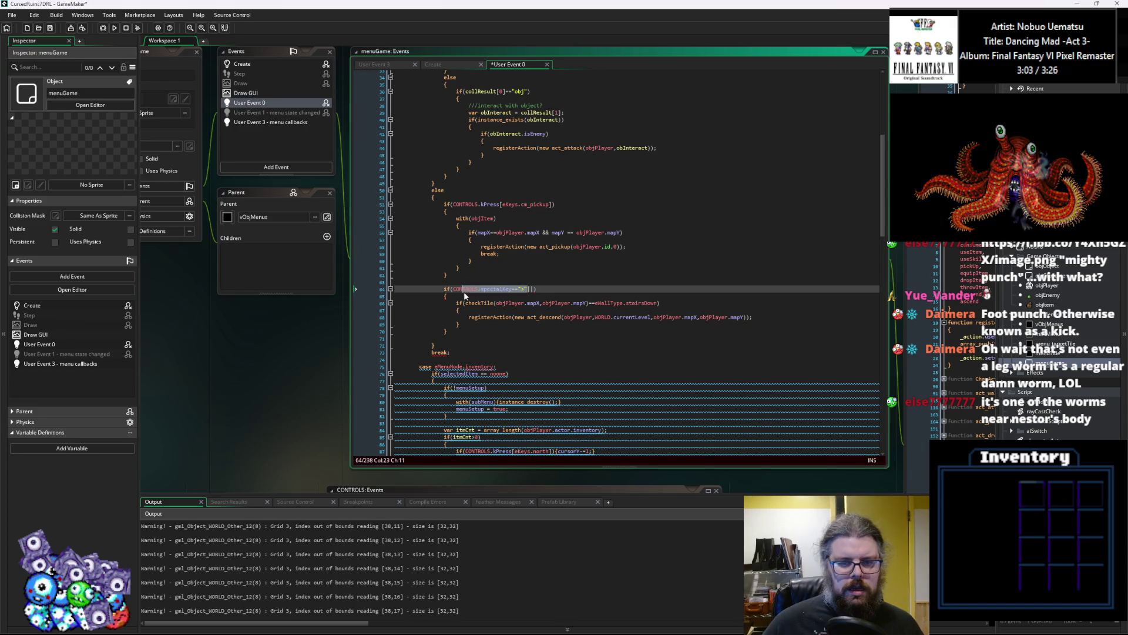
key(ctrl+c)
click(535, 289)
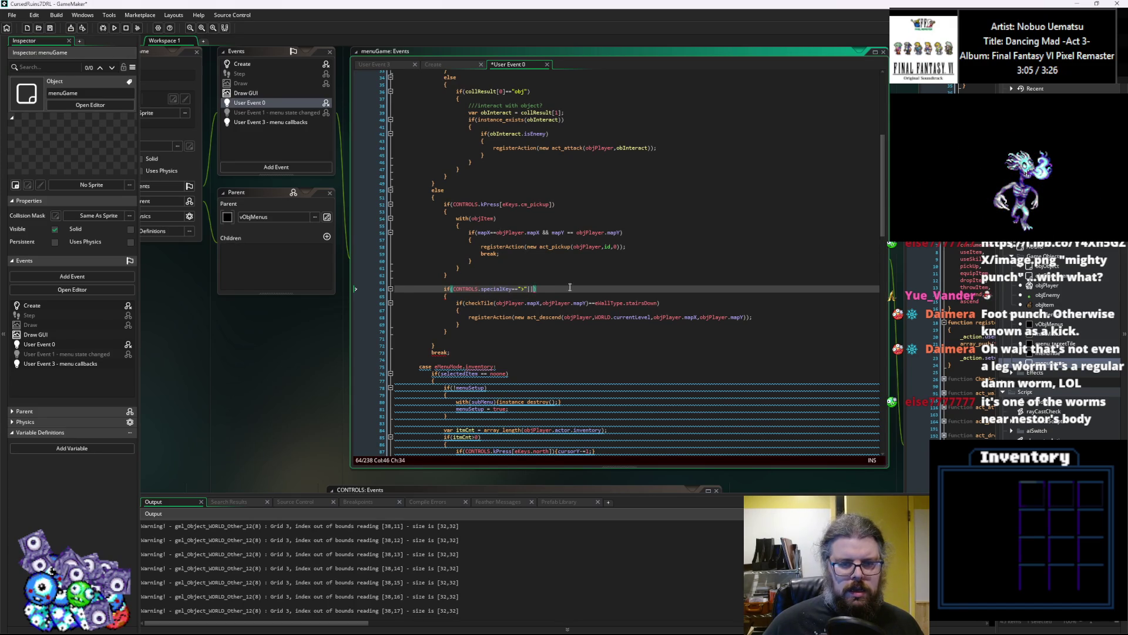
key(ctrl+v)
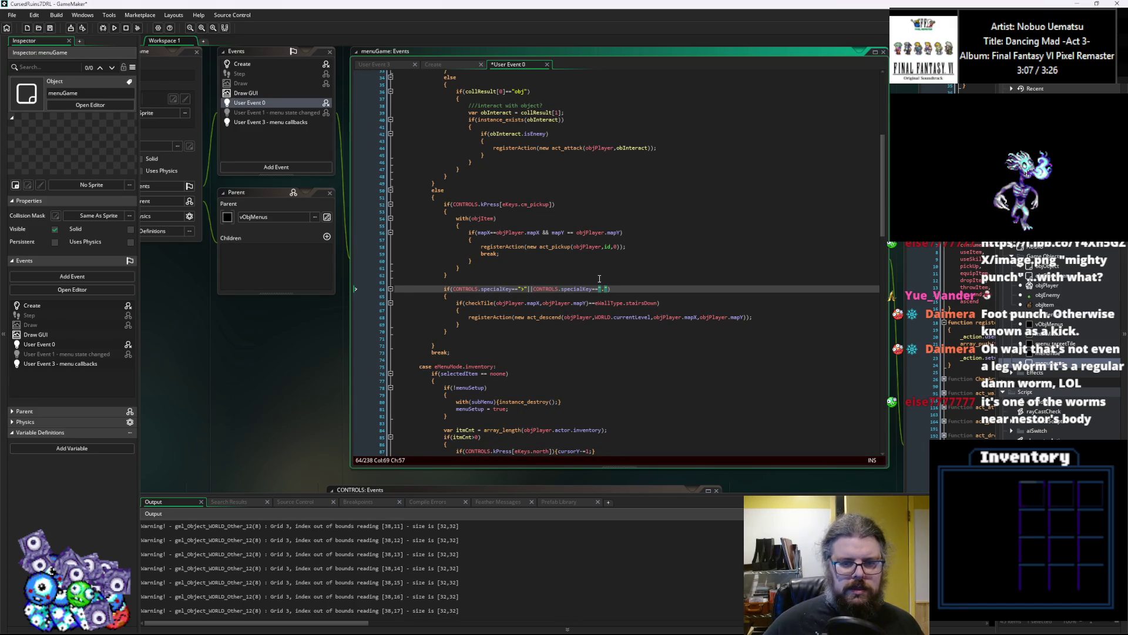
click(601, 333)
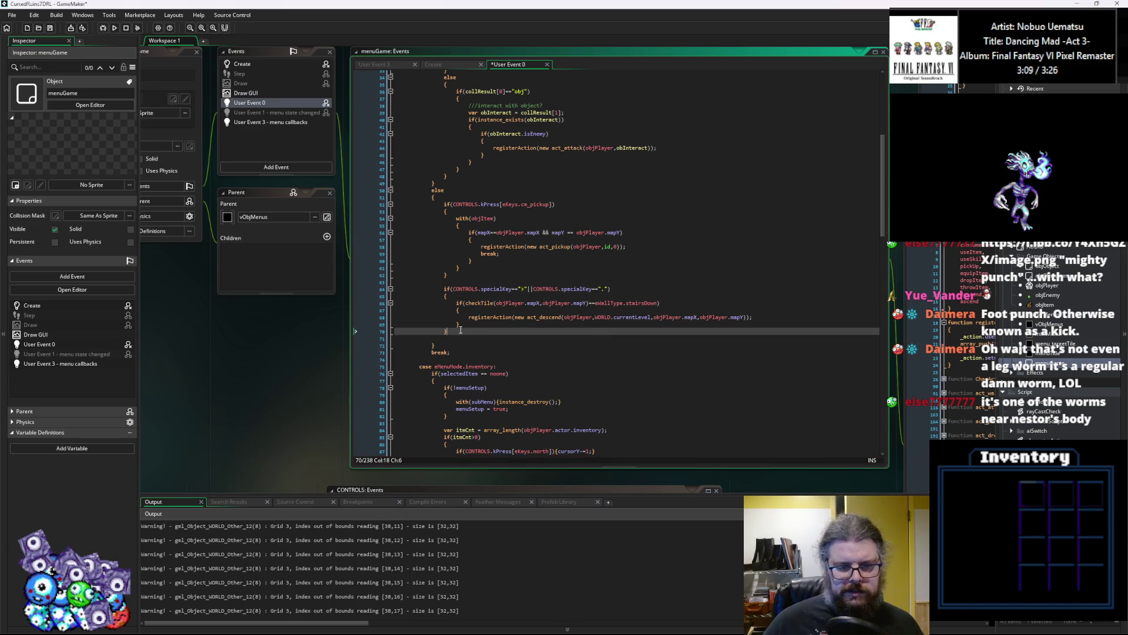
click(50, 27)
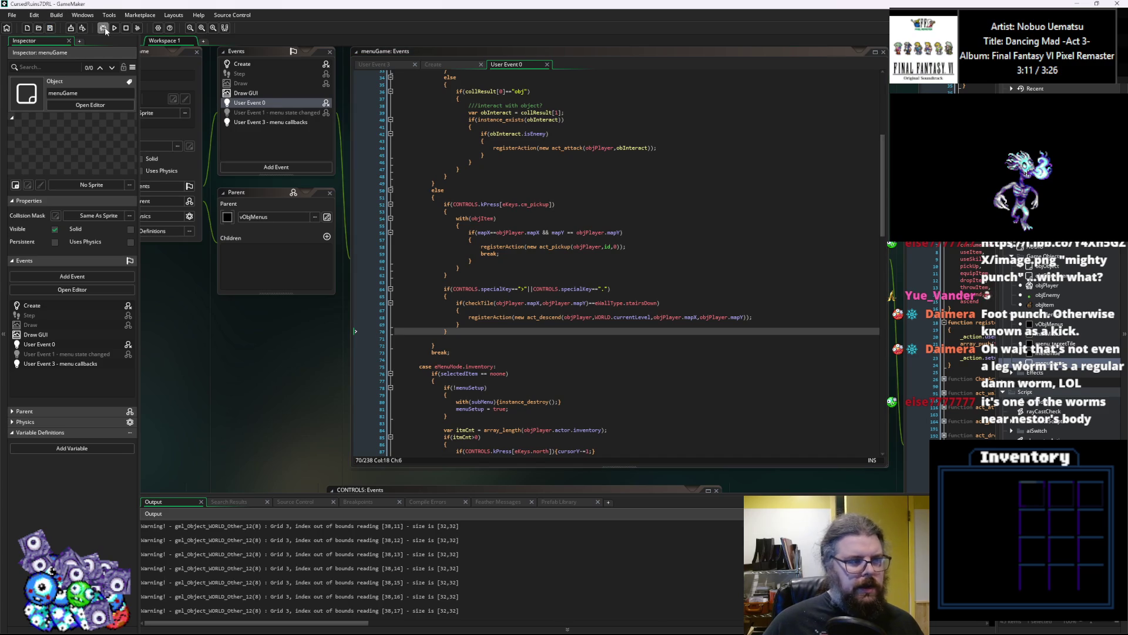
Launch a debug run, start a new game, maximise the game window and reveal the map with M.
click(104, 27)
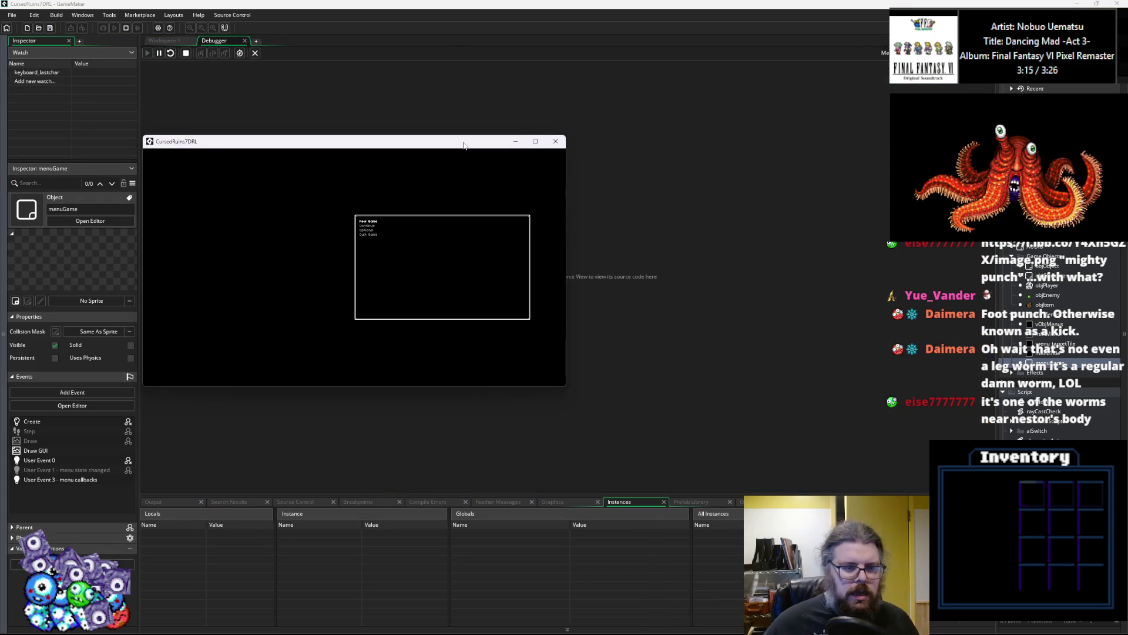
key(Return)
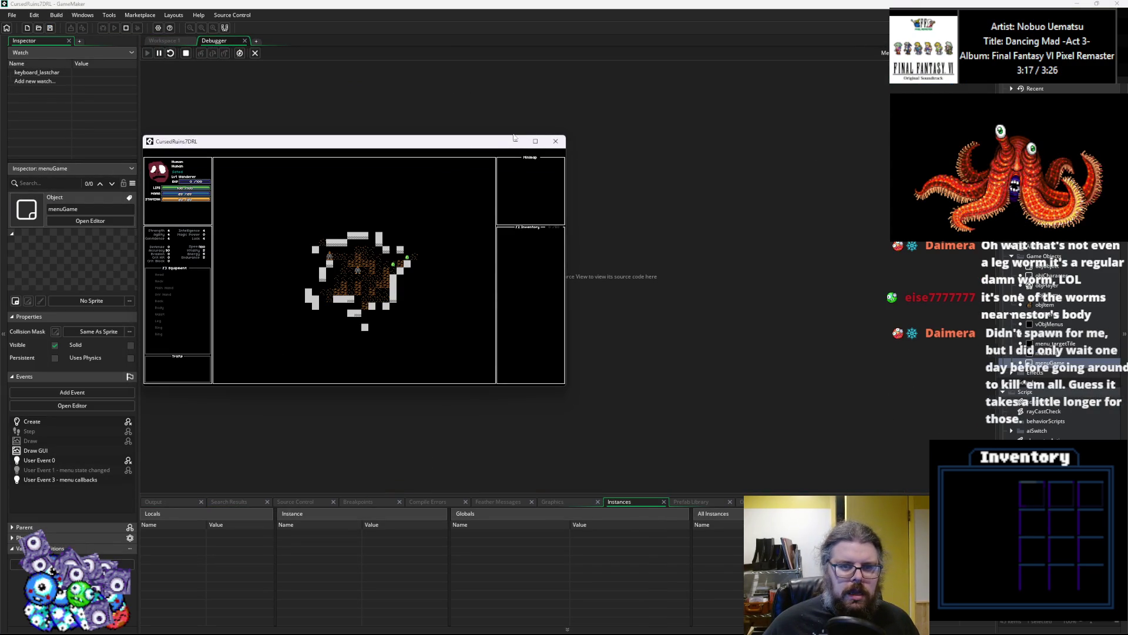
click(535, 142)
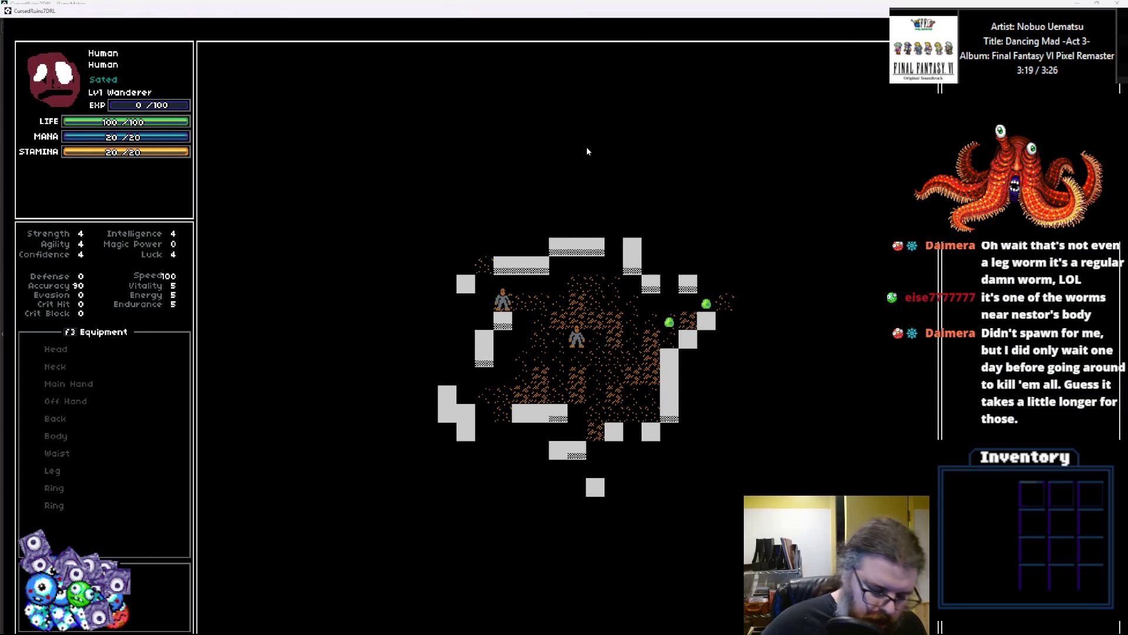
key(m)
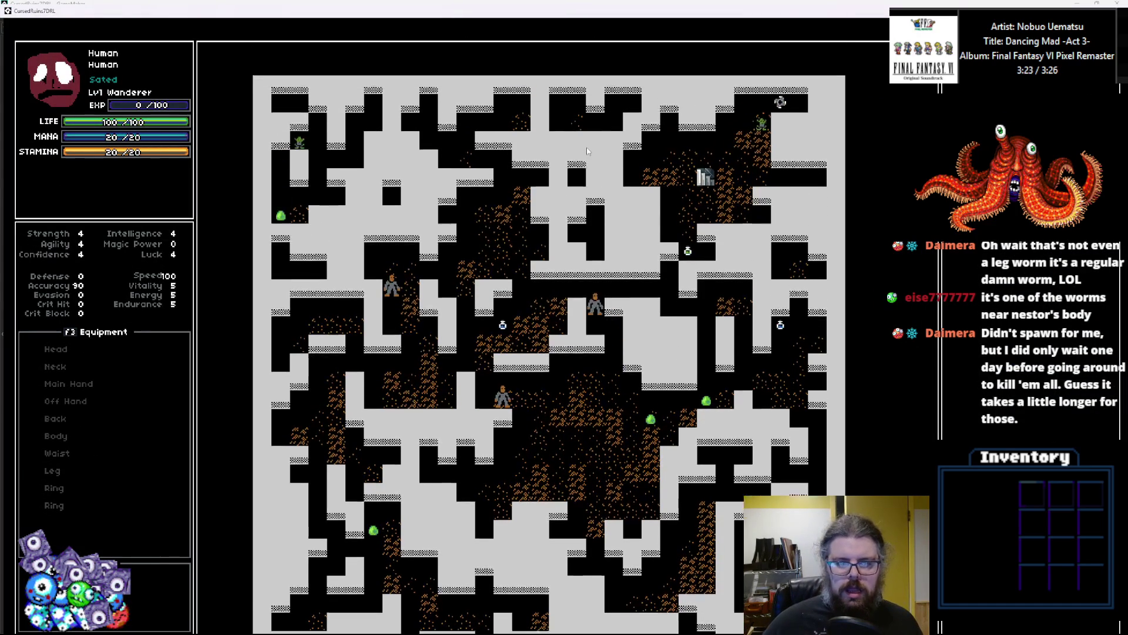
Walk the player right, up, up and right, wait a turn with '.', then return to the IDE.
key(Right)
key(Right)
key(Right)
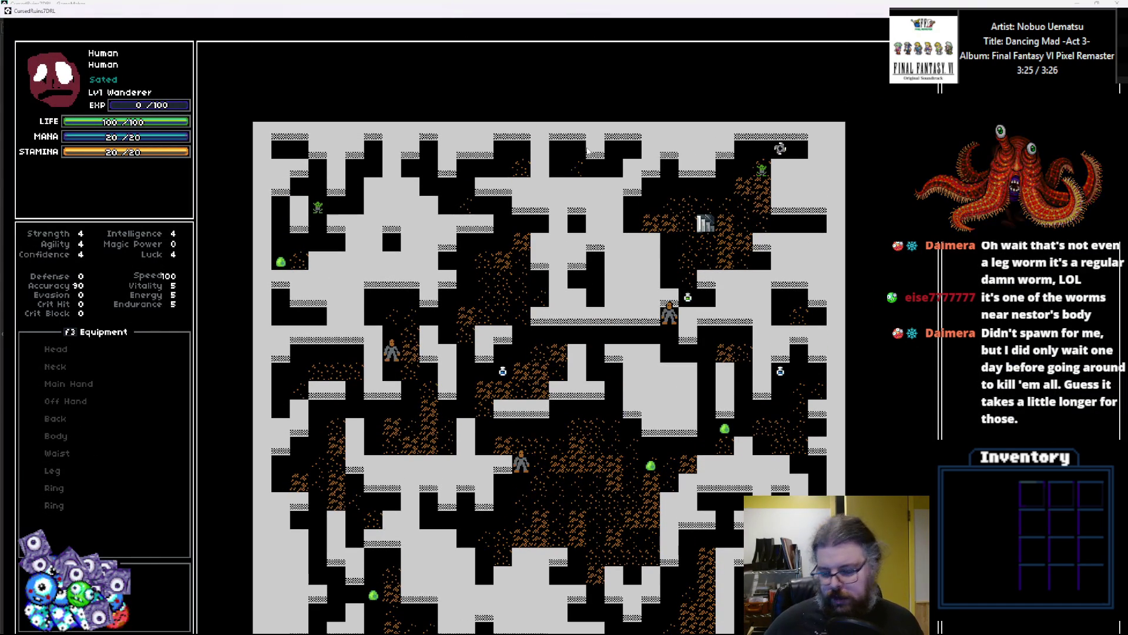
key(Up)
key(Up)
key(Up)
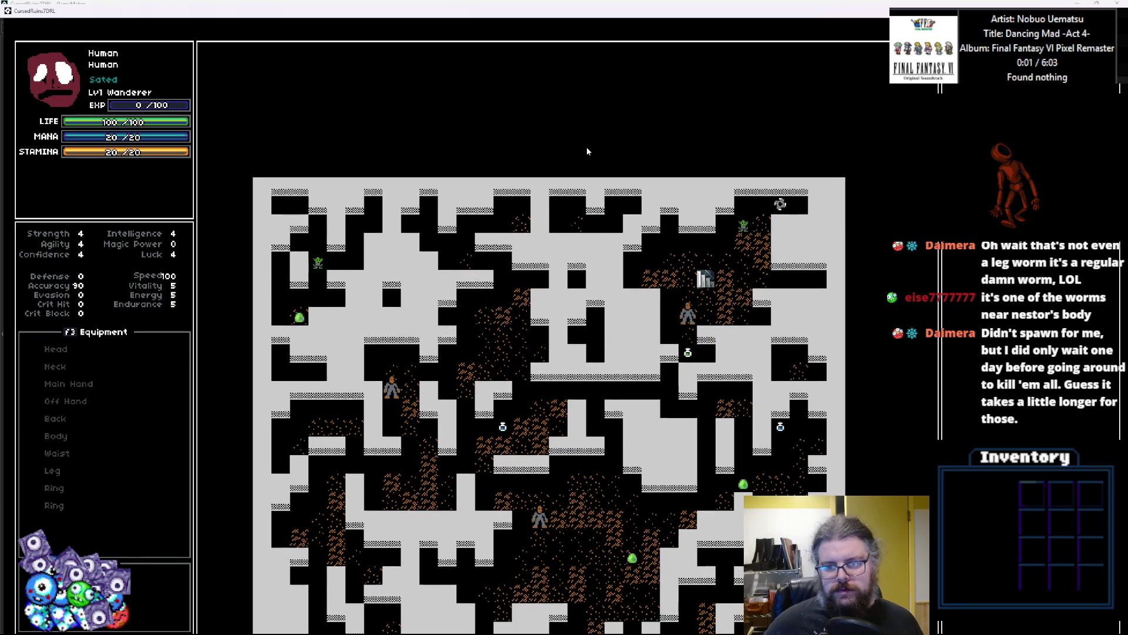
key(Up)
key(Up)
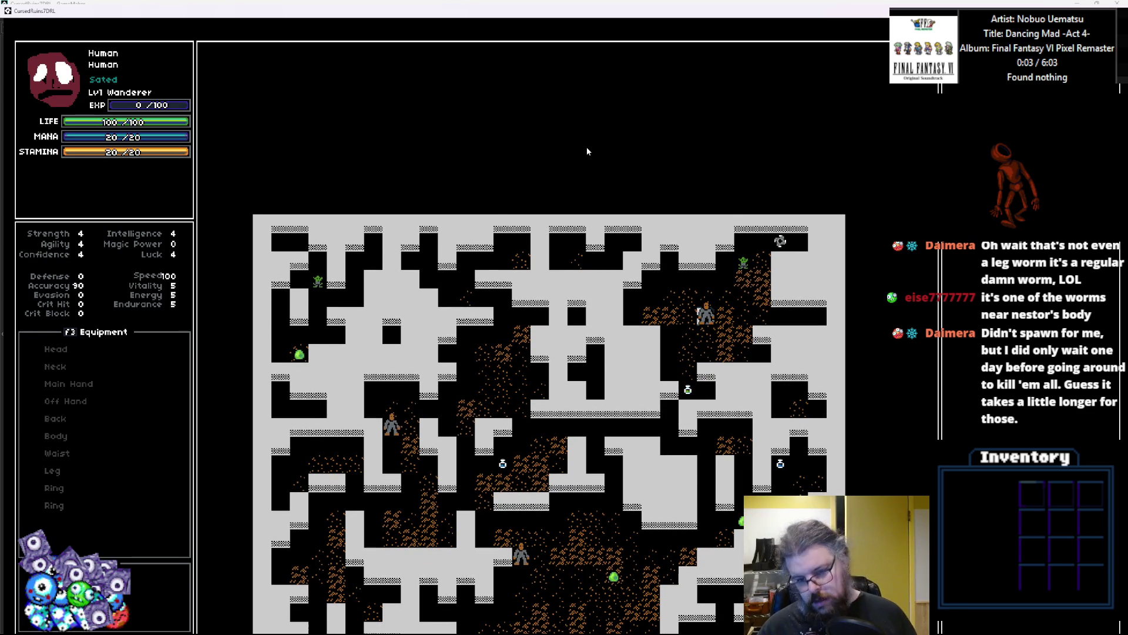
key(Right)
key(period)
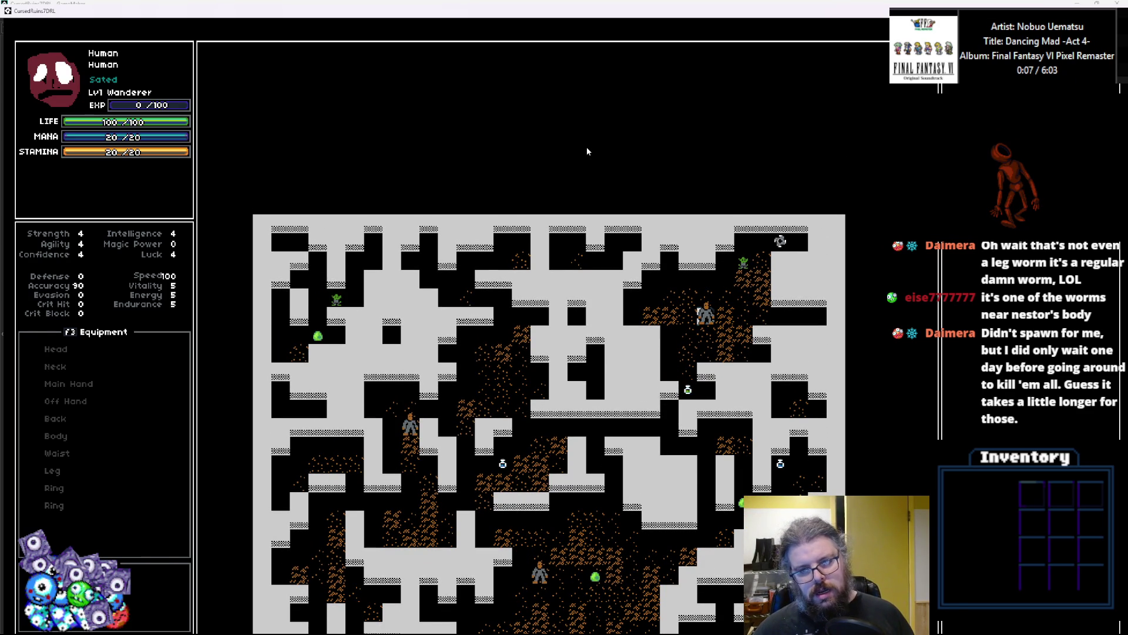
key(alt+Tab)
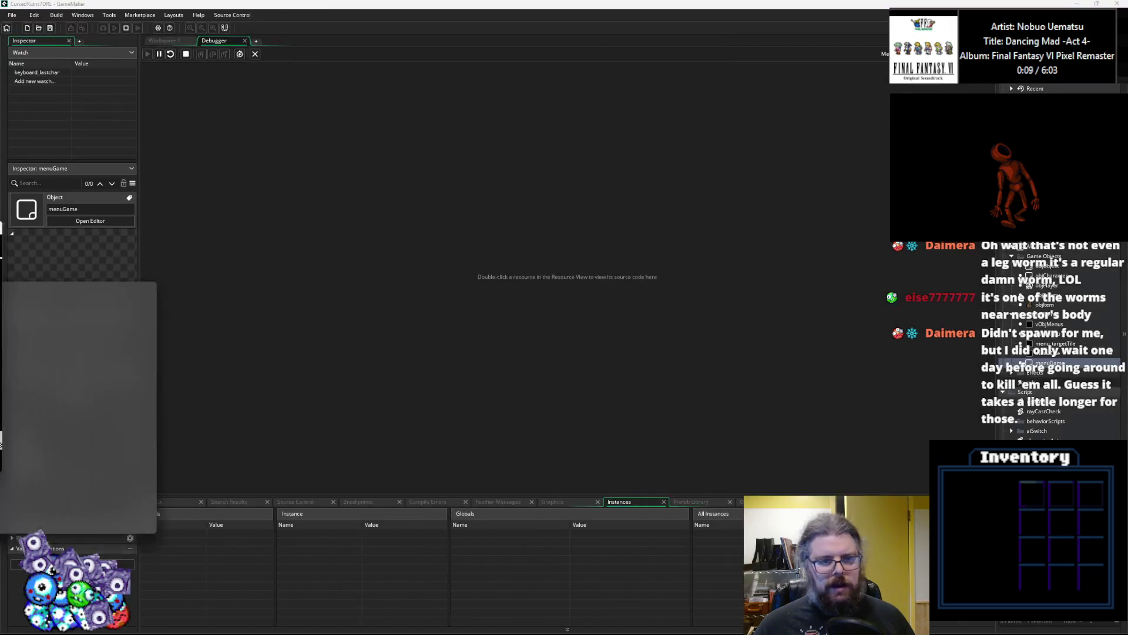
Set a breakpoint on line 66's stairs-down check and press '.' in-game to hit it.
click(577, 322)
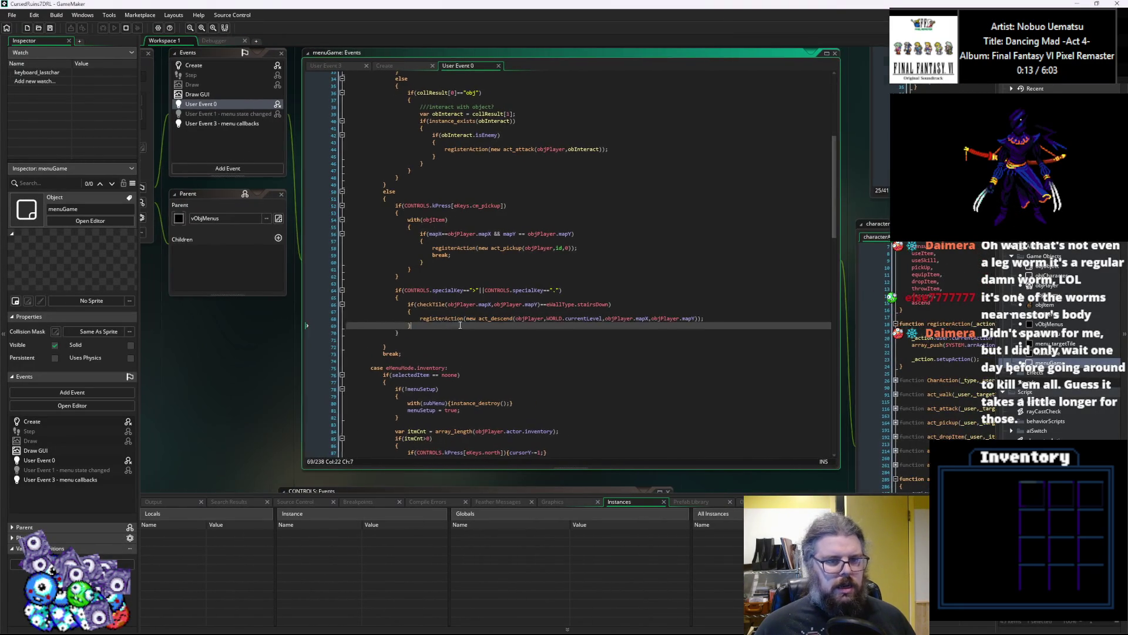
click(365, 307)
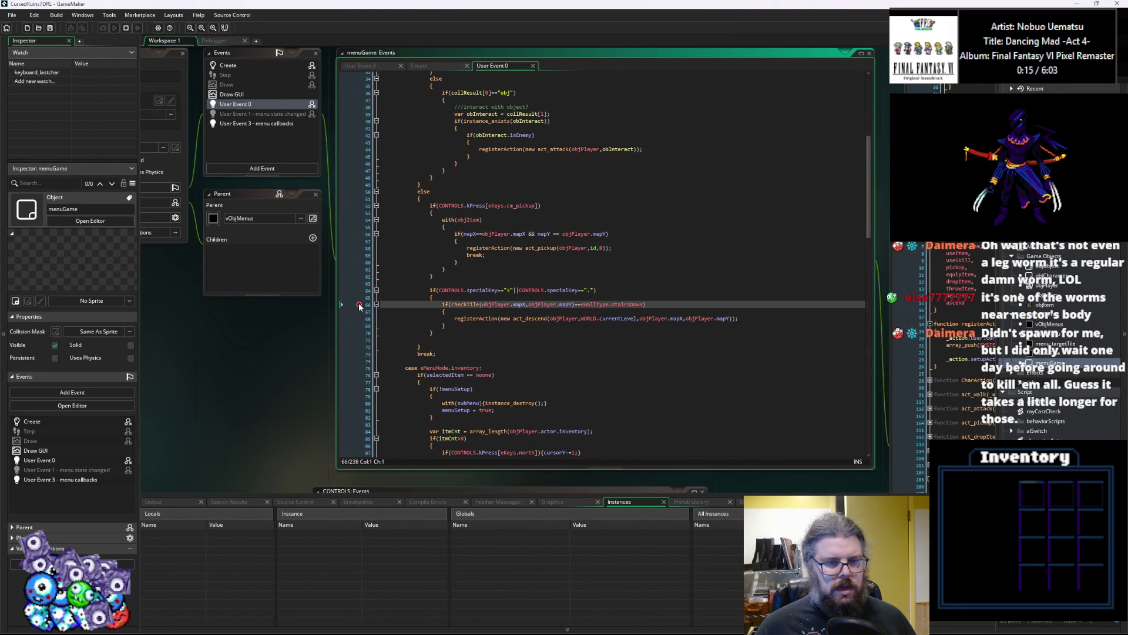
click(358, 304)
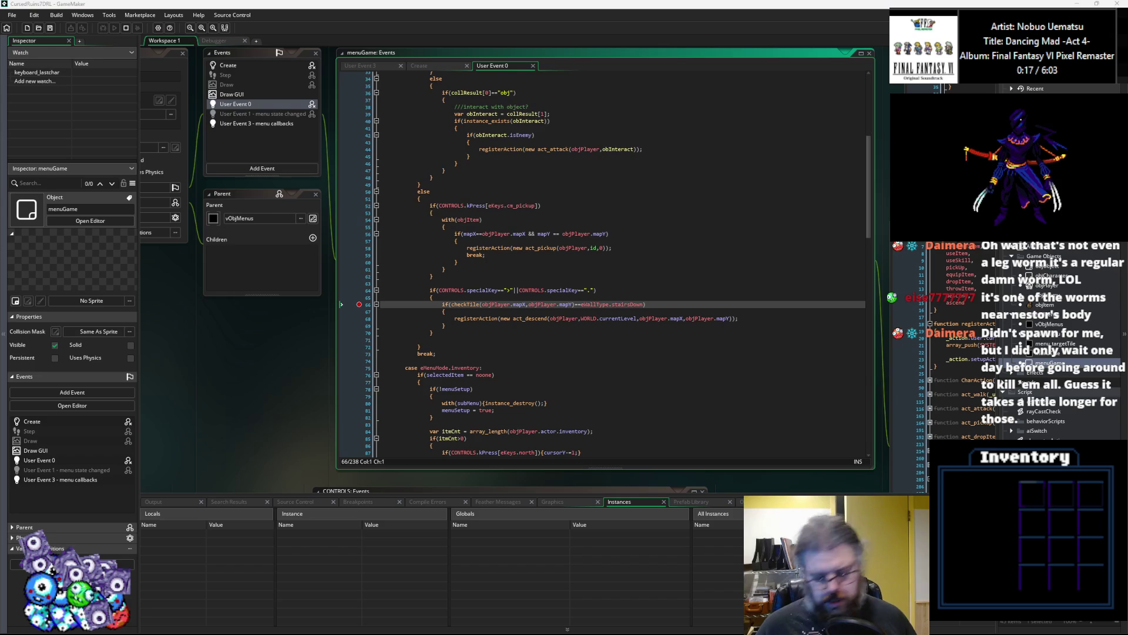
key(period)
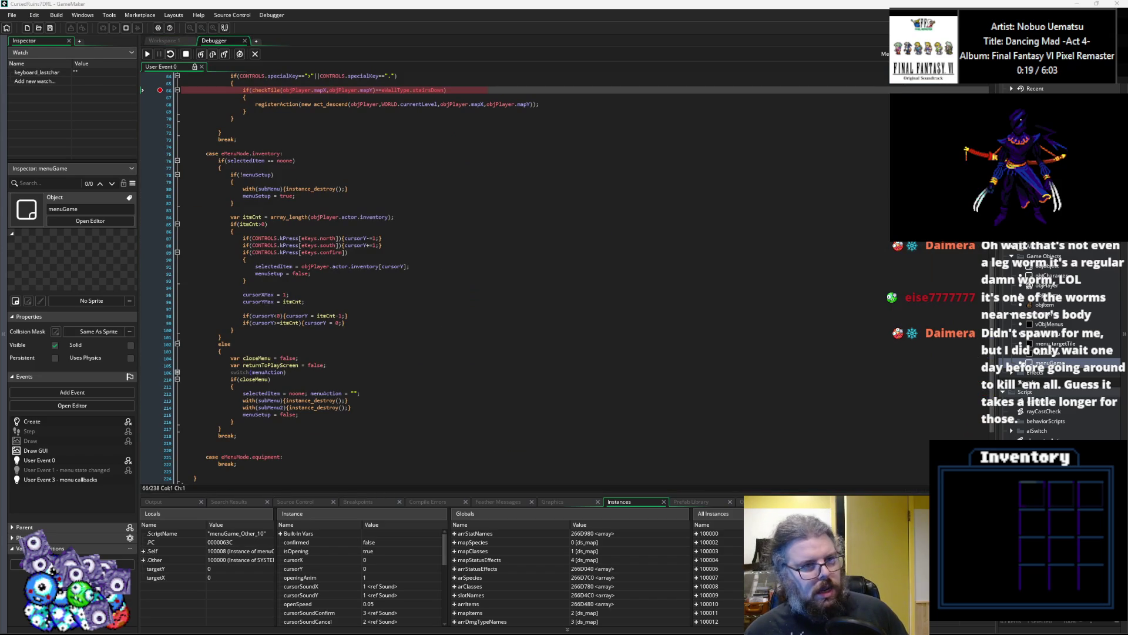
Step over to the act_descend call on line 68, checking _posX 24 and _posY 5, then step into it.
key(F10)
key(F10)
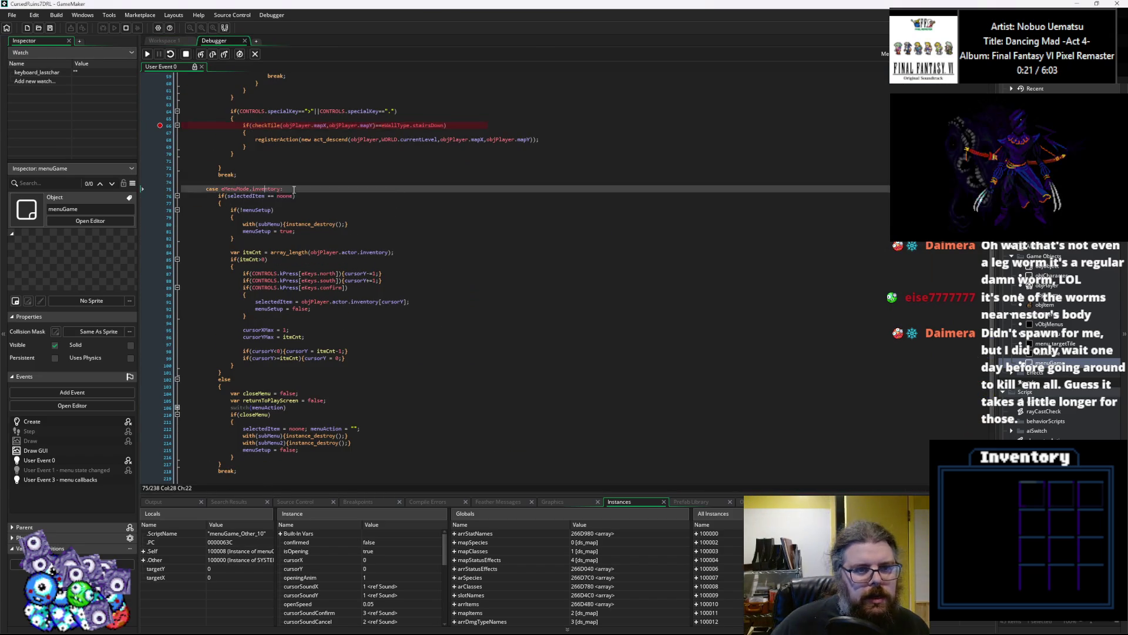
mouse_move(365, 160)
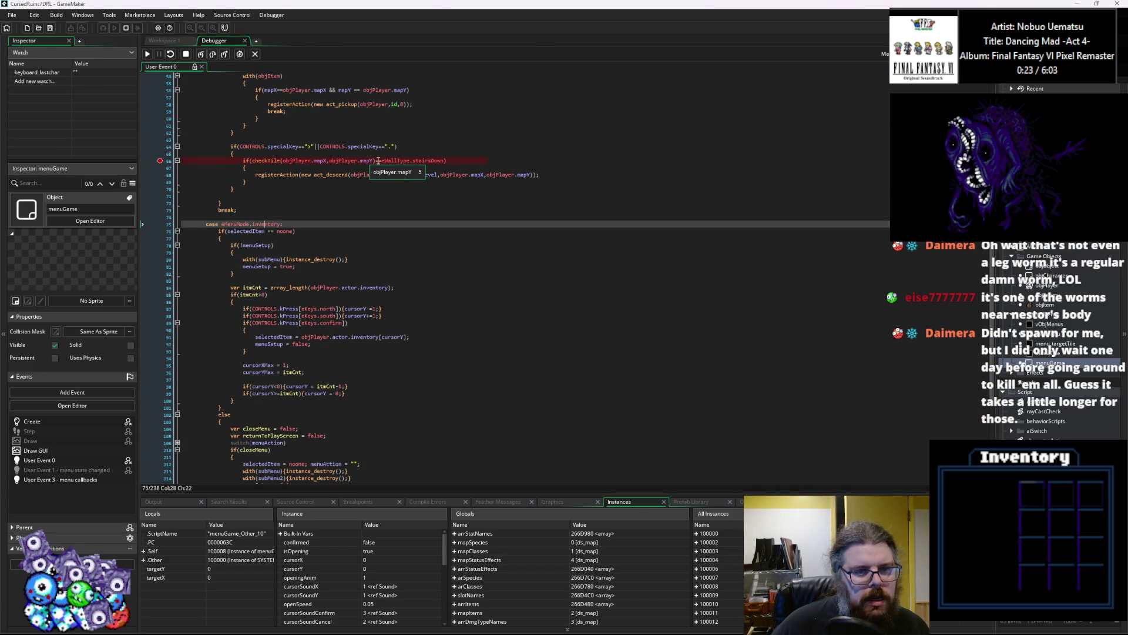
mouse_move(318, 162)
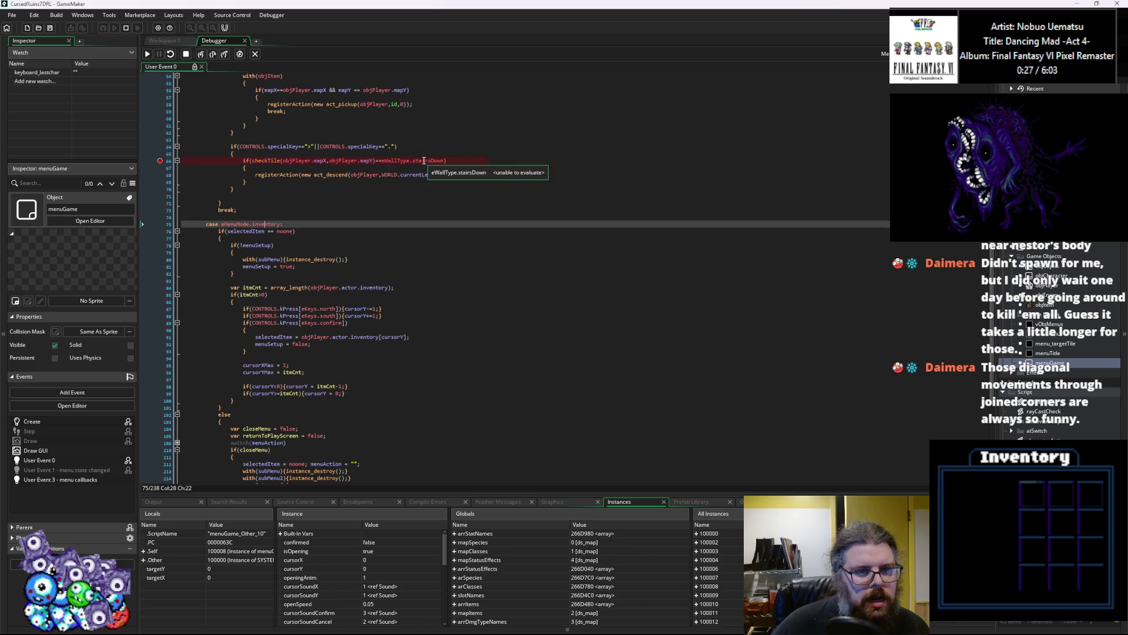
click(213, 55)
mouse_move(341, 174)
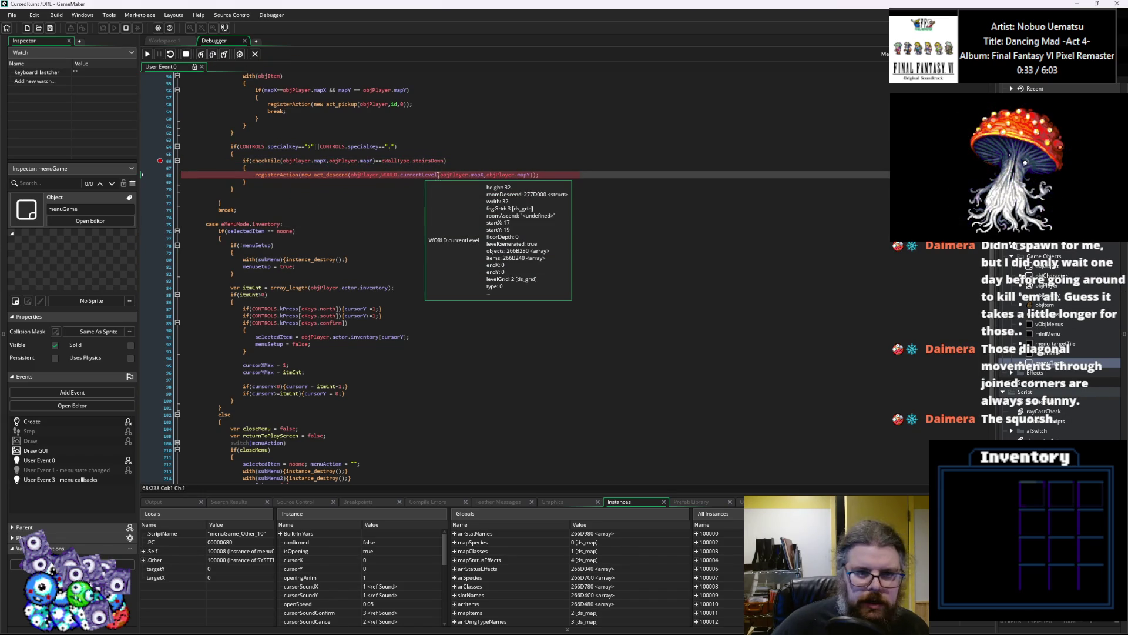
mouse_move(481, 175)
click(201, 54)
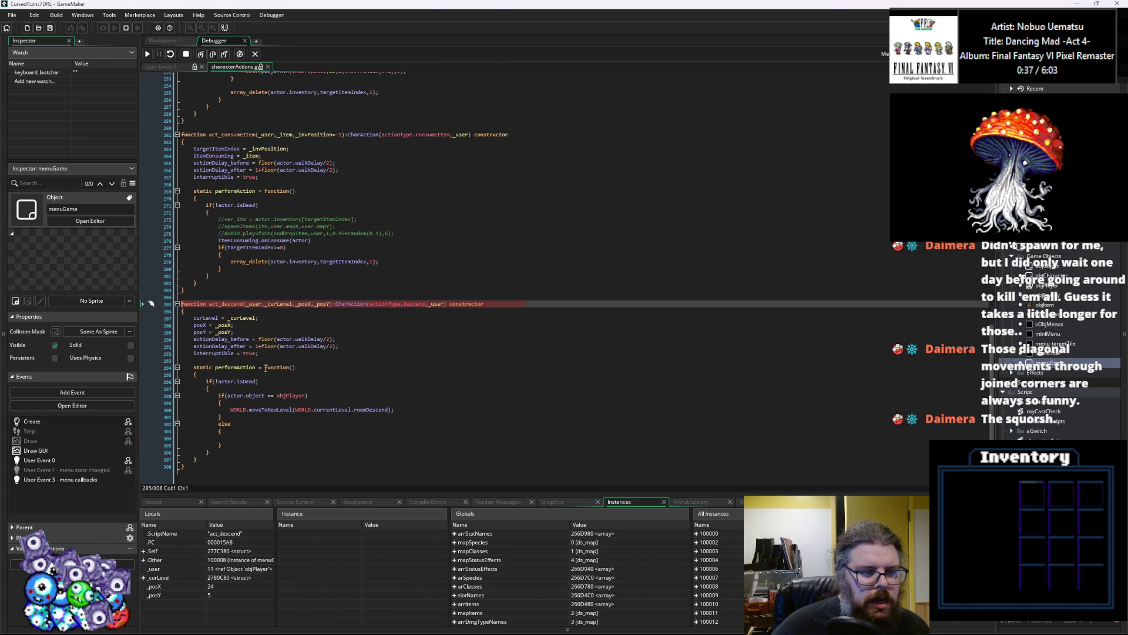
Add breakpoints on lines 300 and 298, inspect actor.object, and step forward to line 306.
click(160, 410)
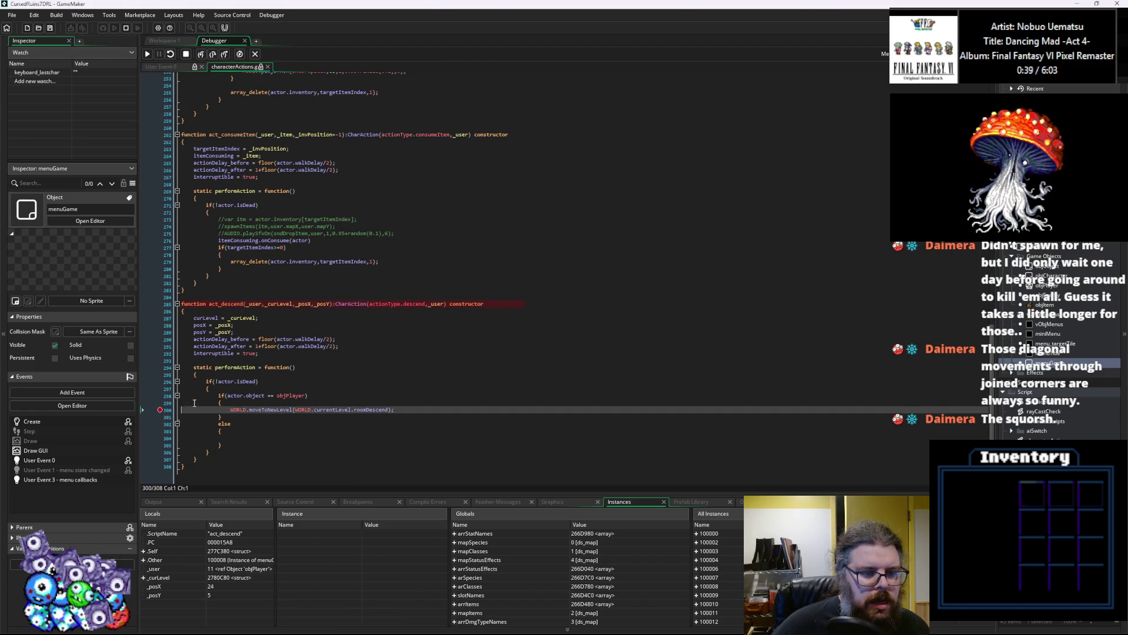
click(159, 398)
click(159, 396)
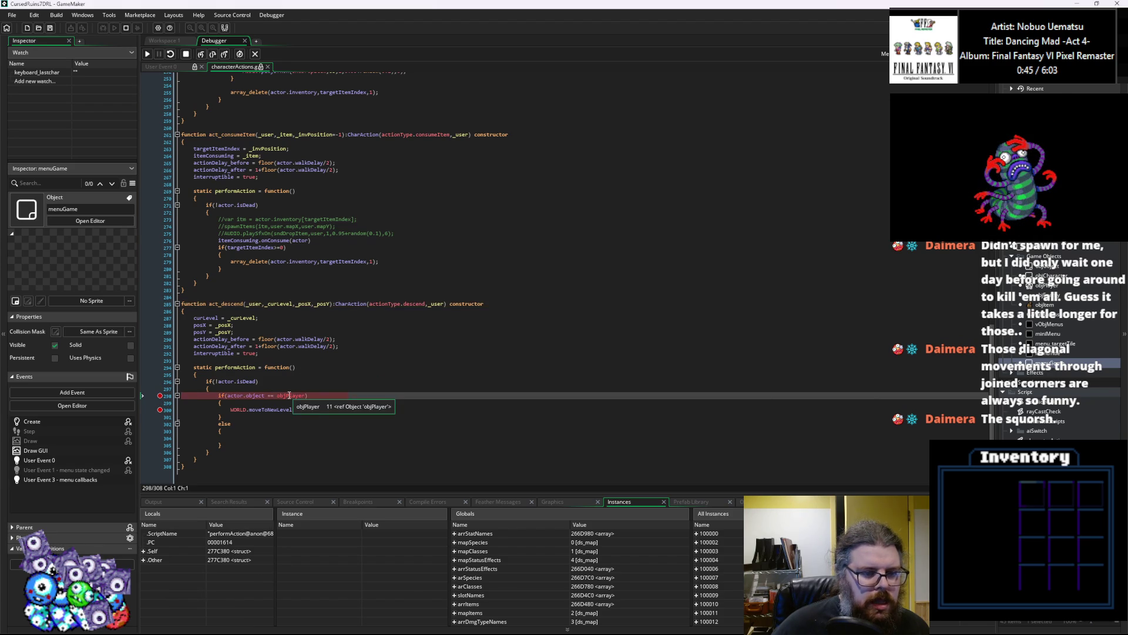
mouse_move(266, 395)
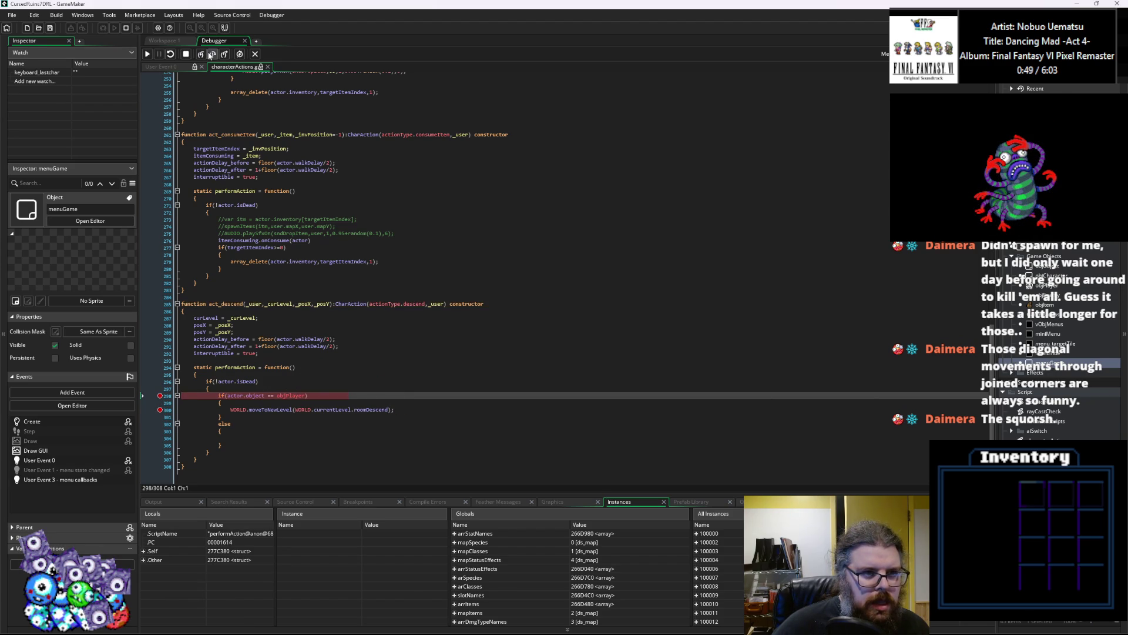
click(200, 56)
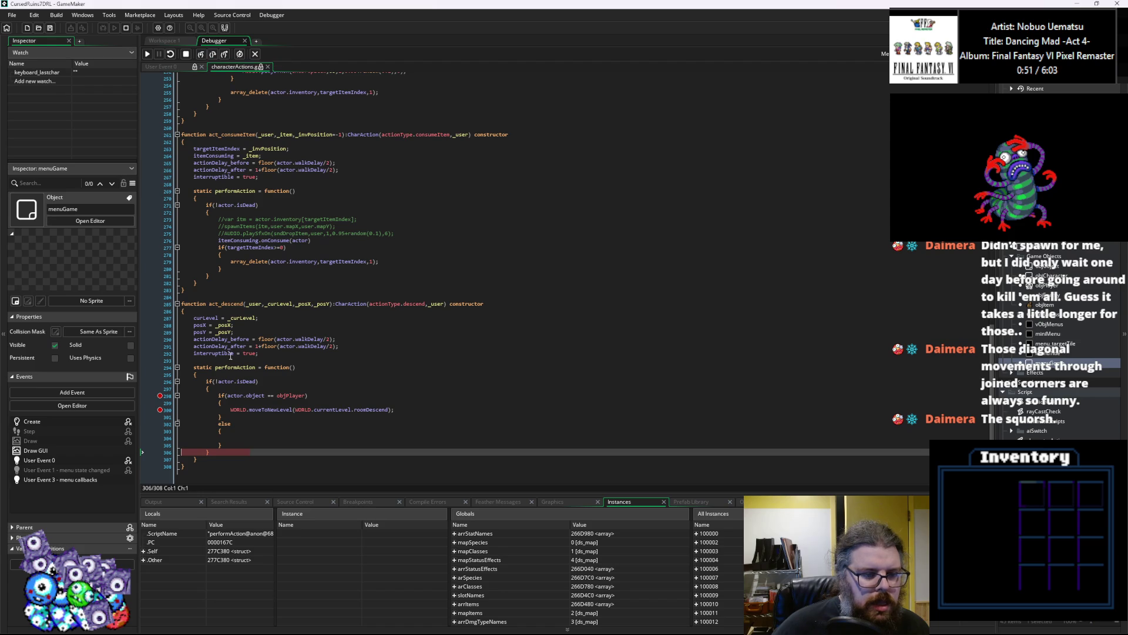
Confirm actor.object is instance 100006, then remove the breakpoints on lines 298 and 300.
mouse_move(255, 396)
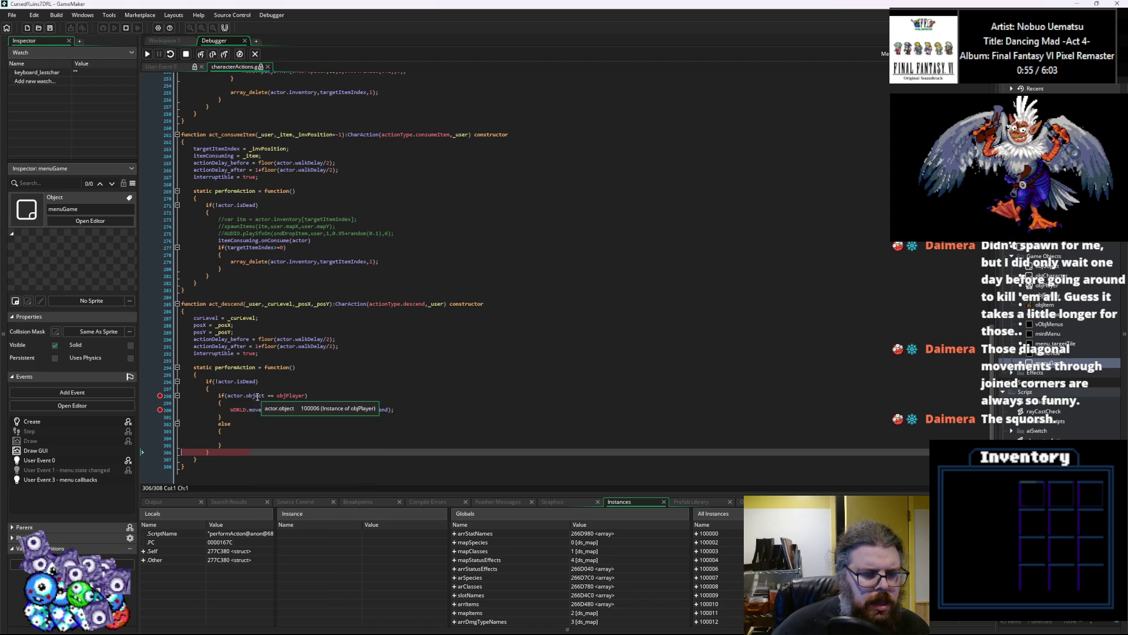
click(160, 410)
click(160, 395)
Resume with F5, append .object_index to actor.object on line 298, and save characterActions.
key(F5)
click(268, 396)
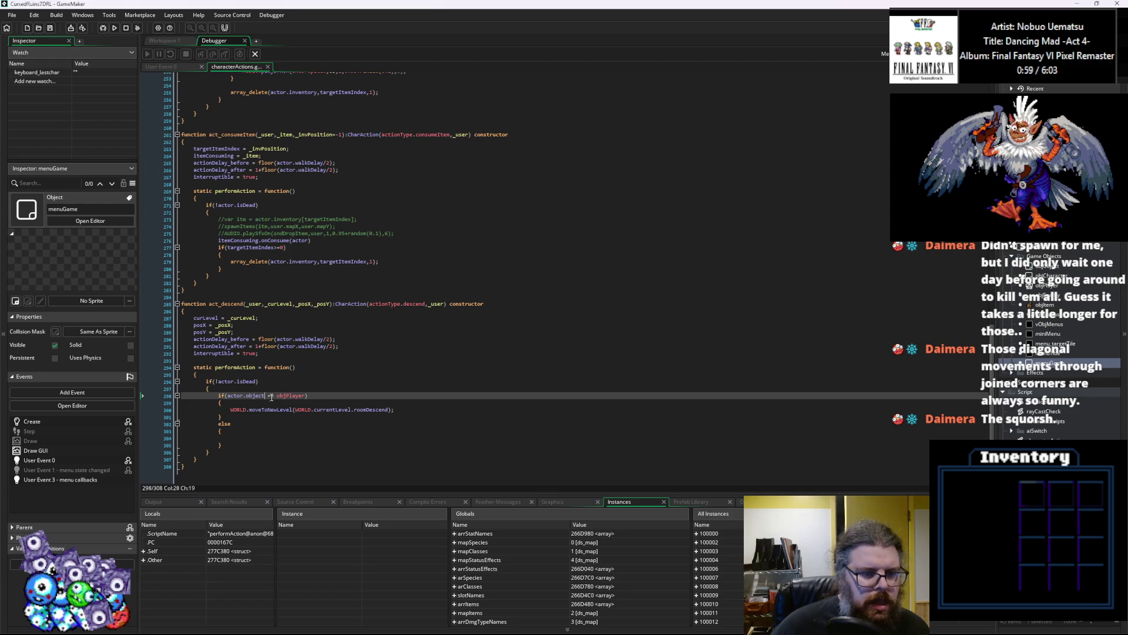
text(.object_i)
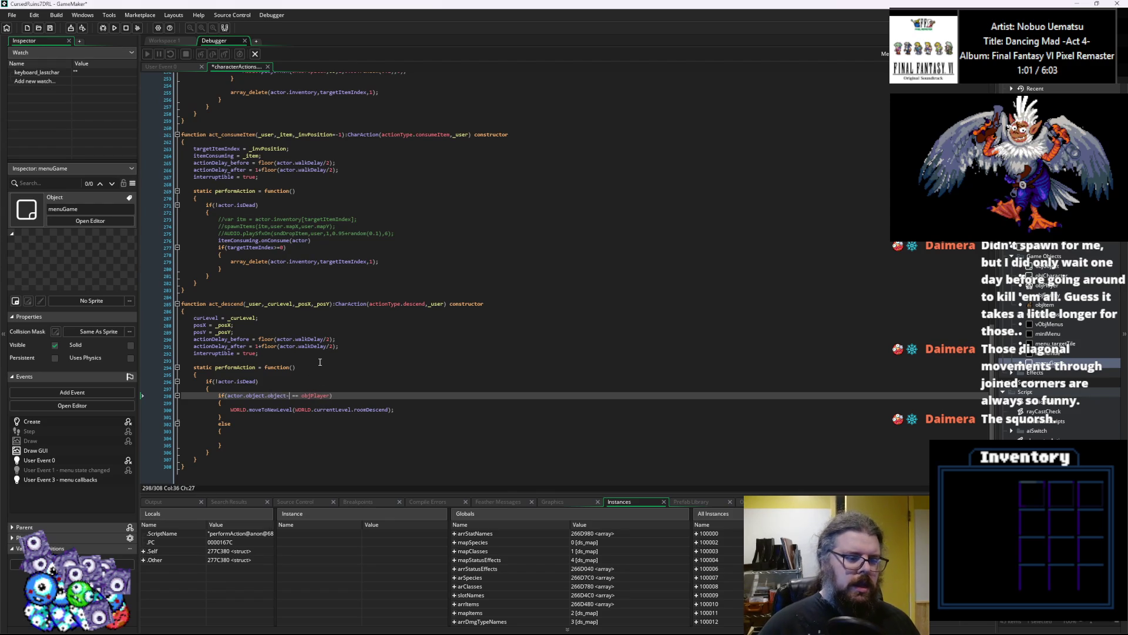
text(ndex)
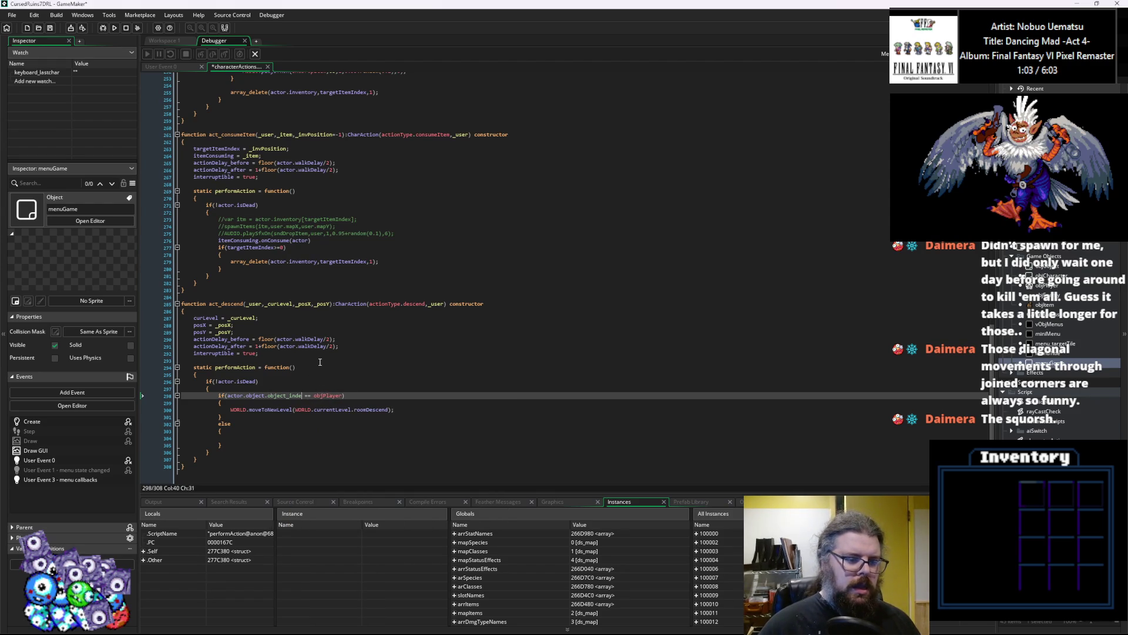
click(321, 309)
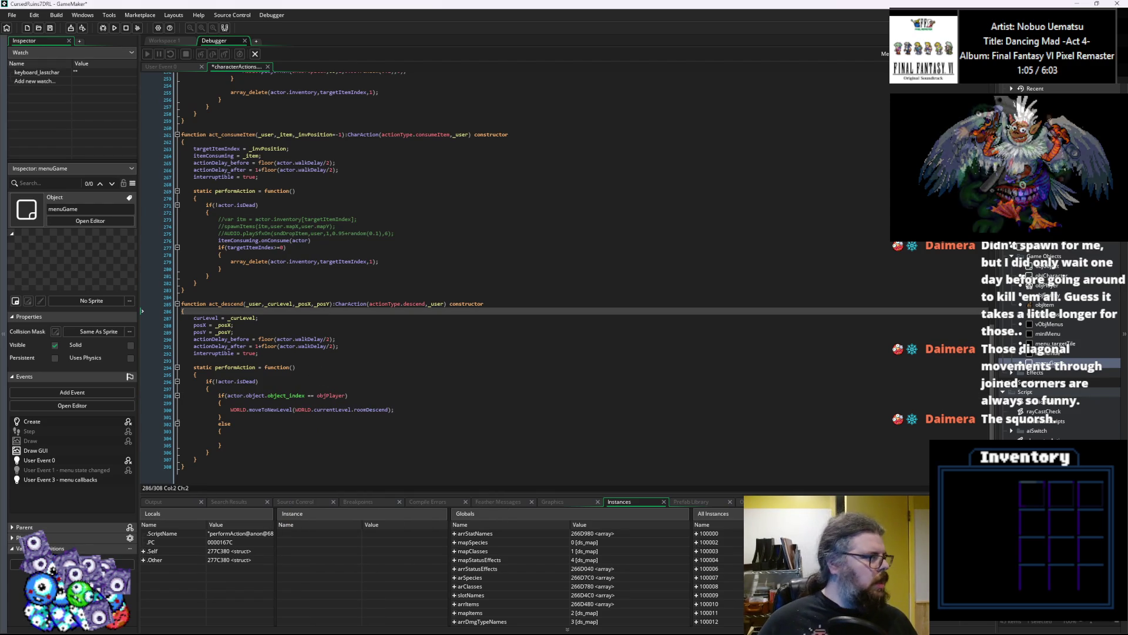
click(49, 28)
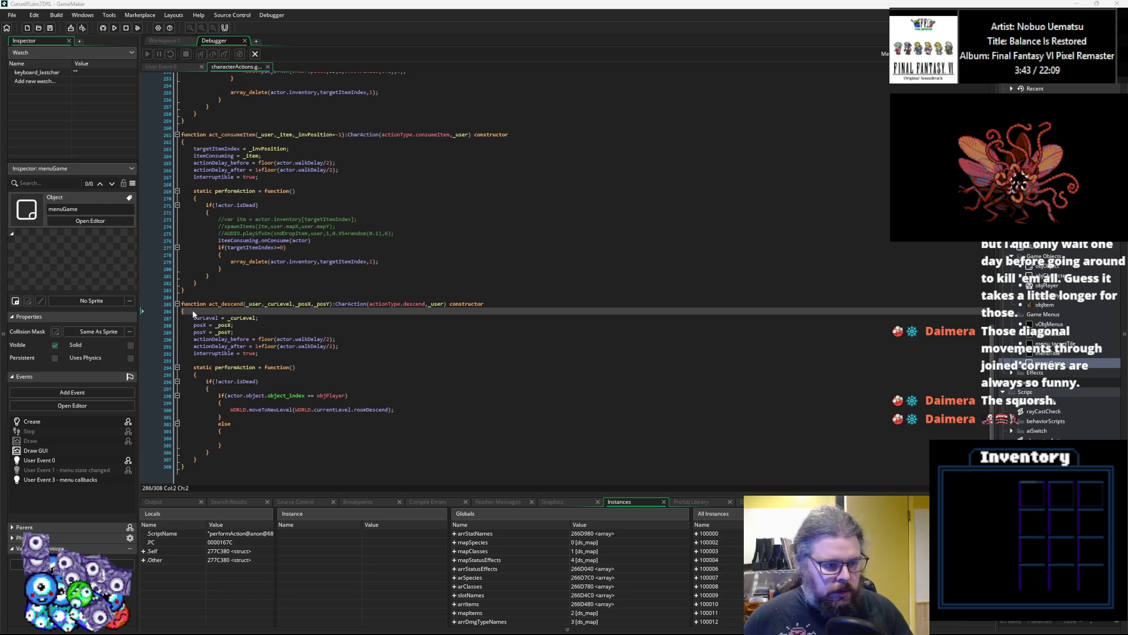
Inspect the WORLD.moveToNewLevel(WORLD.currentLevel.roomDescend) call and its currentLevel reference.
click(329, 438)
click(332, 409)
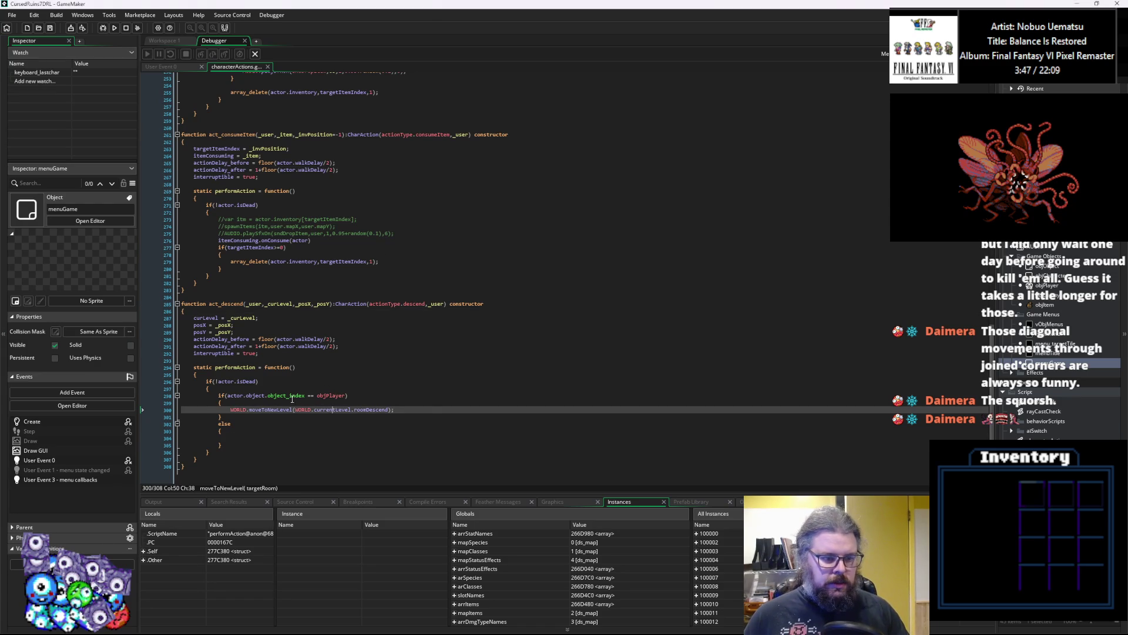
Debug-run, start a New Game, reveal the map, walk up and left, and press '>' to hit line 66.
click(103, 28)
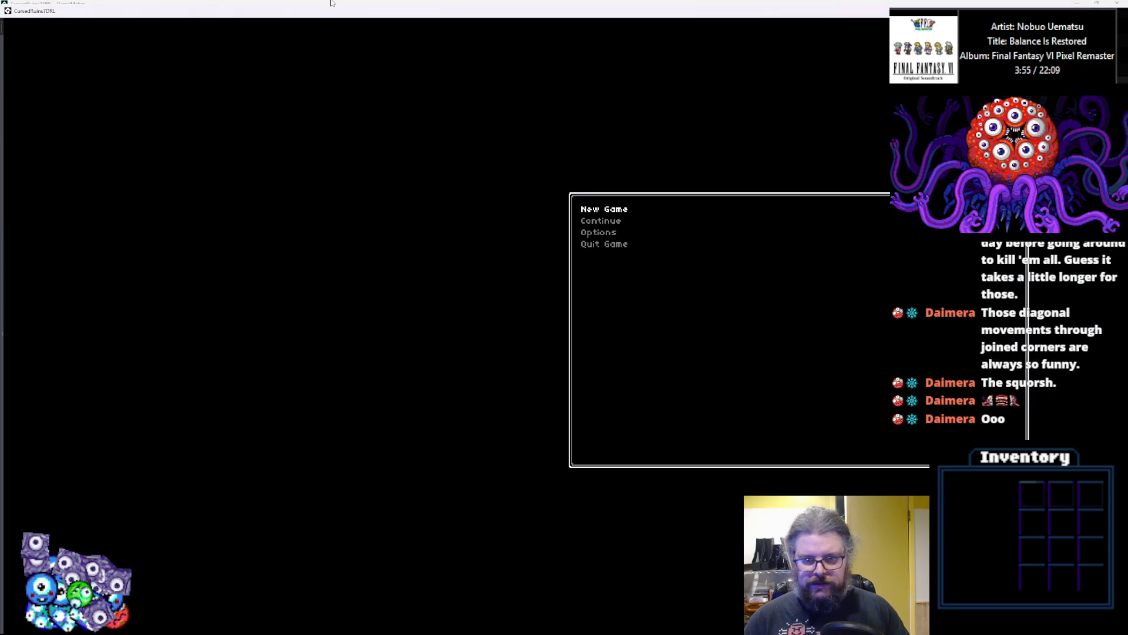
key(Return)
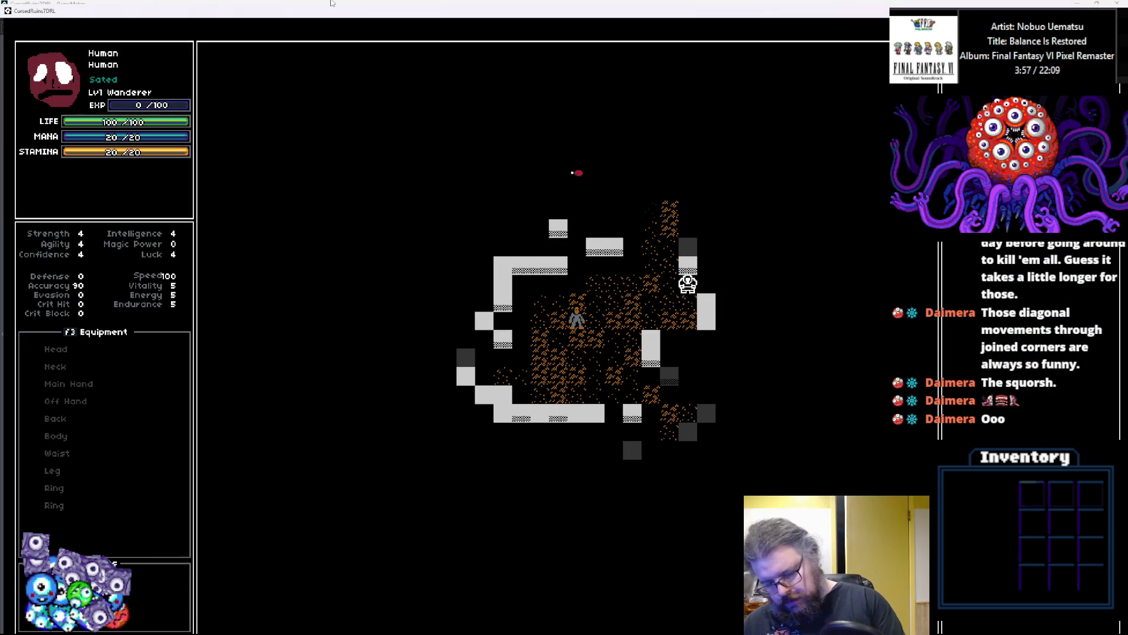
key(m)
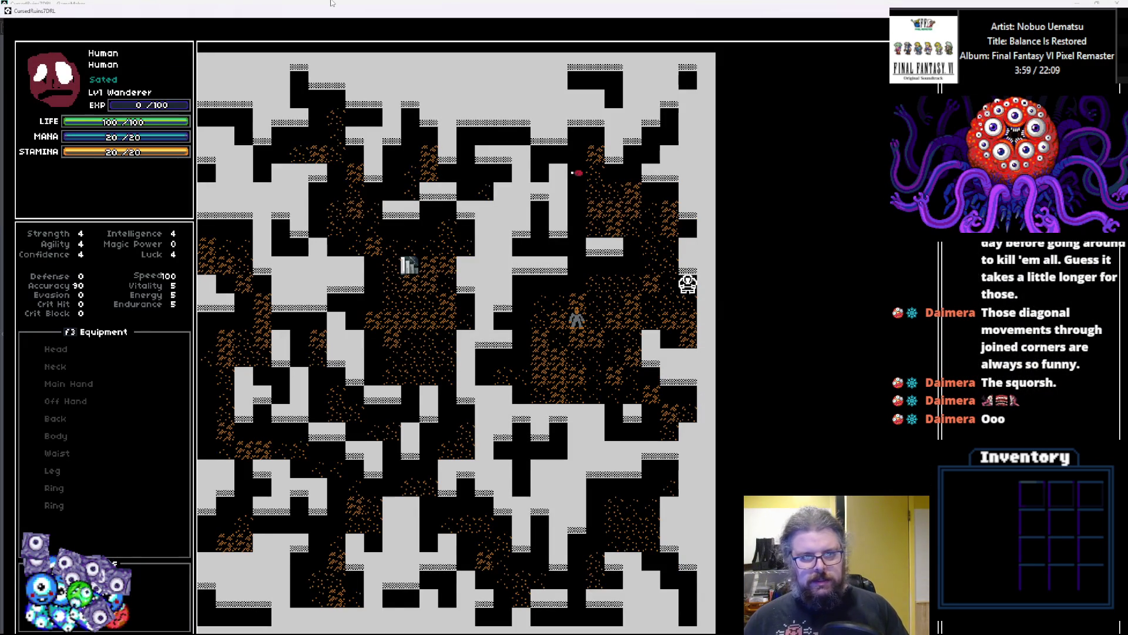
key(Up)
key(Up)
key(Up)
key(Up)
key(Up)
key(Left)
key(Left)
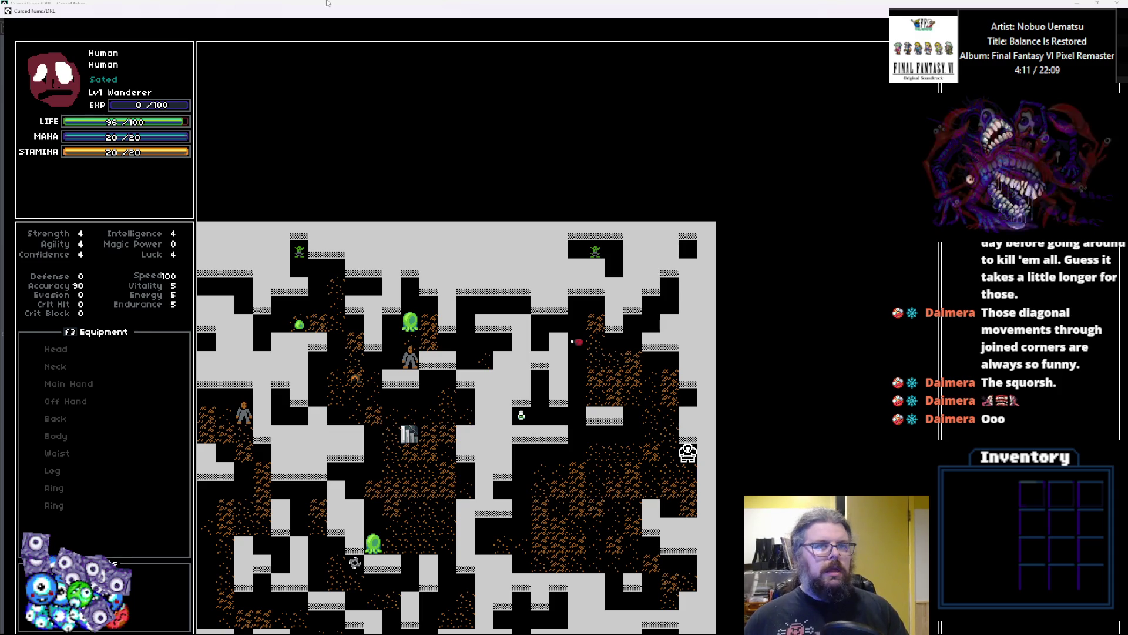
key(shift+period)
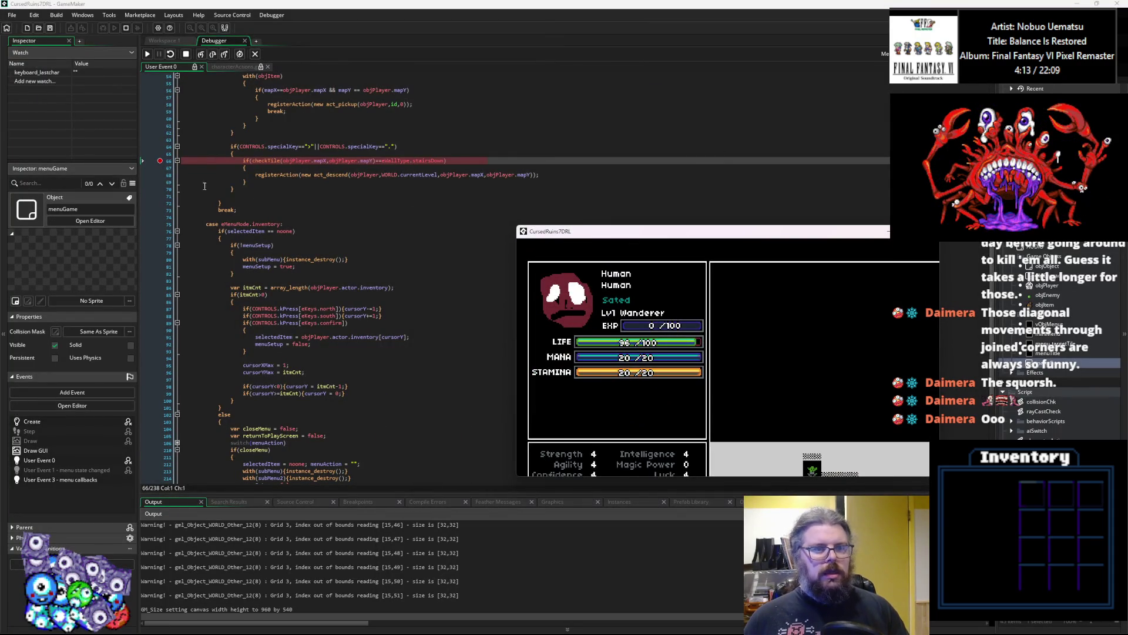
Move the game window aside, resume from the breakpoint with F5, then maximise it again.
drag(632, 236, 0, 253)
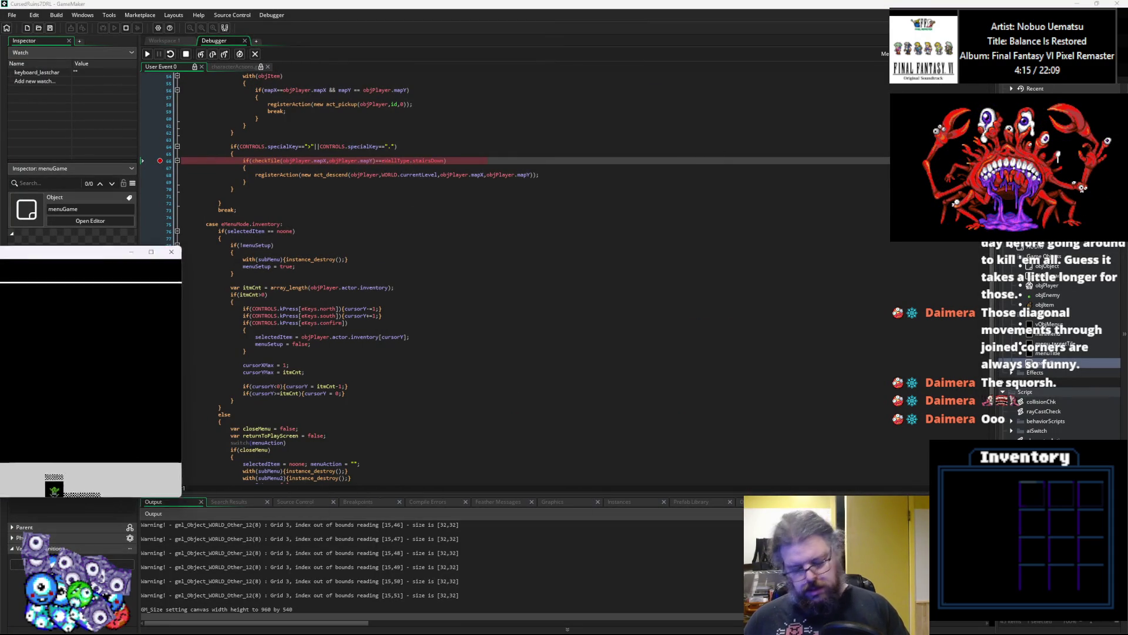
key(F5)
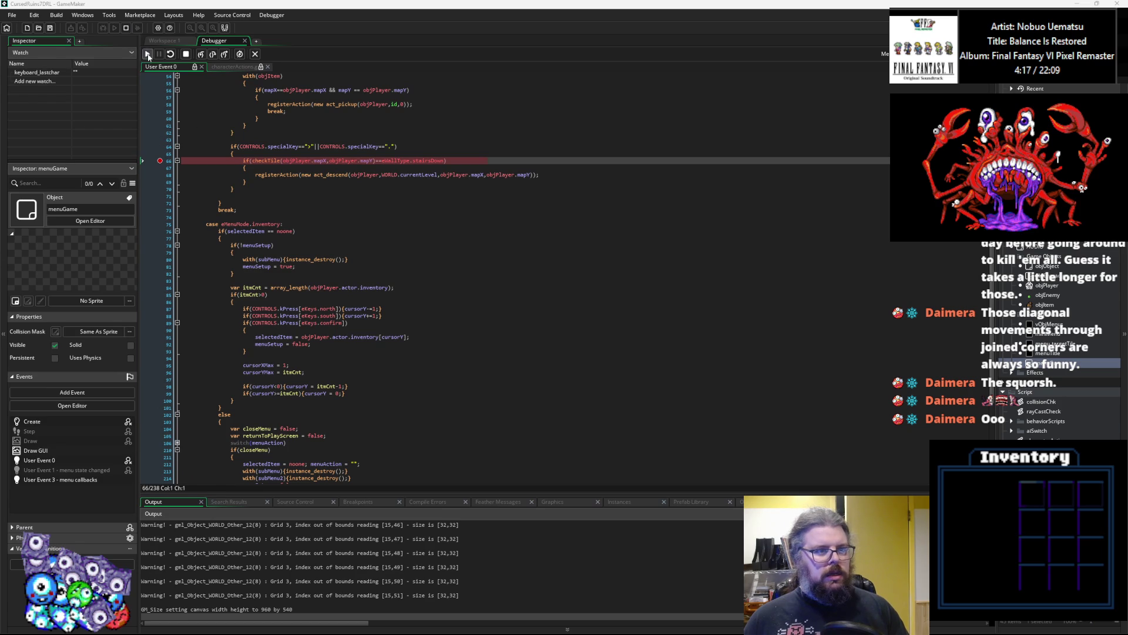
mouse_move(0, 252)
mouse_down()
mouse_move(180, 252)
mouse_move(537, 207)
mouse_move(518, 12)
mouse_up()
Walk onto the stairs, press '>', continue past the breakpoint, and step into the new level.
key(Left)
key(Down)
key(Down)
key(Down)
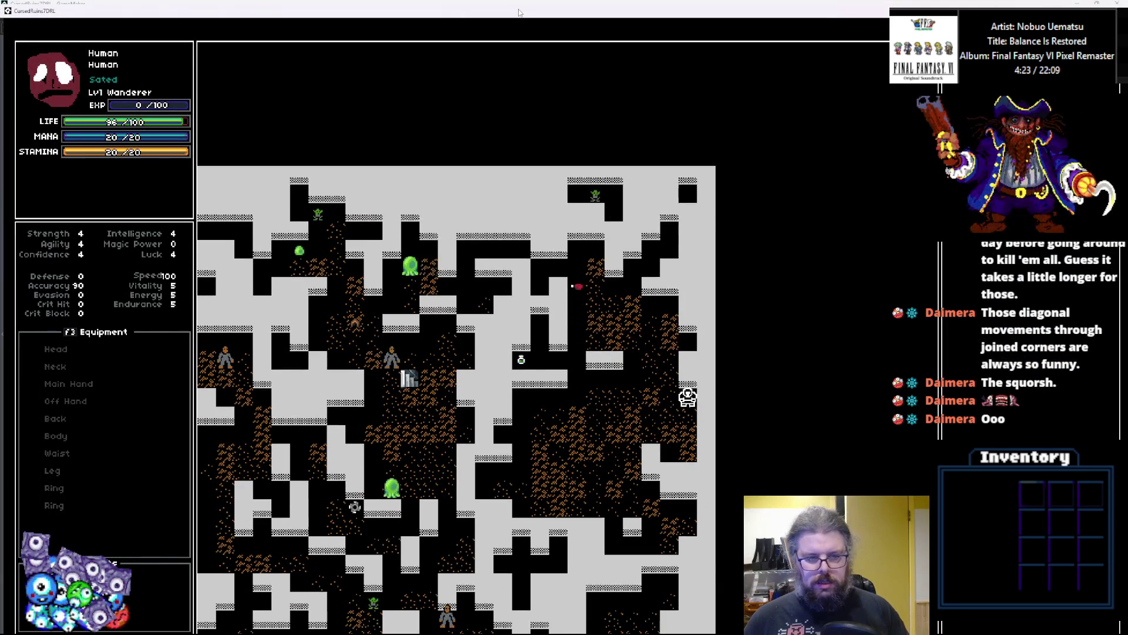
key(Right)
key(Down)
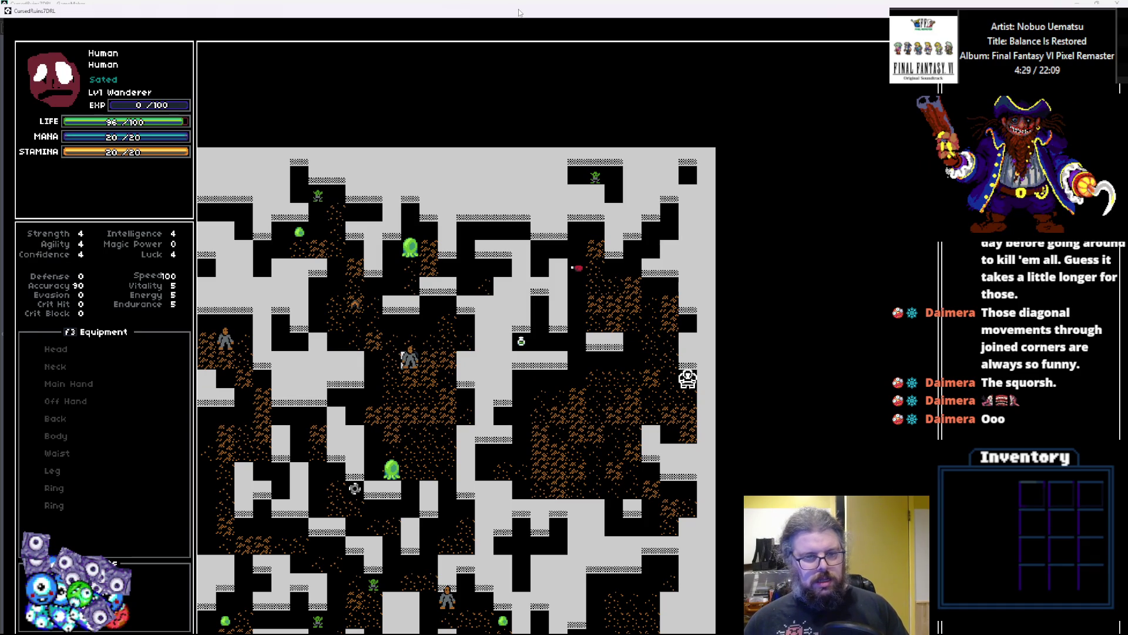
key(shift+period)
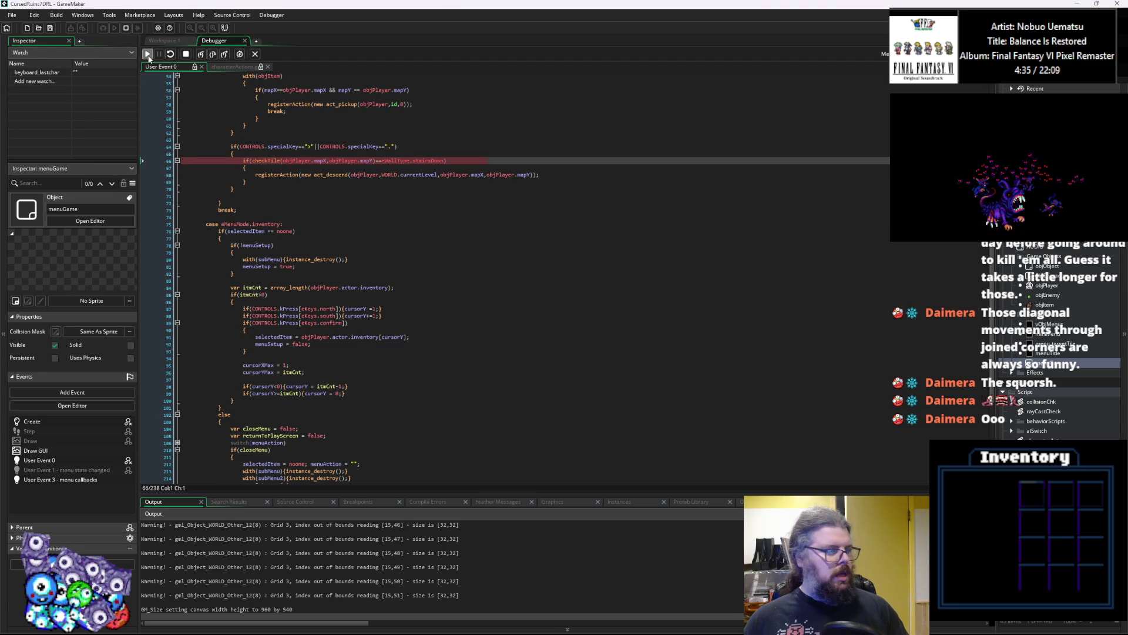
click(147, 53)
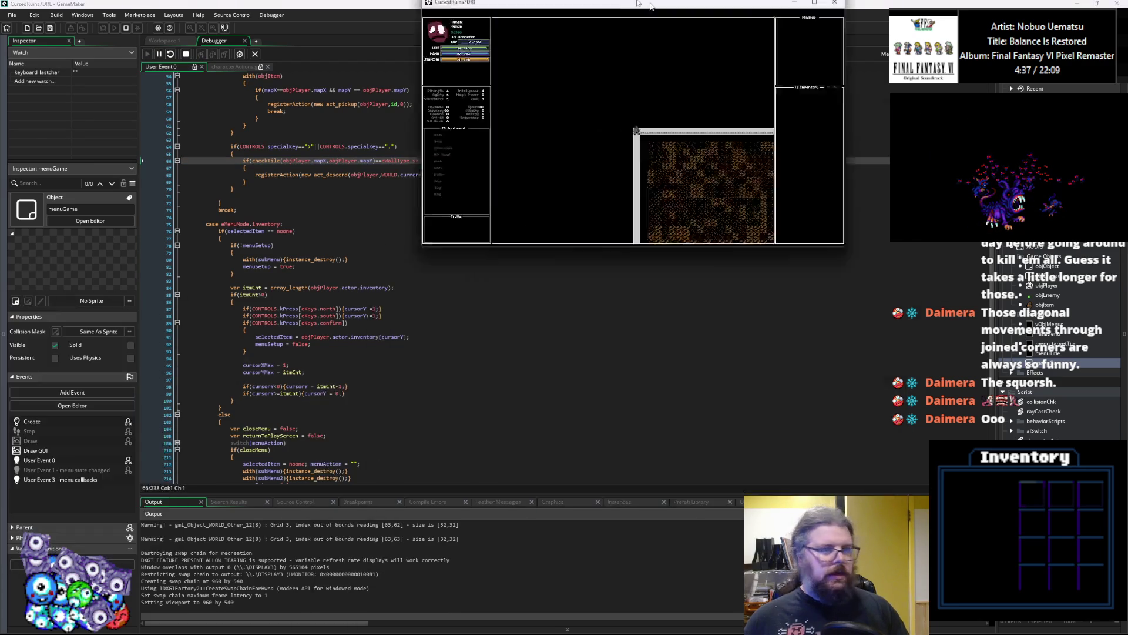
drag(594, 107, 594, 3)
key(KP_3)
key(KP_3)
key(KP_3)
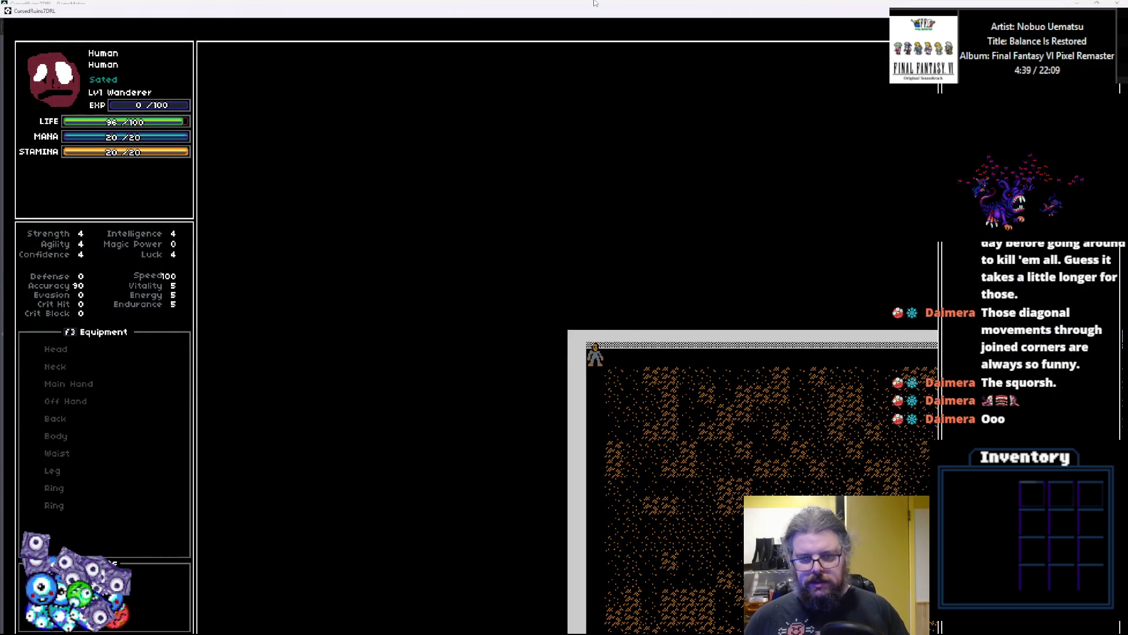
Walk the player down-right, east and north through the cave, then press '.' to hit the stairs check.
key(KP_3)
key(KP_3)
key(KP_3)
key(KP_6)
key(KP_6)
key(KP_6)
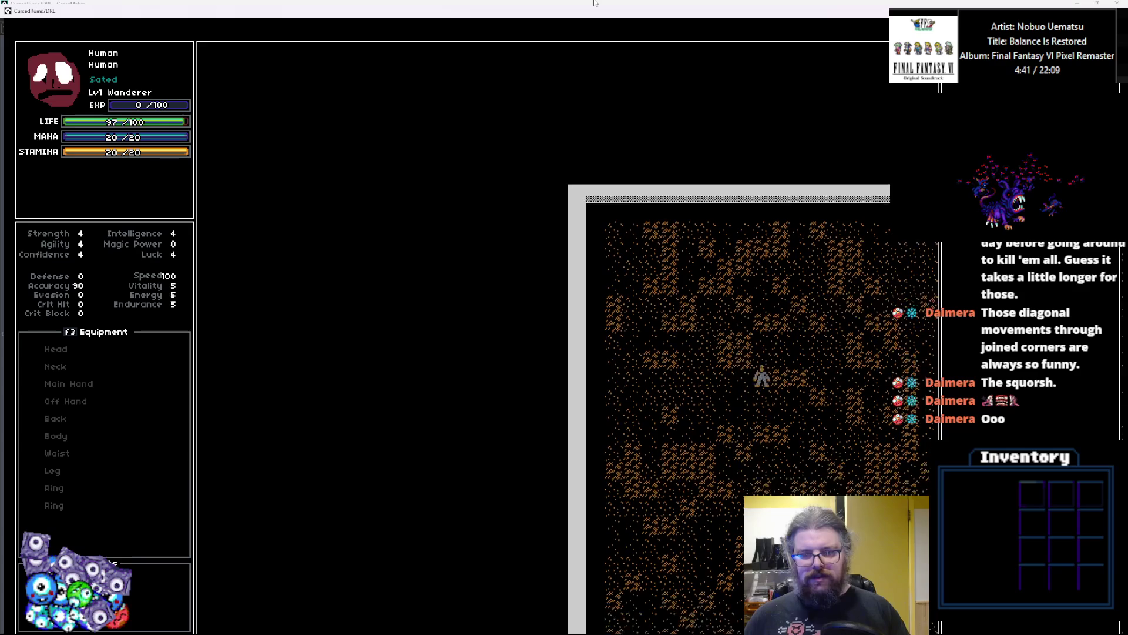
key(KP_6)
key(KP_6)
key(KP_6)
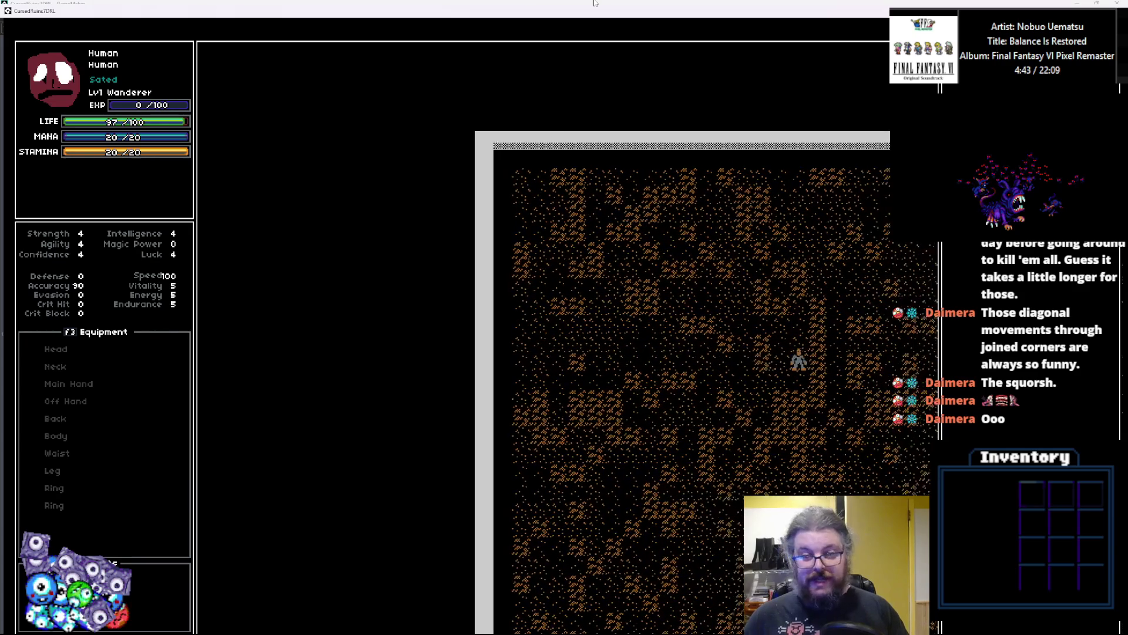
key(KP_6)
key(KP_6)
key(KP_6)
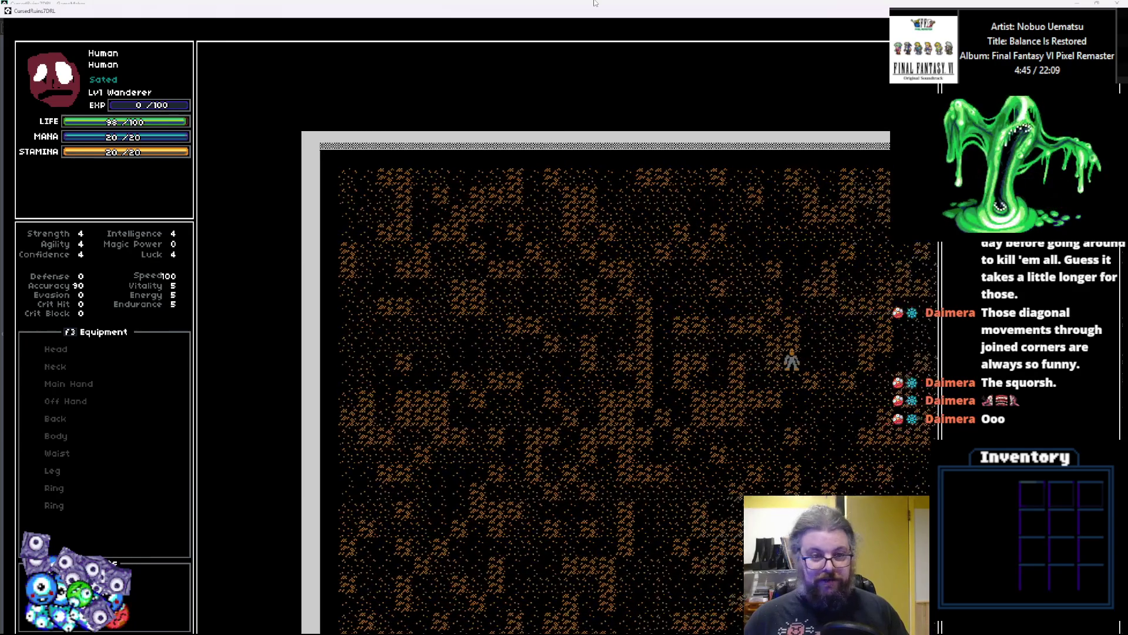
key(KP_8)
key(KP_8)
key(KP_8)
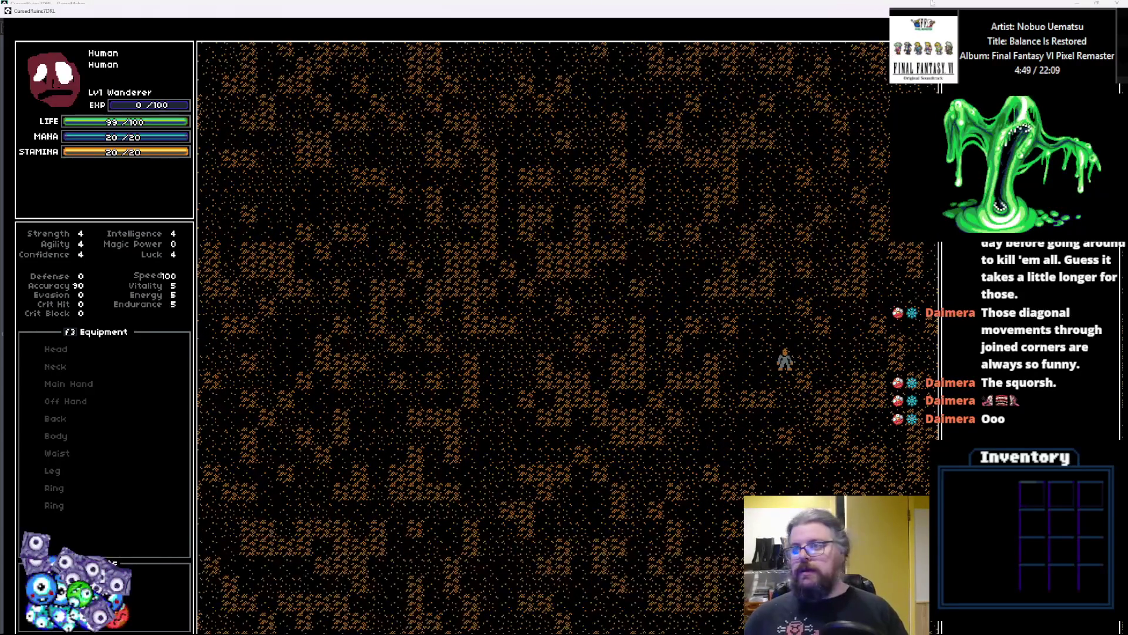
key(period)
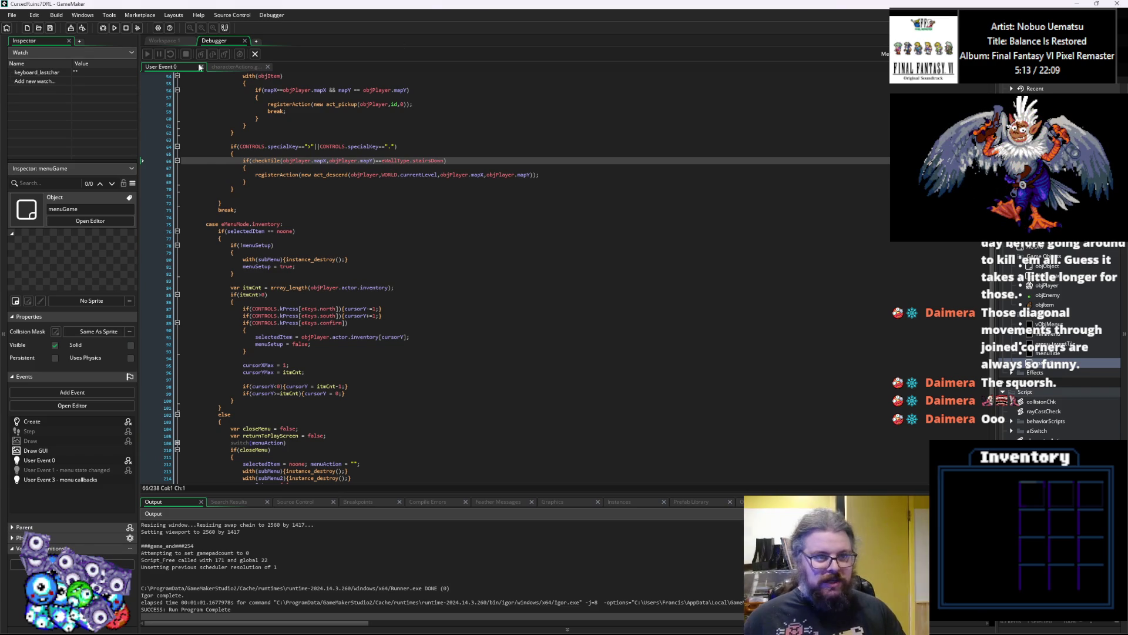
Close the debugger and skim the menuGame, characterActions, CONTROLS and collisionChk code windows.
click(255, 54)
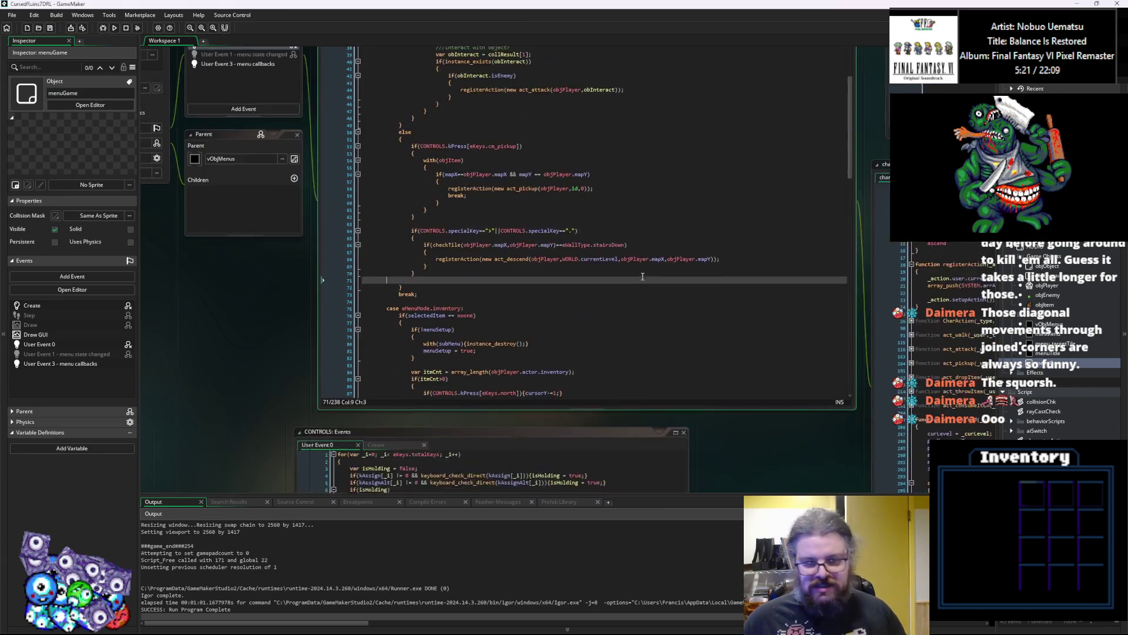
click(648, 329)
scroll(648, 329, down, 3)
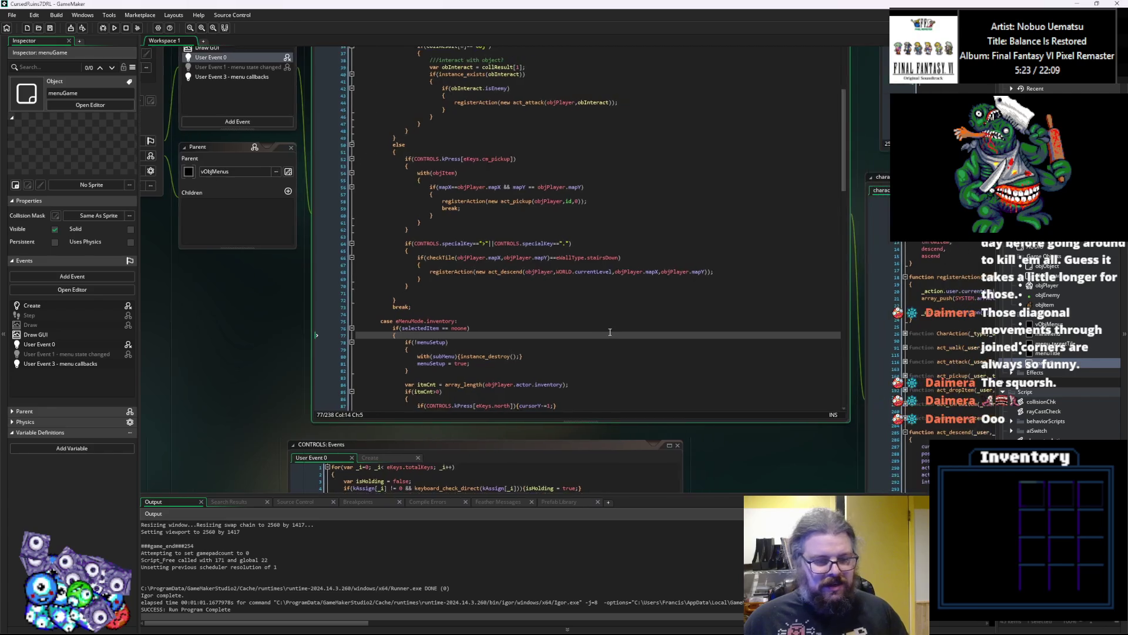
scroll(491, 326, up, 3)
click(491, 326)
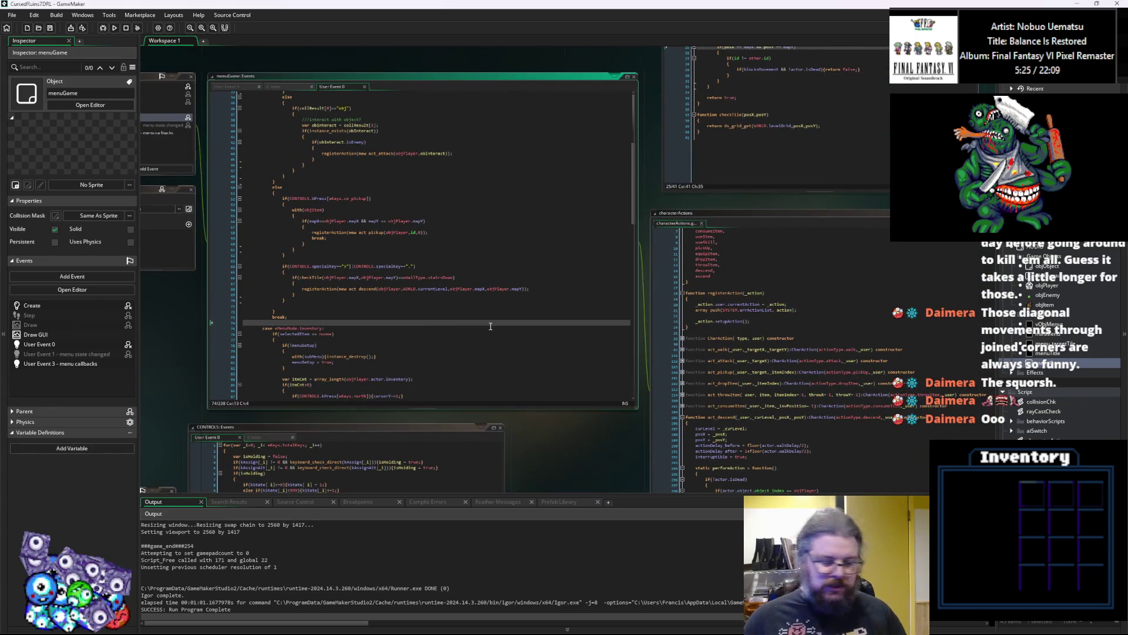
scroll(491, 325, down, 3)
scroll(480, 307, up, 3)
click(480, 307)
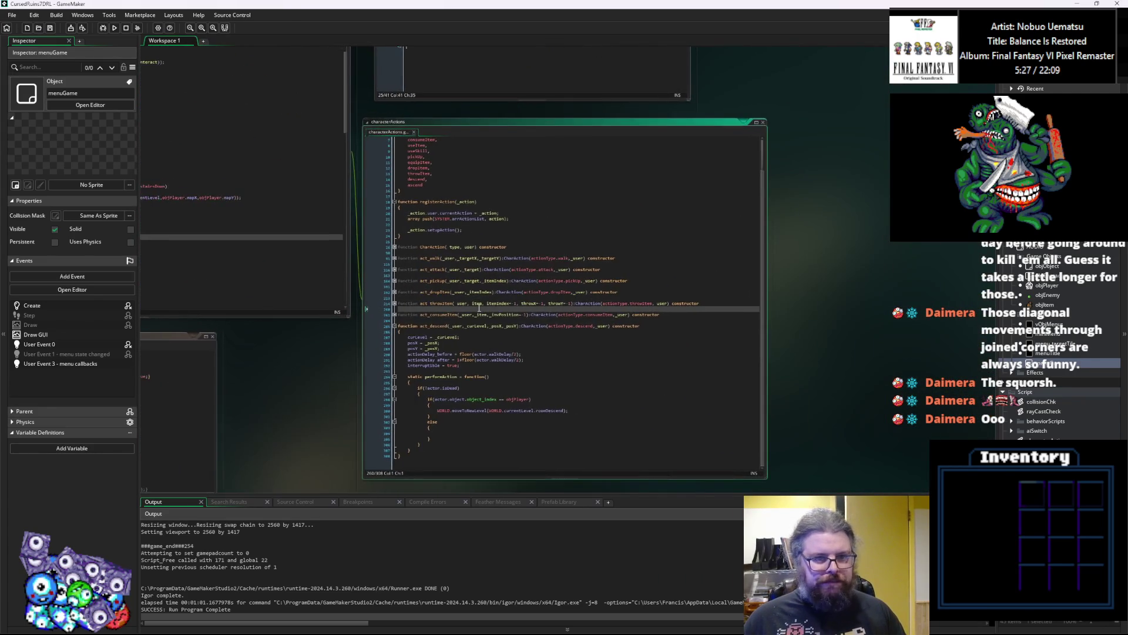
scroll(479, 307, down, 4)
scroll(617, 307, up, 4)
click(617, 306)
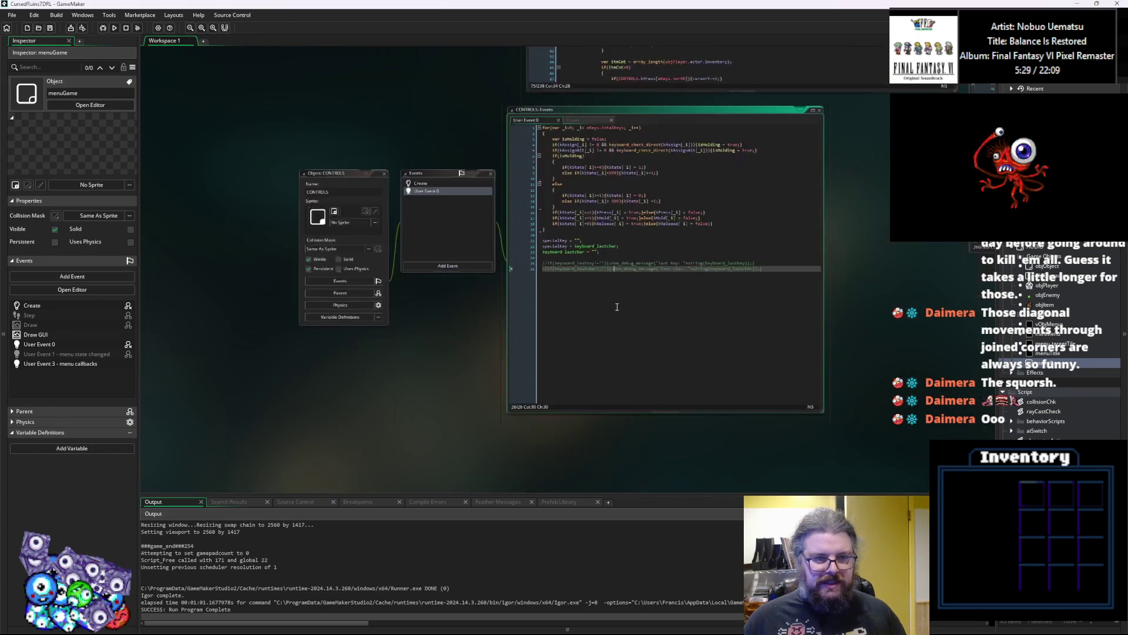
scroll(617, 307, down, 4)
click(718, 160)
scroll(642, 142, up, 4)
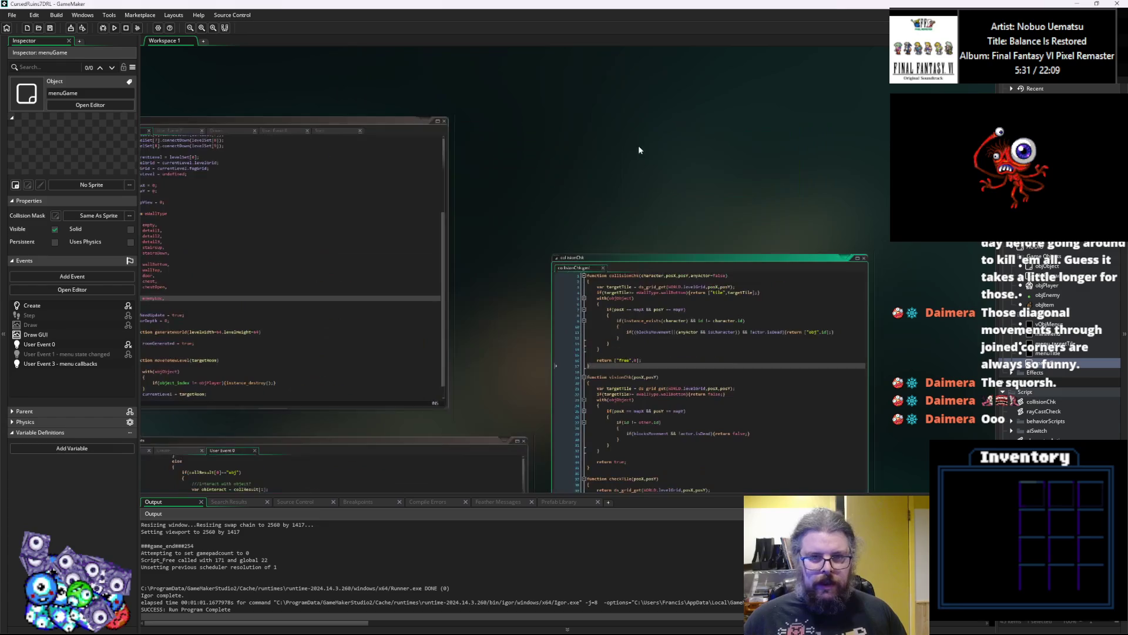
Move the collisionChk and levelData code windows so the WORLD event code is readable.
drag(621, 261, 620, 131)
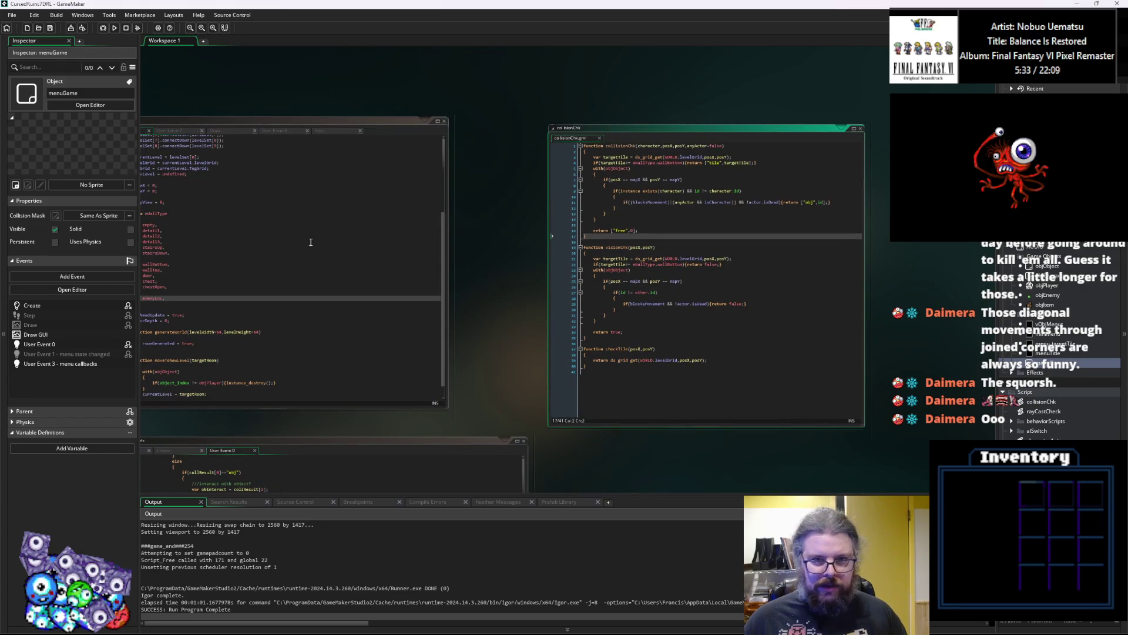
click(523, 274)
scroll(527, 308, down, 4)
scroll(428, 178, up, 4)
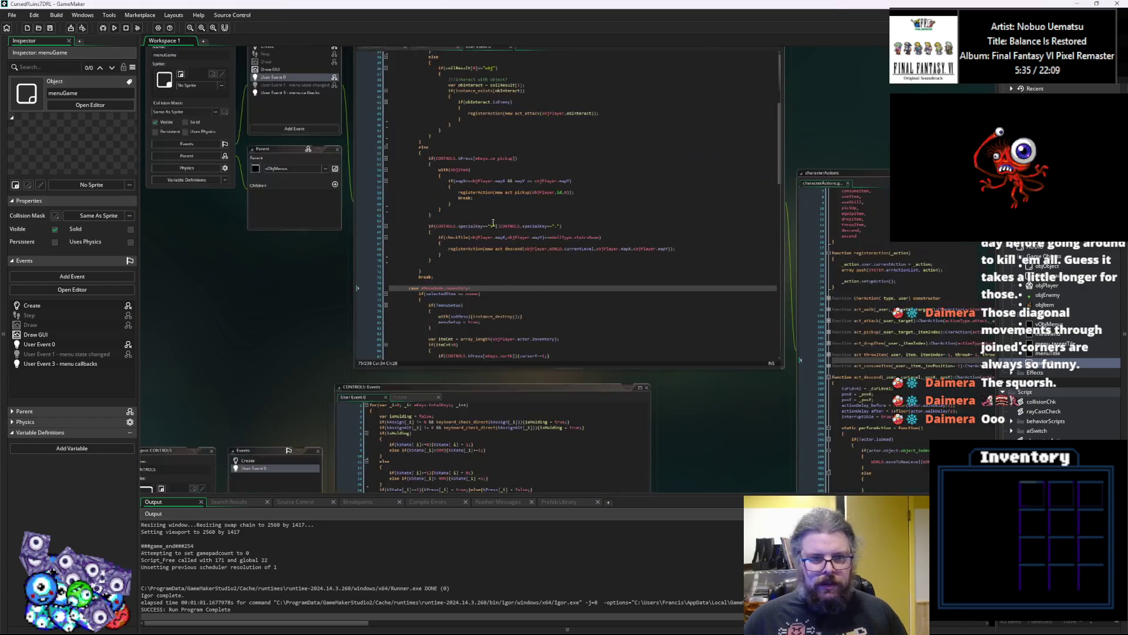
scroll(470, 224, down, 4)
scroll(502, 251, up, 4)
drag(503, 252, 653, 238)
scroll(653, 238, up, 2)
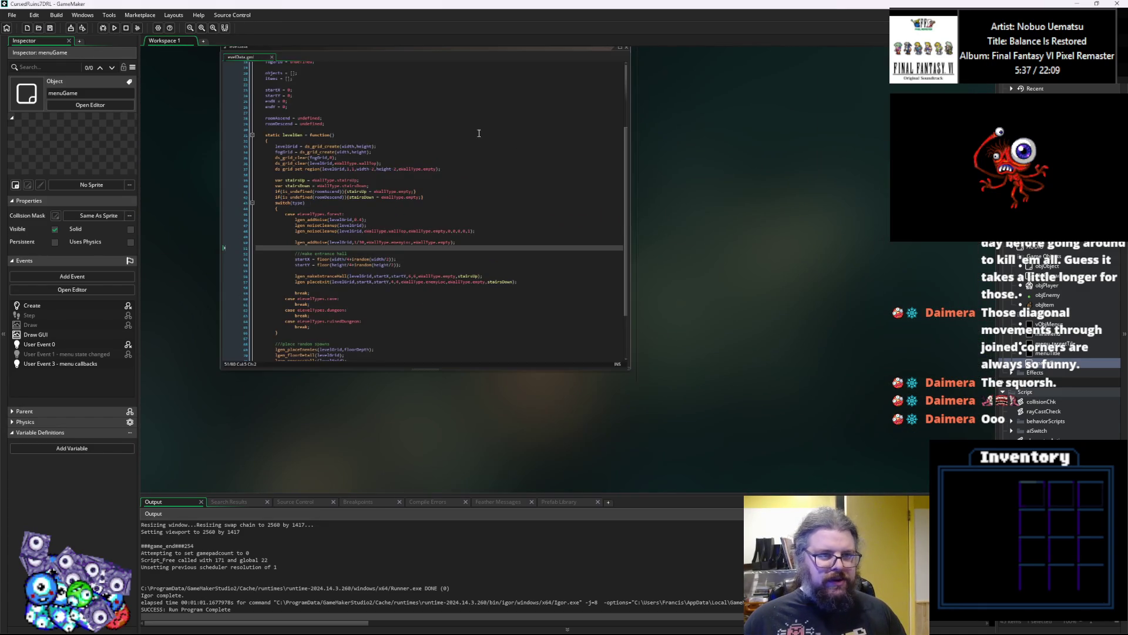
drag(429, 91, 370, 292)
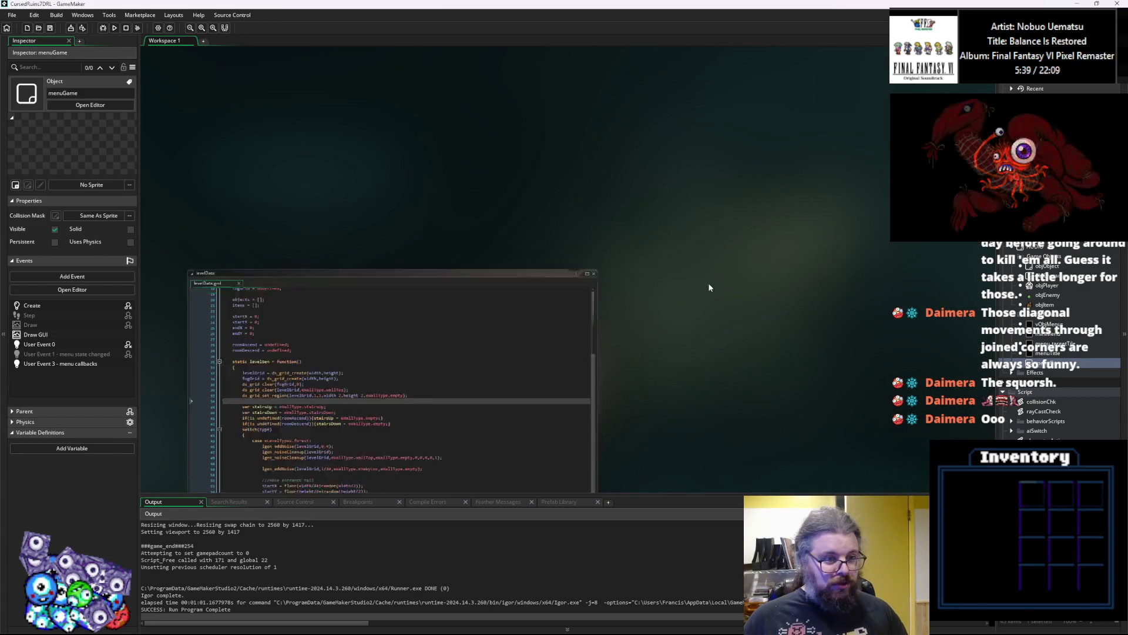
scroll(682, 293, down, 5)
drag(469, 103, 577, 92)
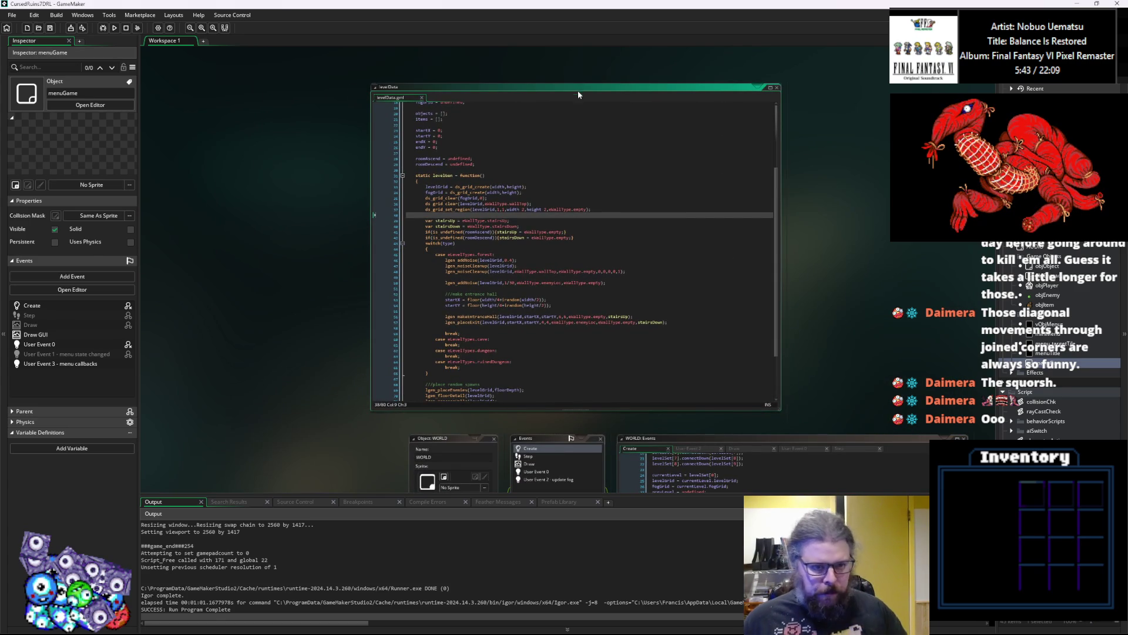
Bring the WORLD object into view and enlarge the LevelGenUtility code window to read it.
drag(806, 298, 570, 115)
scroll(570, 115, down, 3)
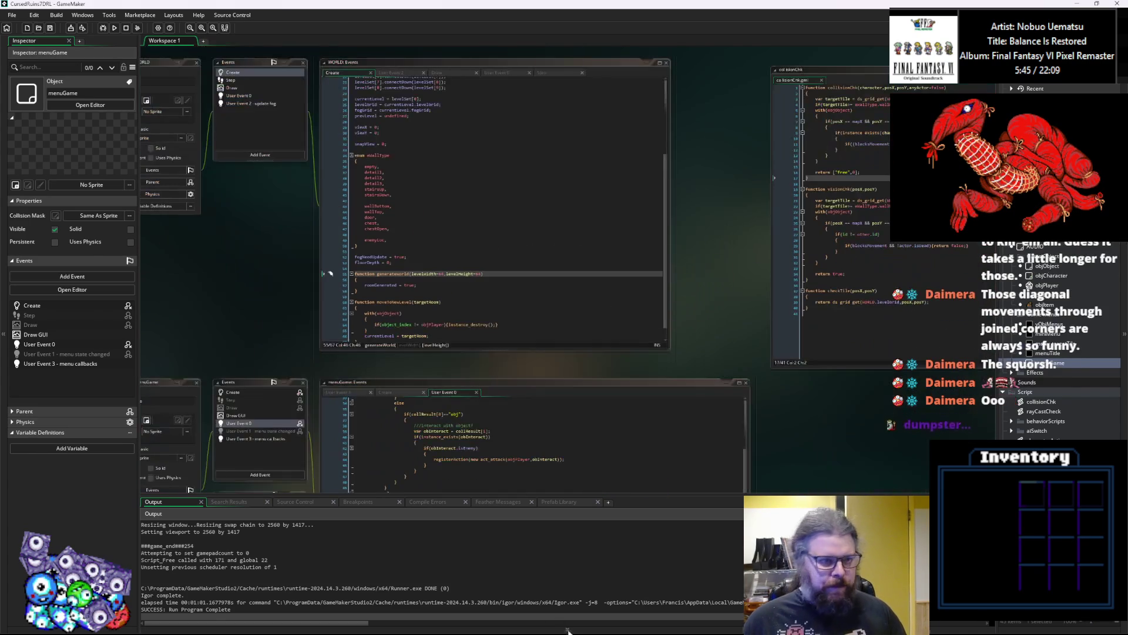
scroll(576, 325, down, 5)
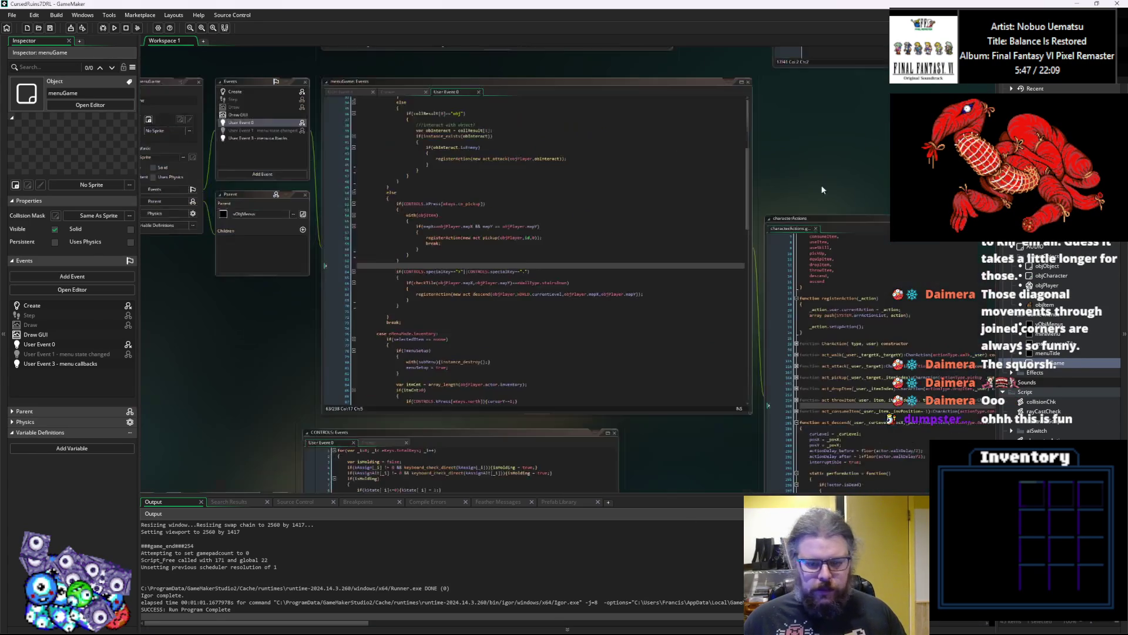
scroll(567, 309, down, 3)
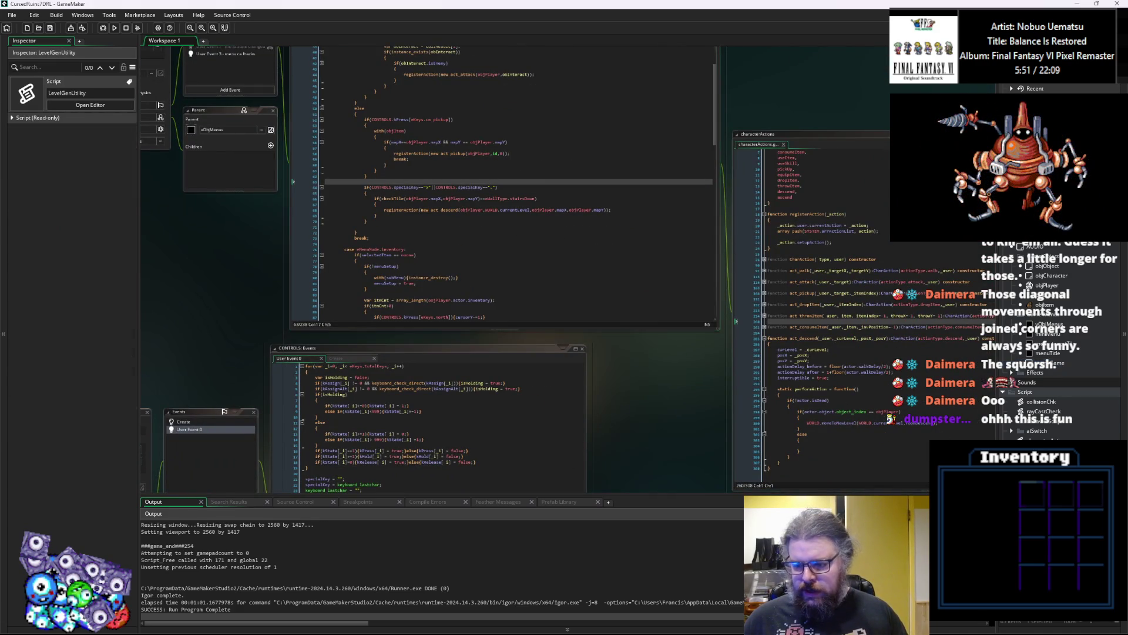
scroll(558, 287, down, 4)
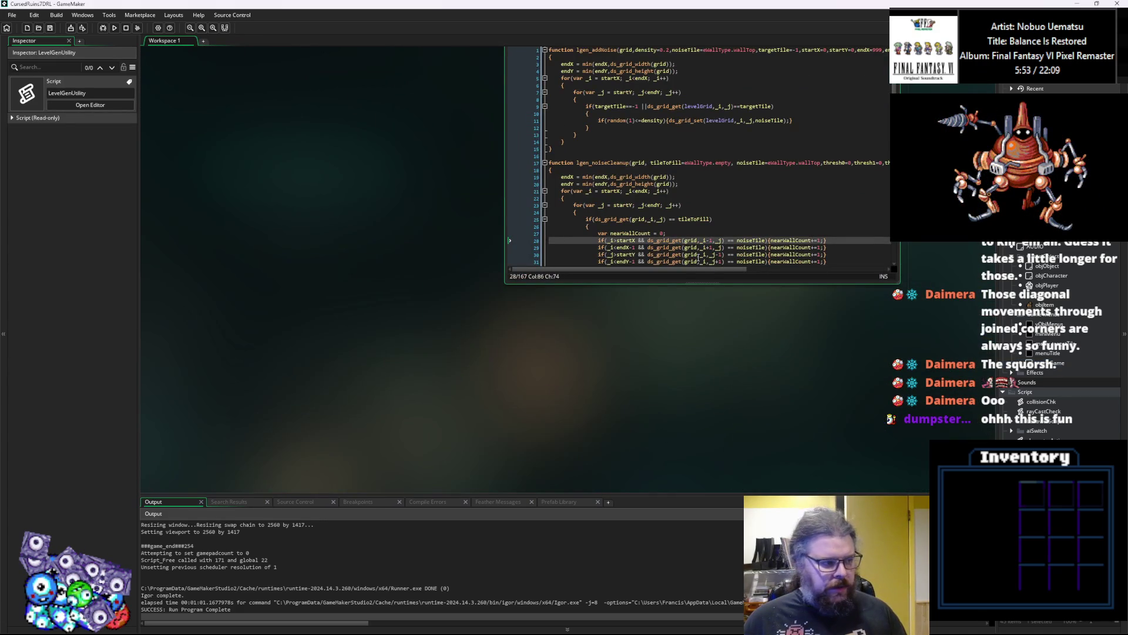
key(Up)
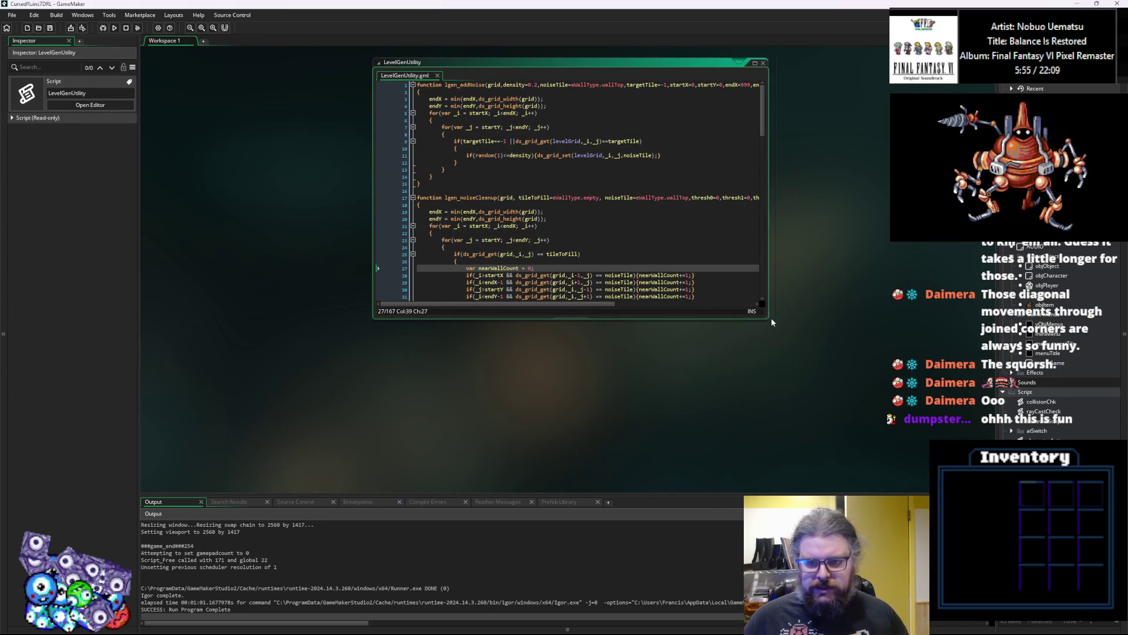
drag(771, 318, 958, 492)
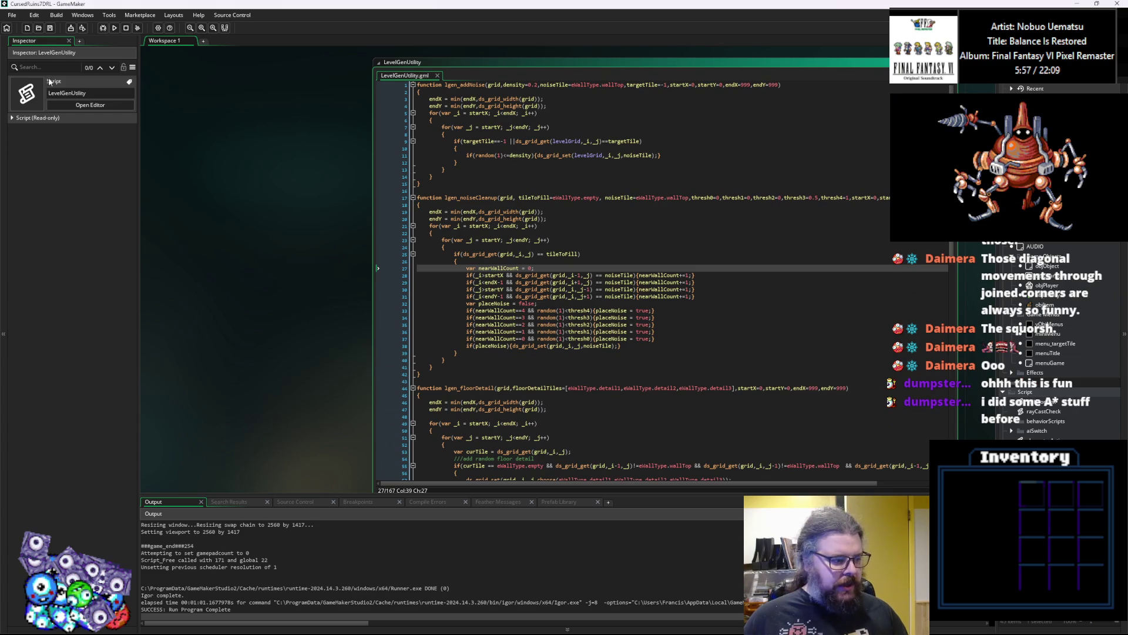
scroll(500, 243, up, 5)
scroll(705, 261, down, 10)
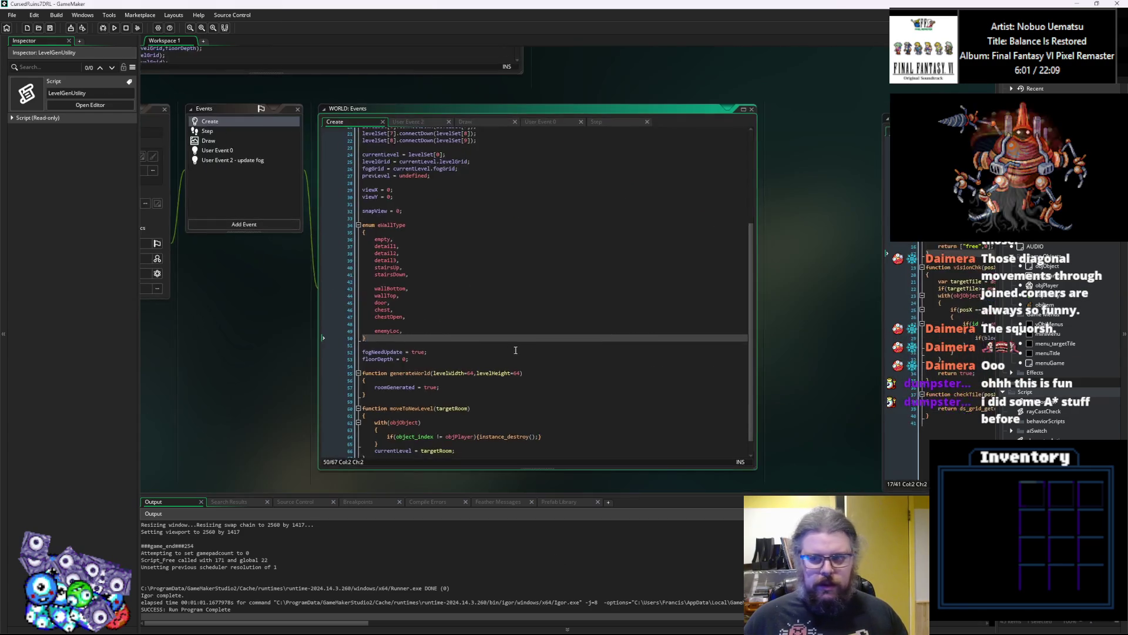
scroll(412, 340, right, 5)
scroll(353, 347, up, 2)
scroll(316, 349, up, 5)
scroll(411, 341, left, 5)
Scroll the WORLD Create code to line 1, showing the chained levelSet levels.
click(489, 329)
scroll(505, 353, down, 1)
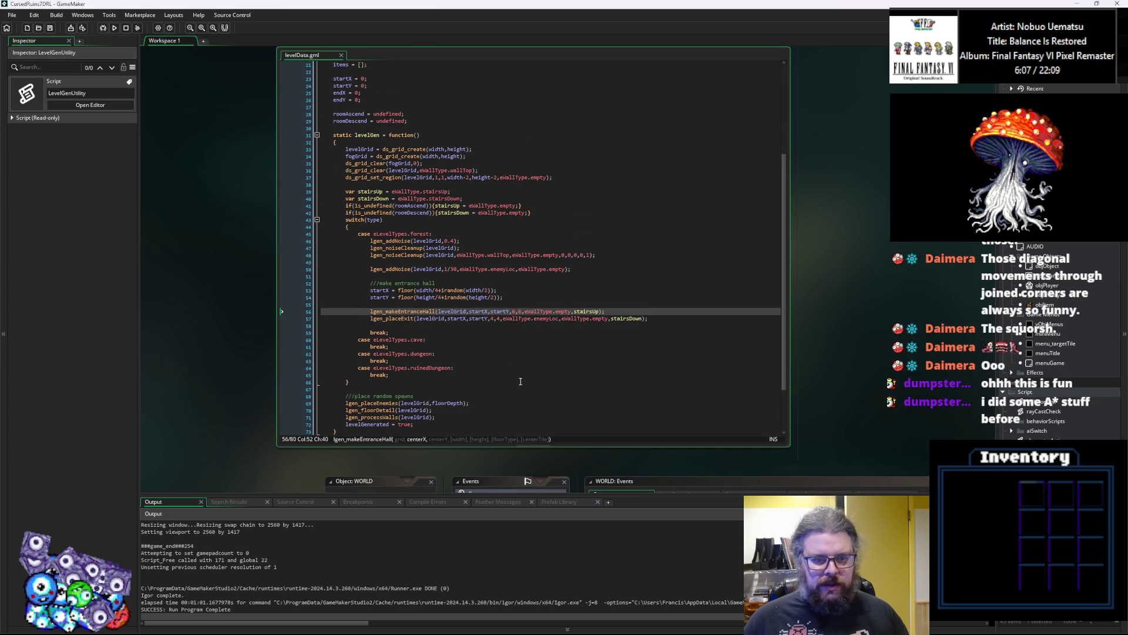
scroll(517, 380, down, 5)
scroll(548, 239, right, 4)
scroll(483, 181, up, 4)
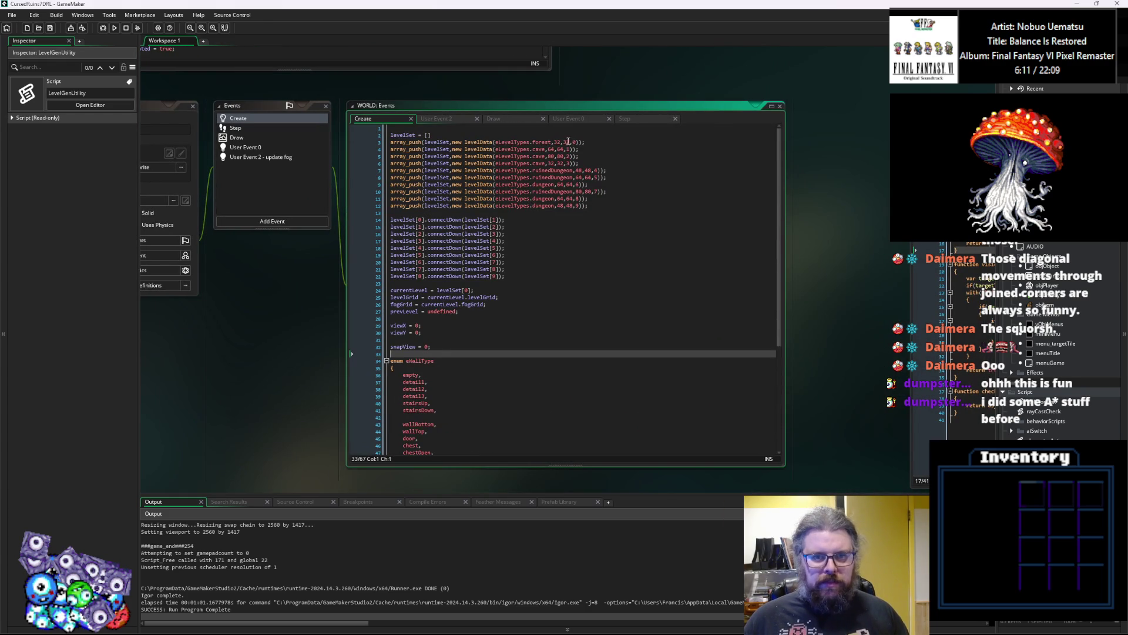
Change the first forest level from forest,32,32 to forest,64,64 on line 3.
click(559, 142)
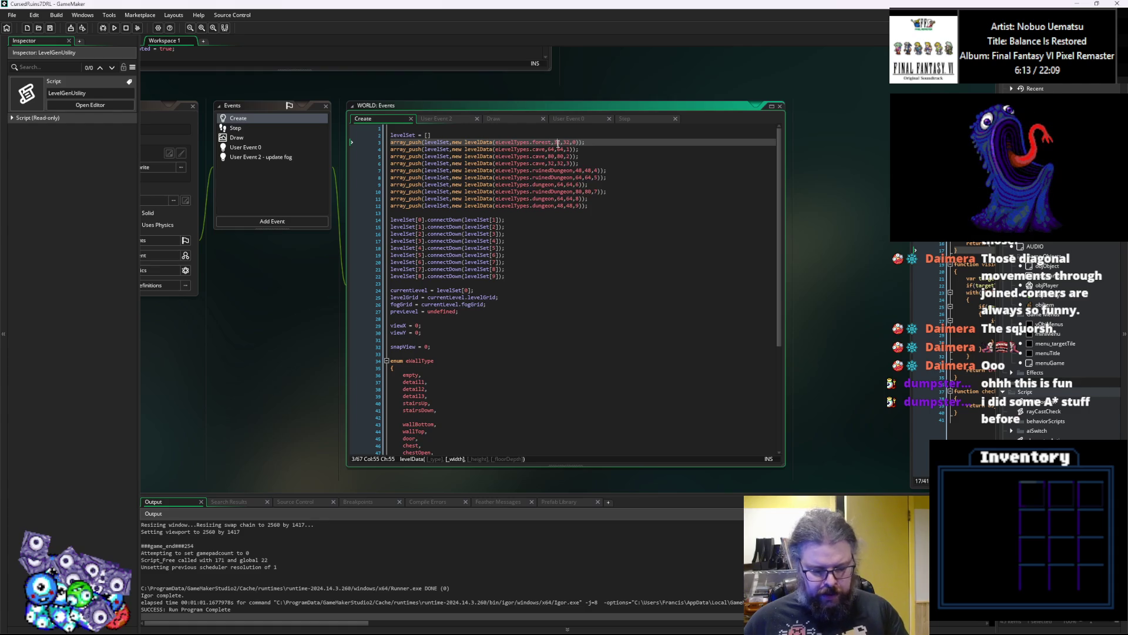
key(Delete)
text(64,)
key(Delete)
key(Delete)
text(64)
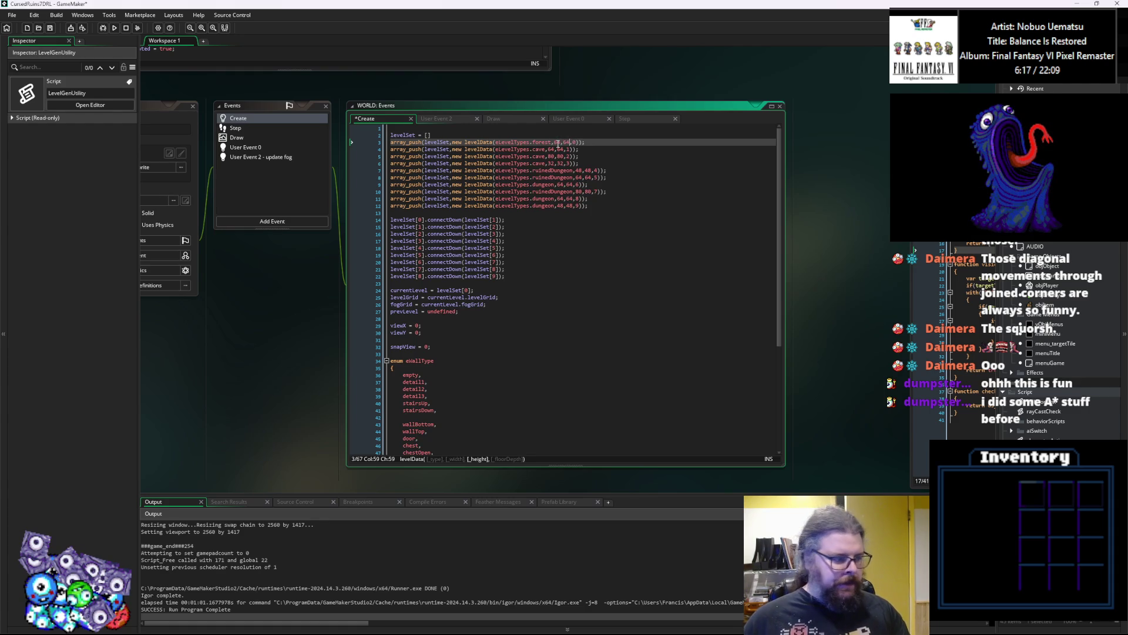
Save and run the game in debug mode.
click(536, 191)
click(50, 27)
click(103, 28)
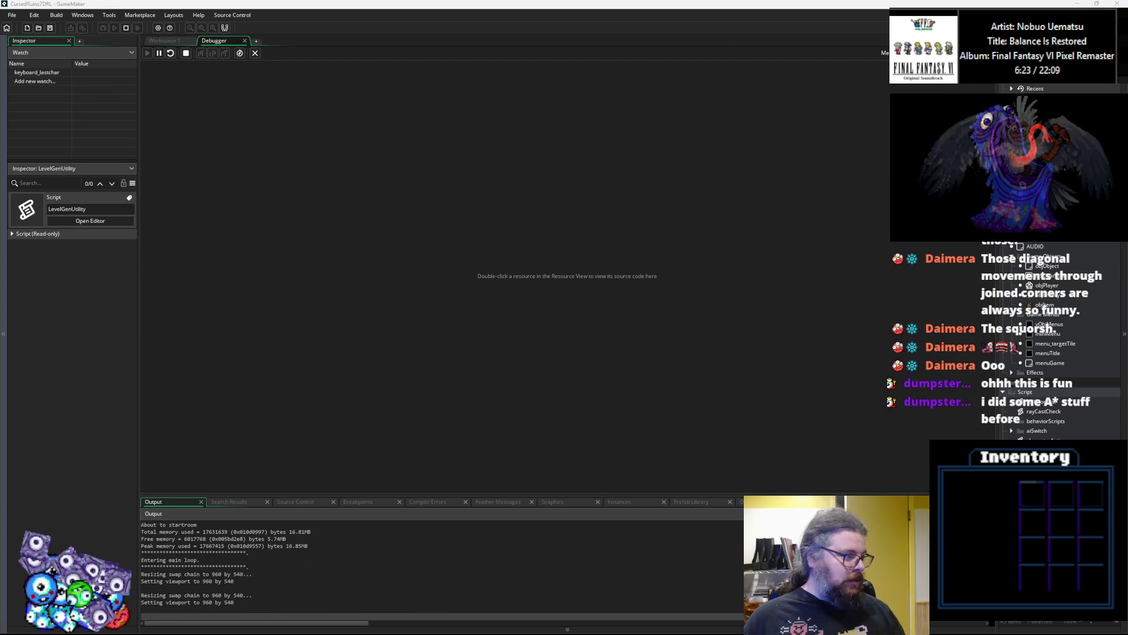
Start a New Game, reveal the full map with F1, maximize the window and walk the player.
key(Return)
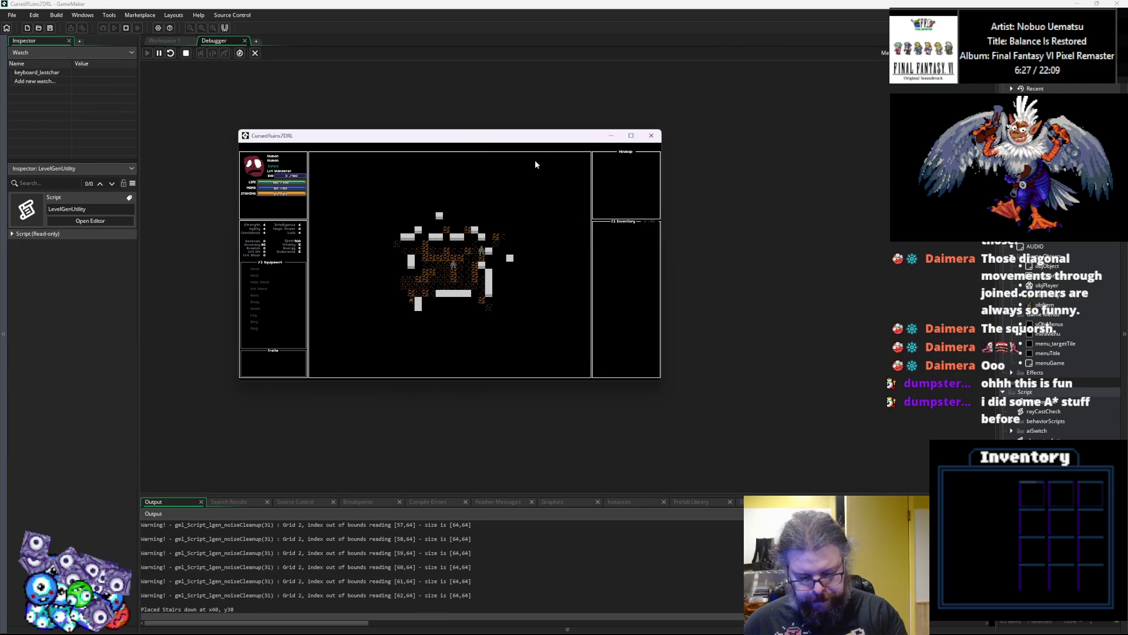
key(F1)
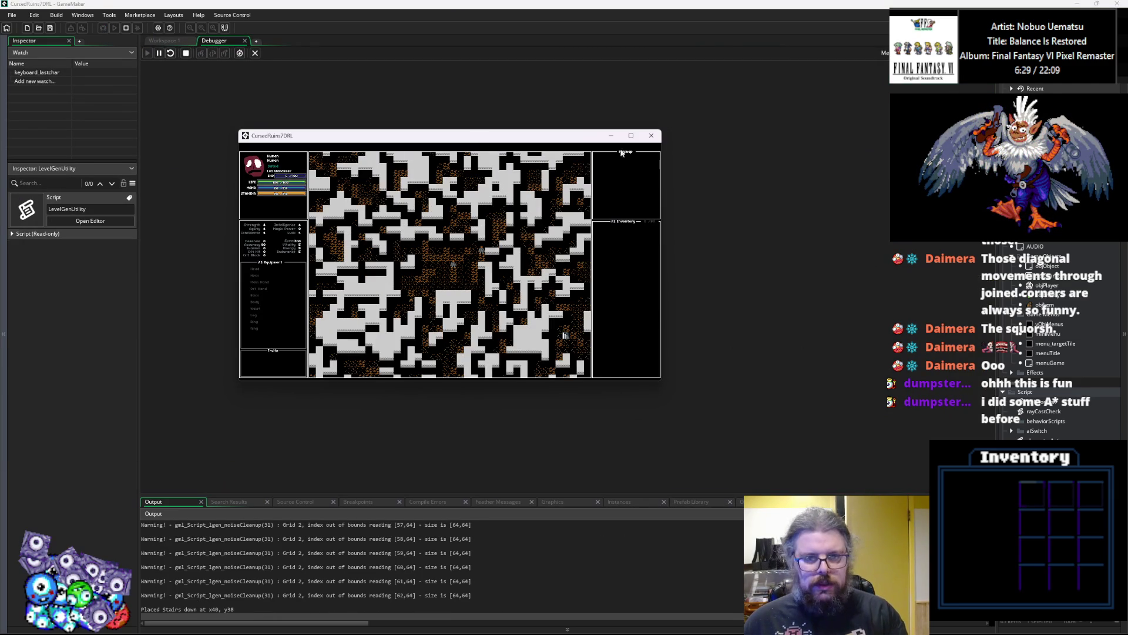
click(631, 135)
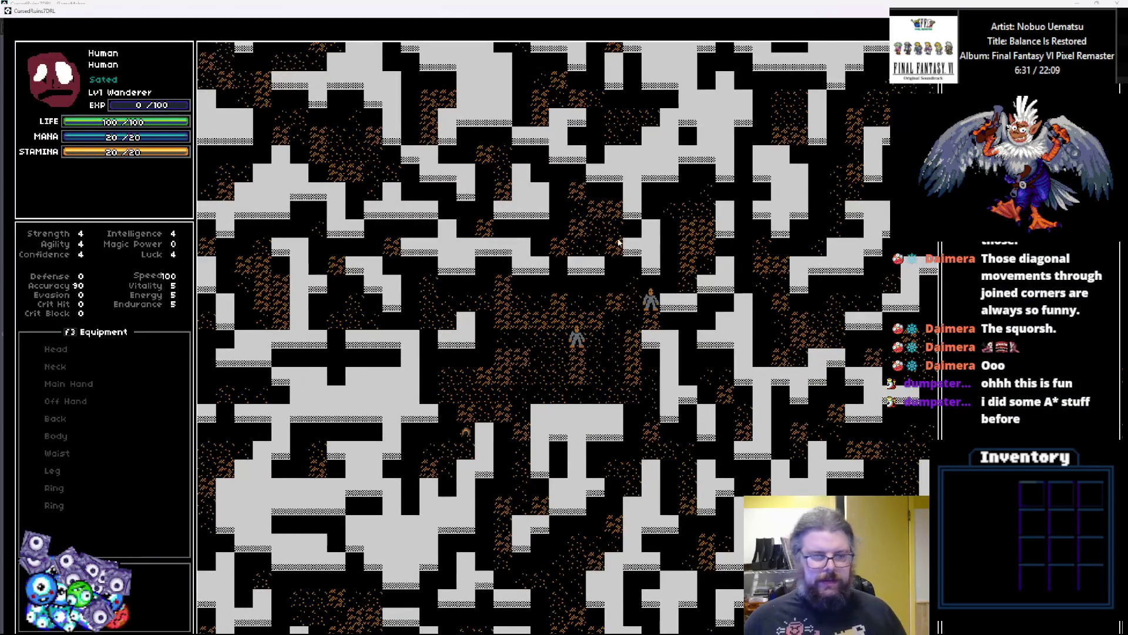
key(F1)
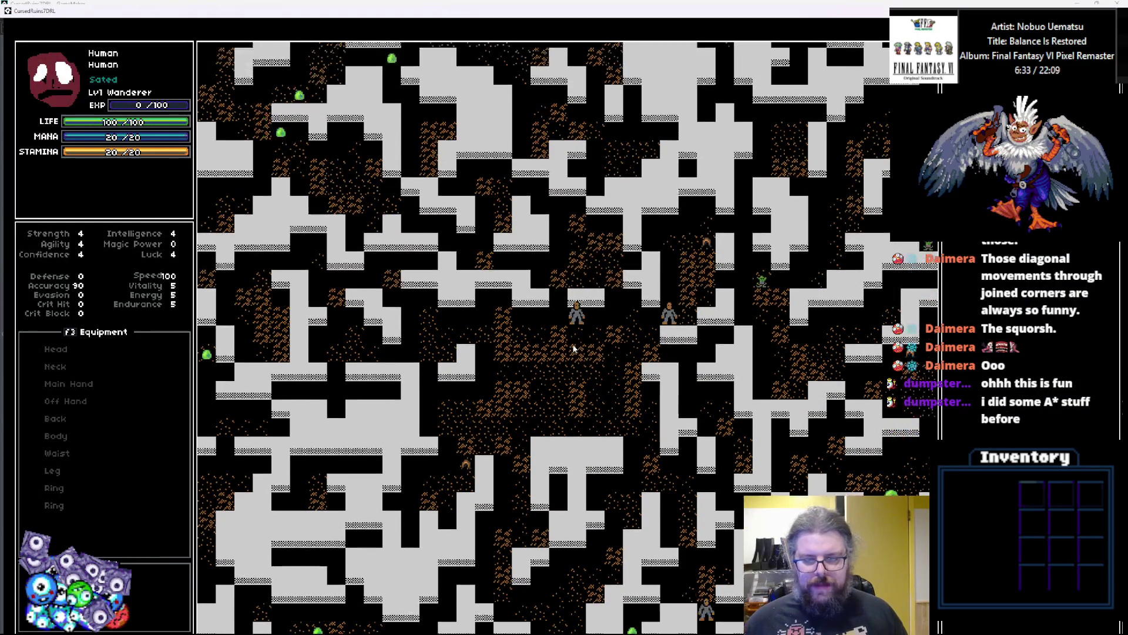
key(F1)
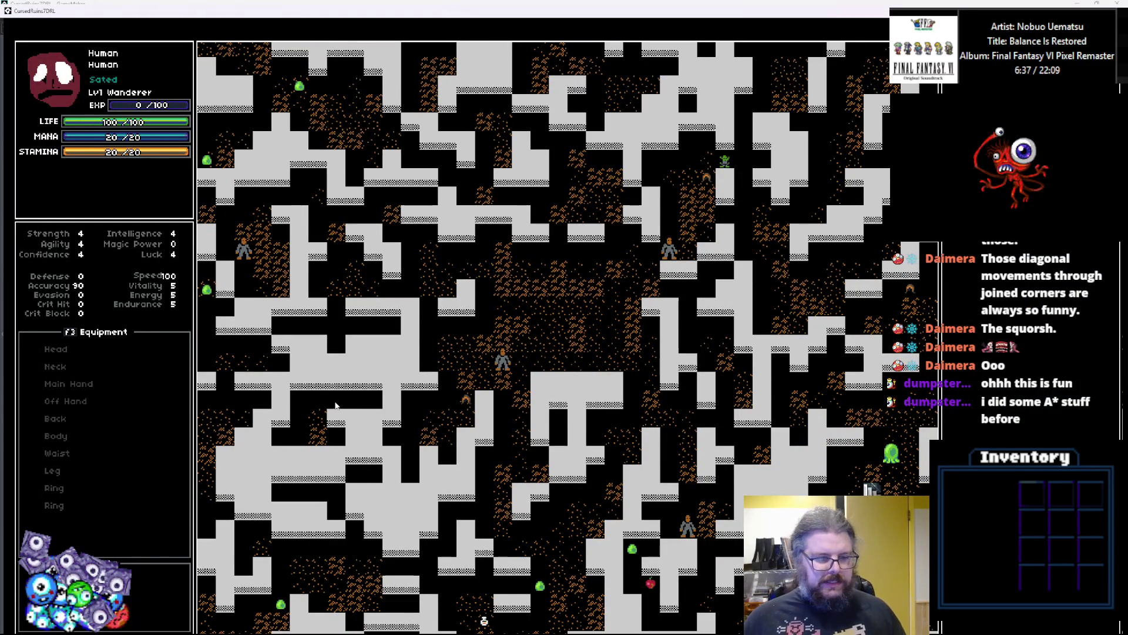
click(569, 344)
Move the player around the 64x64 forest level, then quit the game with Escape.
key(Up)
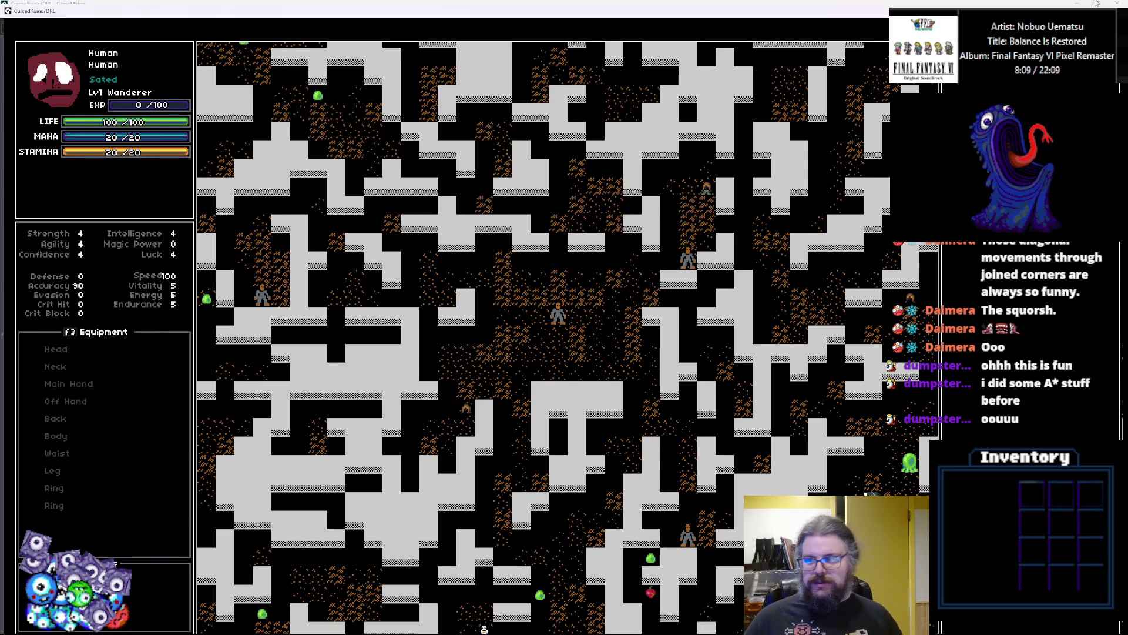
key(Escape)
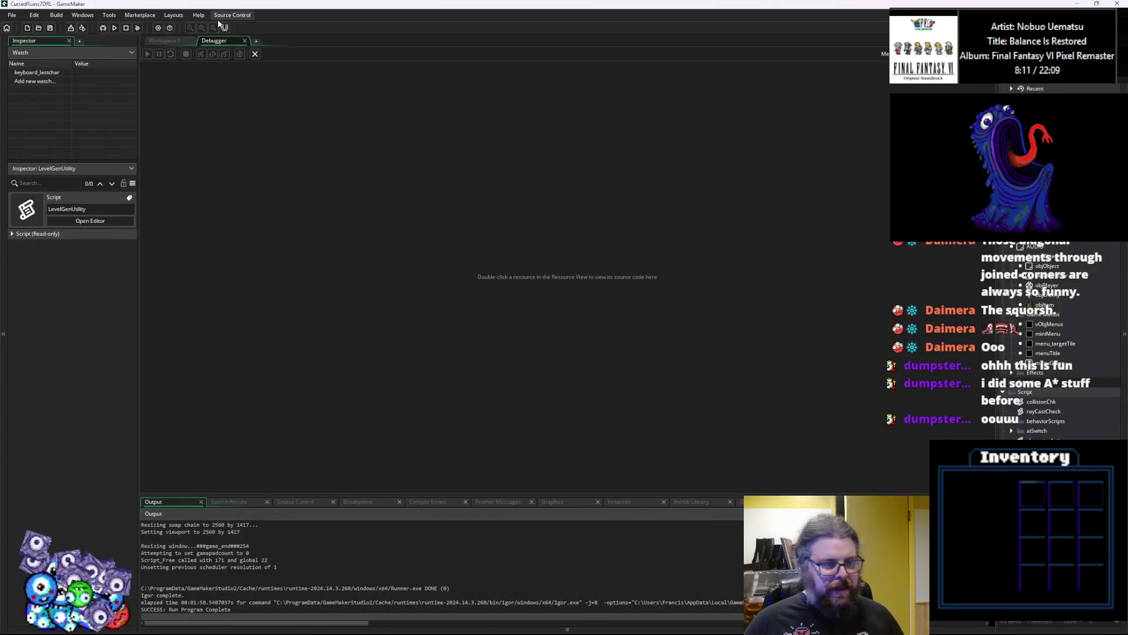
Close the debugger and check the forest entrance hall's startX argument in levelData.
click(256, 54)
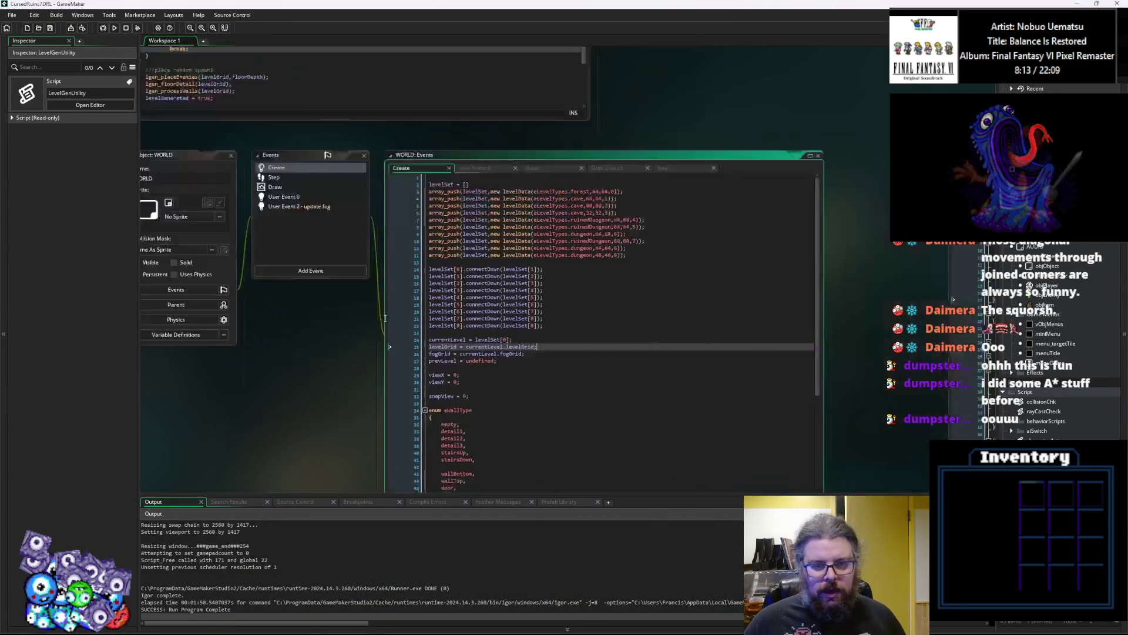
scroll(506, 335, up, 5)
click(482, 343)
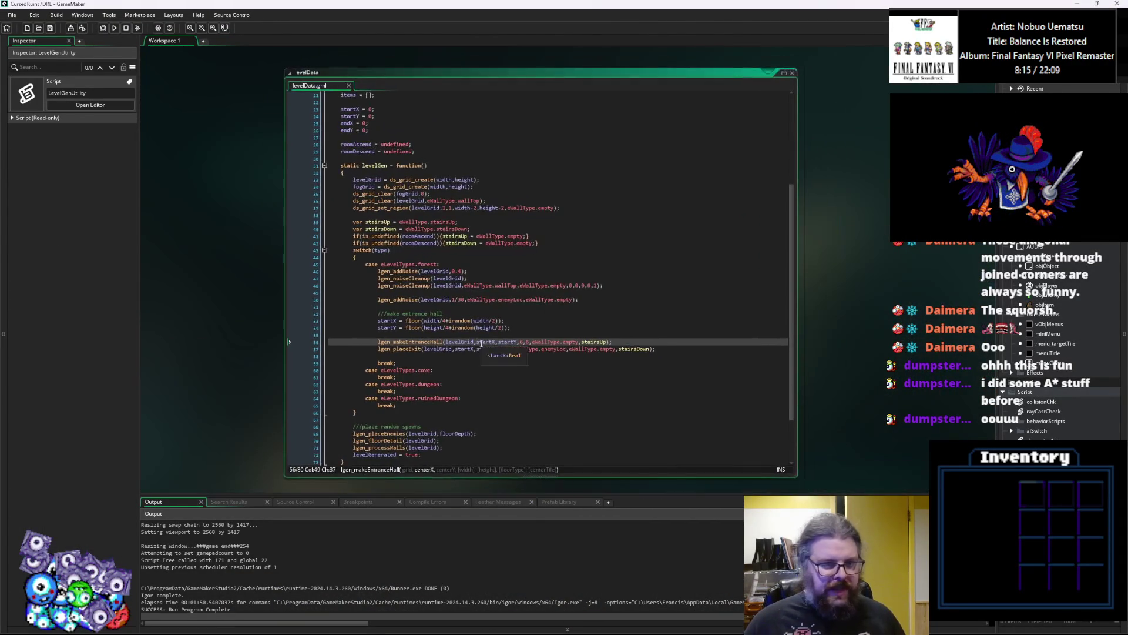
click(451, 345)
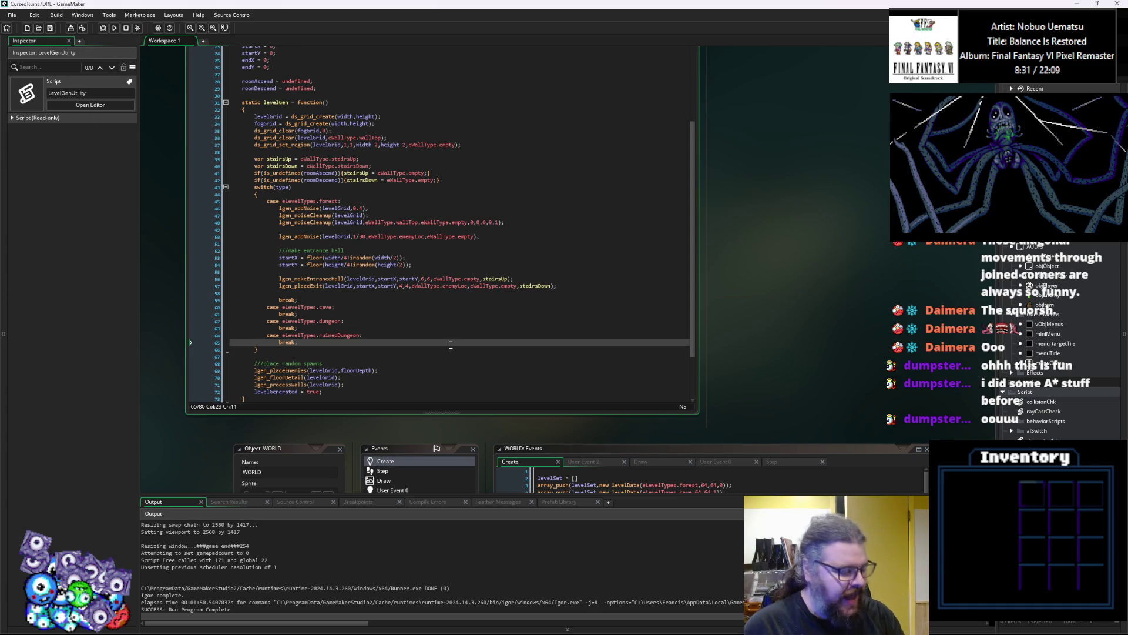
Highlight every stairsUp and stairsDown use and check the exit placement's startX argument.
scroll(479, 276, down, 1)
scroll(488, 264, down, 1)
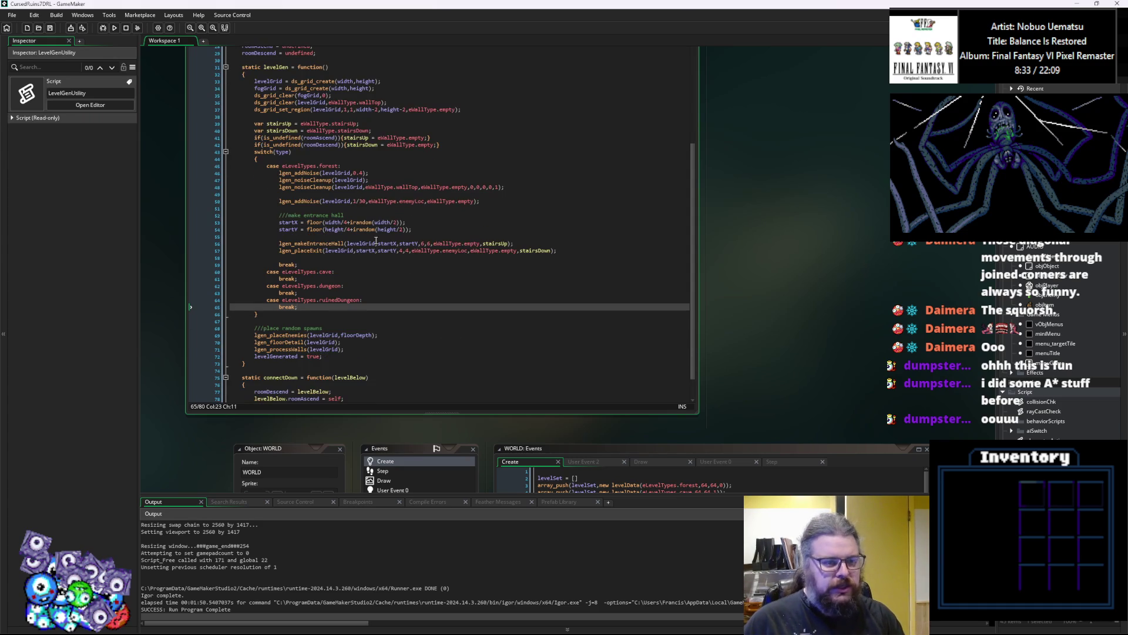
double_click(490, 244)
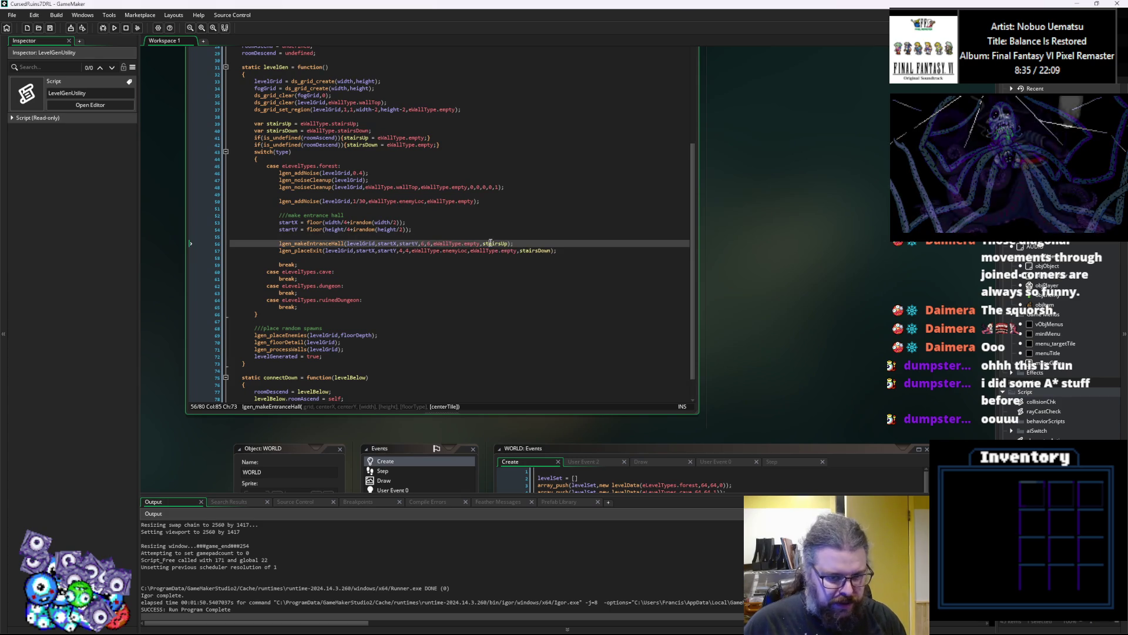
double_click(536, 251)
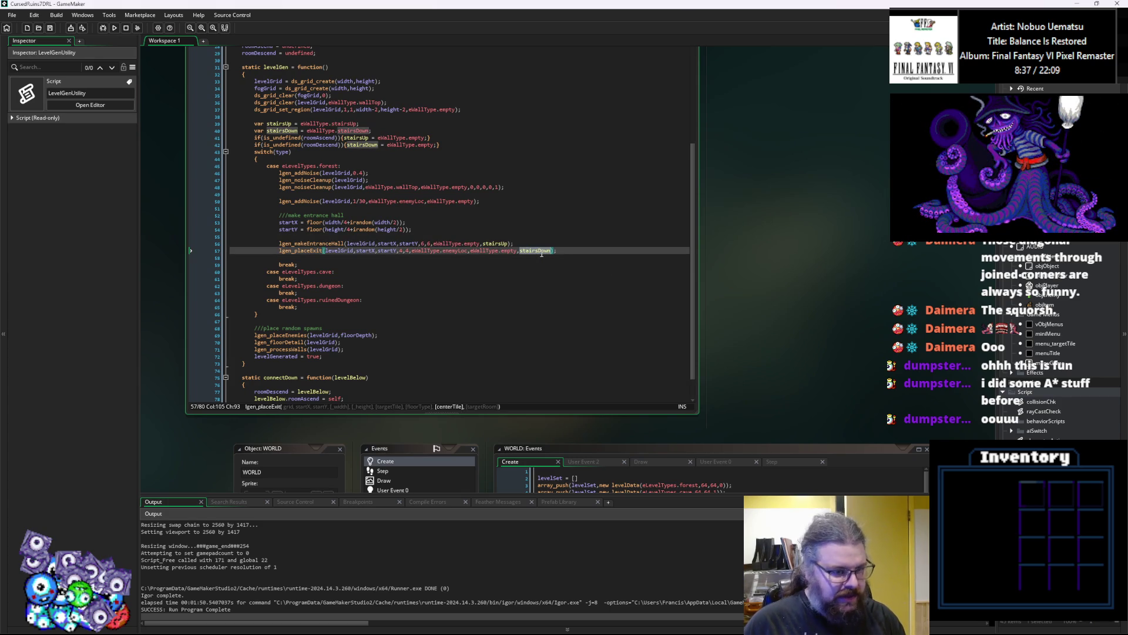
click(357, 251)
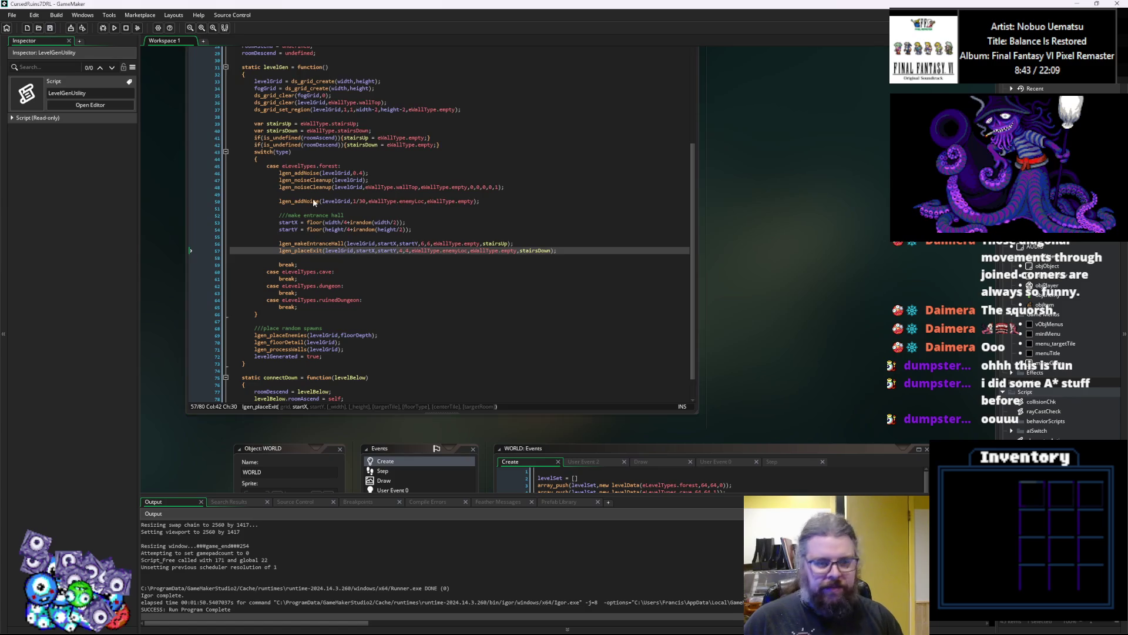
click(450, 289)
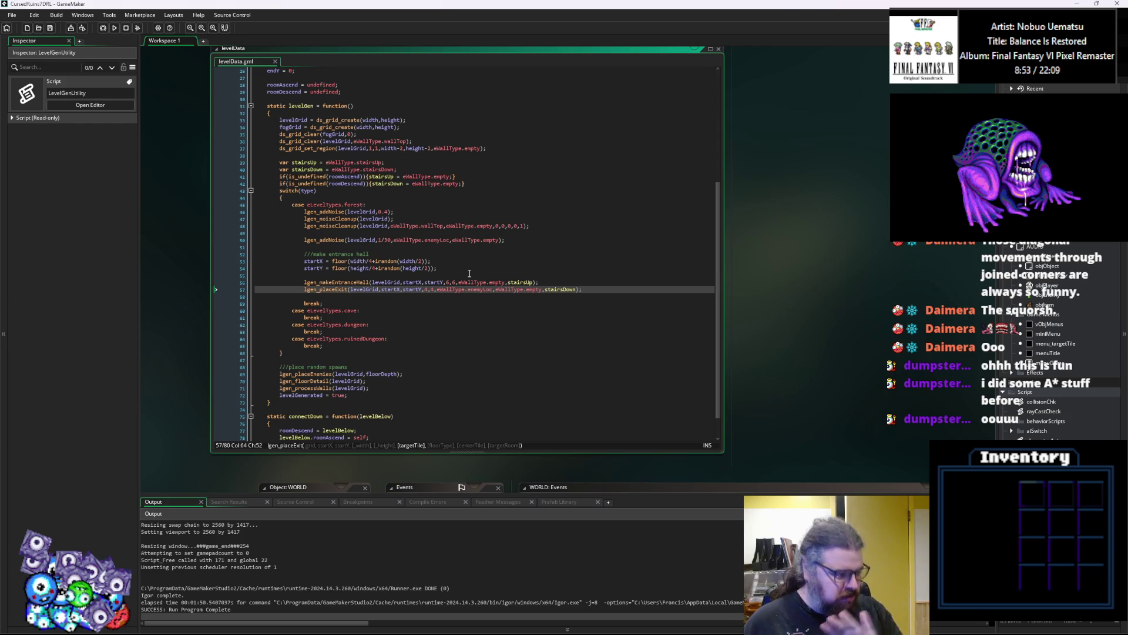
Bring the collisionChk script to the front and read its ending.
scroll(482, 236, down, 3)
click(562, 277)
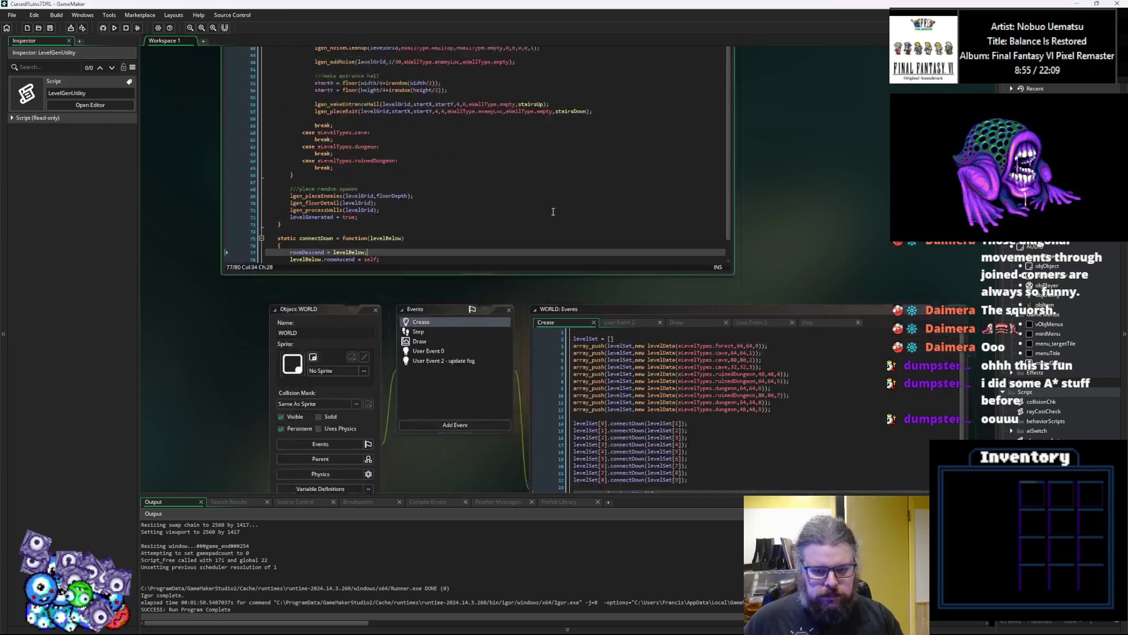
scroll(646, 353, down, 2)
scroll(748, 446, down, 6)
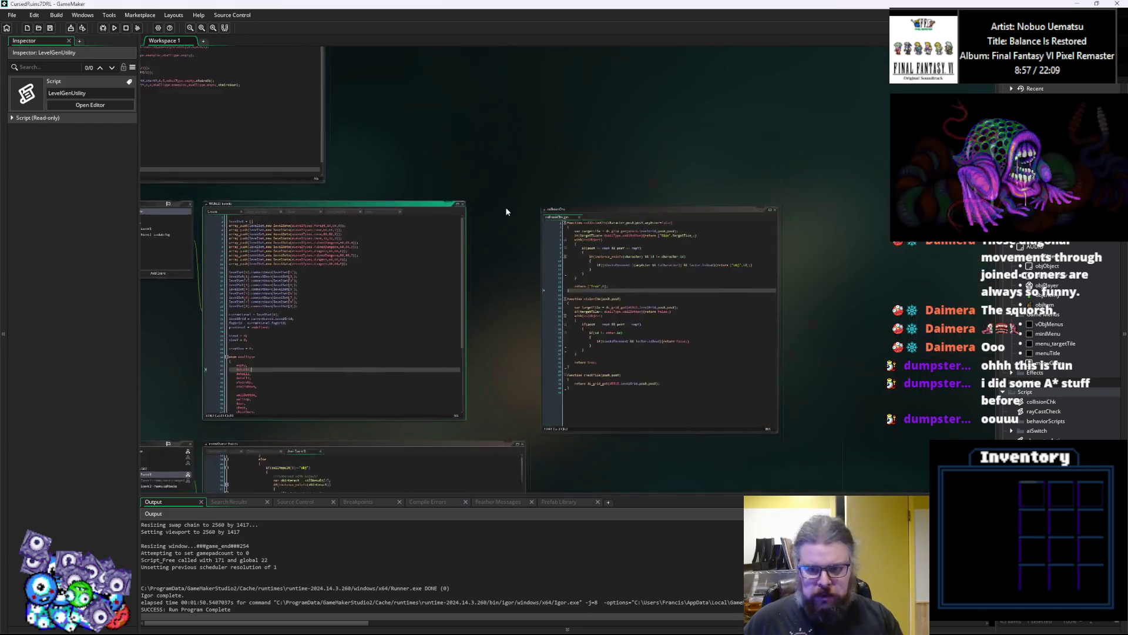
double_click(559, 392)
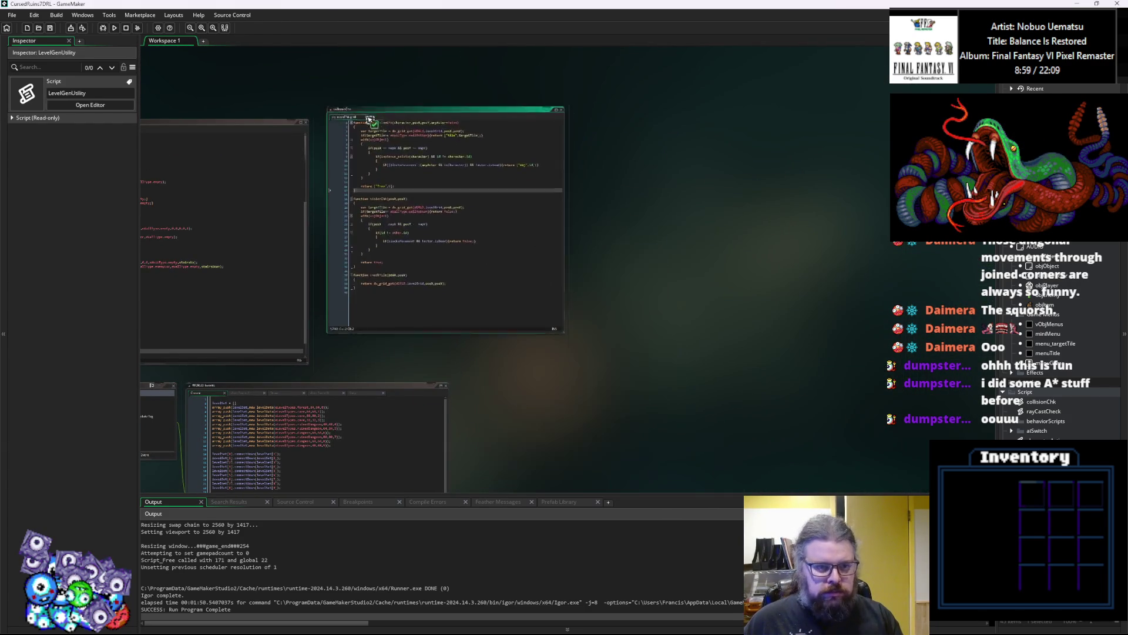
click(688, 386)
scroll(641, 352, down, 3)
Review the vision check function and the WORLD Create event's eWallType tile list.
click(569, 334)
scroll(563, 324, down, 10)
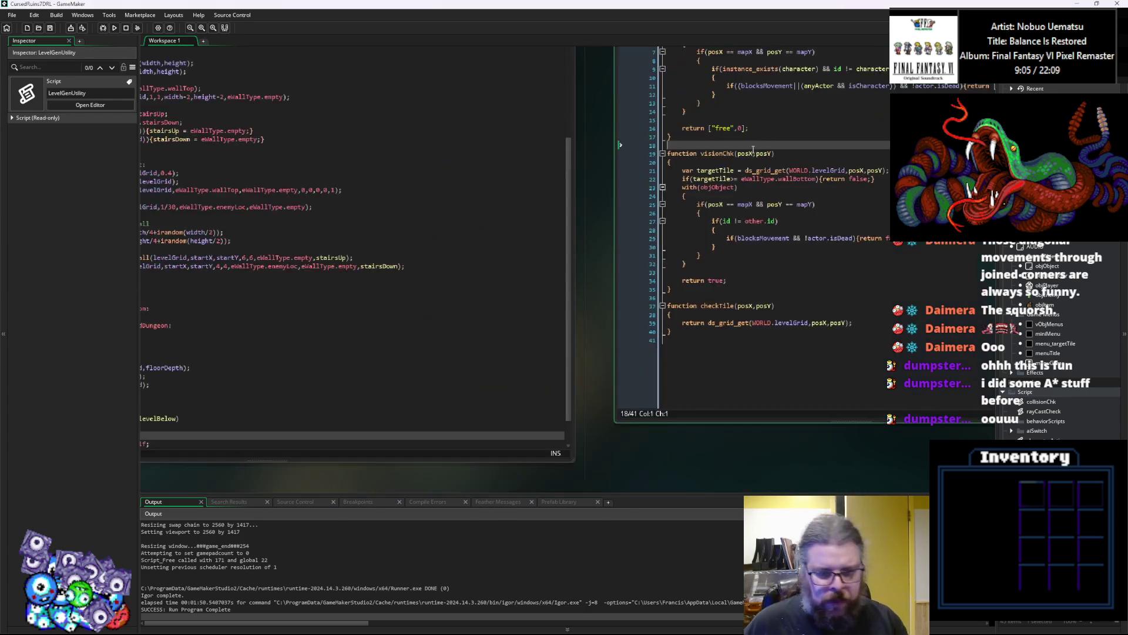
scroll(676, 391, down, 5)
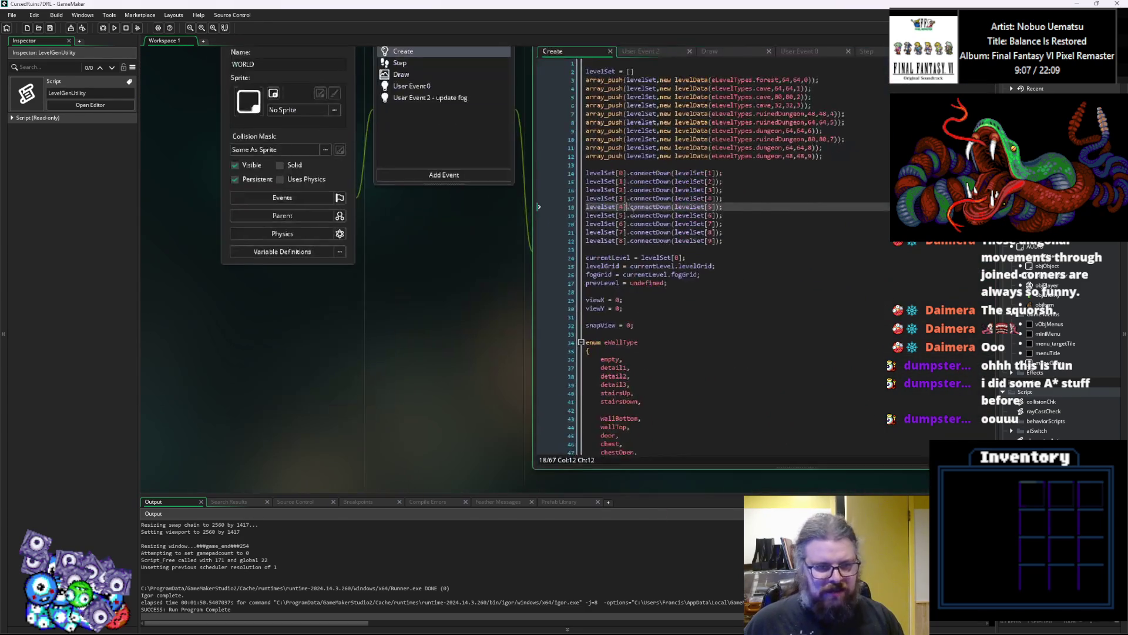
click(590, 238)
scroll(591, 247, down, 3)
click(595, 258)
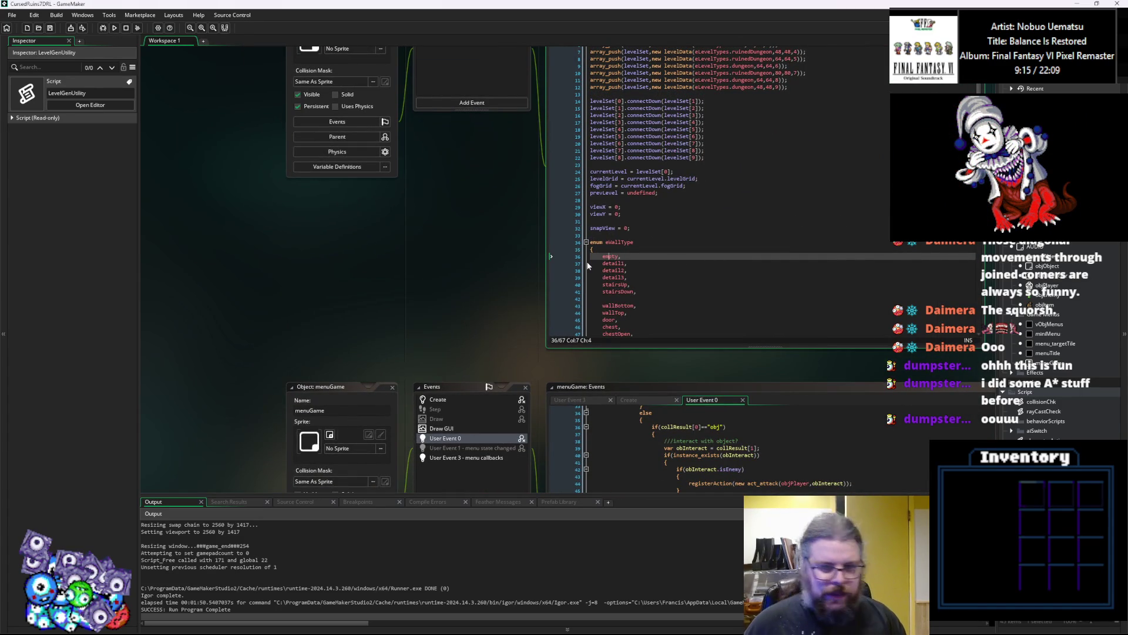
Pan to the CONTROLS User Event 0 code that stores keyboard_lastchar in specialKey.
click(634, 447)
scroll(634, 448, down, 5)
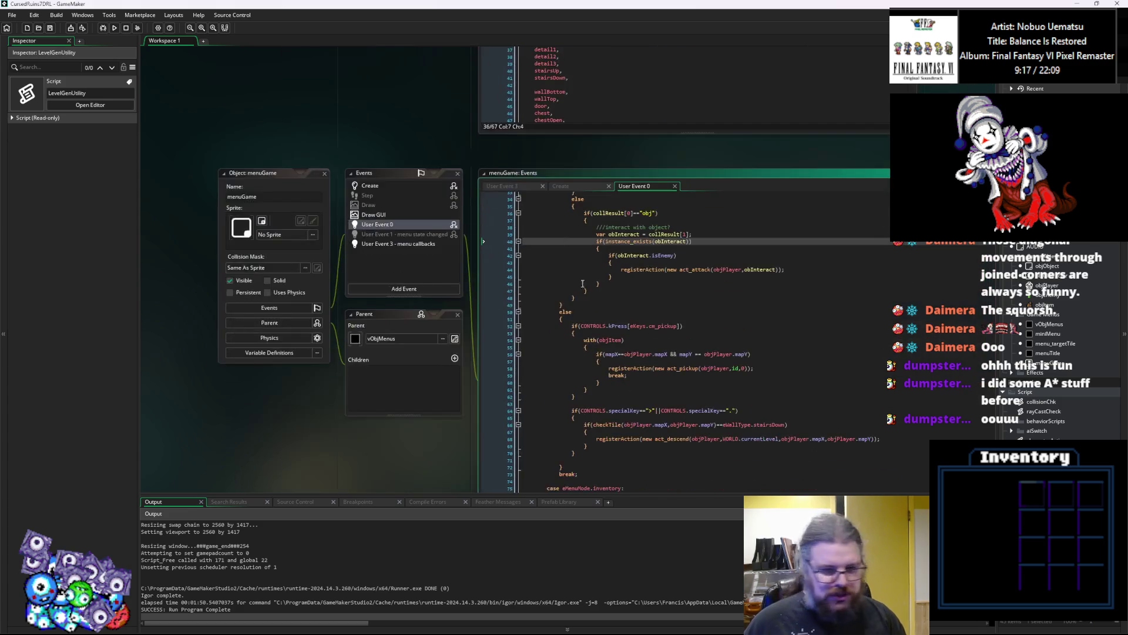
scroll(573, 332, up, 5)
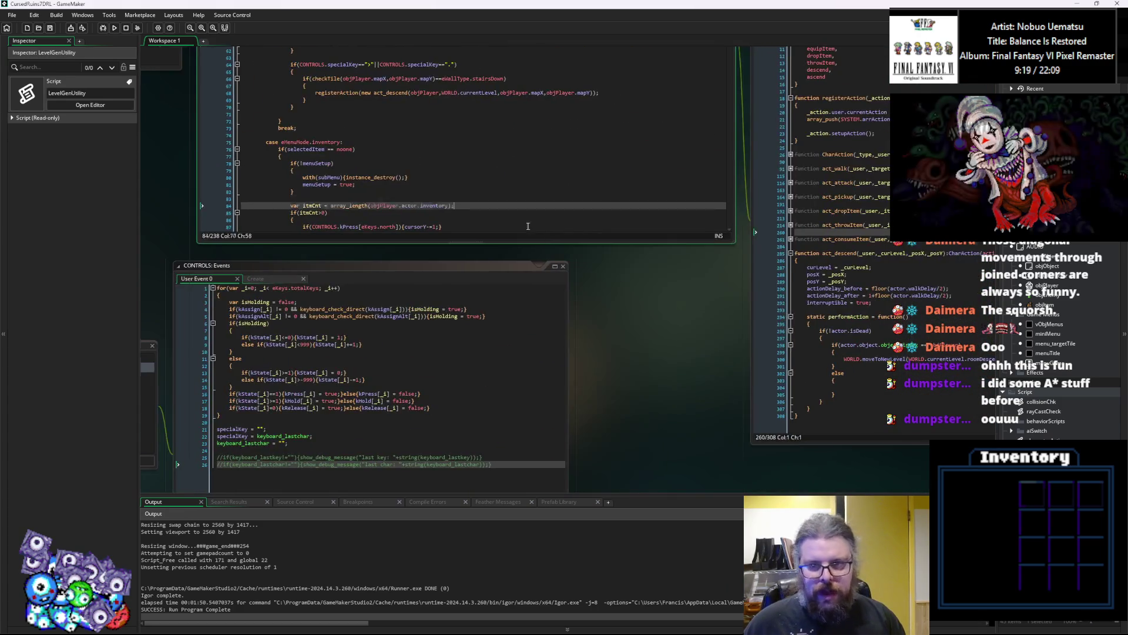
scroll(504, 135, up, 1)
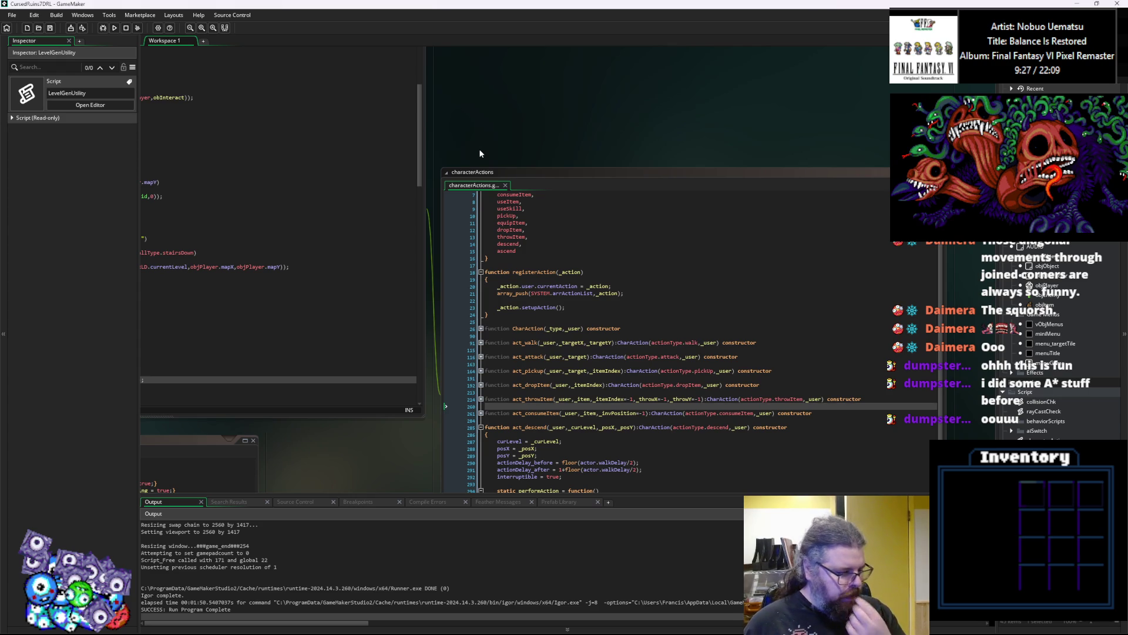
scroll(480, 153, down, 3)
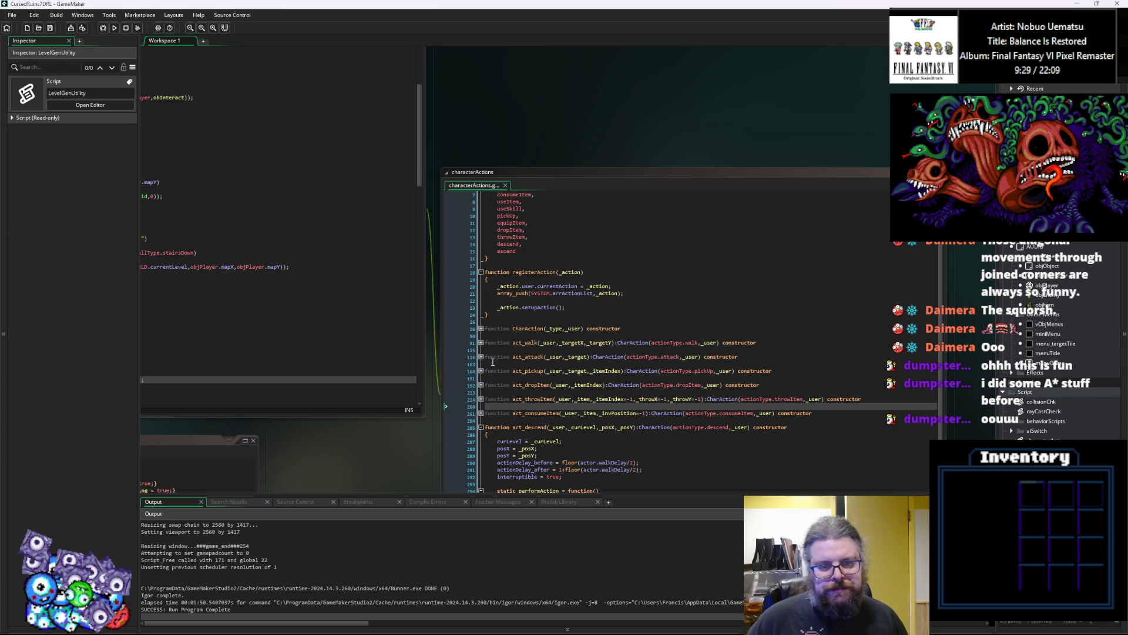
scroll(534, 297, left, 3)
scroll(605, 282, down, 3)
scroll(514, 266, left, 5)
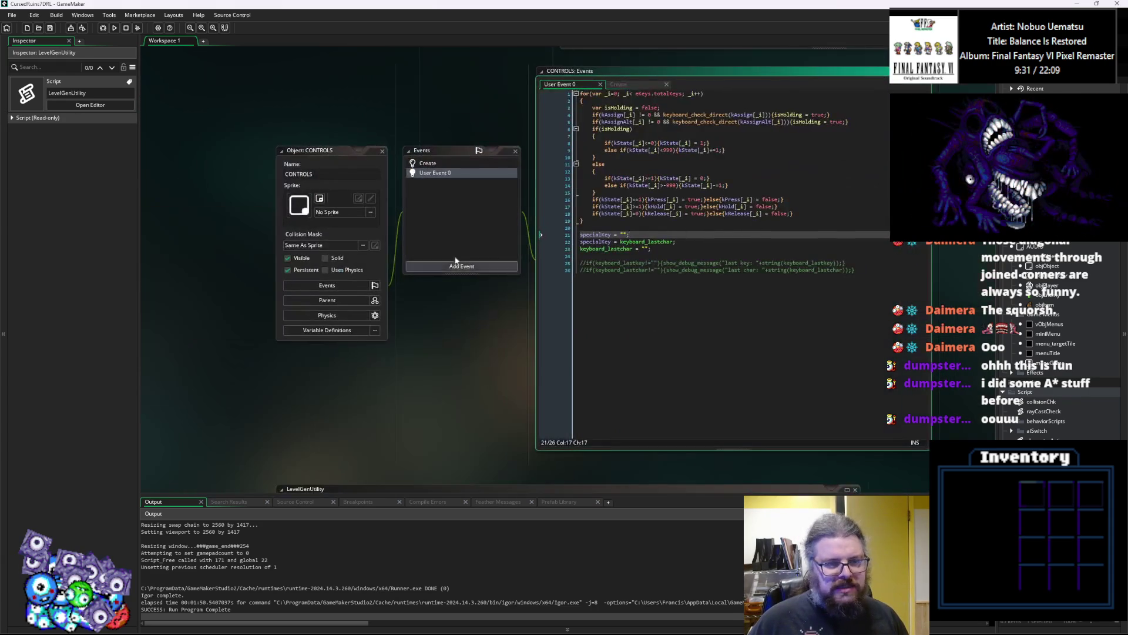
scroll(341, 188, right, 3)
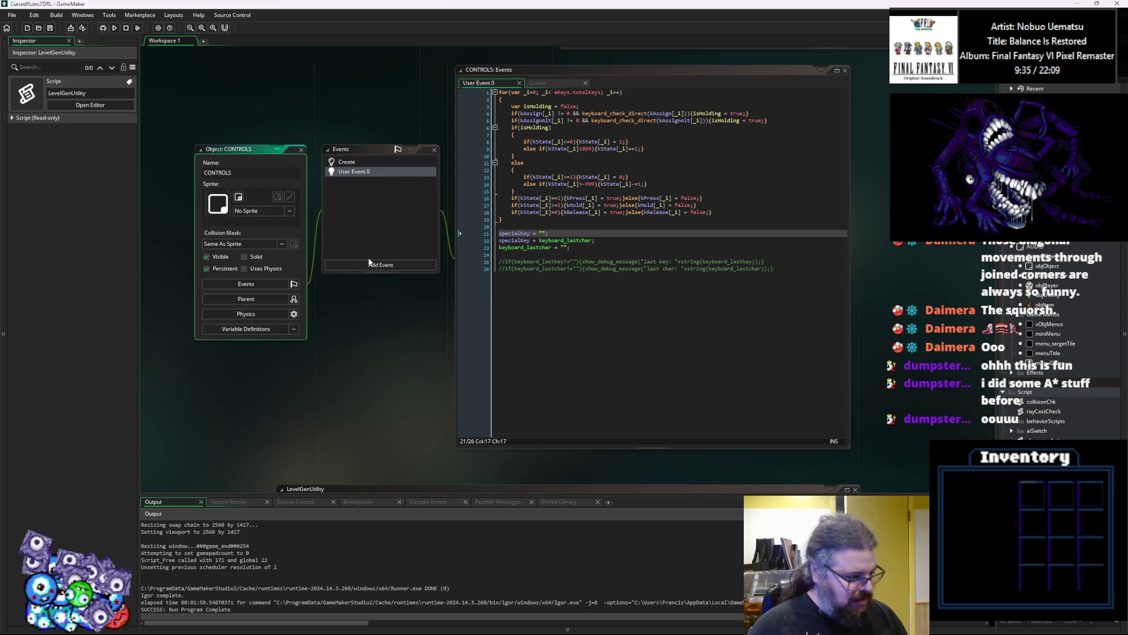
Scroll the LevelGenUtility script down to the lgen_placeExit code.
scroll(351, 361, down, 5)
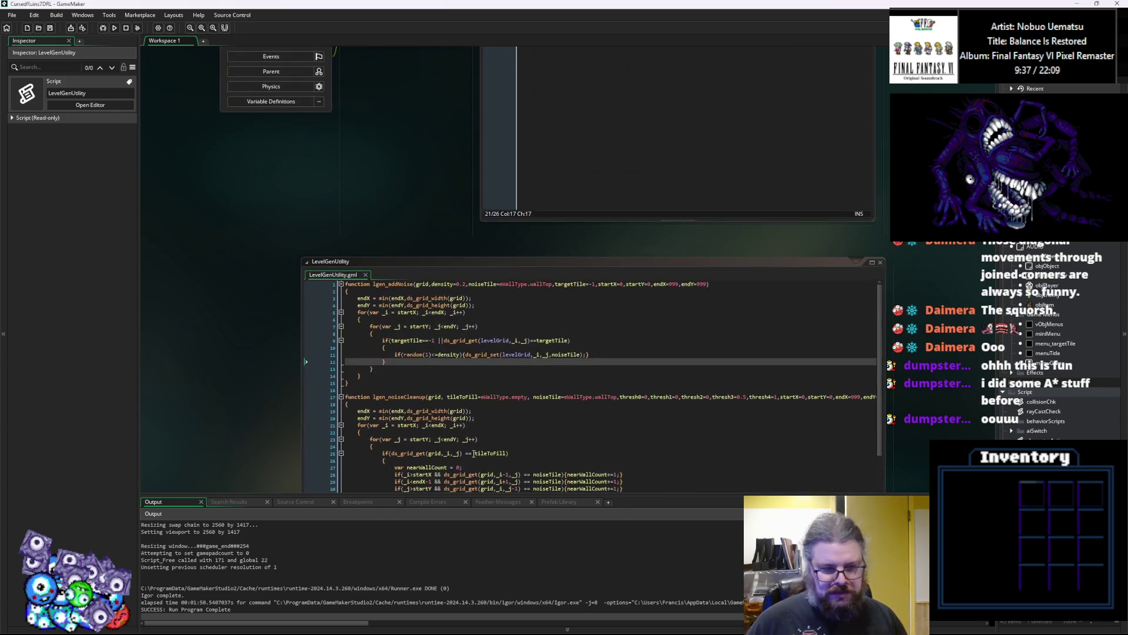
scroll(534, 310, down, 5)
click(534, 309)
scroll(517, 320, down, 15)
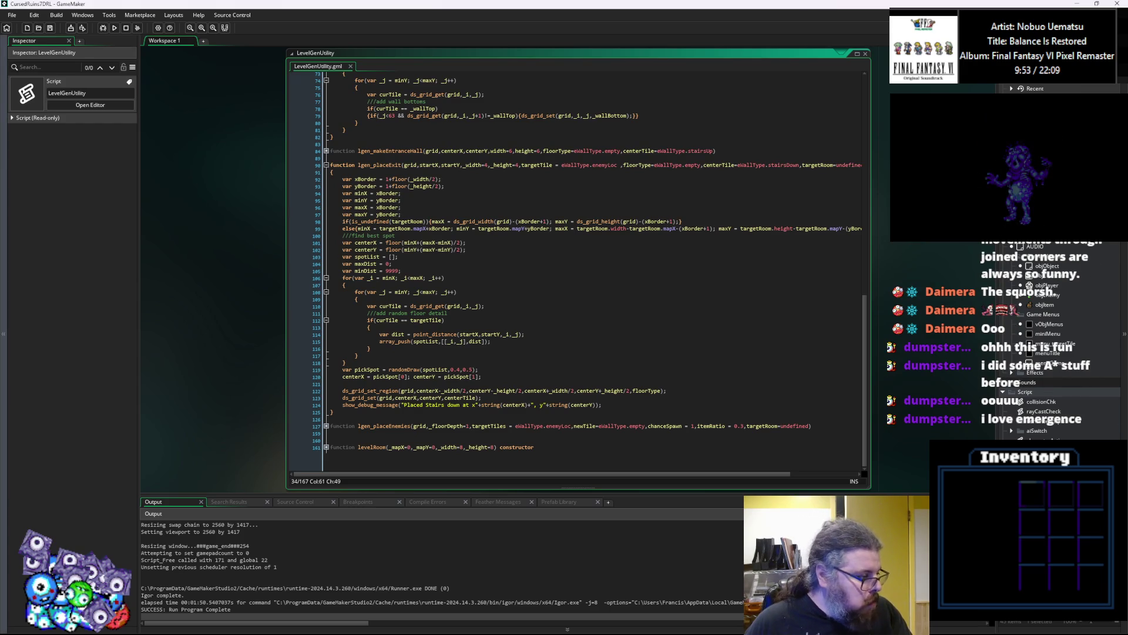
Switch to Aseprite and choose File > New to start a new sprite.
key(alt+Tab)
click(516, 194)
click(520, 208)
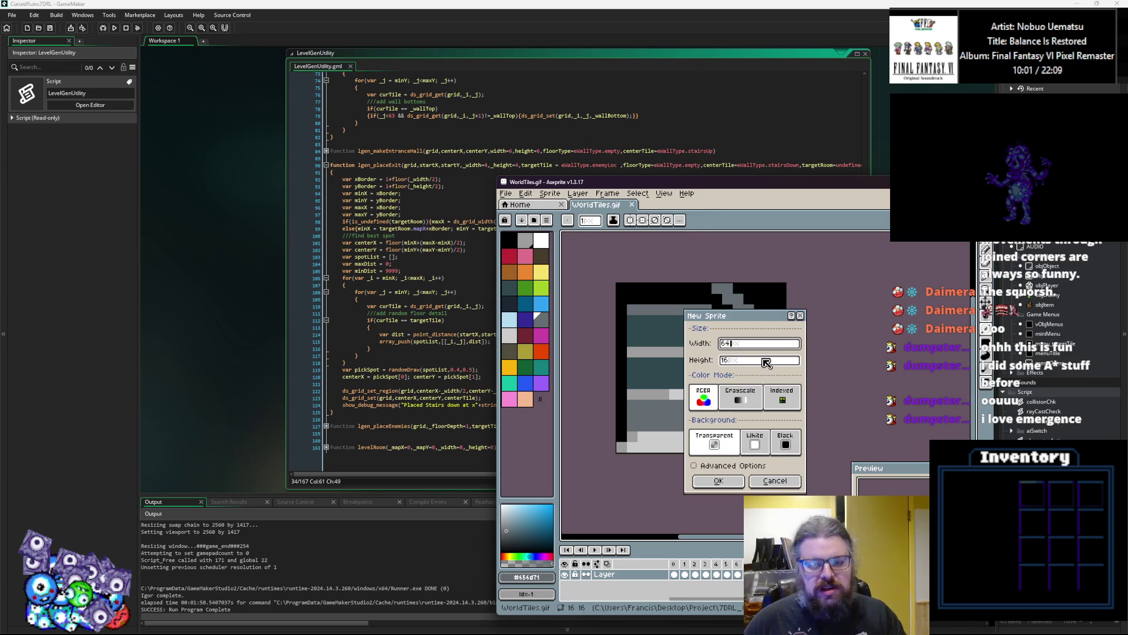
Create the 64x64 sprite, maximize Aseprite and pick the Pencil with black.
click(718, 481)
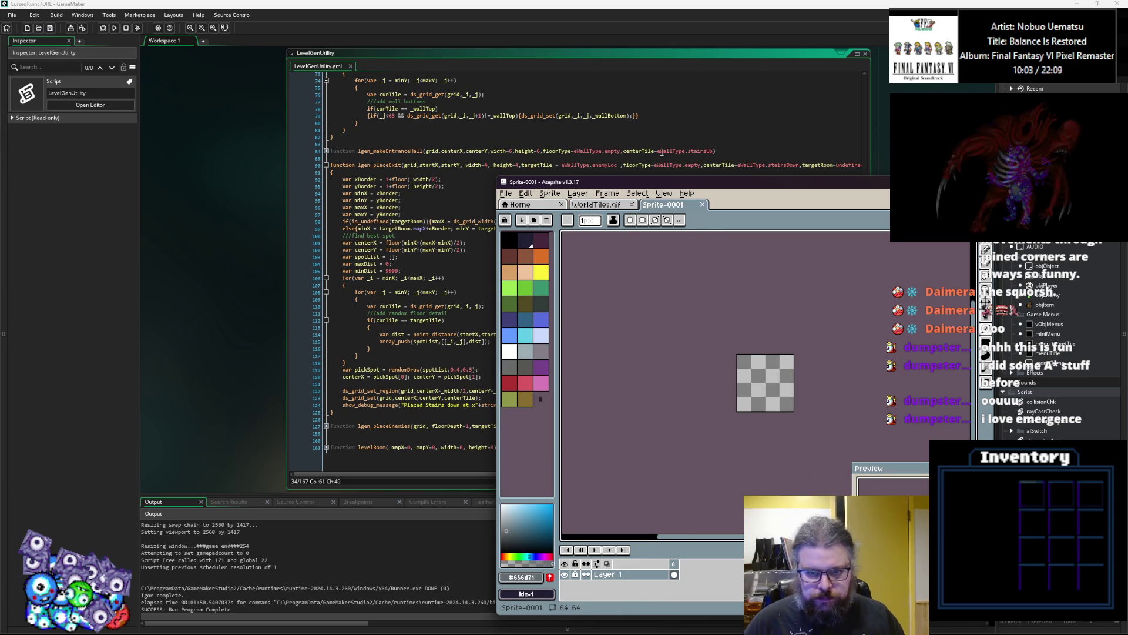
key(super+Up)
scroll(633, 309, up, 3)
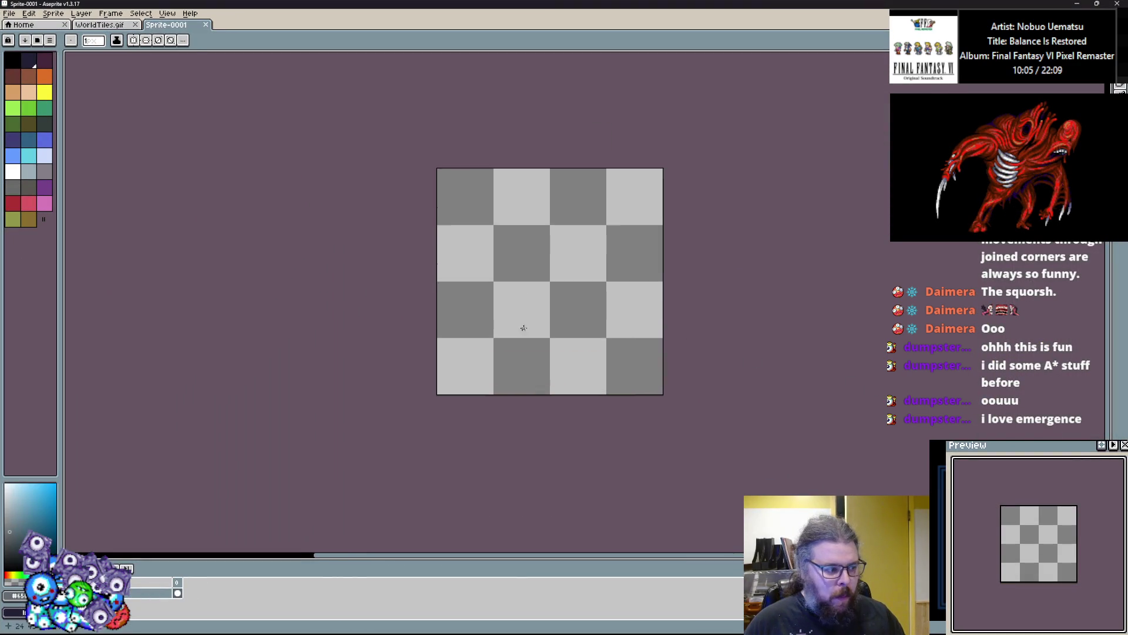
key(b)
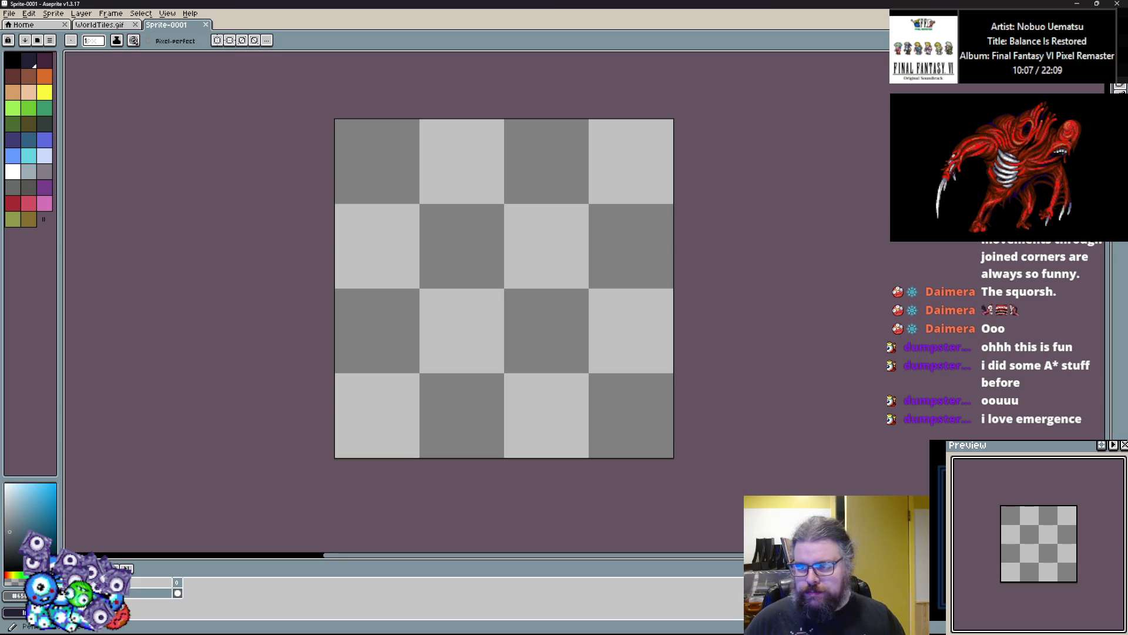
click(21, 60)
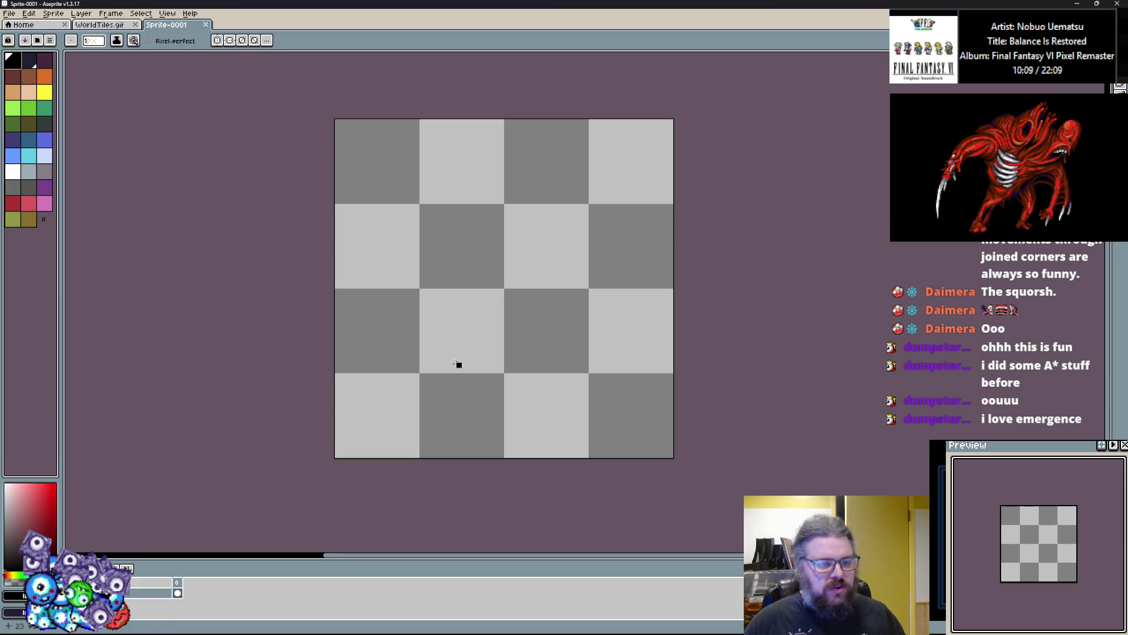
Scribble thick black walls across the canvas: middle, right, bottom, top-left and left strokes.
drag(477, 355, 419, 335)
key(ctrl+z)
mouse_move(433, 282)
mouse_down()
mouse_move(468, 371)
mouse_move(523, 312)
mouse_move(544, 176)
mouse_move(602, 153)
mouse_up()
mouse_move(599, 191)
mouse_down()
mouse_move(538, 235)
mouse_move(570, 291)
mouse_move(485, 238)
mouse_move(542, 225)
mouse_up()
key(alt)
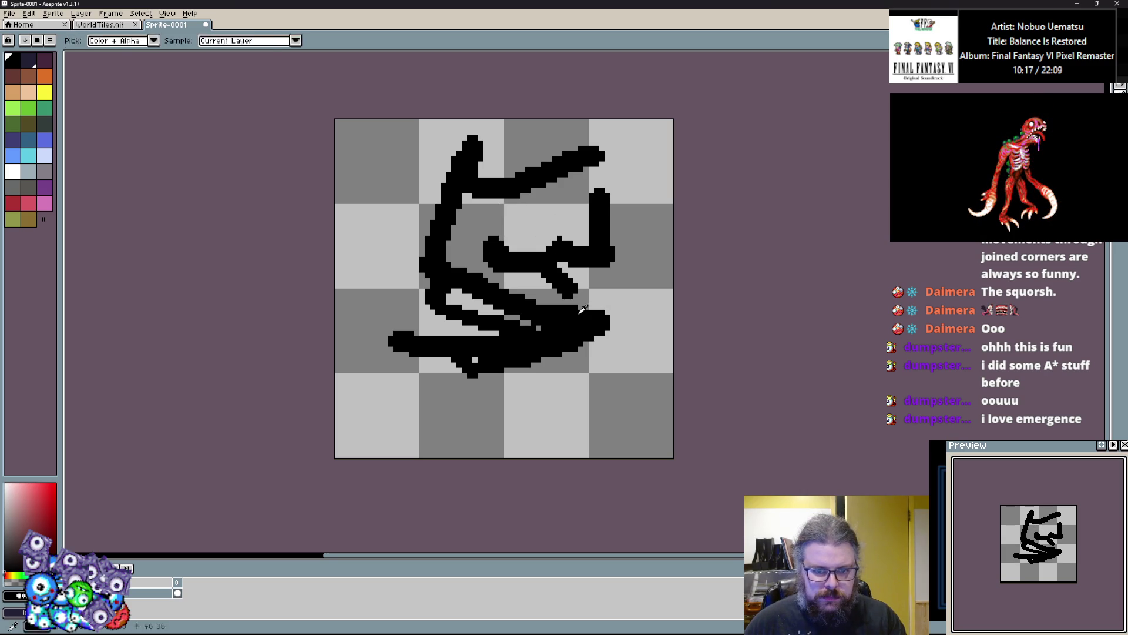
mouse_move(616, 289)
mouse_down()
mouse_move(610, 355)
mouse_move(524, 376)
mouse_up()
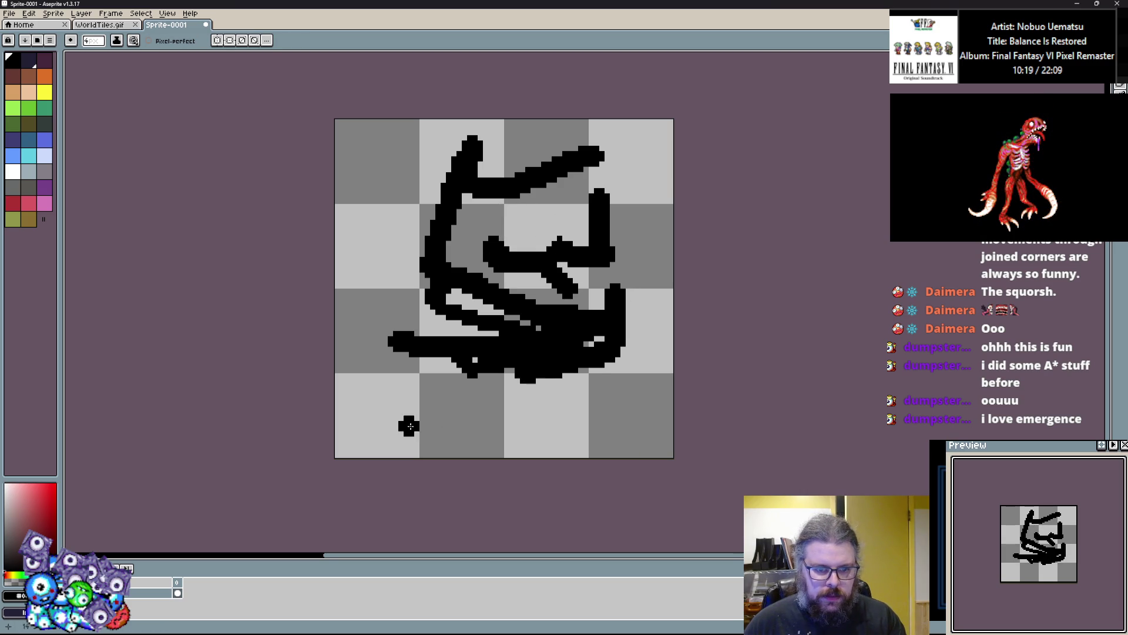
drag(435, 404, 538, 414)
drag(377, 296, 365, 156)
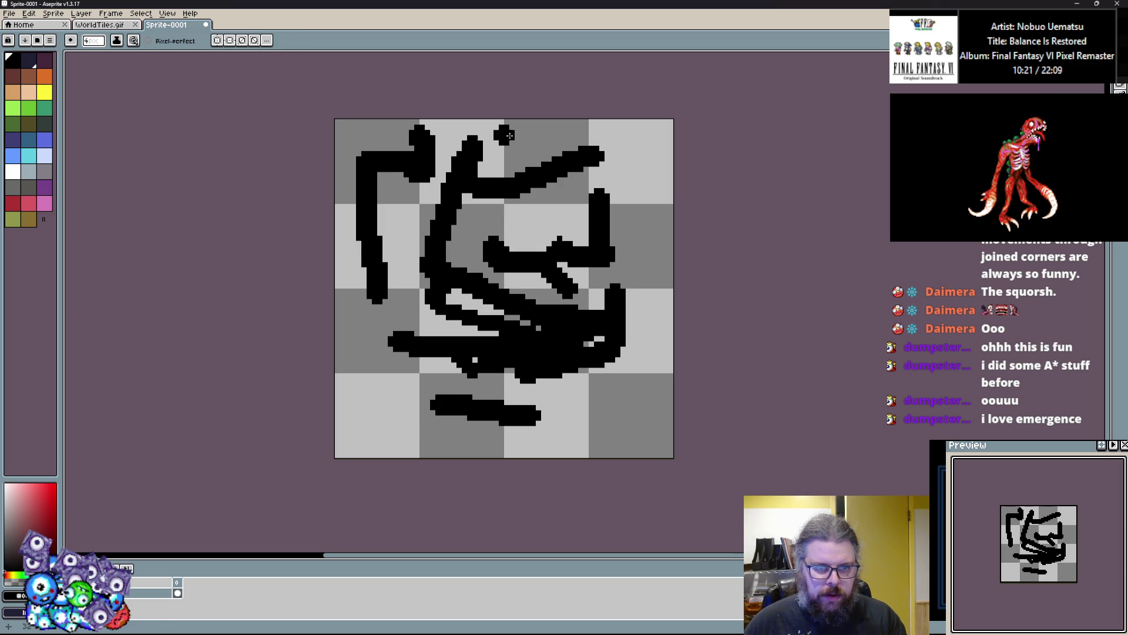
drag(648, 193, 646, 255)
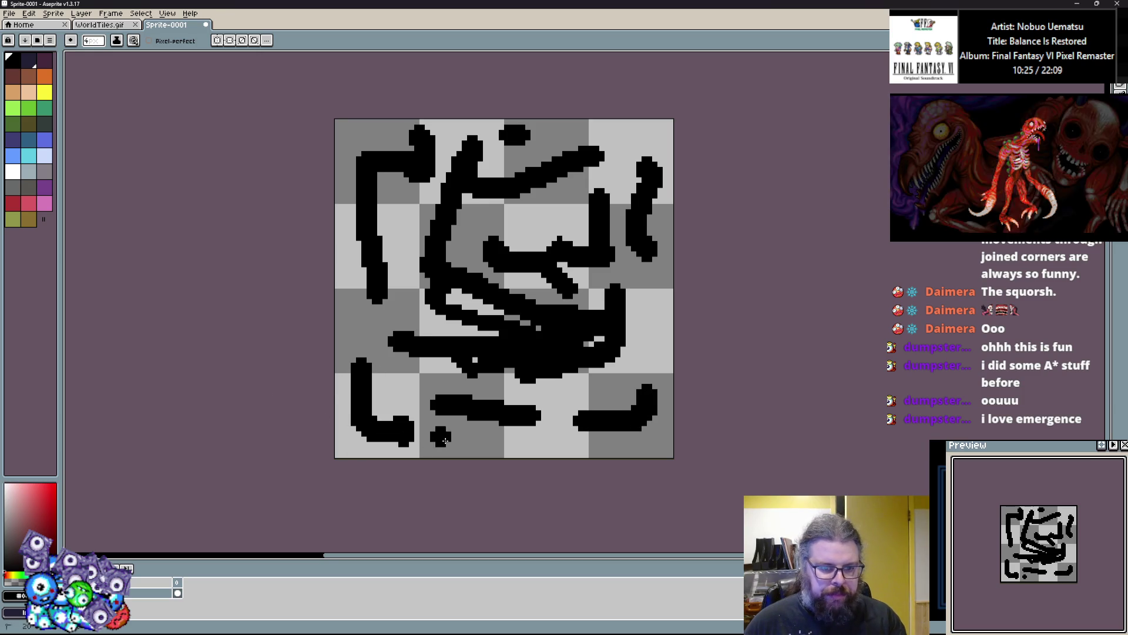
scroll(461, 201, up, 2)
drag(351, 247, 354, 311)
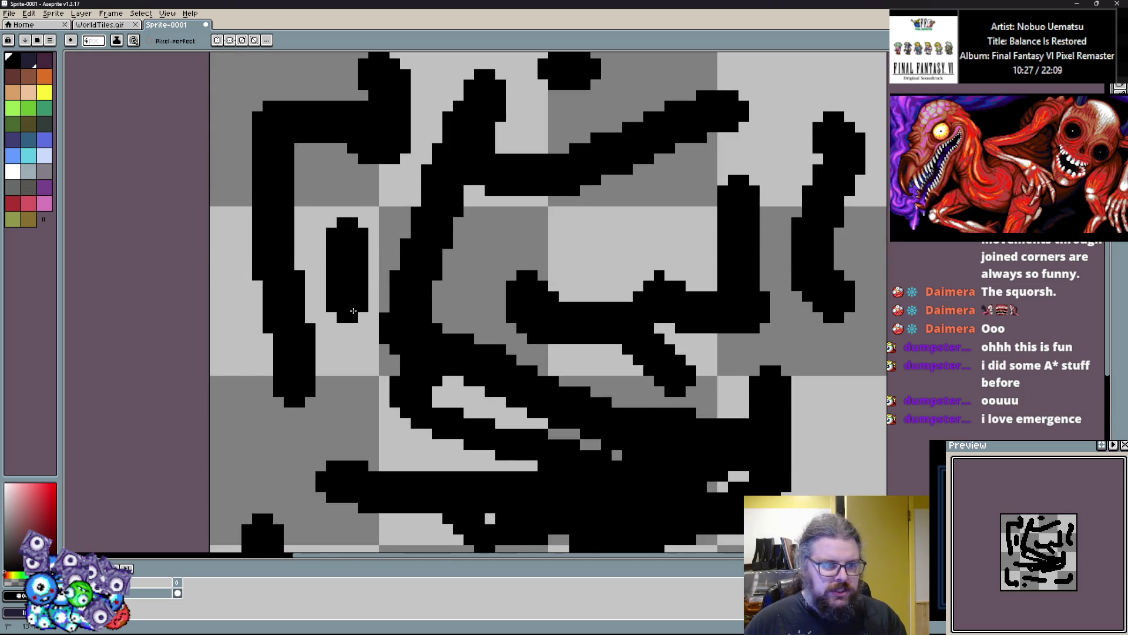
Try the white, yellow and red swatches and shrink the brush to 3 px.
click(13, 171)
scroll(391, 188, up, 2)
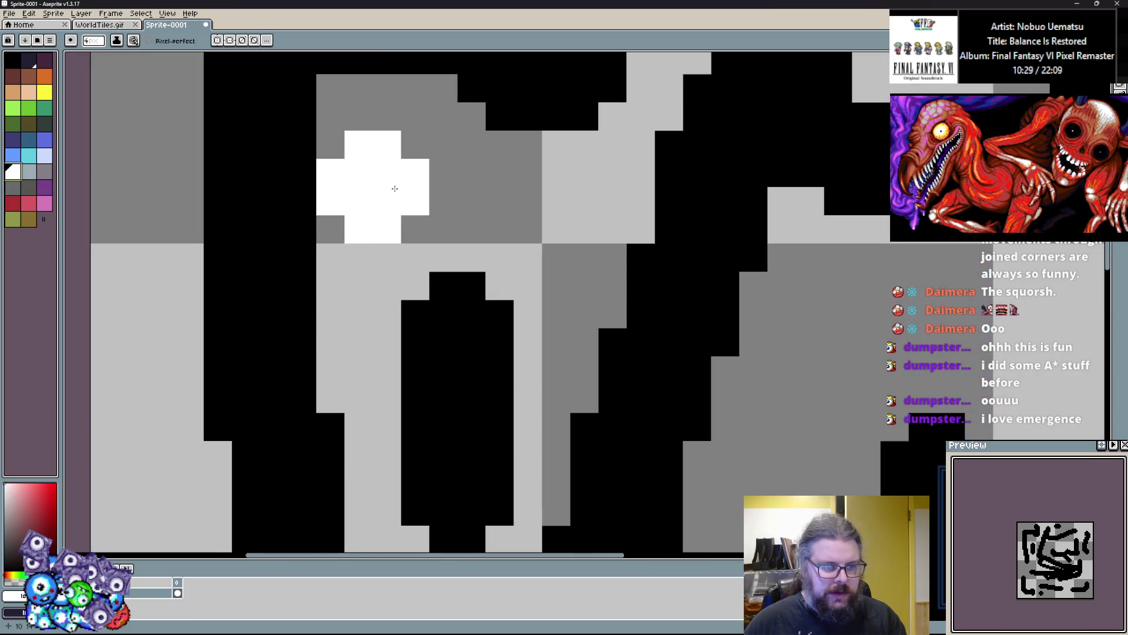
key(minus)
scroll(389, 195, down, 4)
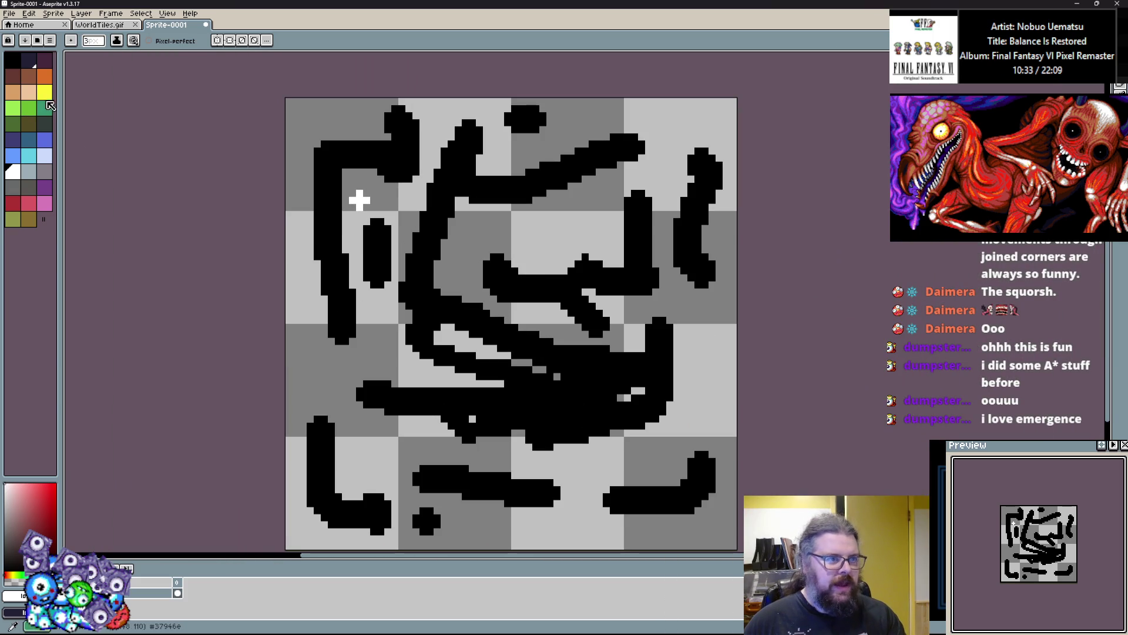
click(44, 92)
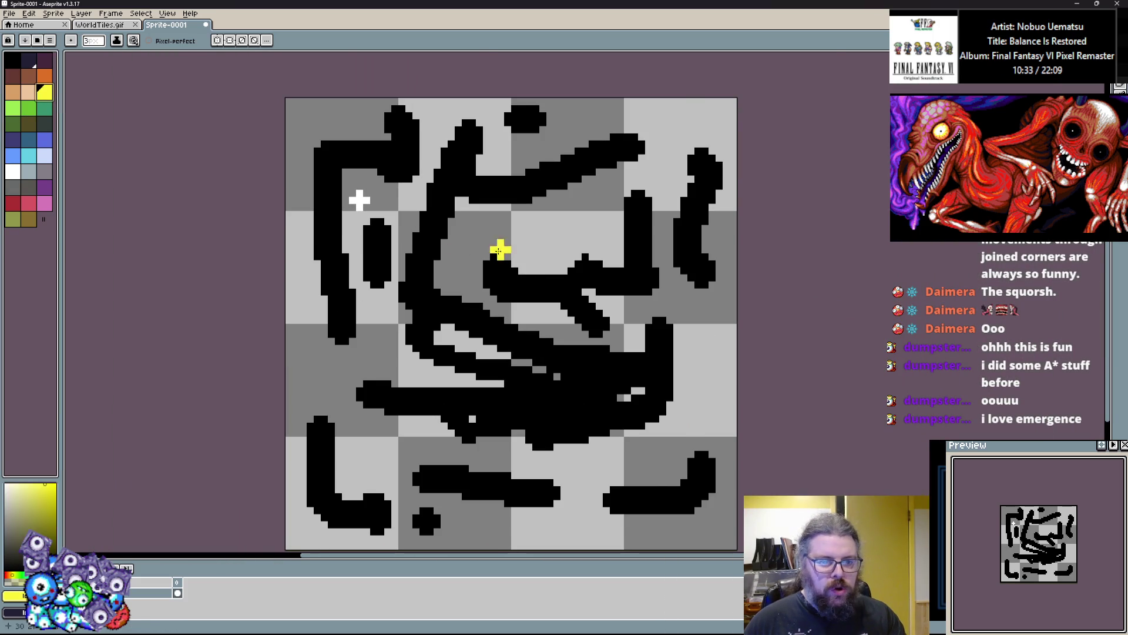
scroll(502, 254, up, 2)
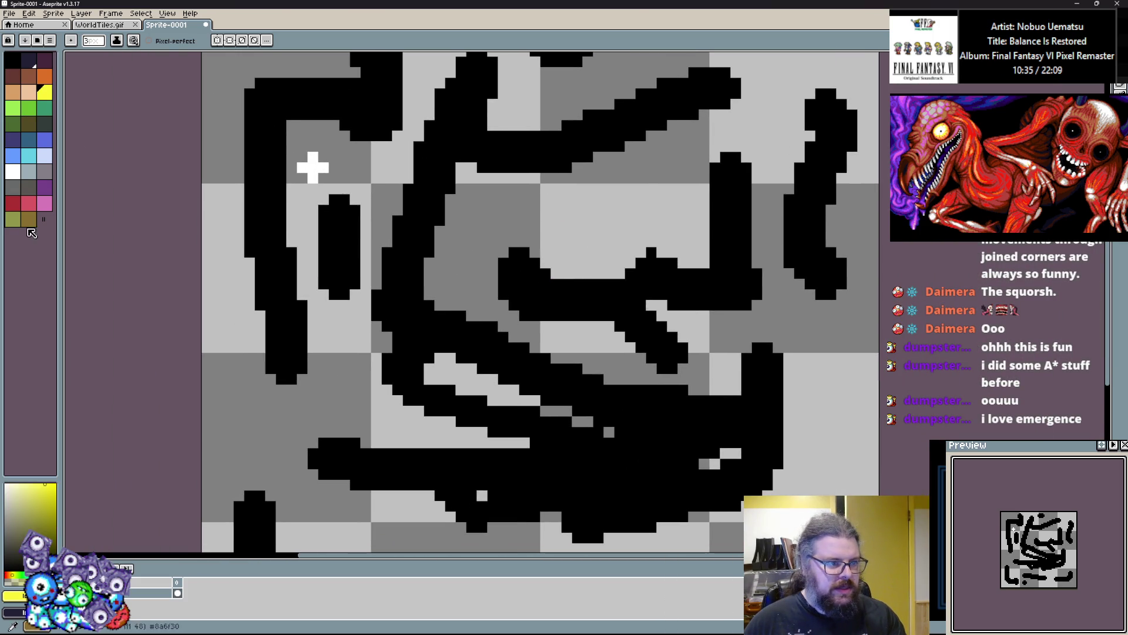
click(13, 202)
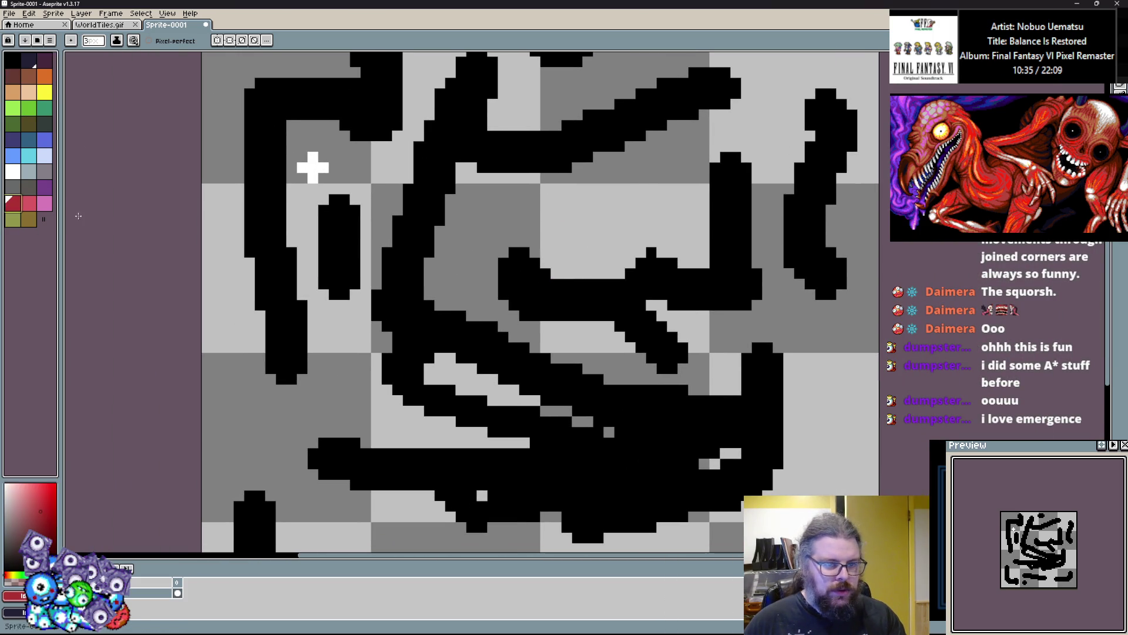
scroll(634, 247, down, 1)
scroll(523, 223, up, 1)
scroll(523, 223, down, 1)
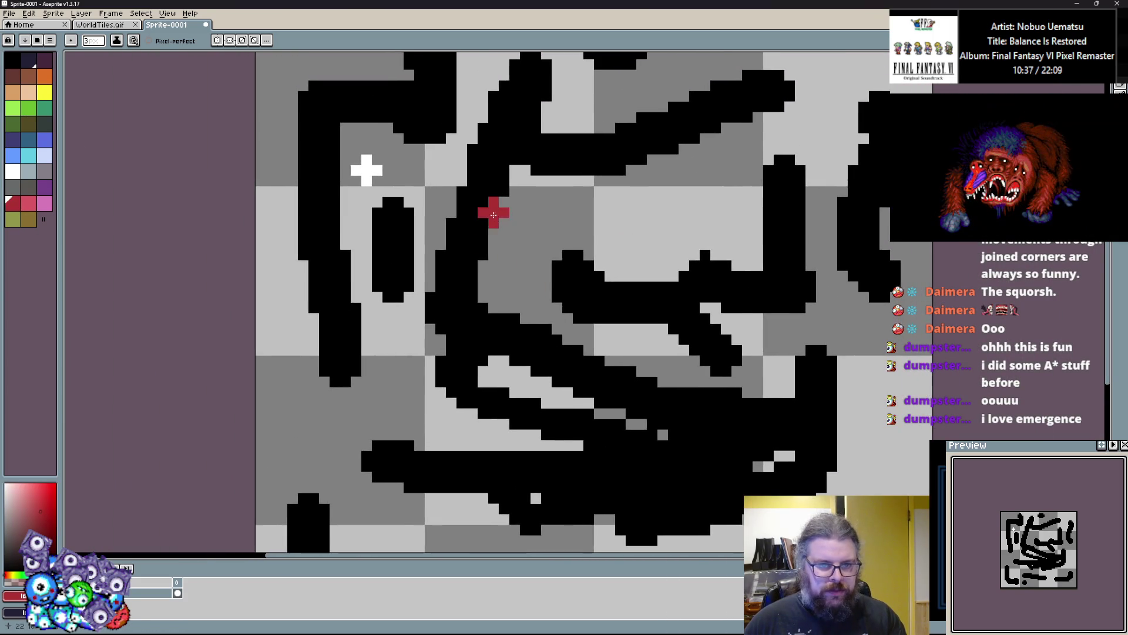
scroll(533, 271, up, 1)
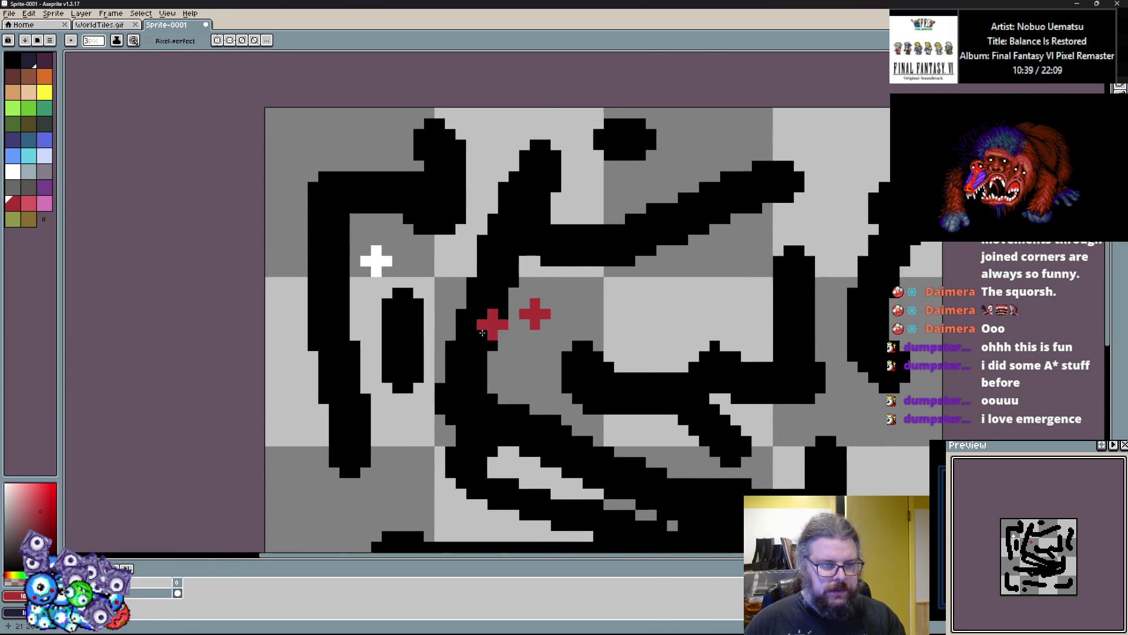
scroll(432, 305, up, 1)
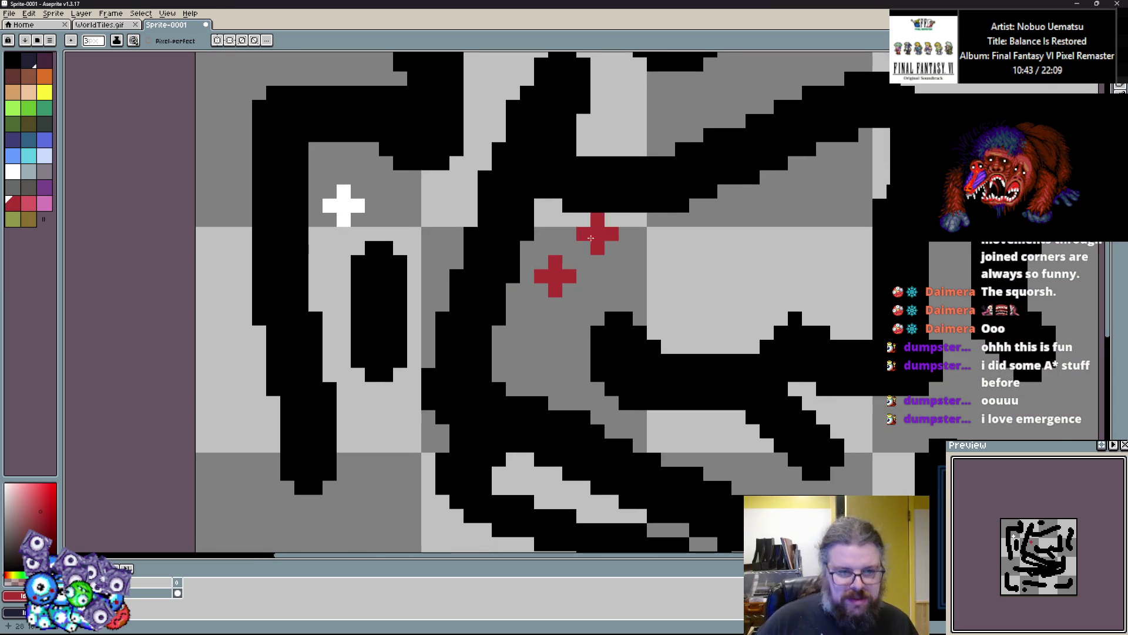
Survey the sprite while swapping the drawing colour between black and white with X.
drag(566, 271, 663, 369)
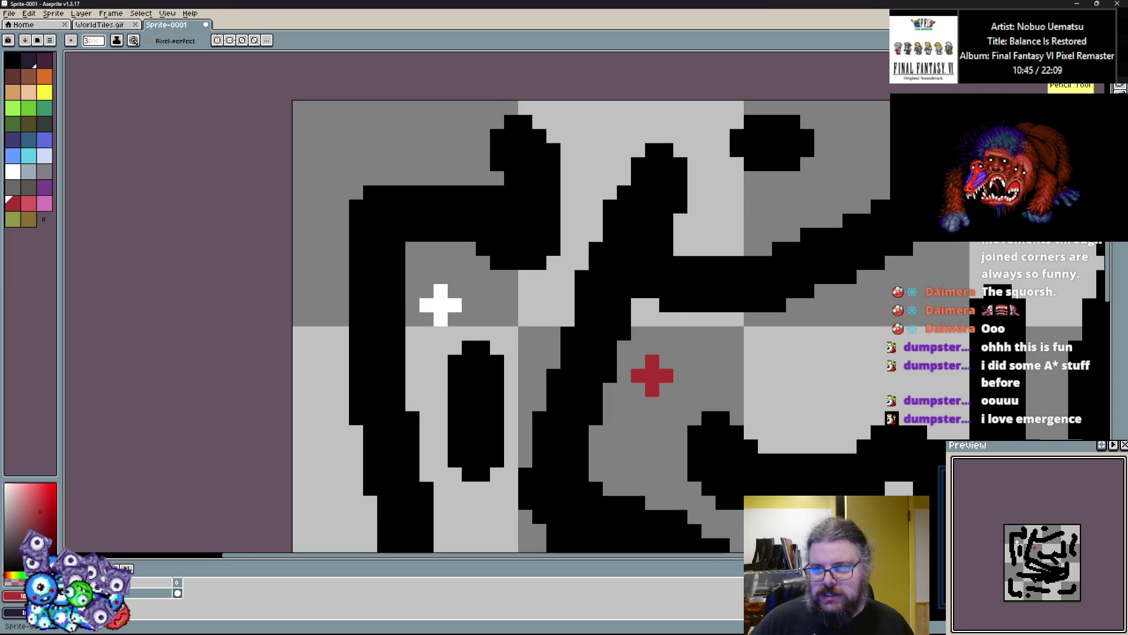
scroll(370, 414, up, 1)
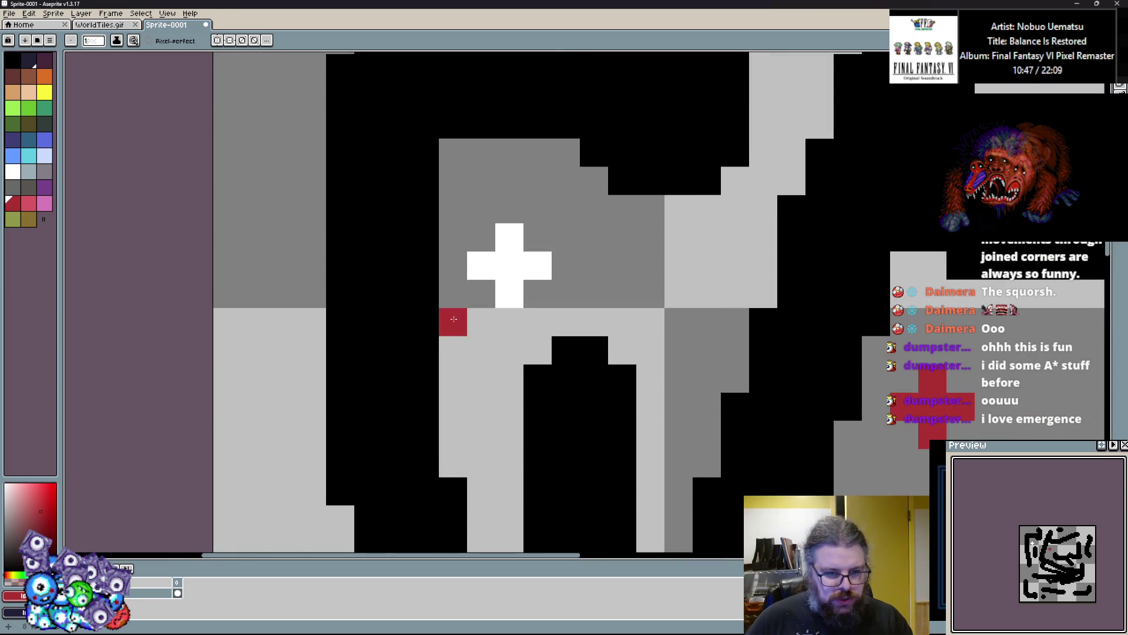
scroll(411, 294, down, 1)
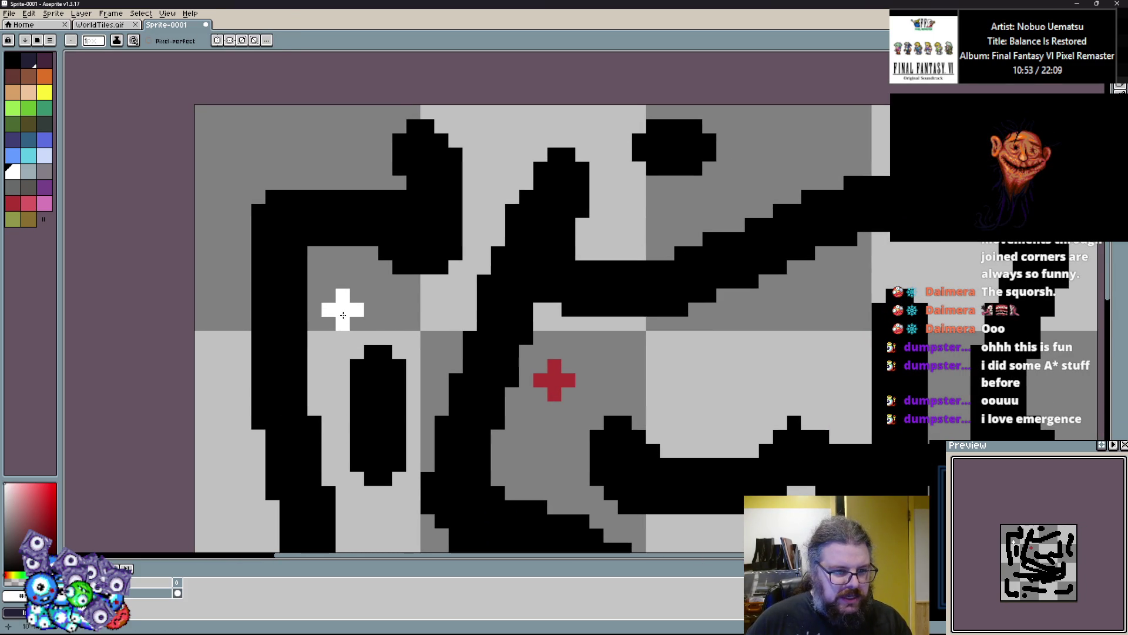
scroll(406, 257, down, 2)
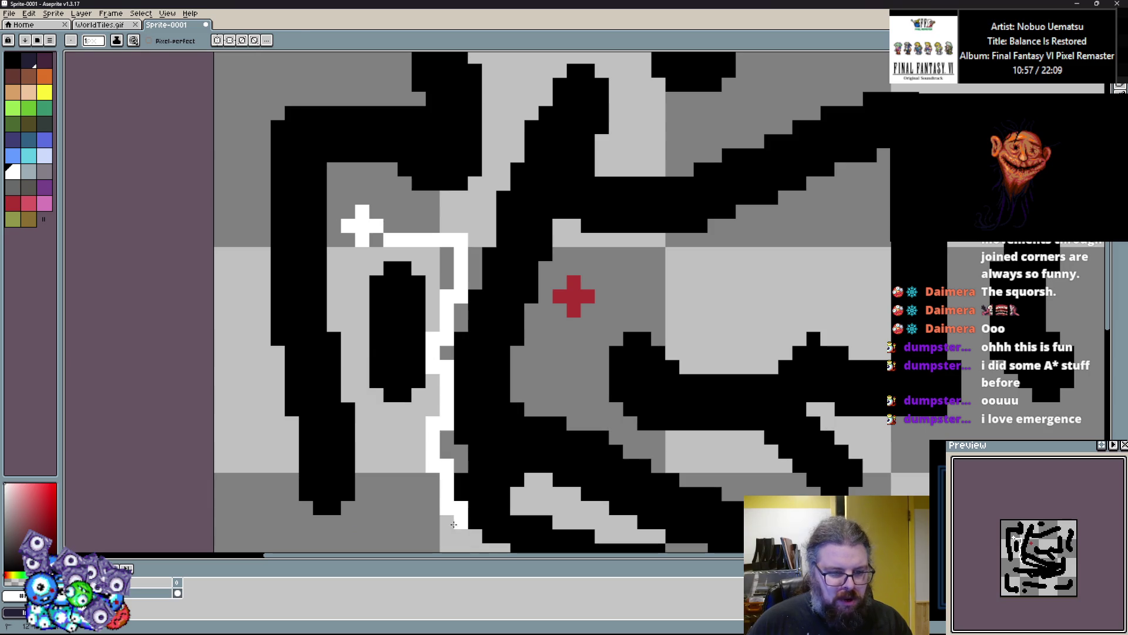
scroll(456, 512, down, 3)
scroll(458, 497, up, 2)
scroll(460, 488, up, 1)
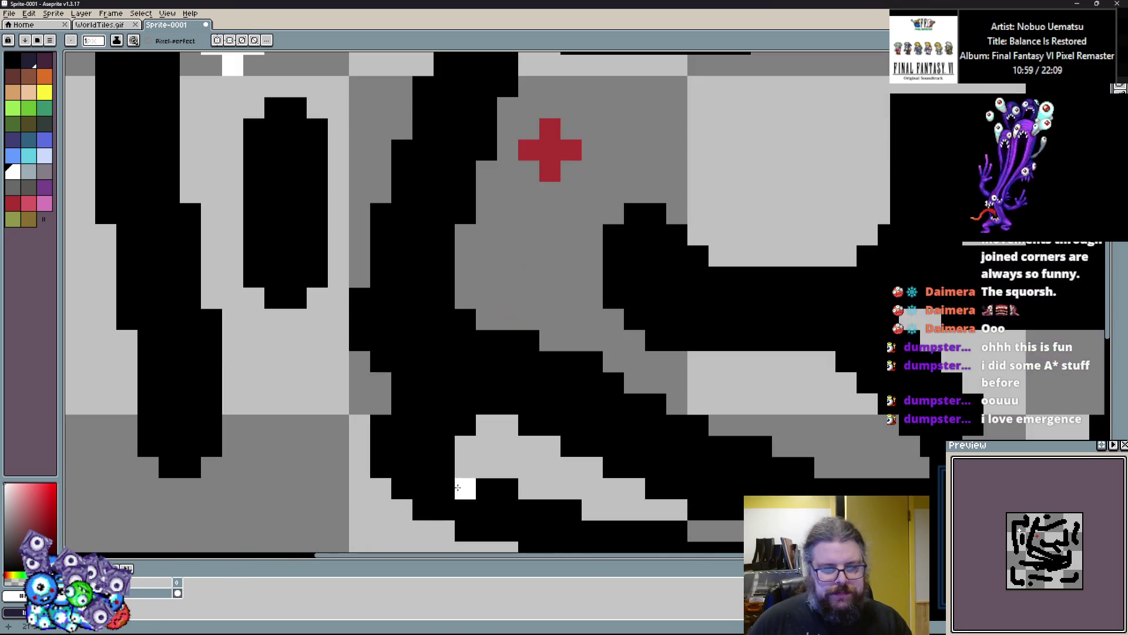
key(x)
scroll(456, 429, down, 3)
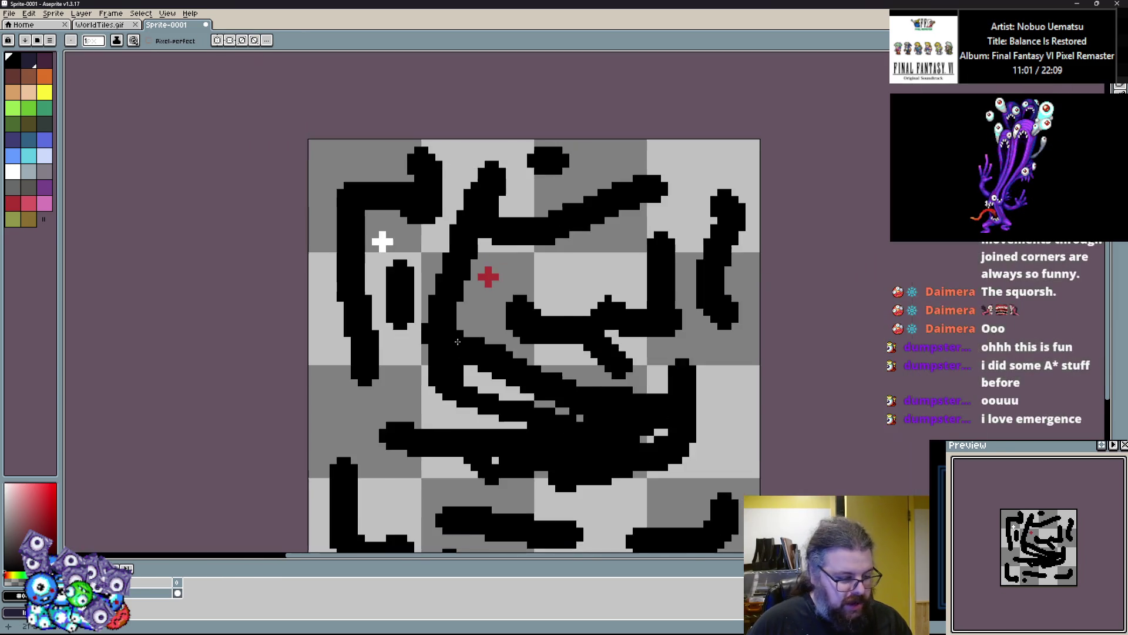
scroll(462, 396, up, 1)
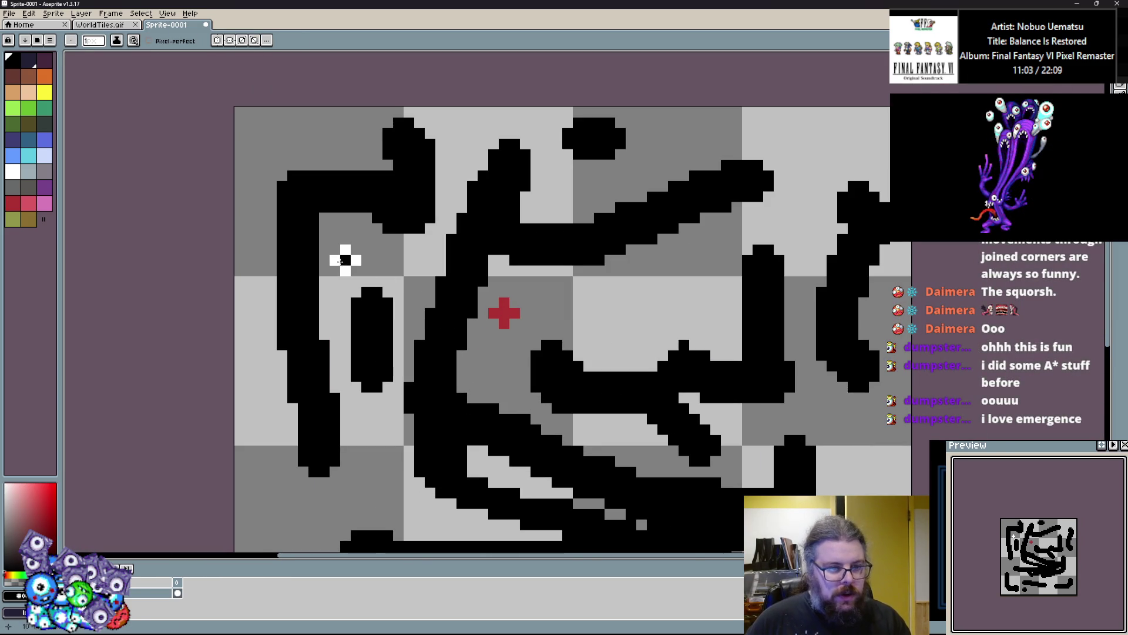
key(x)
scroll(388, 246, up, 1)
scroll(371, 312, down, 1)
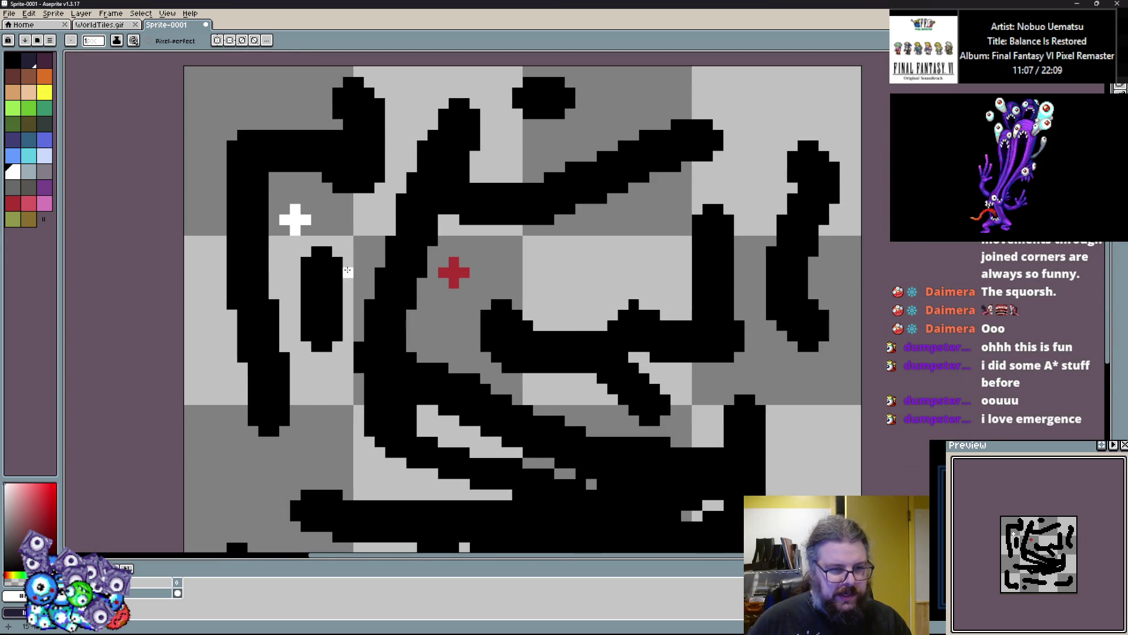
scroll(346, 264, down, 1)
scroll(412, 271, up, 2)
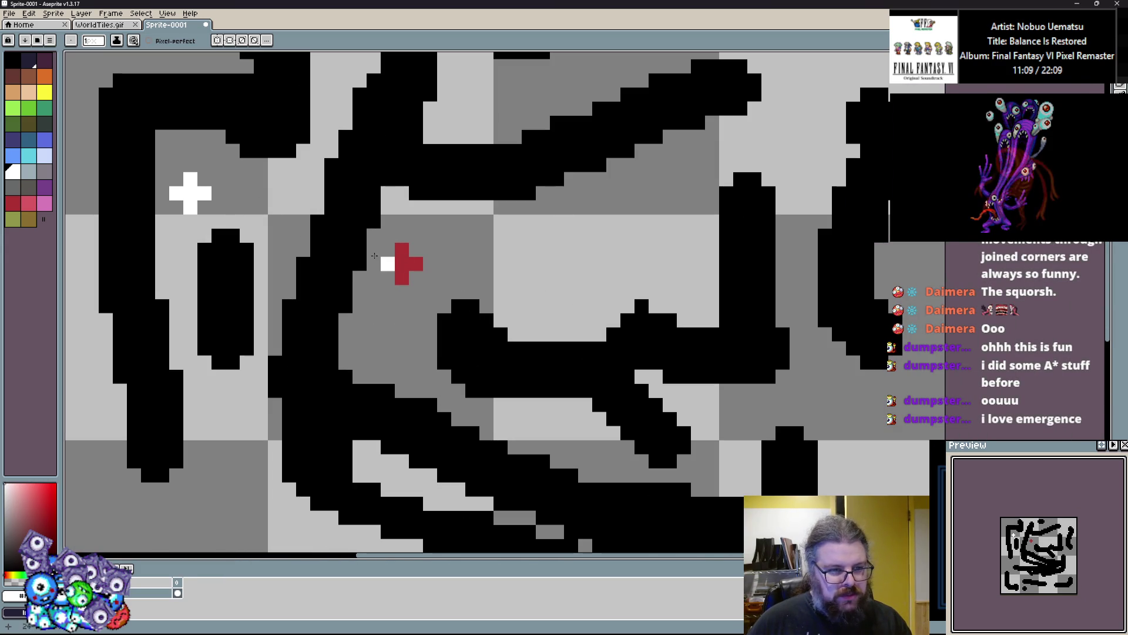
Bring the white start cross into view and select dark blue as the painting colour.
drag(245, 219, 354, 295)
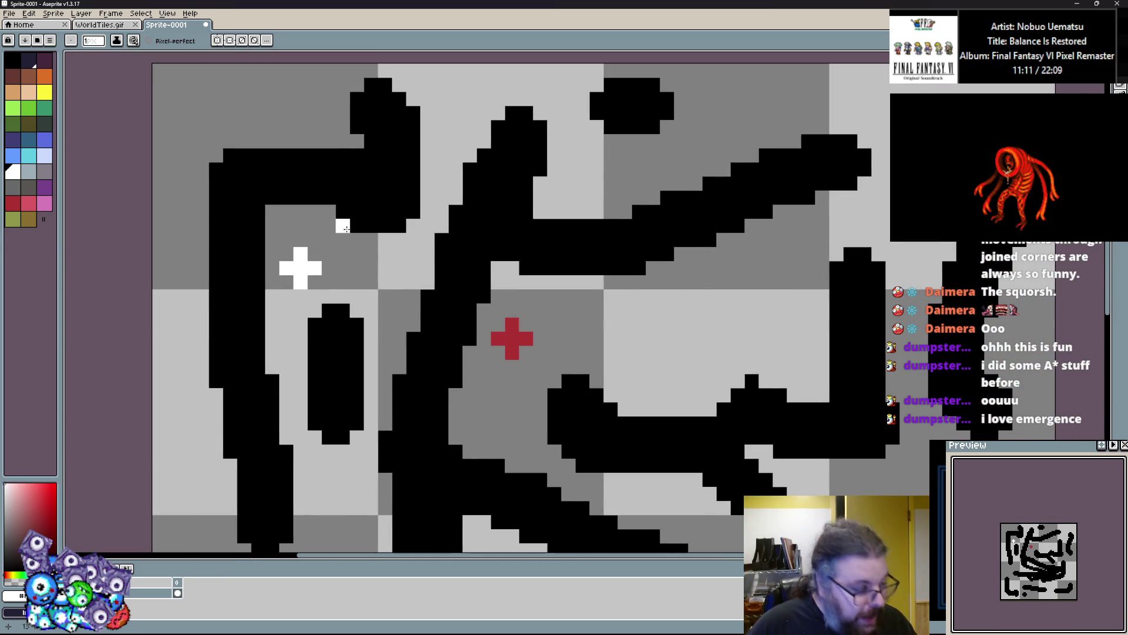
scroll(346, 228, up, 2)
scroll(411, 223, down, 2)
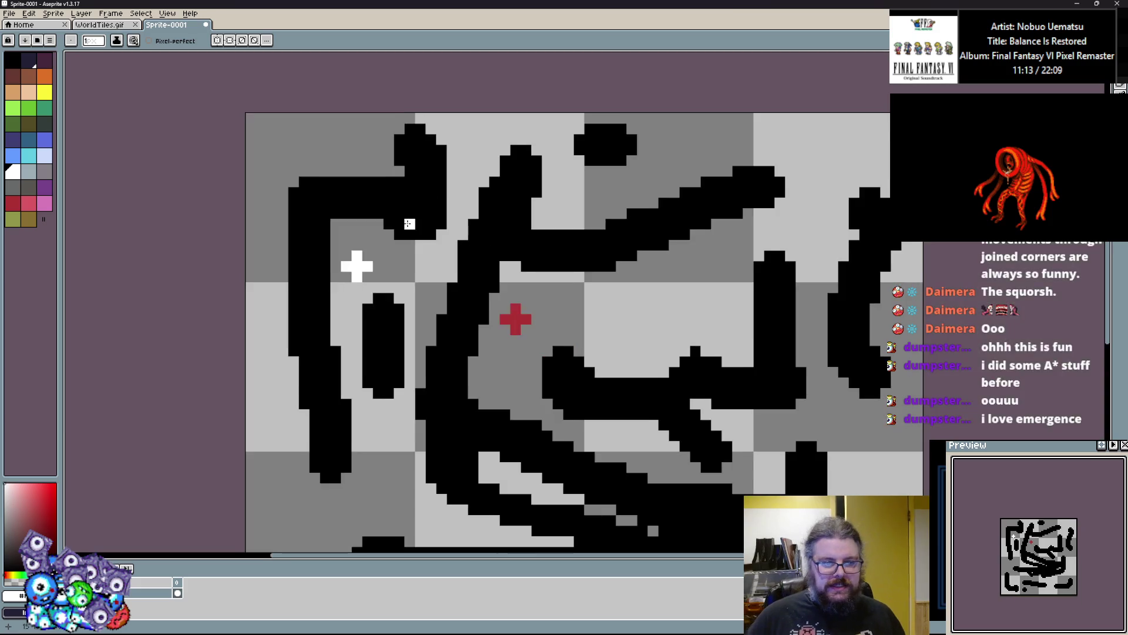
scroll(405, 274, up, 2)
scroll(422, 203, up, 3)
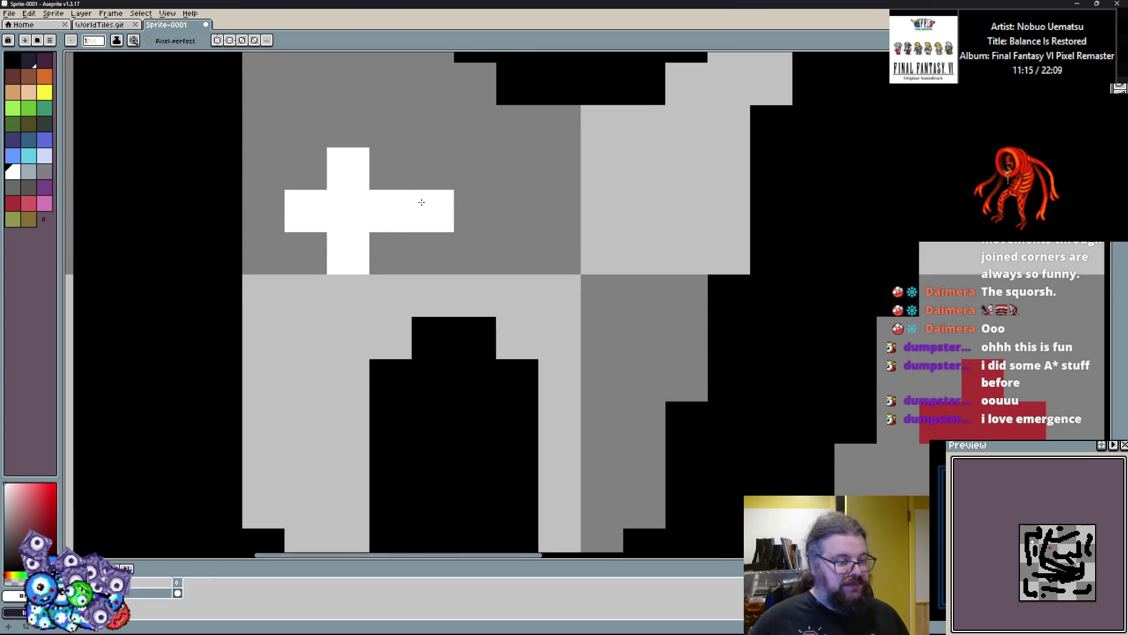
click(422, 190)
click(21, 144)
scroll(306, 253, up, 1)
scroll(305, 302, up, 1)
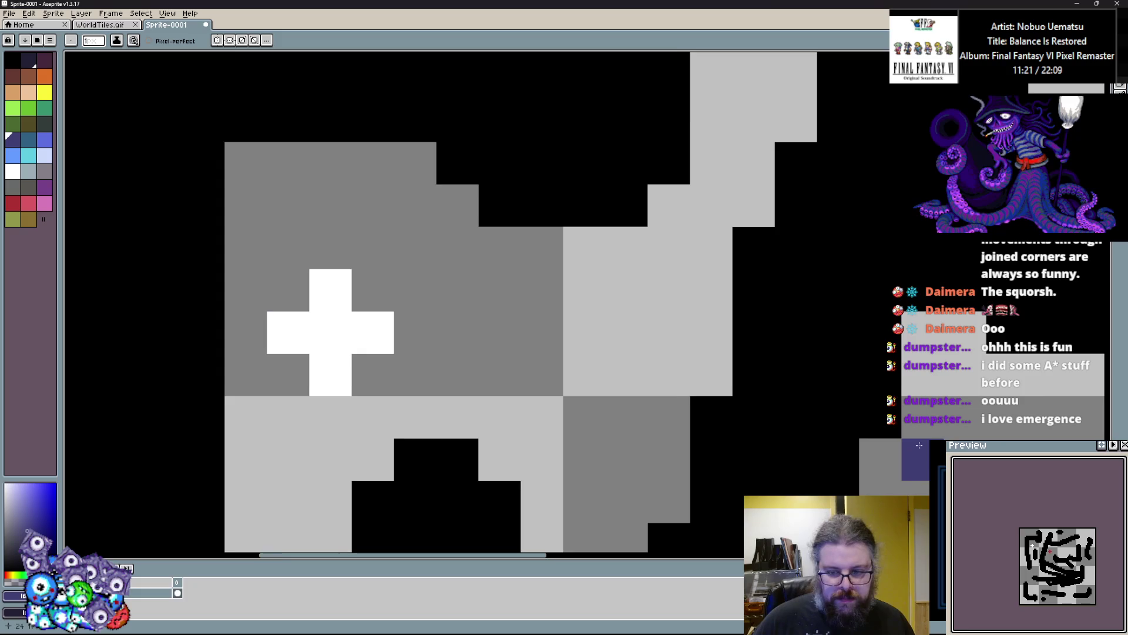
scroll(302, 296, down, 2)
scroll(260, 297, up, 1)
scroll(260, 297, left, 2)
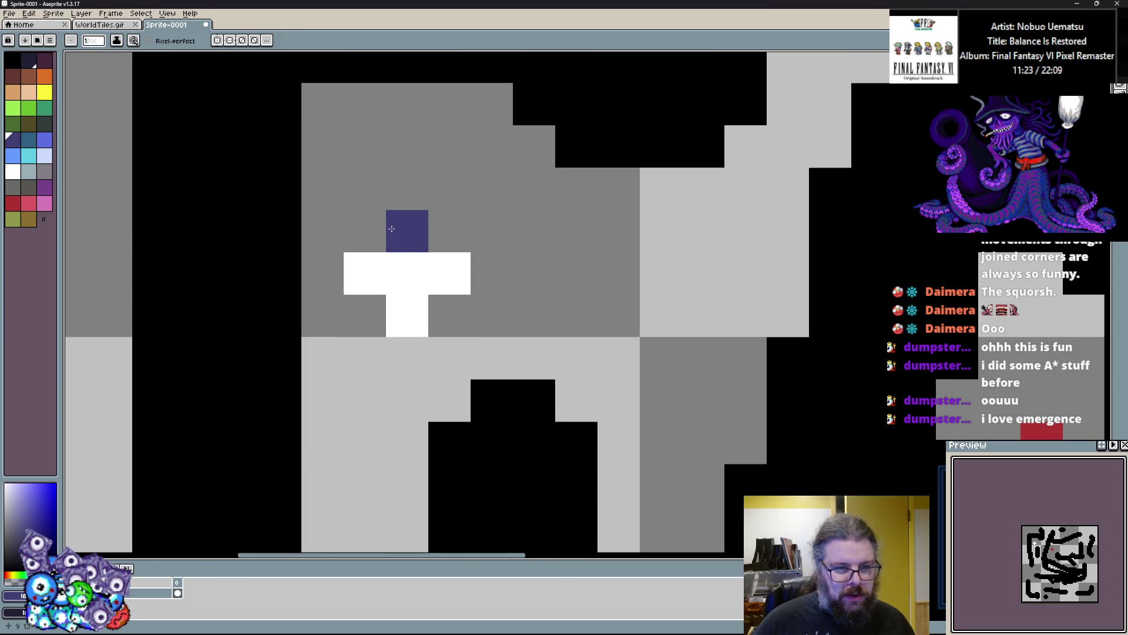
Paint a dark-blue ring around the white centre, then teal cells, undoing stray teal strokes.
scroll(444, 378, up, 1)
mouse_move(351, 345)
mouse_down()
mouse_move(336, 255)
mouse_move(473, 231)
mouse_move(451, 340)
mouse_move(383, 346)
mouse_up()
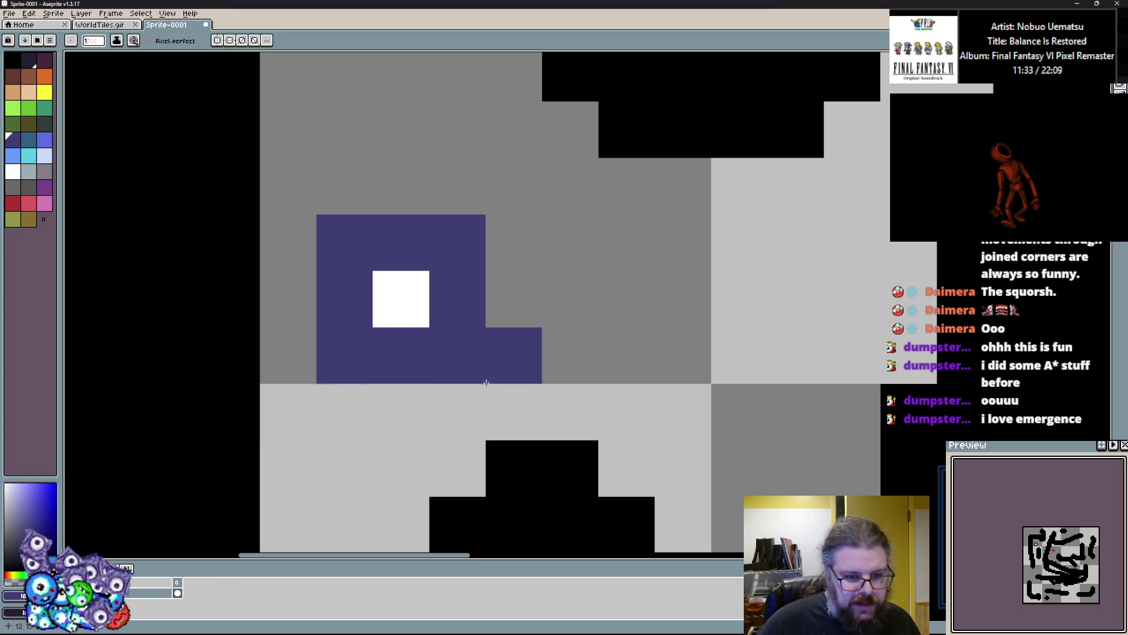
click(32, 145)
mouse_move(335, 400)
mouse_down()
mouse_move(344, 355)
mouse_move(271, 223)
mouse_move(353, 194)
mouse_move(467, 188)
mouse_up()
mouse_move(491, 239)
mouse_down()
mouse_move(504, 390)
mouse_move(511, 241)
mouse_up()
key(ctrl+z)
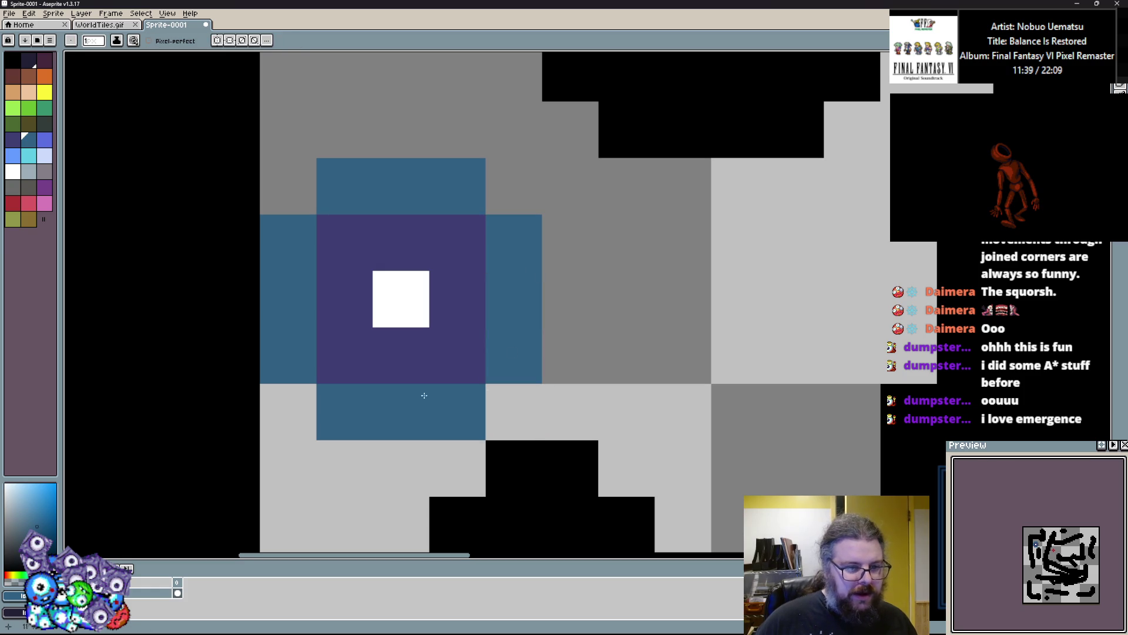
click(325, 281)
key(ctrl+z)
click(335, 329)
key(ctrl+z)
Add a blue-violet ring outside the teal, then a light-blue ring around it.
click(45, 141)
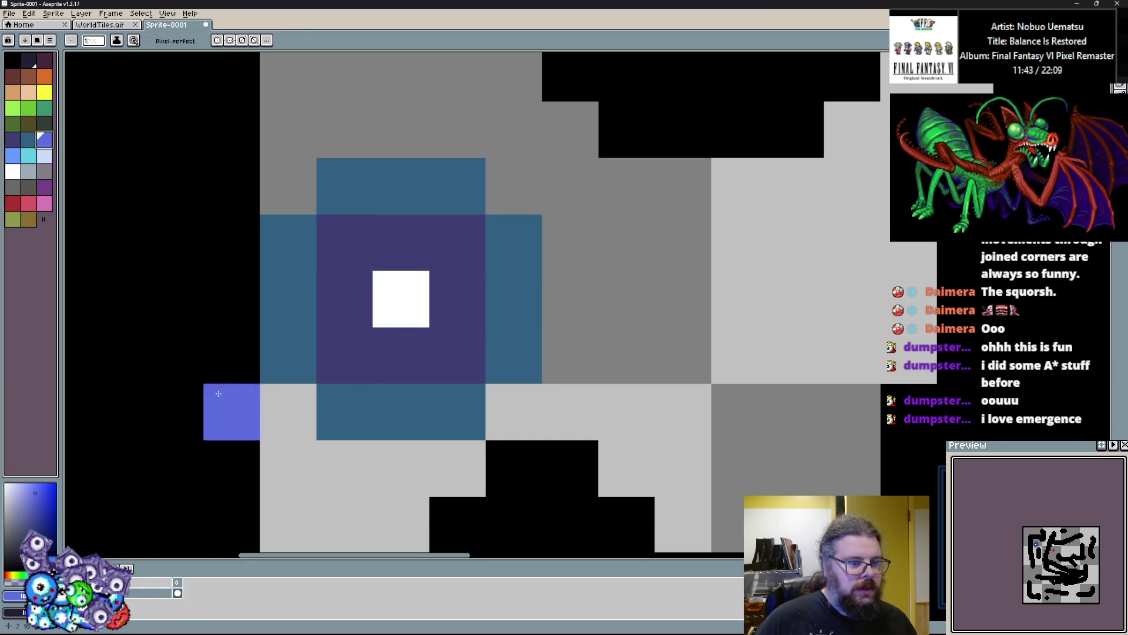
mouse_move(277, 411)
mouse_down()
mouse_move(452, 467)
mouse_move(517, 358)
mouse_move(549, 335)
mouse_move(574, 239)
mouse_move(479, 141)
mouse_move(337, 126)
mouse_move(288, 187)
mouse_up()
click(13, 156)
mouse_move(288, 355)
mouse_down()
mouse_move(242, 297)
mouse_move(302, 421)
mouse_move(378, 504)
mouse_move(535, 380)
mouse_move(559, 302)
mouse_move(461, 308)
mouse_move(448, 292)
mouse_up()
alt+click(352, 303)
click(412, 300)
mouse_move(412, 247)
mouse_down()
mouse_move(295, 247)
mouse_move(305, 298)
mouse_up()
scroll(382, 312, down, 5)
scroll(382, 312, up, 4)
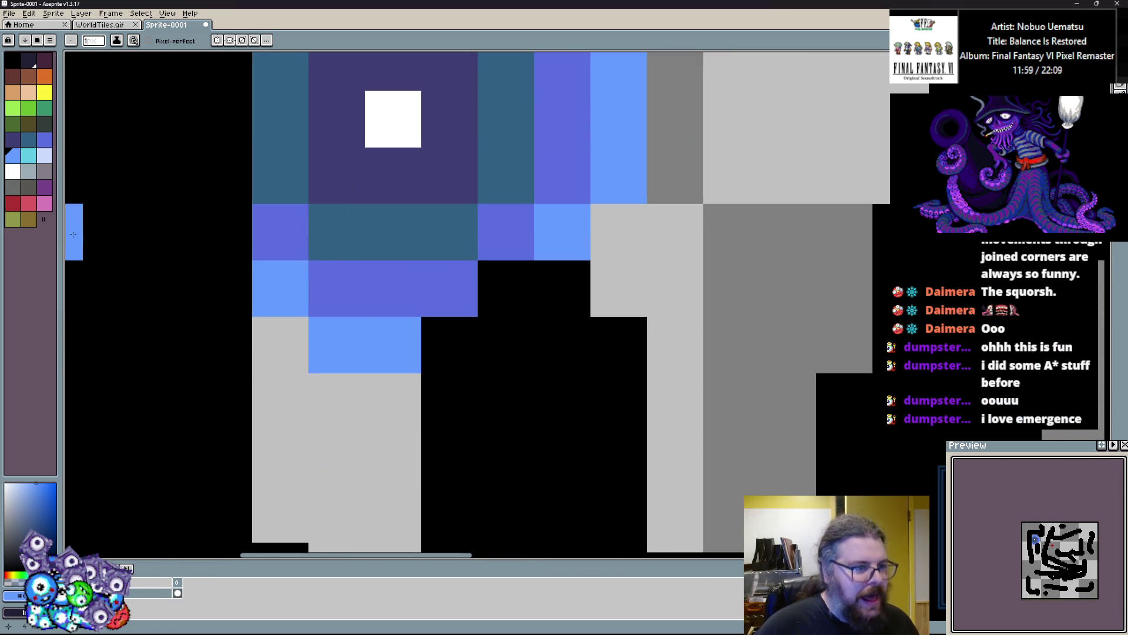
Paint purple cells and a purple column along the rings' outer edge.
click(44, 187)
click(443, 355)
click(476, 520)
click(506, 288)
drag(236, 240, 378, 413)
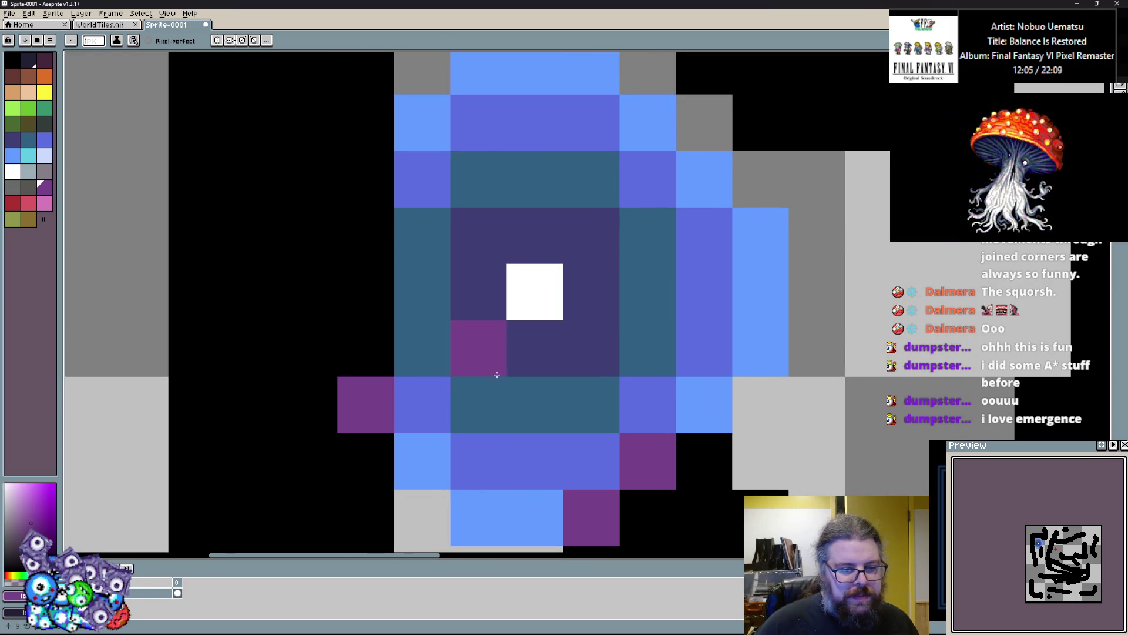
drag(310, 345, 304, 245)
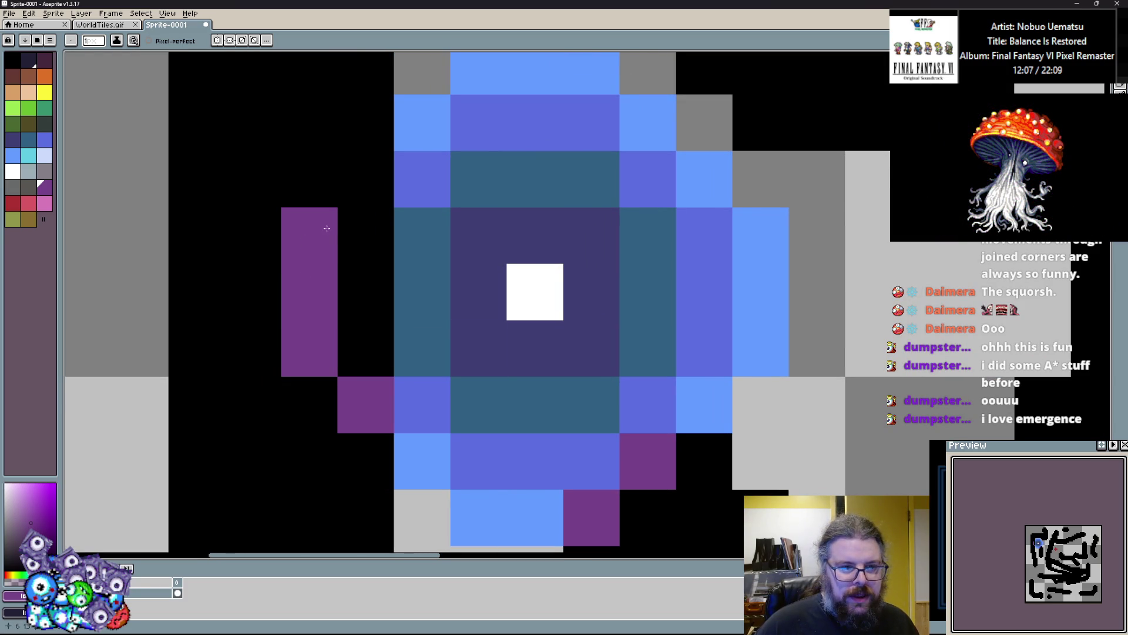
scroll(311, 232, up, 2)
alt+click(400, 254)
click(360, 315)
alt+click(313, 385)
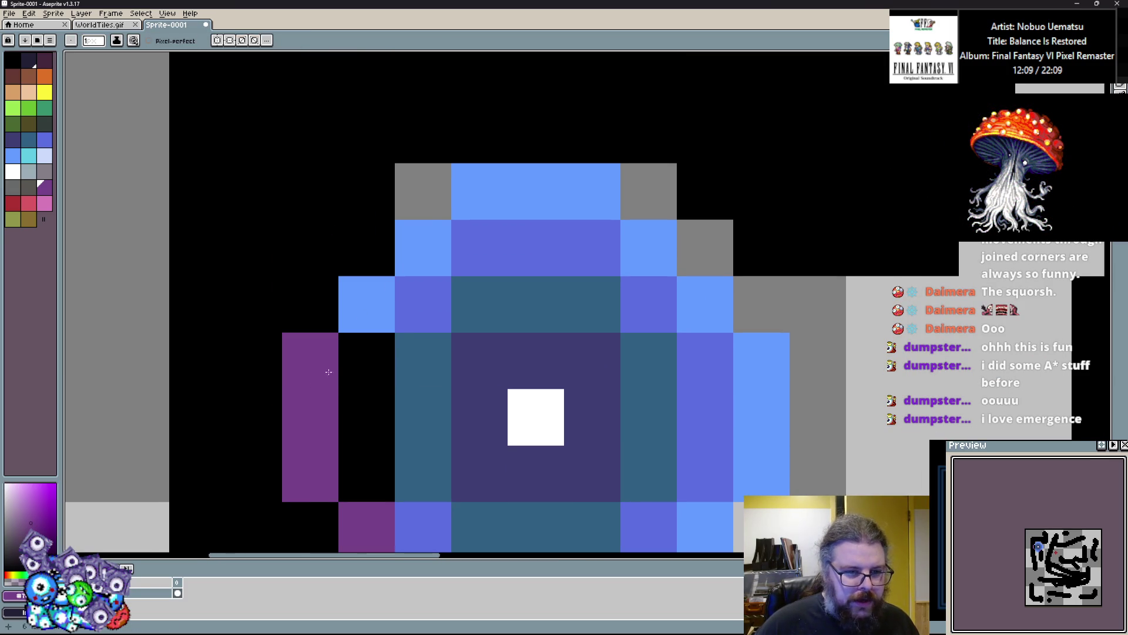
click(364, 309)
drag(470, 395, 463, 351)
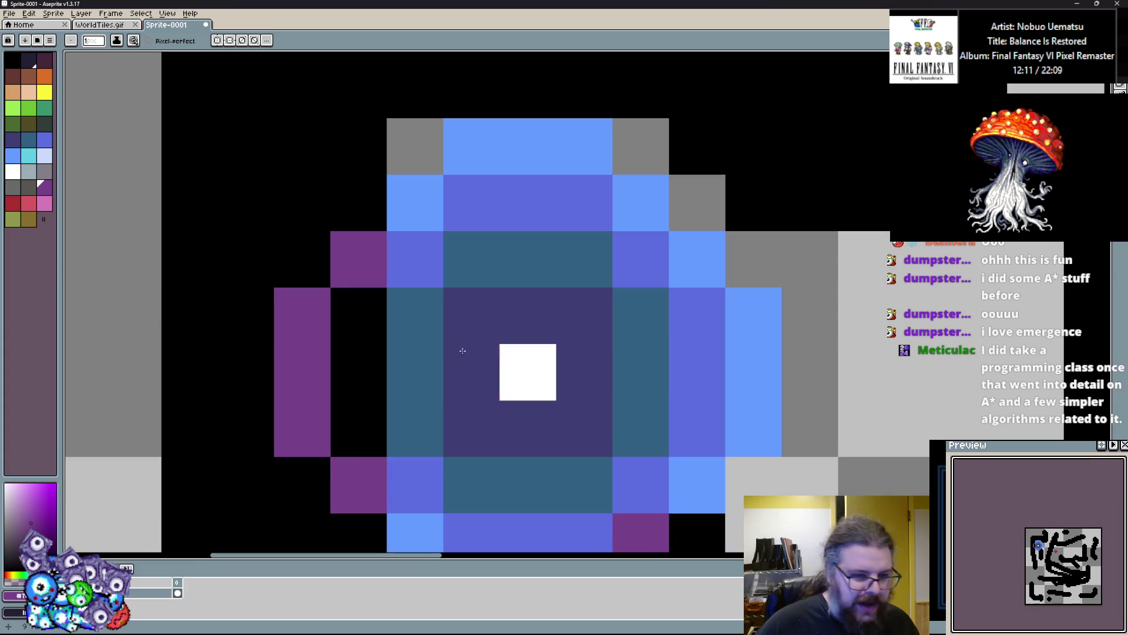
Paint a red column left of the centre, undoing one misplaced red cell.
click(13, 203)
click(319, 360)
key(ctrl+z)
alt+click(359, 258)
click(13, 203)
drag(358, 315, 358, 429)
scroll(346, 341, down, 3)
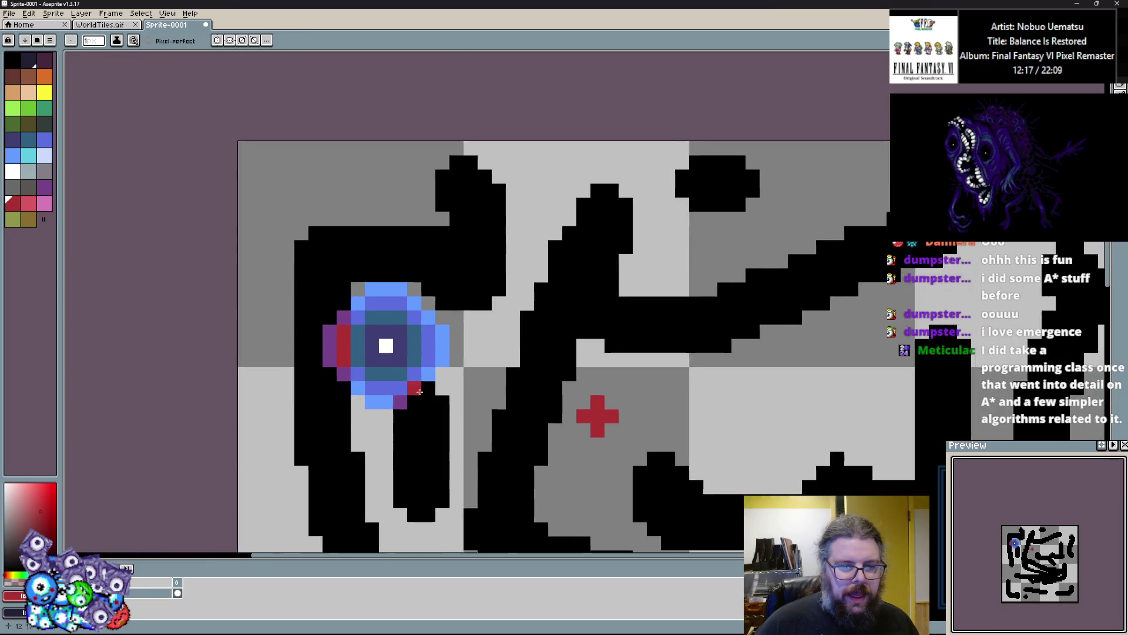
scroll(422, 391, up, 2)
Extend light blue through nearby grey cells and start cyan spreading right of the rings.
drag(441, 307, 441, 392)
click(315, 393)
mouse_move(316, 393)
mouse_down()
mouse_move(352, 362)
mouse_move(368, 315)
mouse_move(337, 214)
mouse_move(366, 241)
mouse_move(324, 361)
mouse_up()
click(234, 106)
click(35, 161)
click(324, 192)
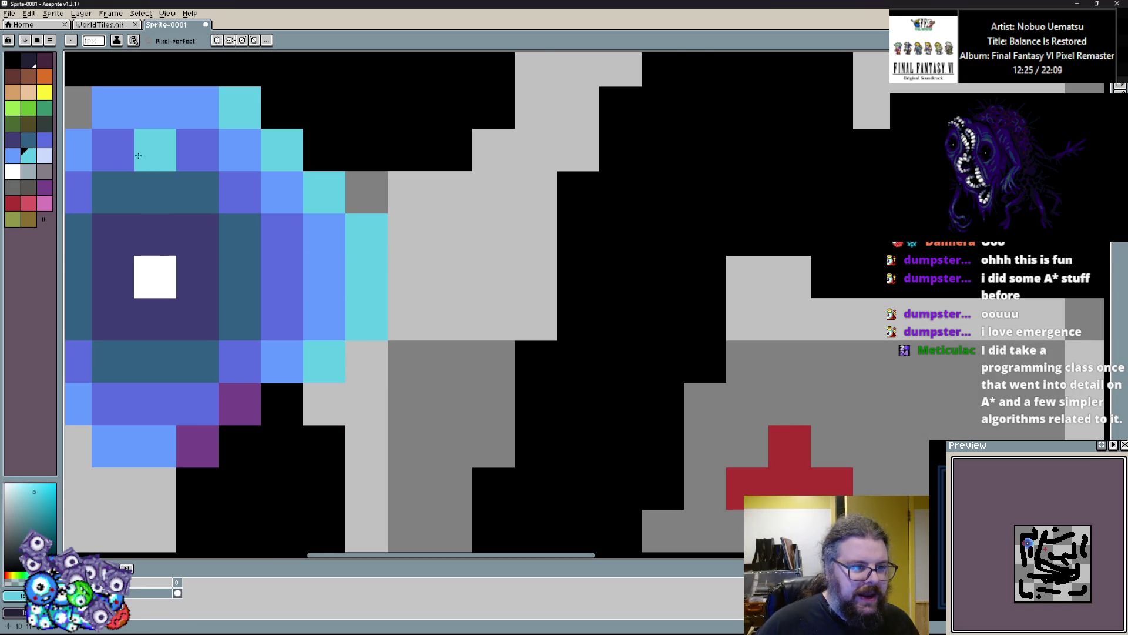
Paint cyan cells below the rings and along the light-grey corridor.
scroll(305, 161, left, 5)
scroll(329, 182, down, 4)
mouse_move(328, 348)
mouse_down()
mouse_move(369, 347)
mouse_move(443, 259)
mouse_move(423, 359)
mouse_up()
scroll(370, 352, down, 3)
scroll(388, 344, up, 1)
scroll(368, 335, down, 2)
scroll(367, 327, up, 1)
scroll(367, 327, up, 1)
click(340, 307)
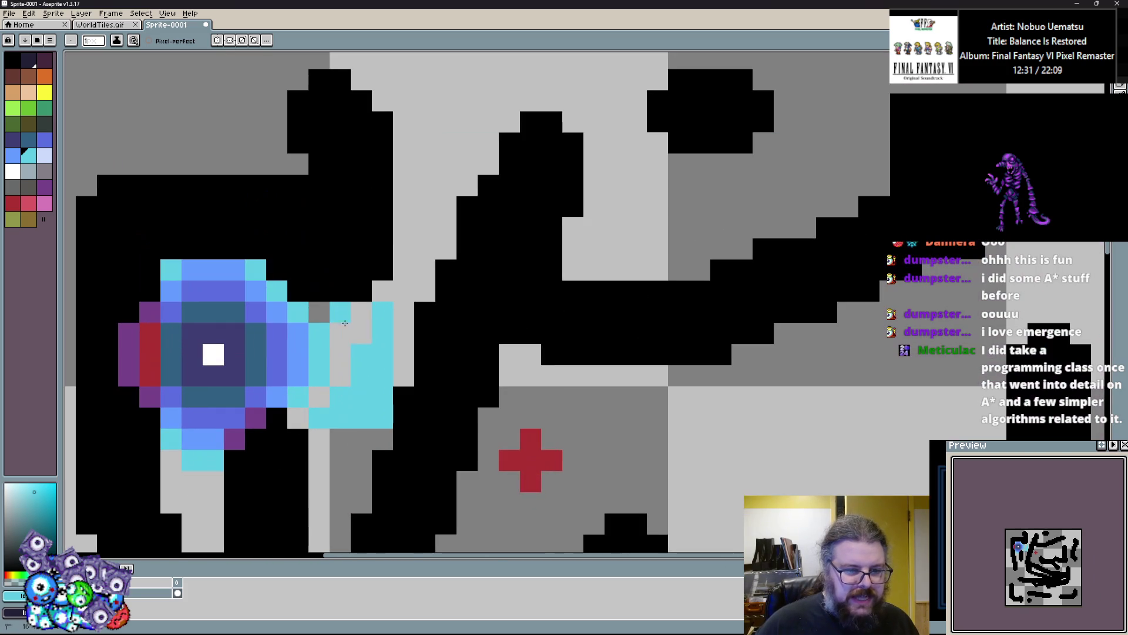
scroll(525, 433, down, 1)
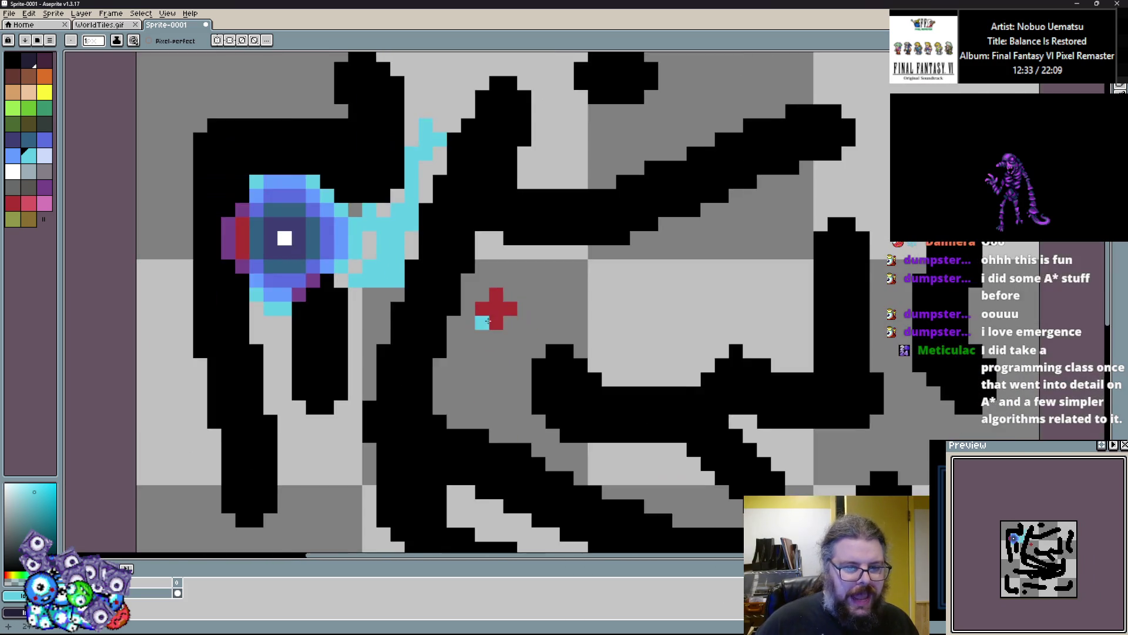
scroll(532, 428, up, 2)
scroll(506, 343, down, 1)
scroll(486, 370, down, 1)
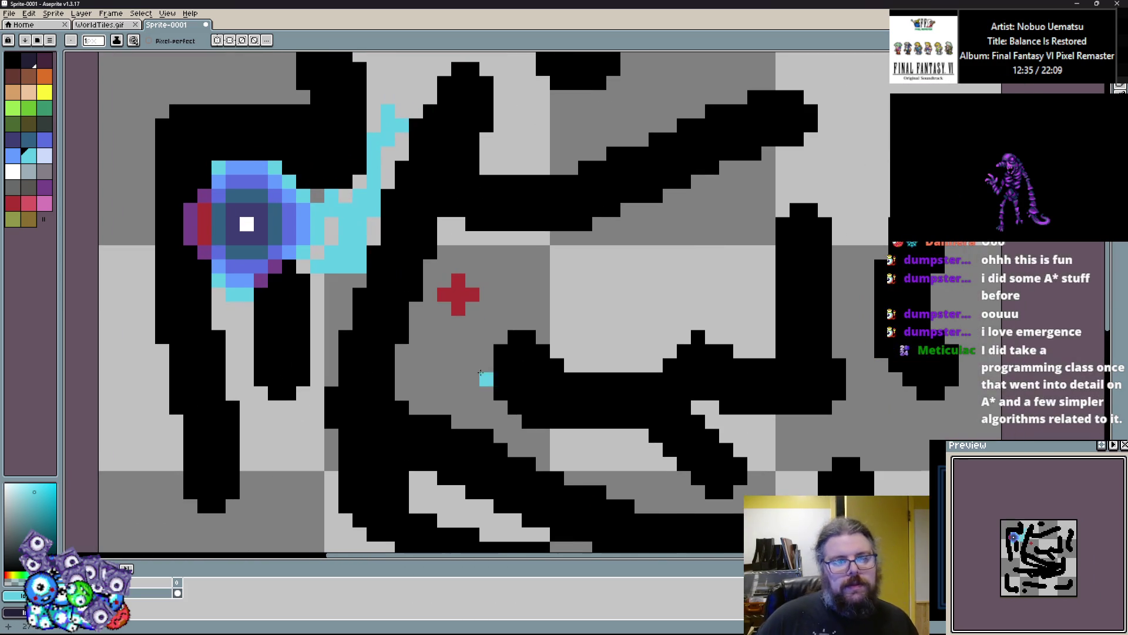
scroll(569, 340, up, 2)
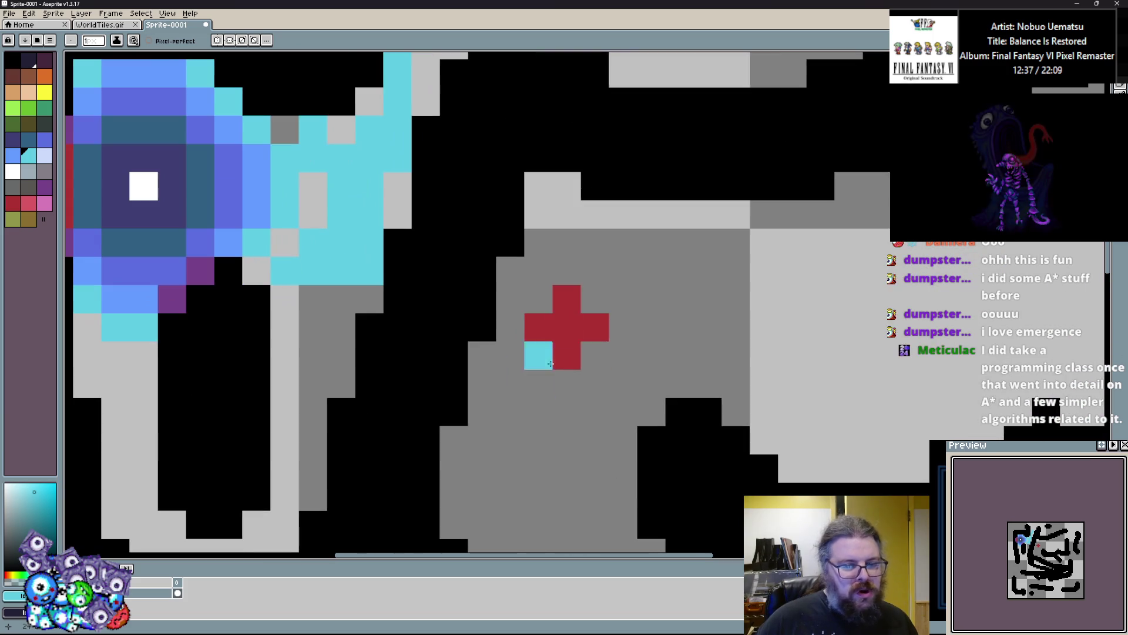
scroll(582, 322, down, 3)
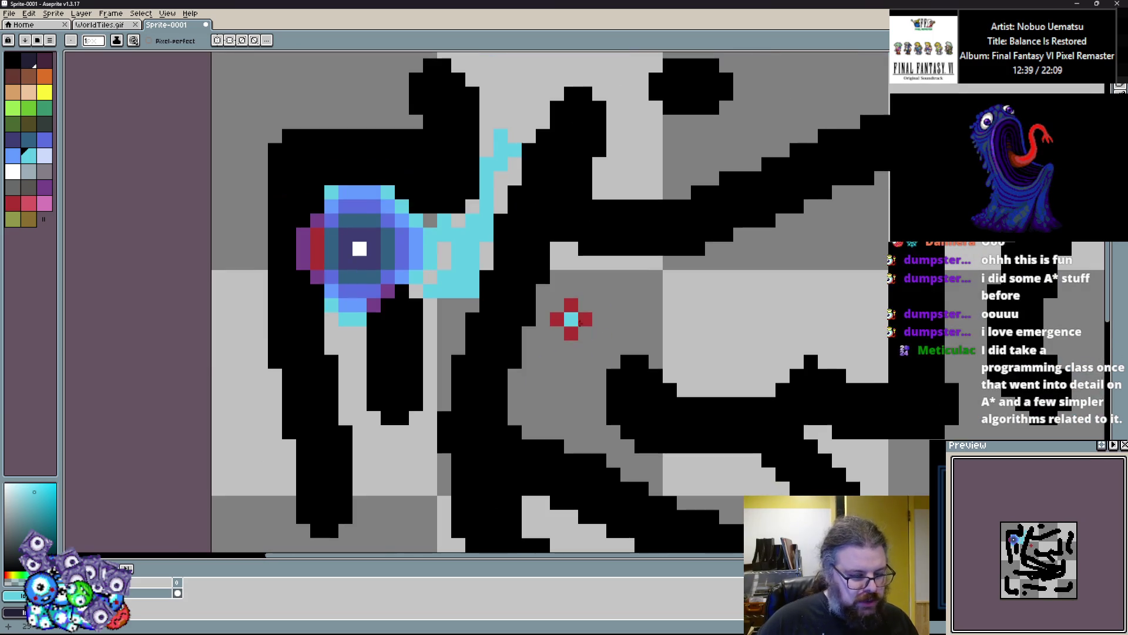
scroll(517, 311, up, 3)
scroll(514, 306, left, 4)
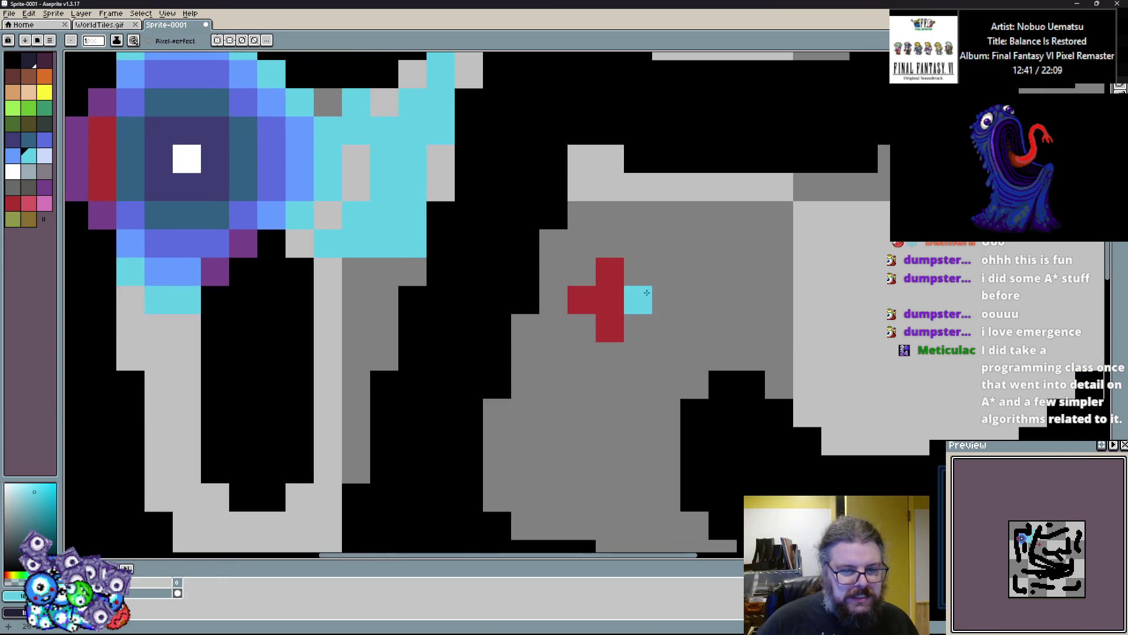
Move the view over to the red cross and take its colour as the paint colour.
mouse_move(667, 304)
mouse_down()
mouse_move(582, 335)
mouse_move(666, 369)
mouse_up()
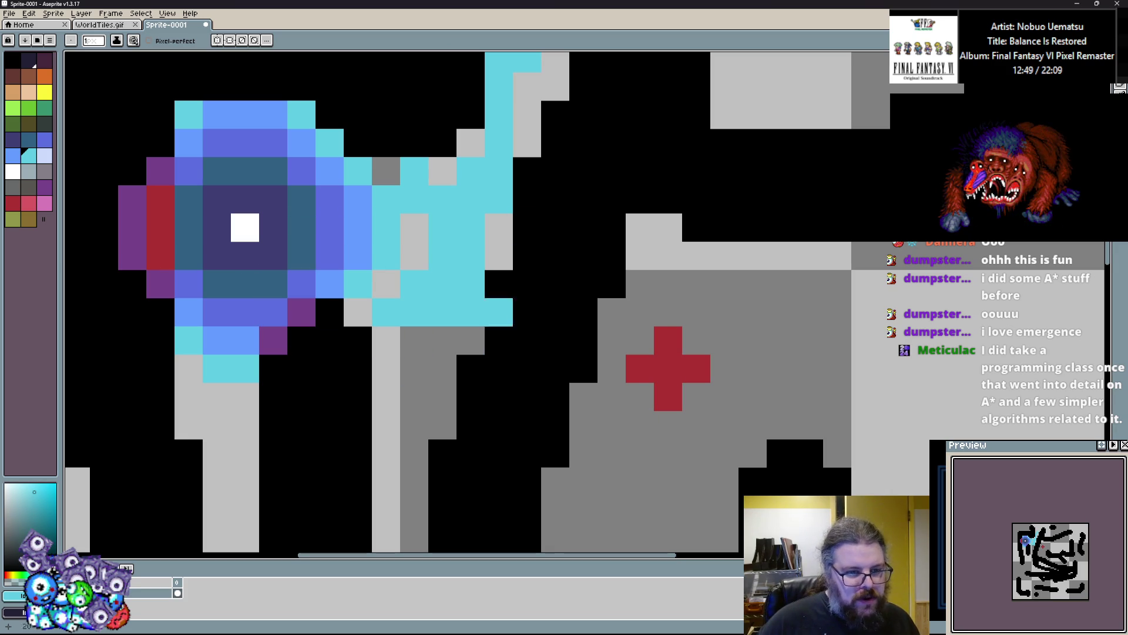
scroll(690, 300, down, 2)
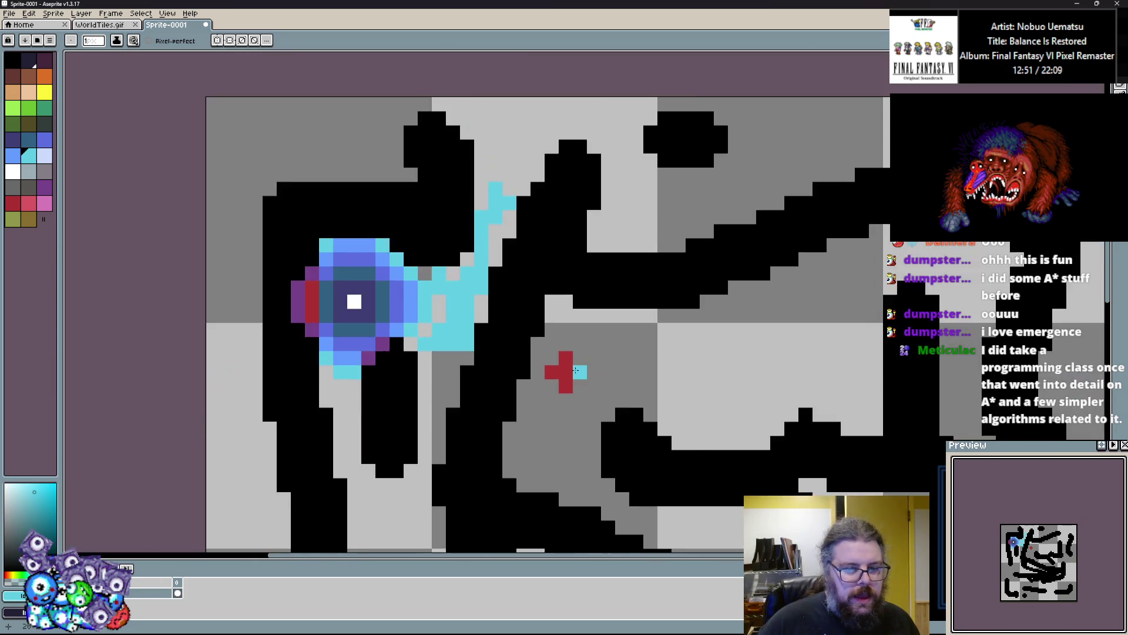
scroll(578, 372, up, 2)
scroll(679, 352, down, 2)
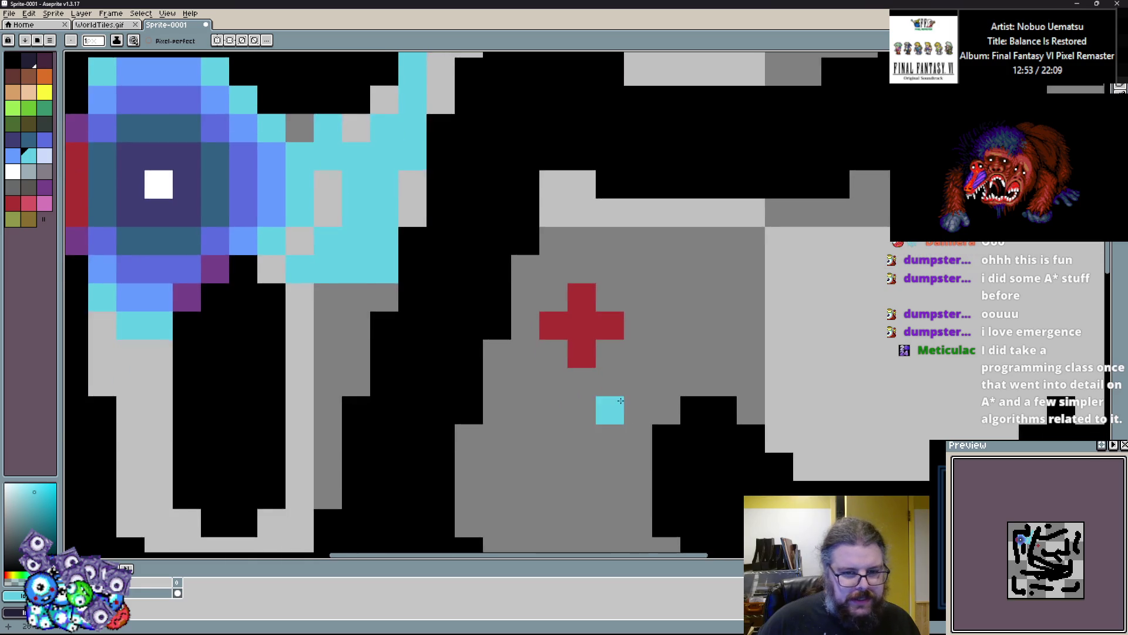
scroll(683, 366, up, 2)
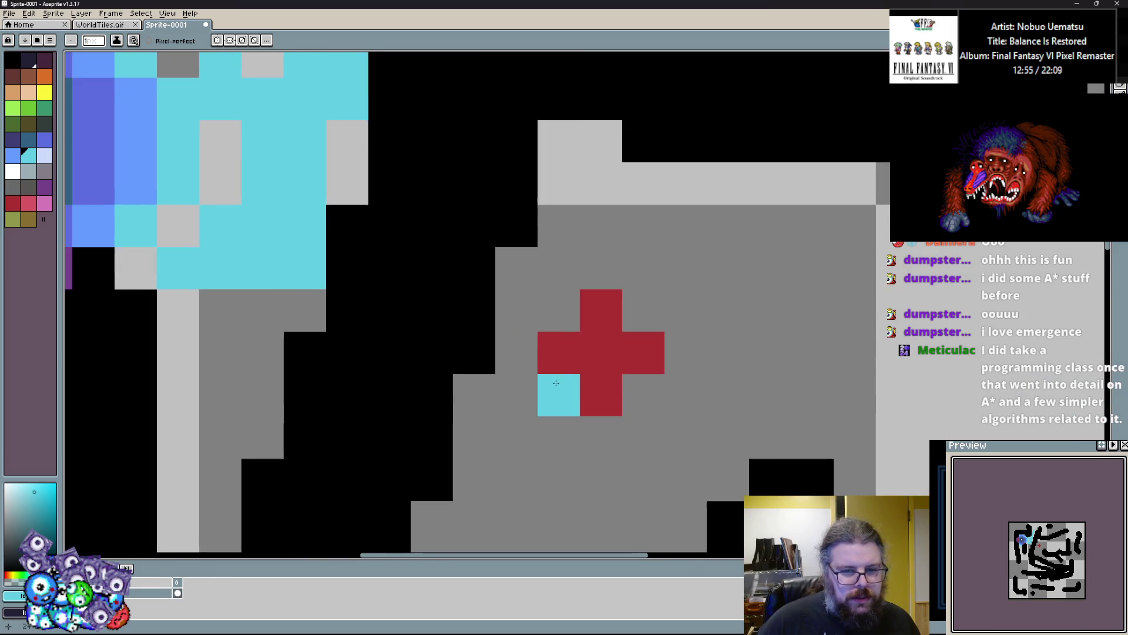
scroll(662, 391, down, 1)
scroll(528, 348, up, 3)
alt+click(528, 348)
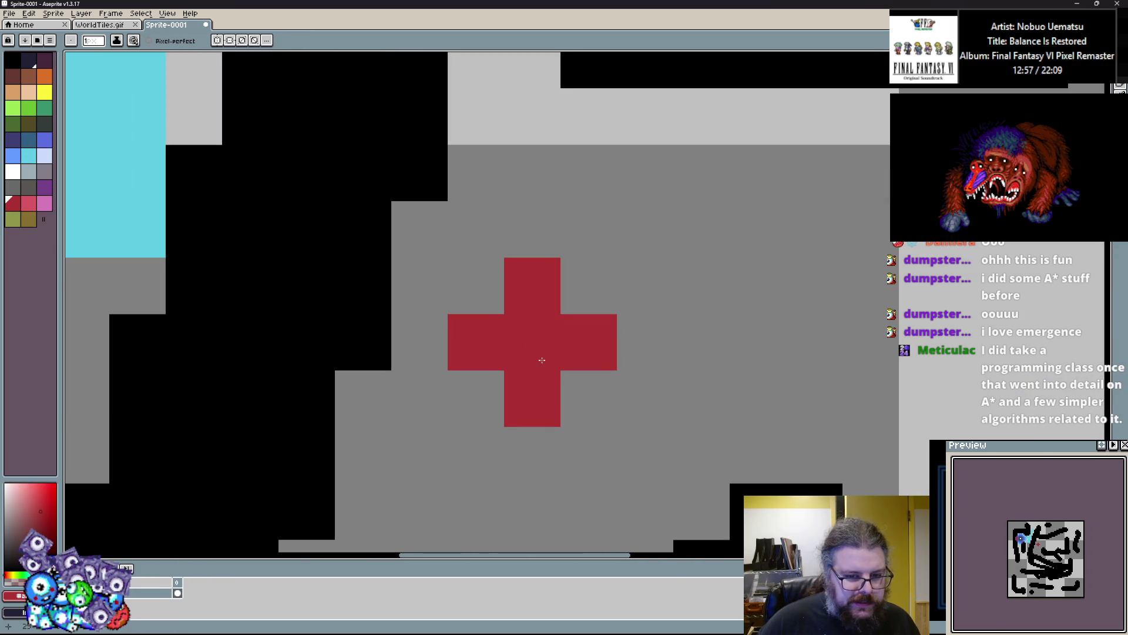
Shrink the brush, paint dark-grey cells including the cross centre, then pick the cross's red.
scroll(527, 365, down, 2)
scroll(537, 353, up, 2)
key(bracketleft)
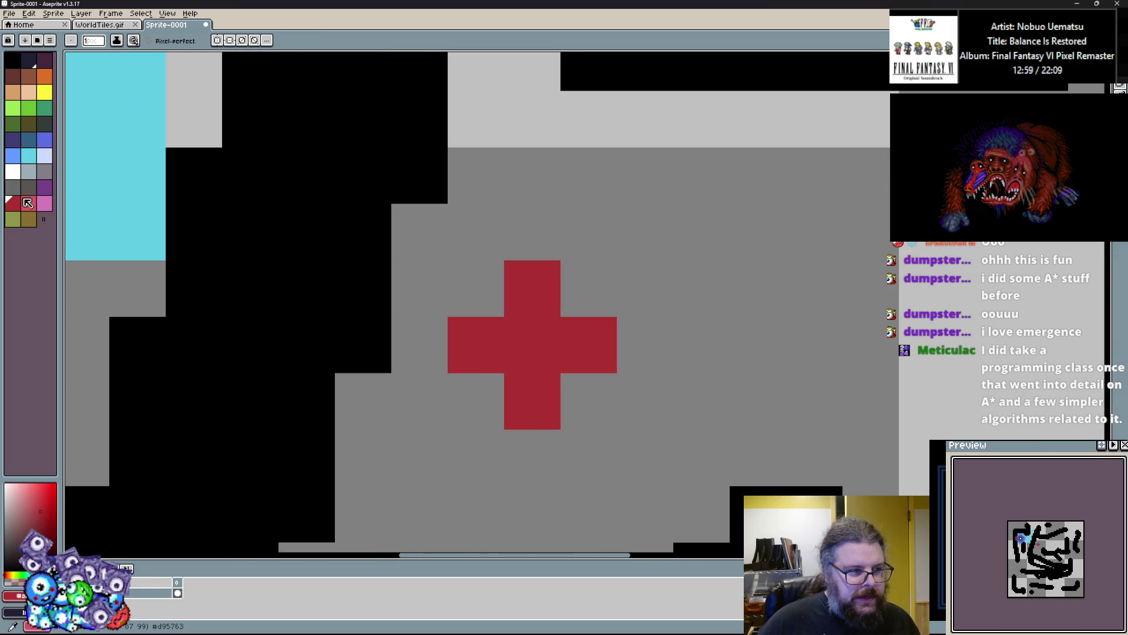
click(194, 288)
click(532, 337)
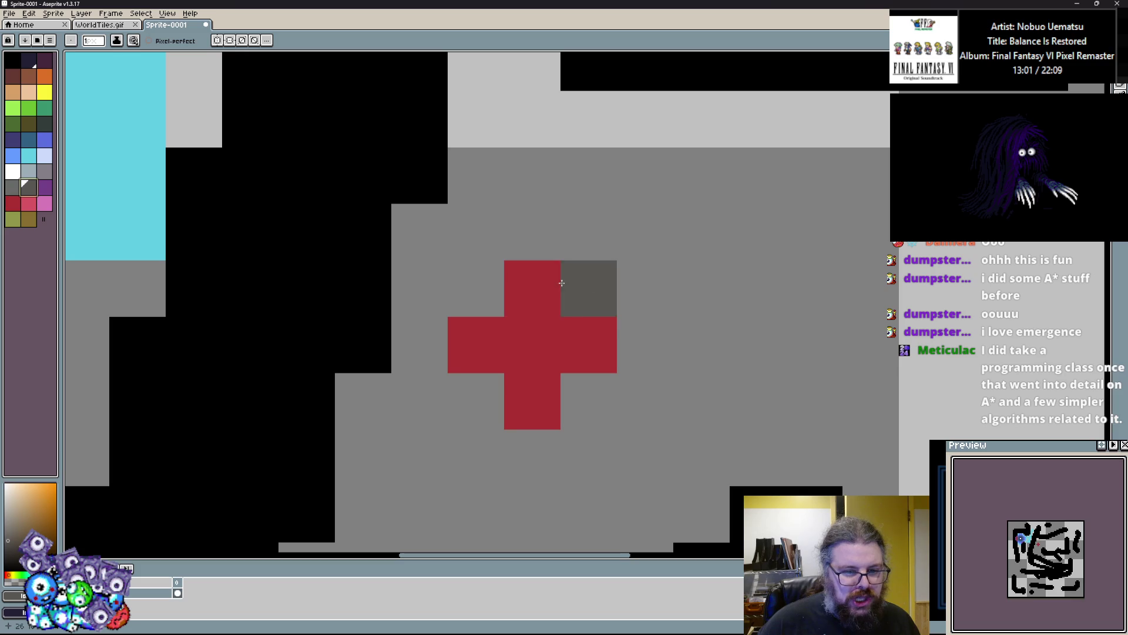
scroll(410, 315, down, 2)
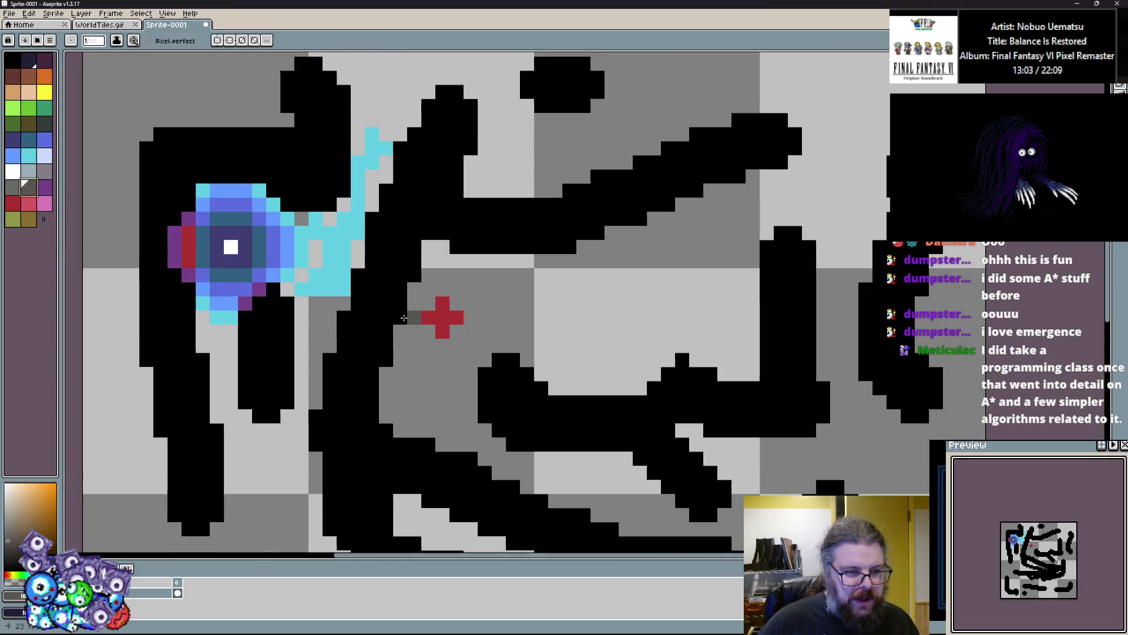
scroll(411, 329, up, 4)
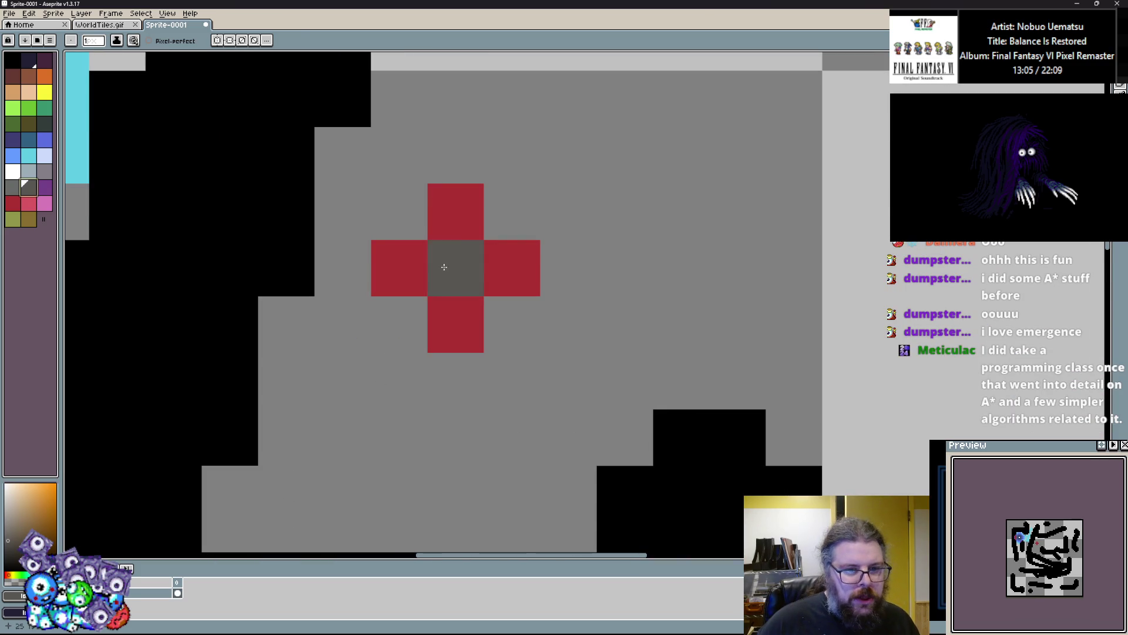
alt+click(459, 333)
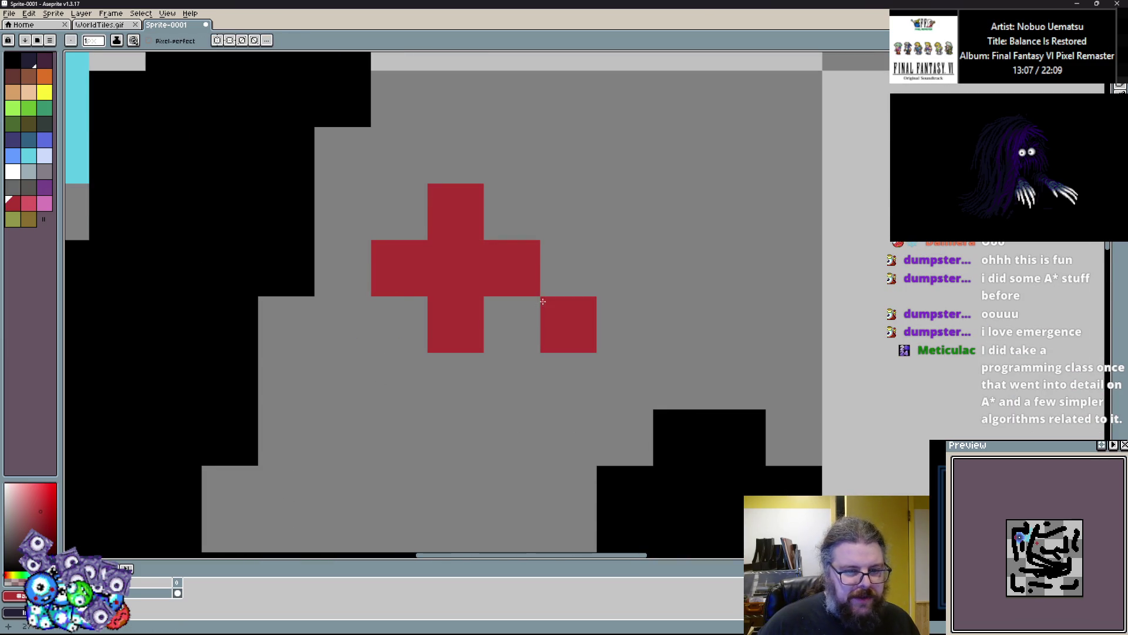
Inspect the area around the red cross and switch the drawing colour to light cyan.
mouse_move(524, 276)
mouse_down()
mouse_move(556, 333)
mouse_move(605, 353)
mouse_move(630, 403)
mouse_up()
scroll(617, 353, down, 3)
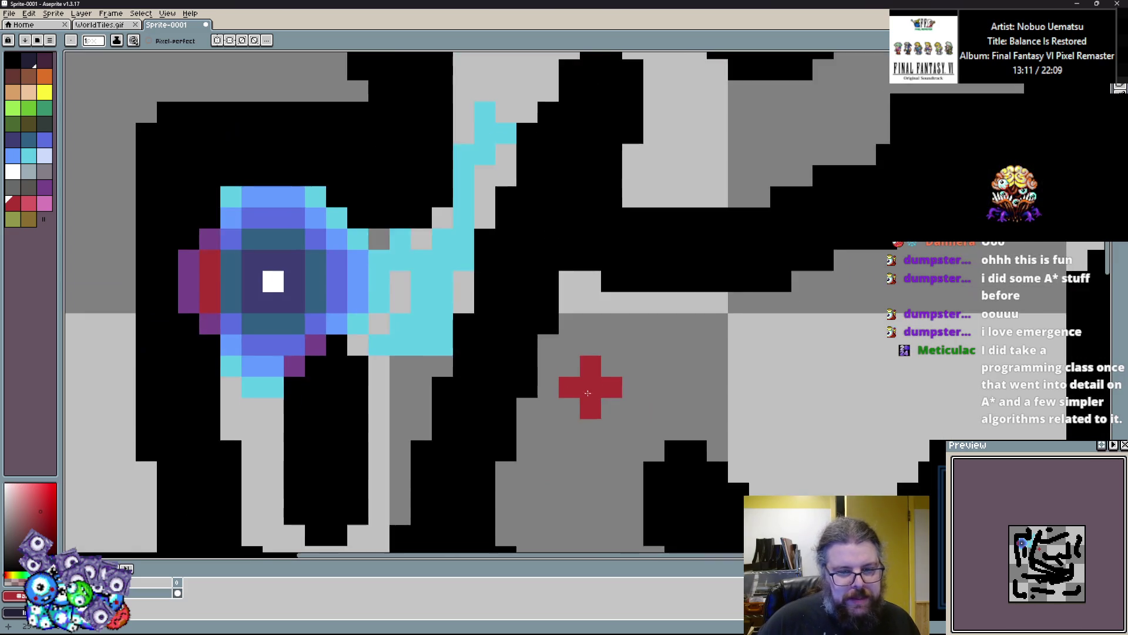
scroll(612, 400, up, 3)
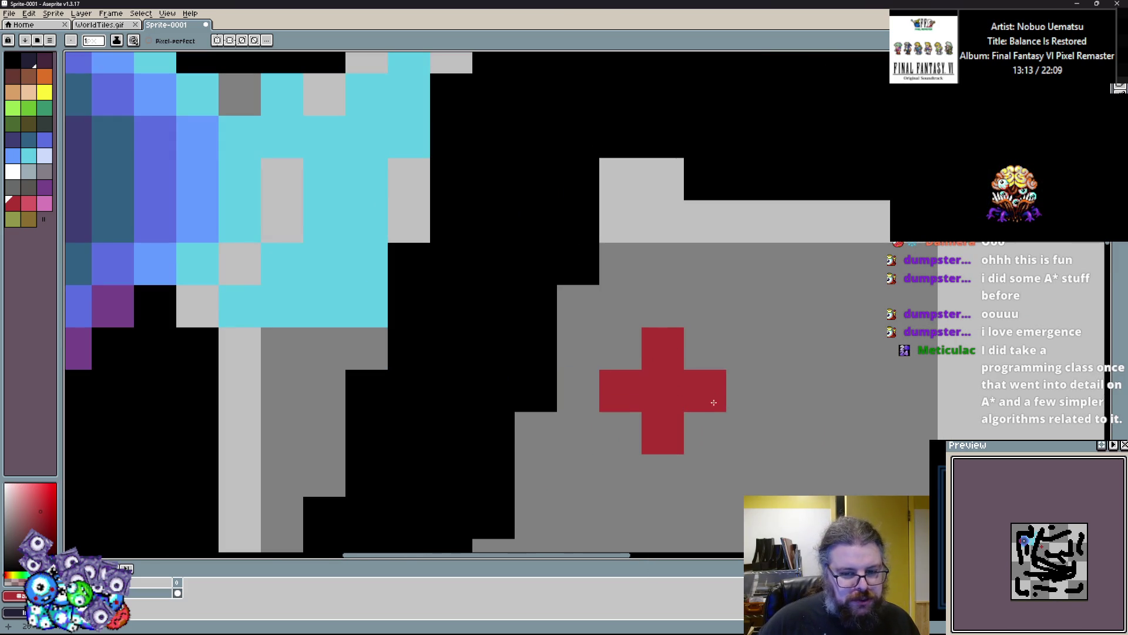
scroll(647, 412, down, 2)
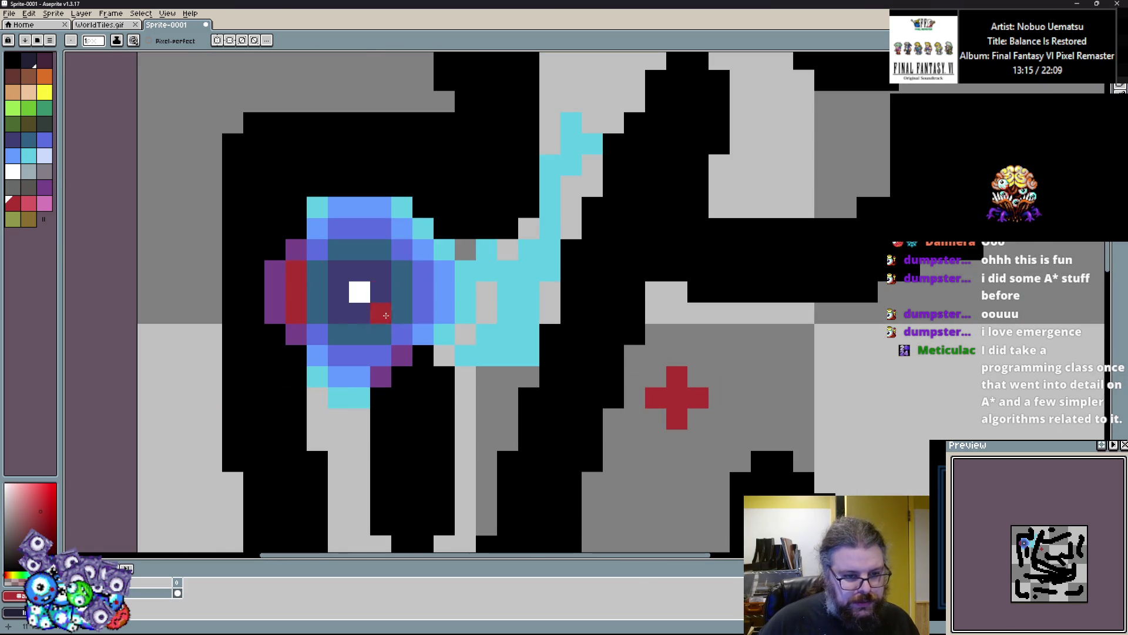
scroll(412, 329, up, 2)
scroll(300, 256, down, 1)
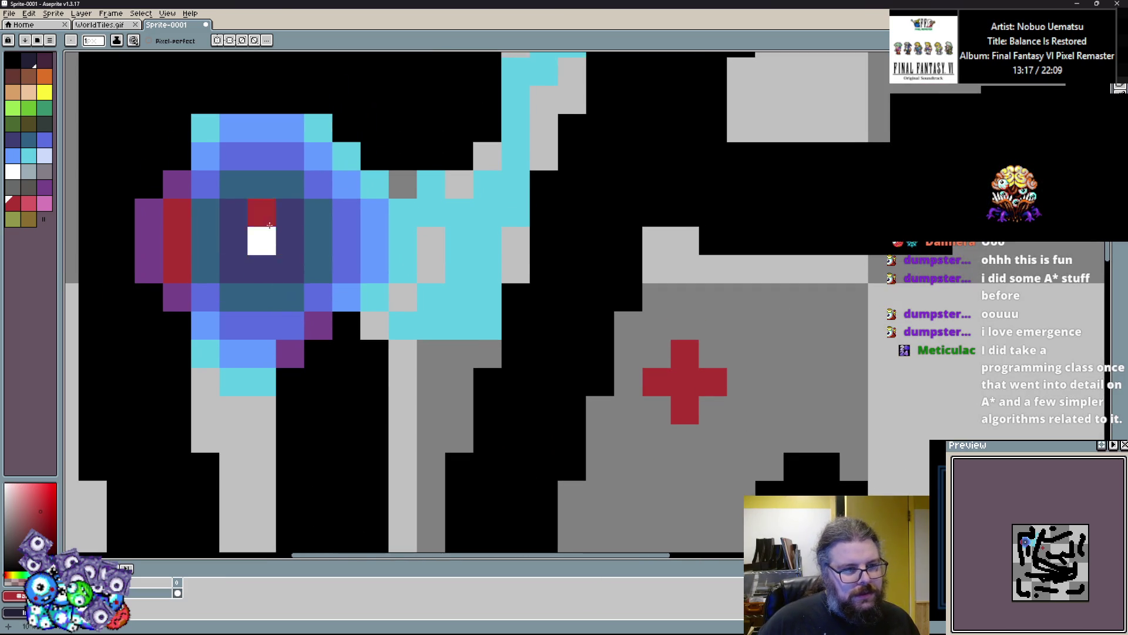
scroll(468, 342, down, 3)
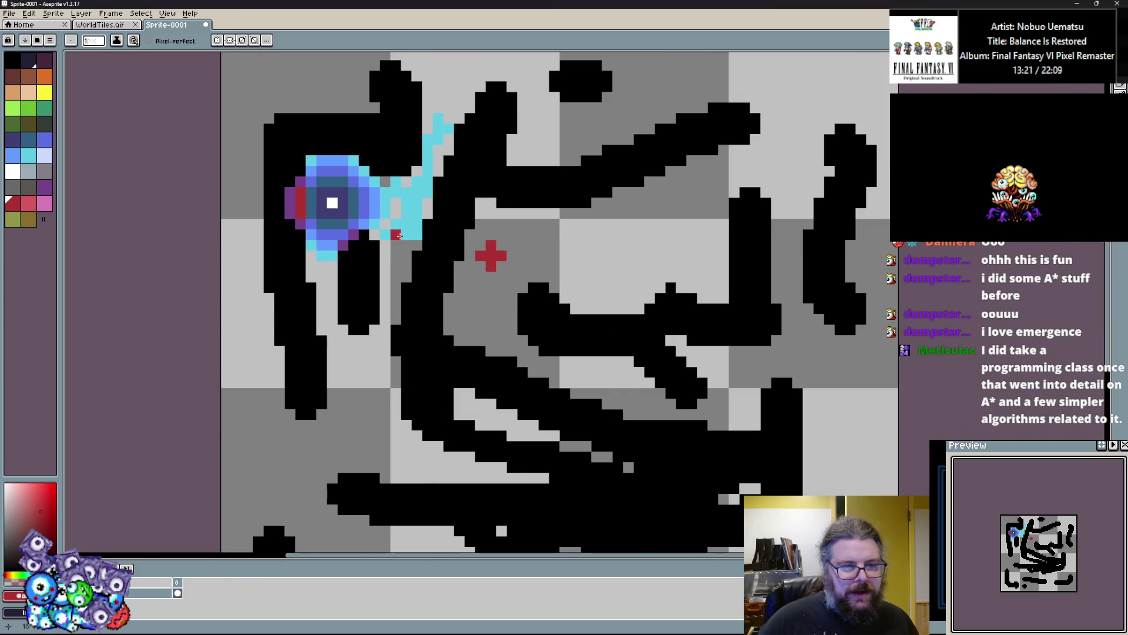
alt+click(398, 235)
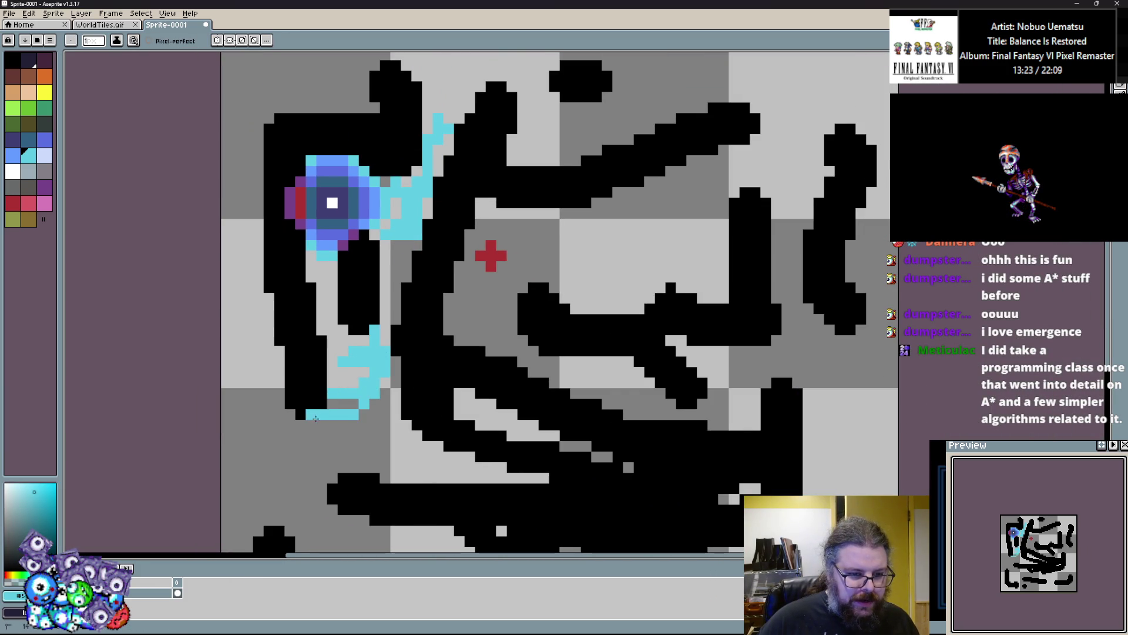
Spread cyan along the corridor and up into the grey open cells.
drag(313, 418, 388, 415)
scroll(329, 353, down, 3)
drag(385, 303, 338, 281)
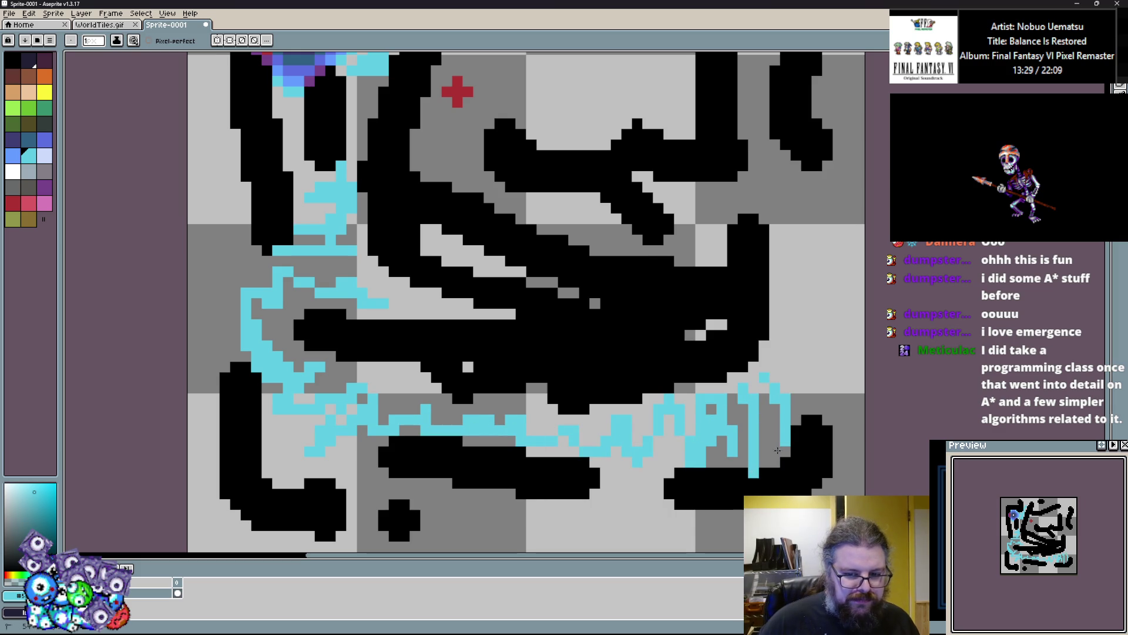
scroll(749, 395, up, 3)
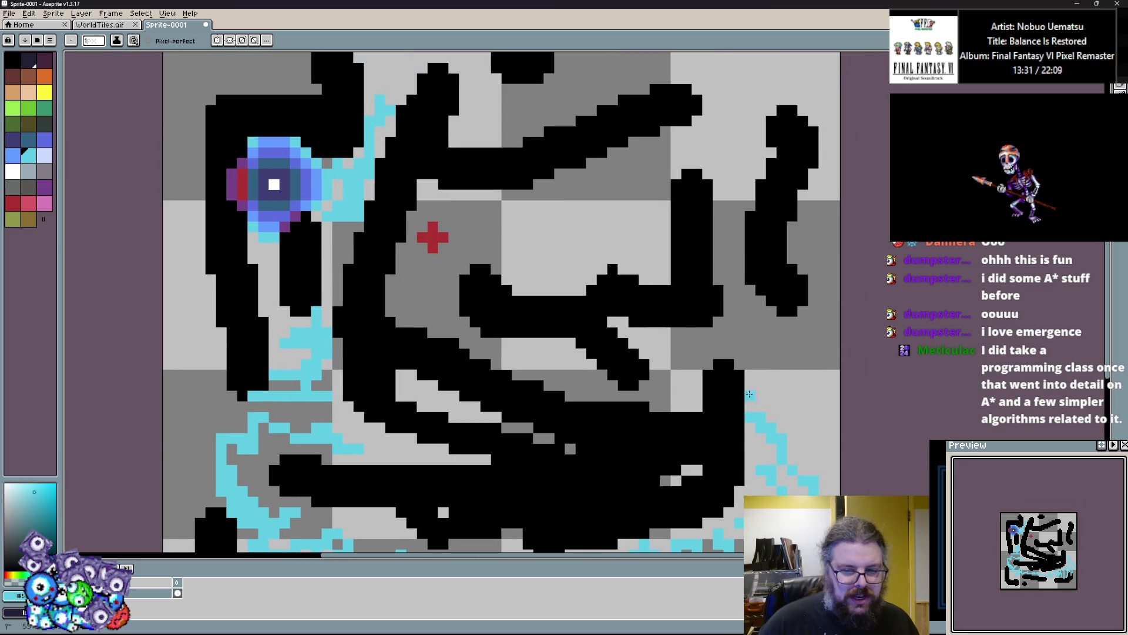
scroll(579, 340, up, 2)
drag(477, 408, 561, 365)
click(406, 379)
mouse_move(406, 380)
mouse_down()
mouse_move(370, 344)
mouse_move(288, 311)
mouse_move(276, 253)
mouse_move(319, 226)
mouse_up()
scroll(319, 226, down, 3)
scroll(224, 210, up, 3)
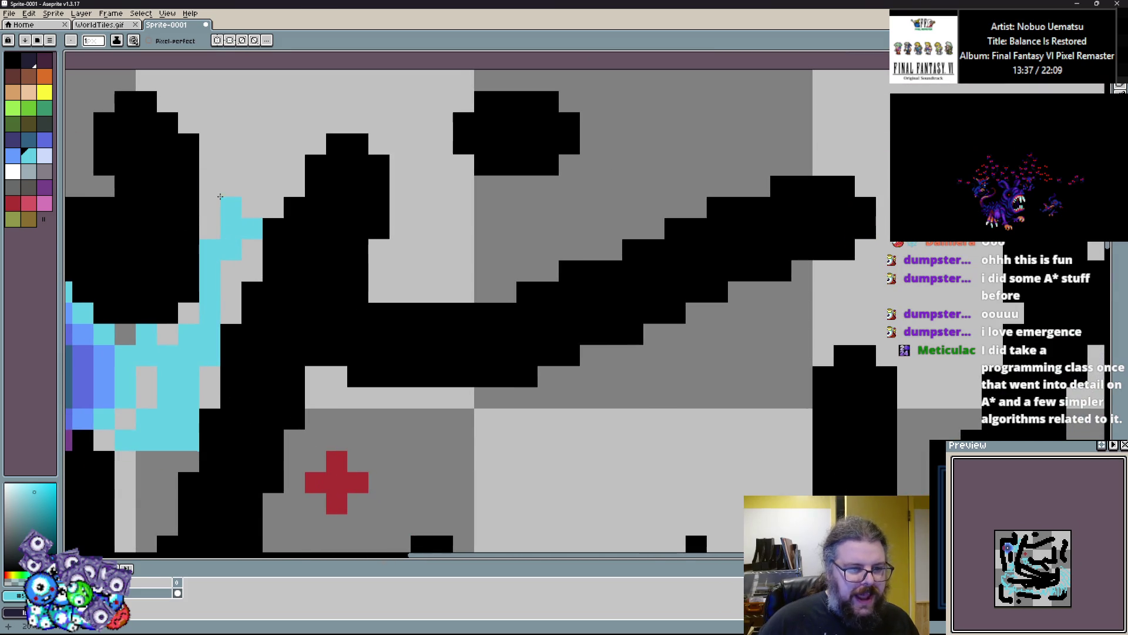
Undo the last stroke and cut a light grey gap through the black wall.
key(ctrl+z)
alt+click(420, 270)
drag(443, 312, 442, 377)
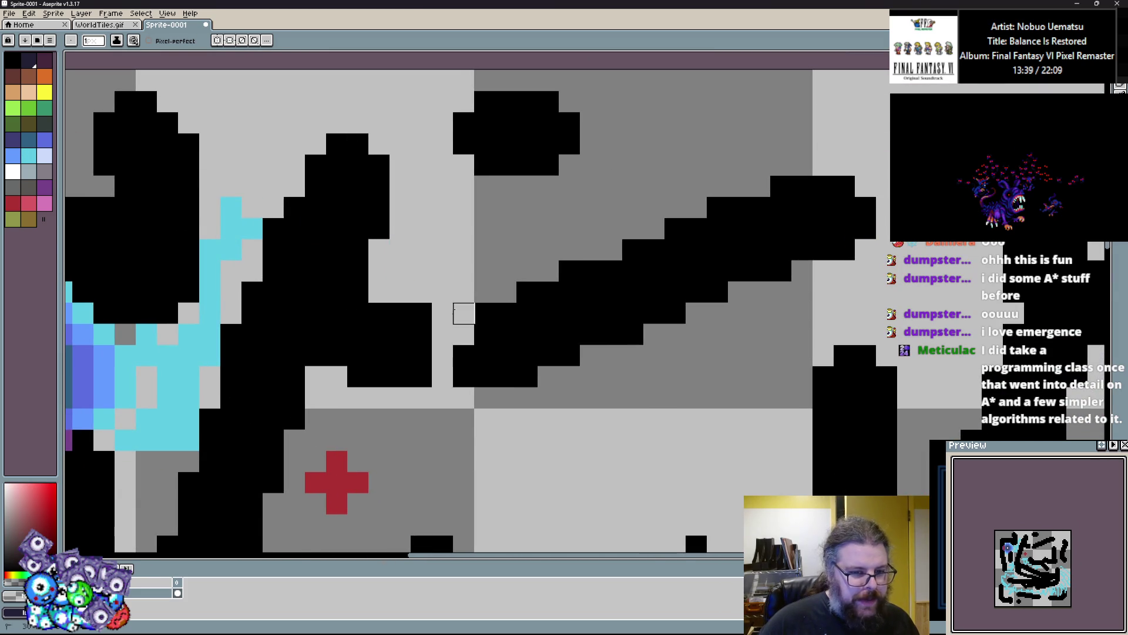
Paint cyan through the upper-left cells and a long run down through grey cells.
alt+click(232, 229)
mouse_move(210, 164)
mouse_down()
mouse_move(252, 200)
mouse_move(272, 178)
mouse_up()
mouse_move(336, 80)
mouse_down()
mouse_move(400, 126)
mouse_move(441, 250)
mouse_move(403, 291)
mouse_move(439, 357)
mouse_up()
scroll(417, 401, down, 5)
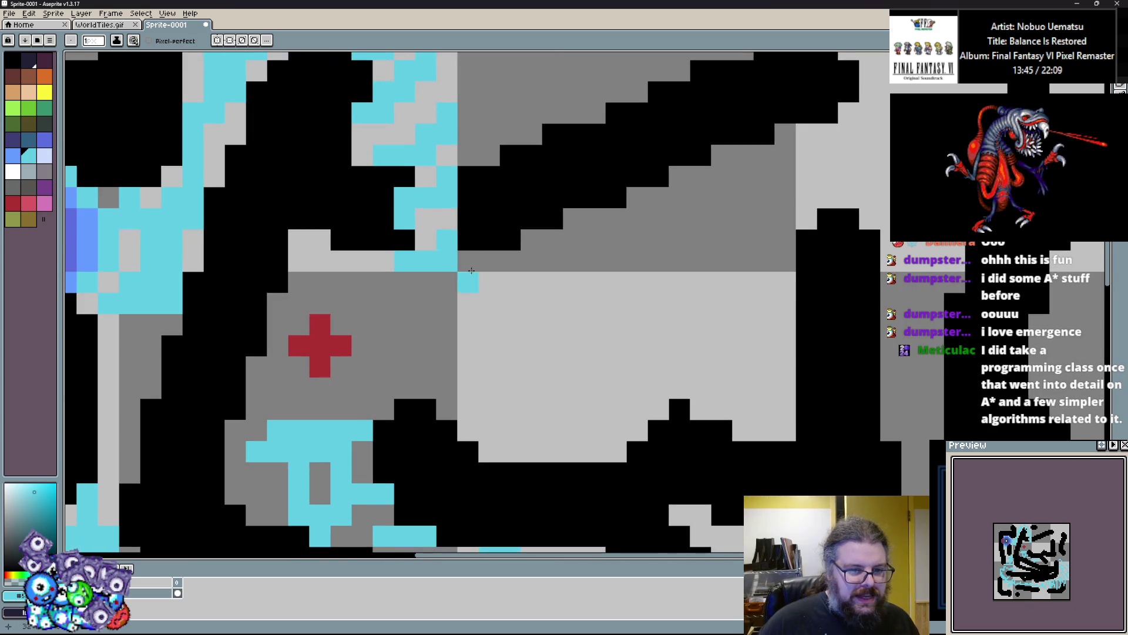
scroll(428, 284, left, 3)
scroll(295, 386, down, 1)
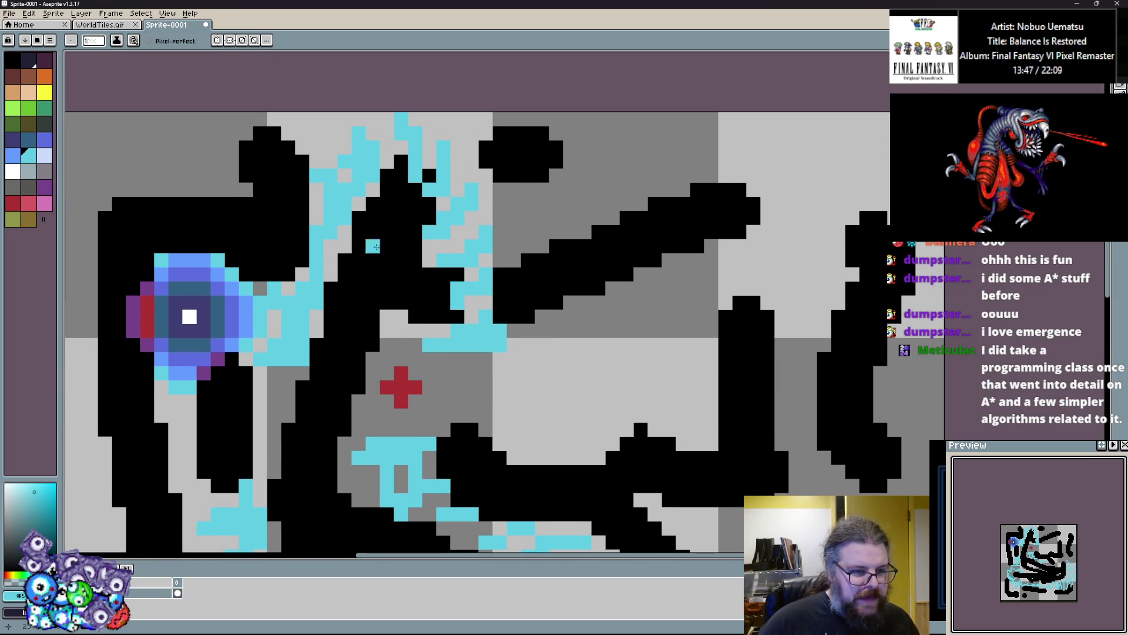
scroll(408, 403, up, 2)
Fill the remaining open cells around the red cross with cyan.
mouse_move(344, 267)
mouse_down()
mouse_move(429, 311)
mouse_move(474, 316)
mouse_move(470, 355)
mouse_move(512, 305)
mouse_move(511, 268)
mouse_up()
scroll(512, 268, down, 2)
scroll(334, 362, up, 2)
drag(268, 316, 352, 274)
drag(393, 359, 436, 359)
scroll(436, 359, down, 2)
scroll(306, 286, up, 1)
click(526, 306)
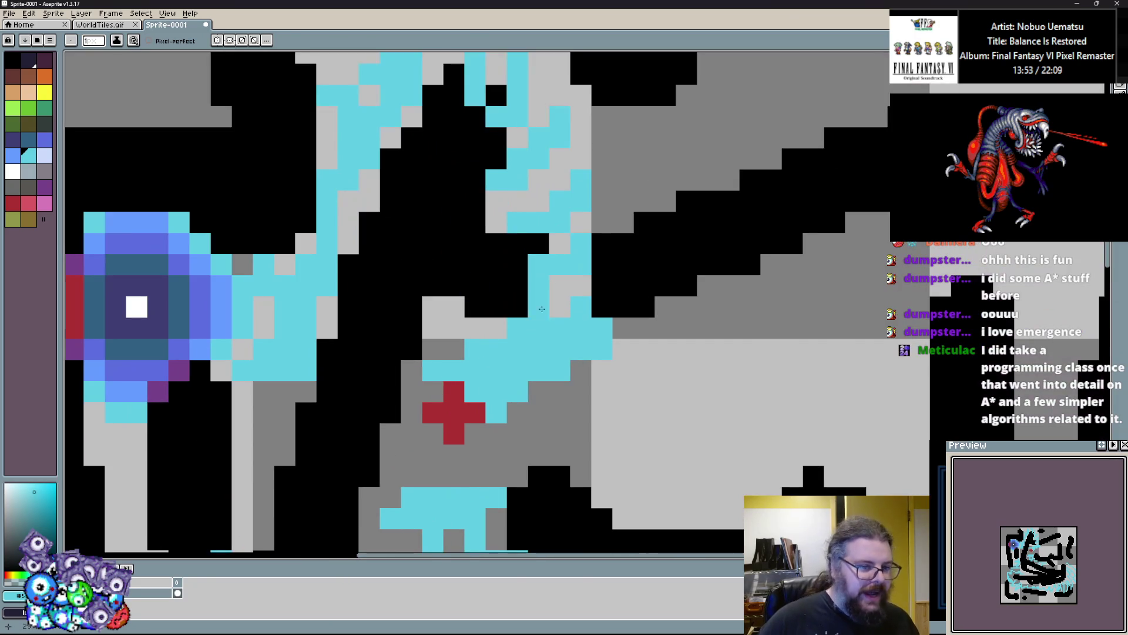
click(391, 307)
scroll(494, 423, up, 2)
alt+click(441, 400)
scroll(441, 344, down, 1)
scroll(570, 266, up, 1)
click(35, 162)
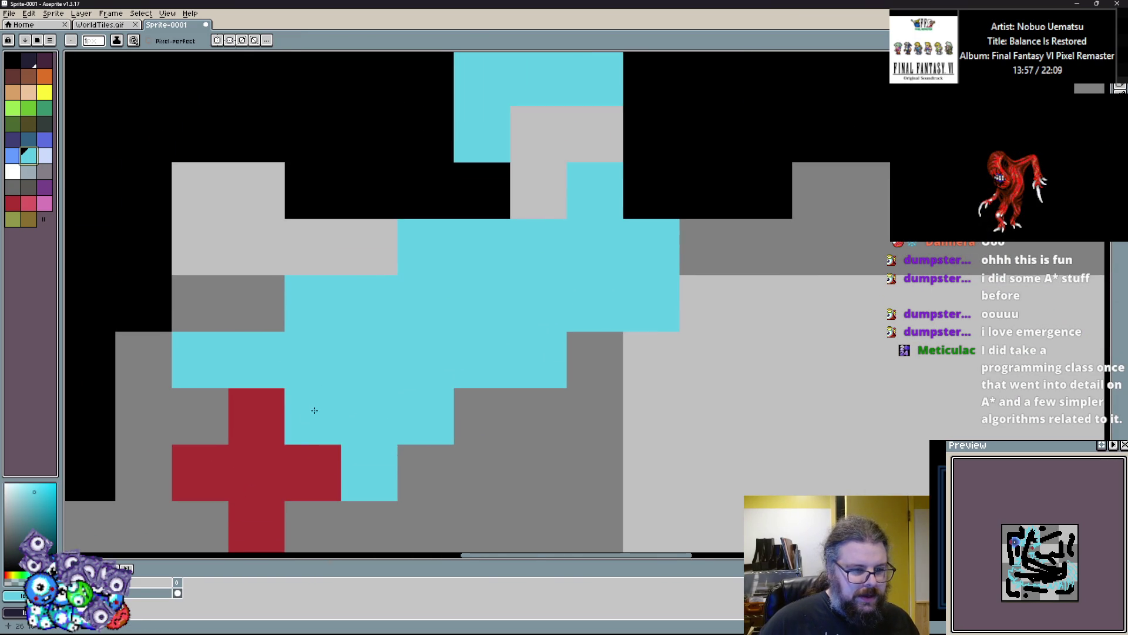
Paint a dark grey trail of cells leading back from the red cross.
click(29, 187)
click(312, 417)
click(358, 358)
scroll(358, 359, down, 1)
scroll(391, 303, up, 1)
mouse_move(394, 373)
mouse_down()
mouse_move(482, 362)
mouse_move(482, 171)
mouse_up()
scroll(482, 353, up, 3)
click(481, 435)
scroll(482, 171, up, 3)
scroll(494, 205, left, 1)
click(506, 241)
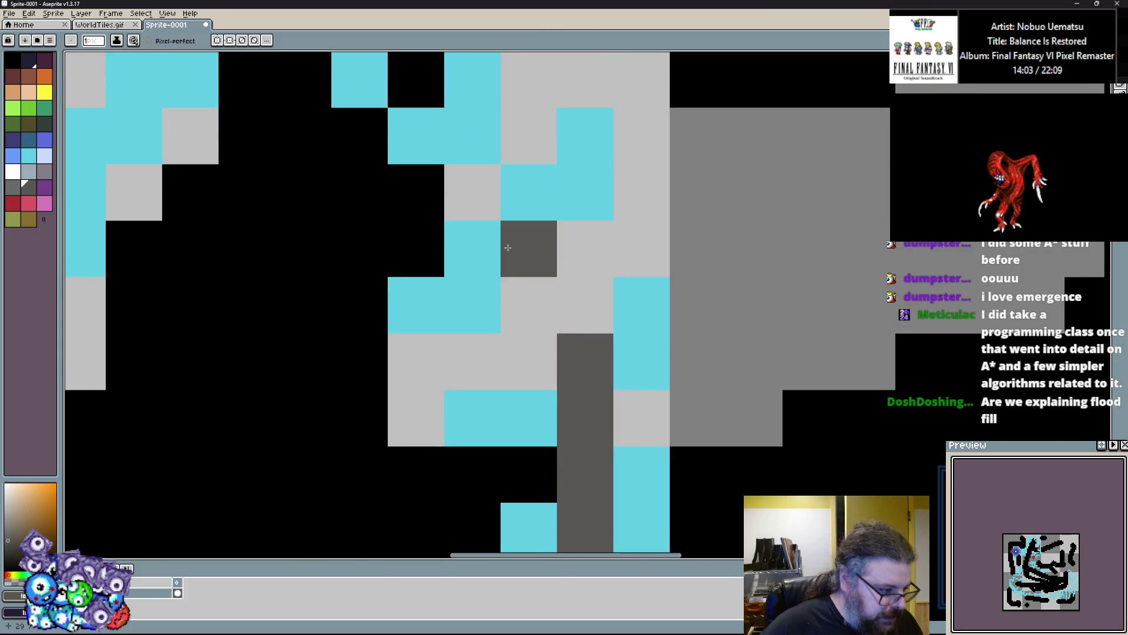
Undo the extra dark grey cell and repaint two stray dark grey cells cyan.
scroll(508, 247, down, 3)
click(588, 357)
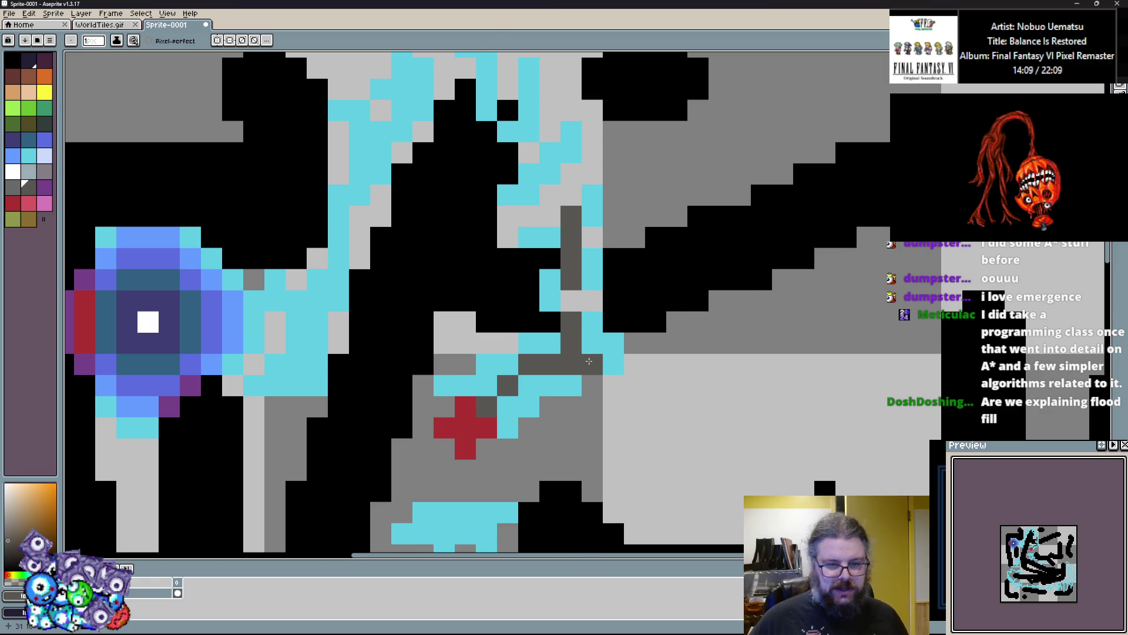
scroll(589, 357, down, 3)
key(ctrl+z)
scroll(583, 365, up, 3)
click(542, 421)
click(586, 394)
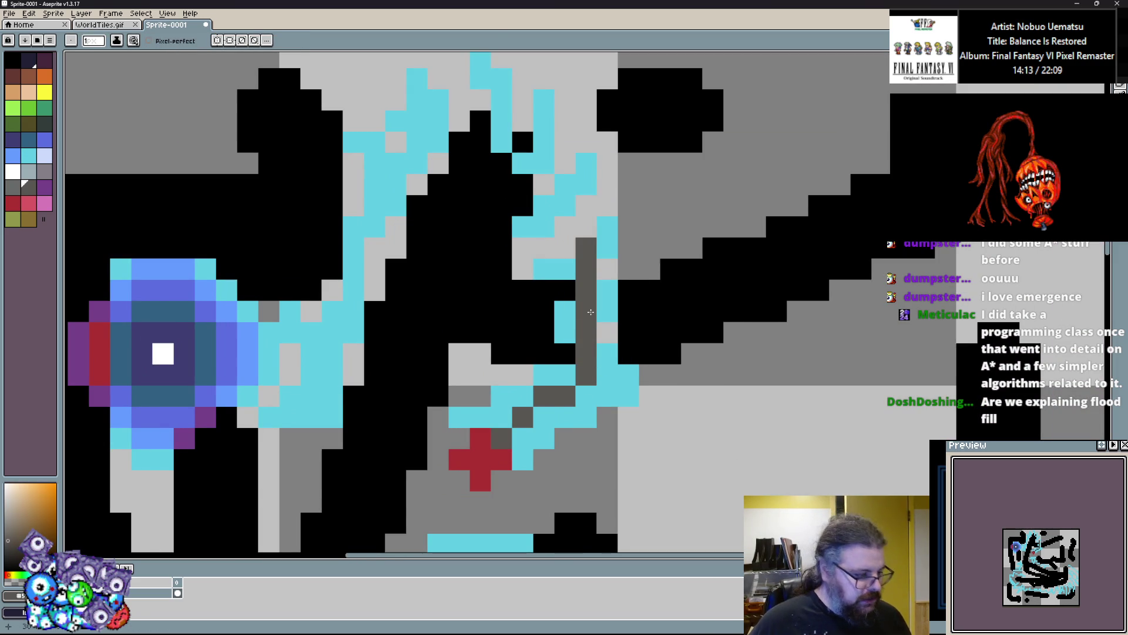
scroll(591, 312, down, 3)
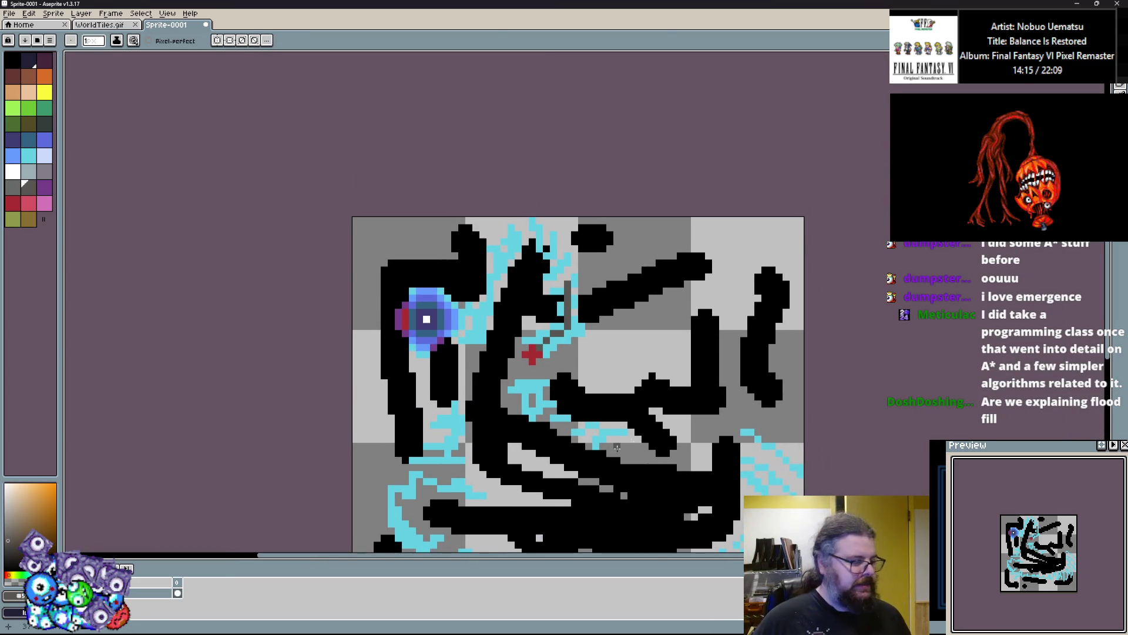
scroll(460, 322, up, 3)
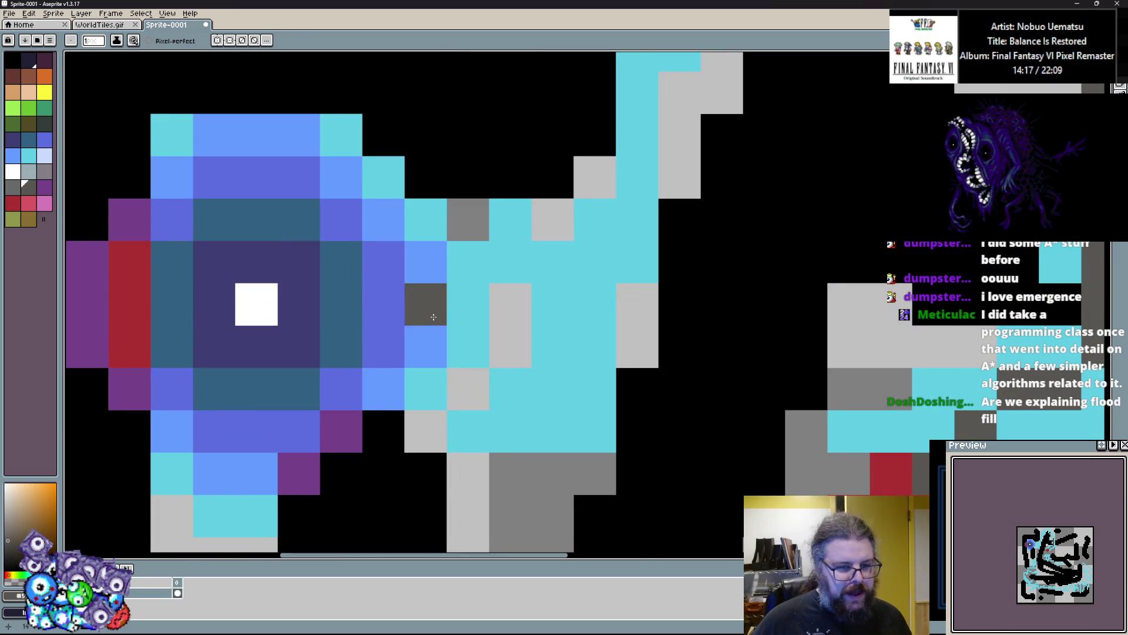
Mark three blue cells, including one beside the start ring.
click(426, 304)
click(319, 325)
scroll(464, 235, down, 3)
scroll(694, 352, up, 2)
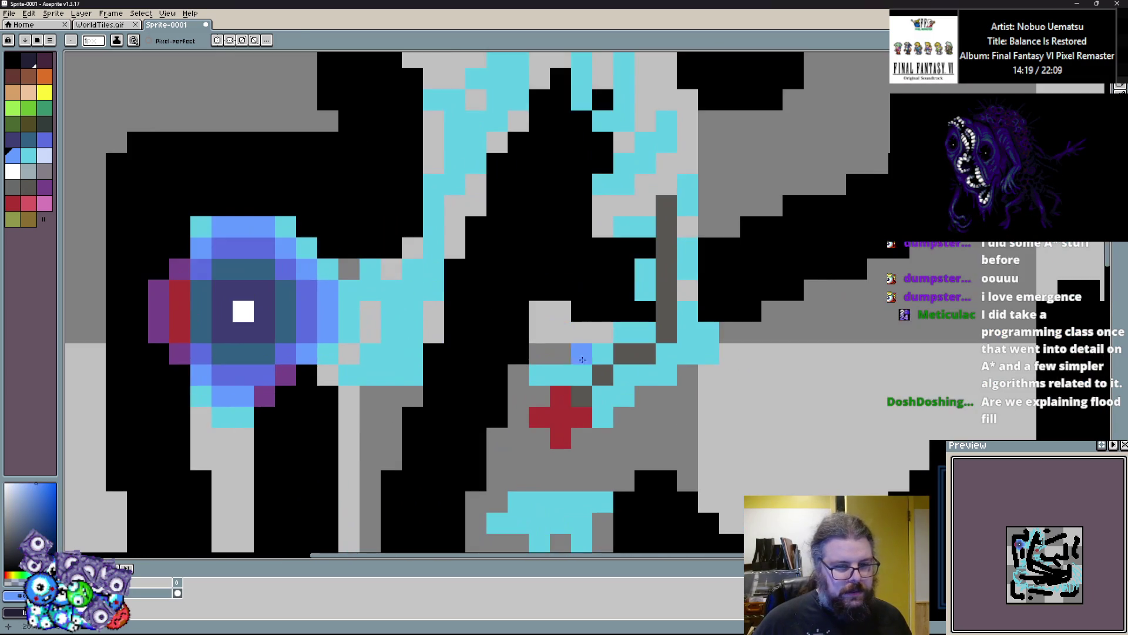
drag(670, 389, 573, 442)
scroll(411, 352, down, 3)
scroll(302, 342, up, 3)
click(302, 341)
scroll(302, 342, up, 2)
scroll(353, 341, down, 4)
scroll(430, 361, up, 1)
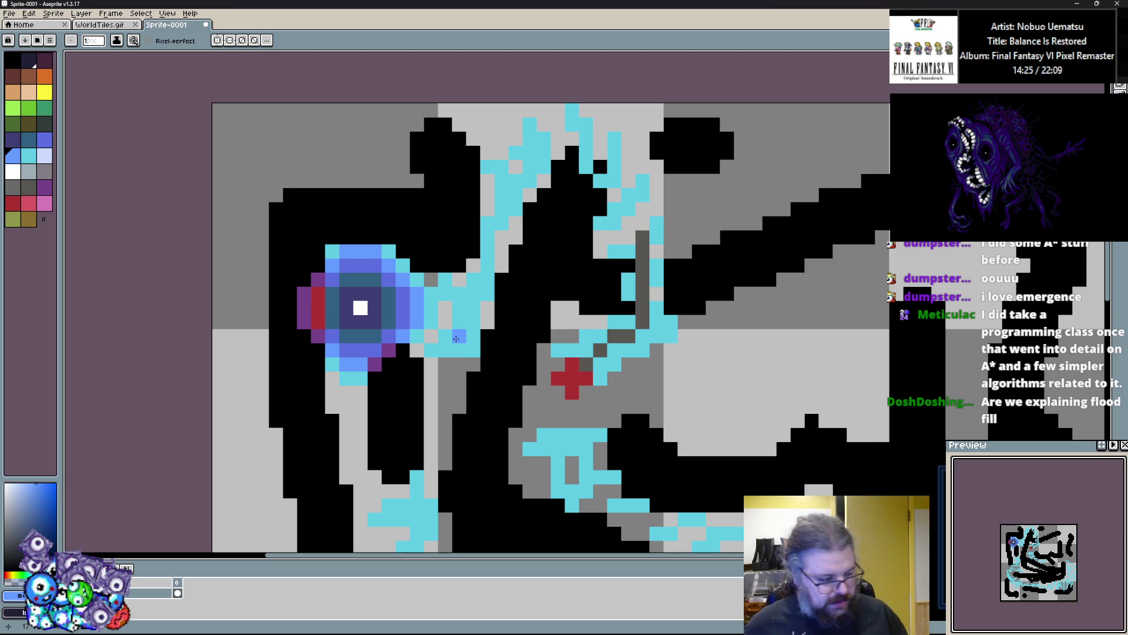
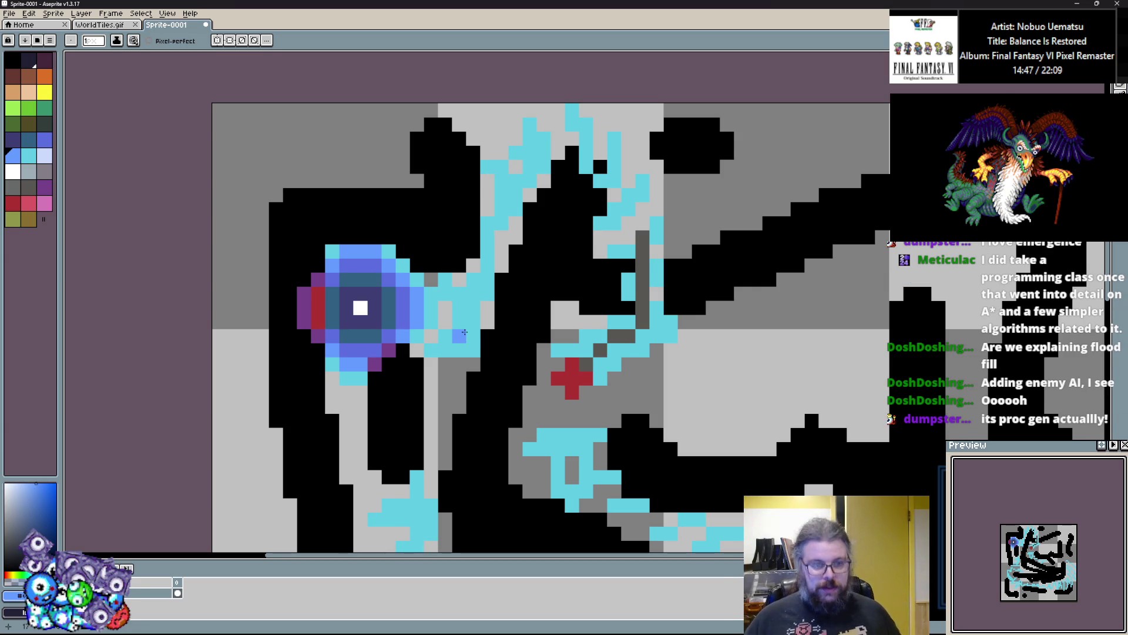
Pick up the cyan floor colour, then zoom and centre the view on the eye and red cross.
scroll(475, 332, up, 1)
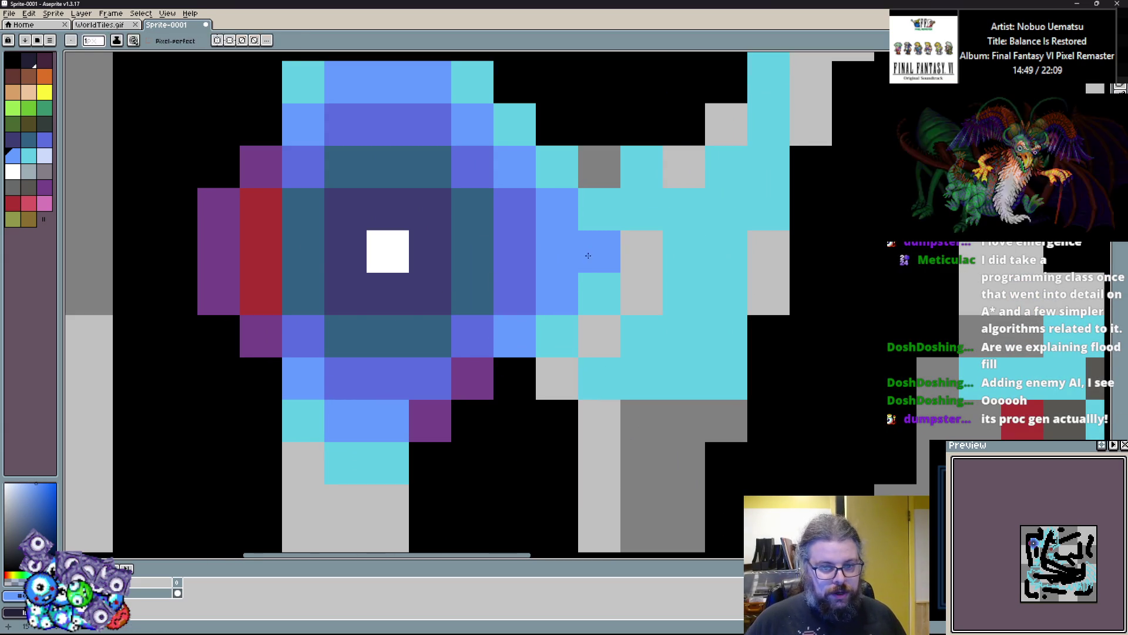
alt+click(589, 306)
scroll(491, 360, up, 1)
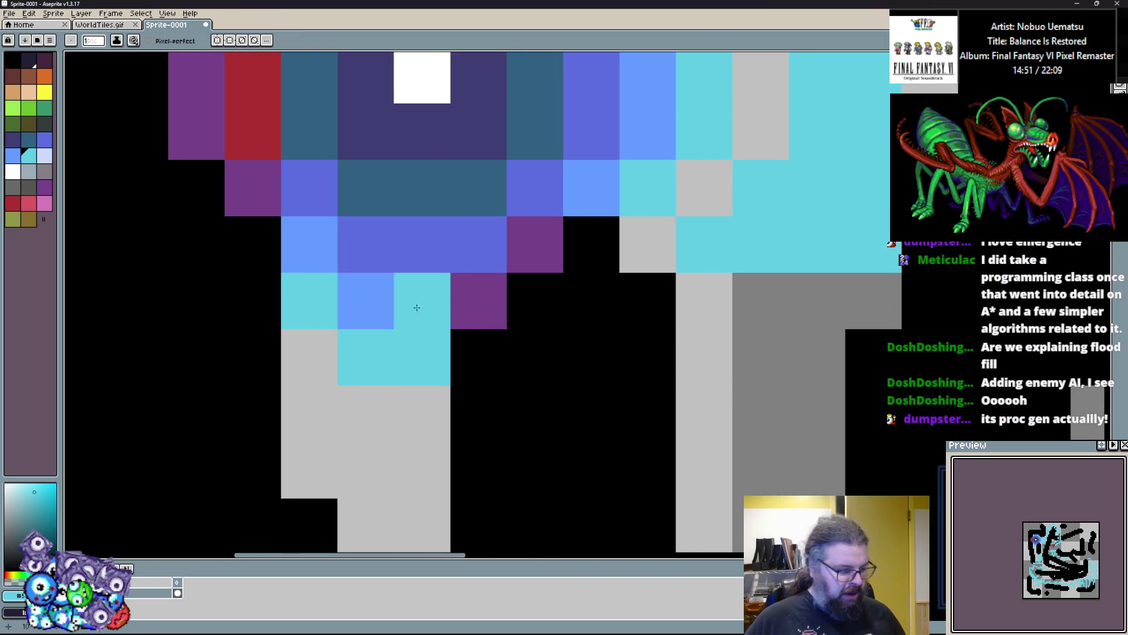
scroll(475, 401, down, 1)
drag(506, 323, 443, 405)
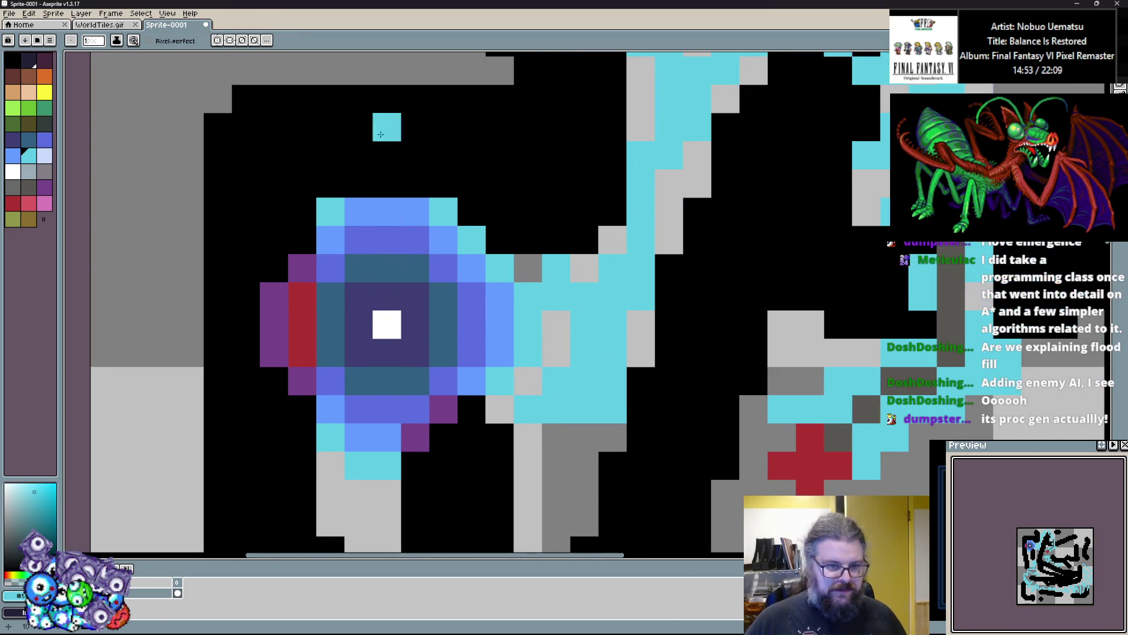
scroll(600, 195, down, 1)
drag(587, 199, 495, 263)
scroll(263, 368, up, 2)
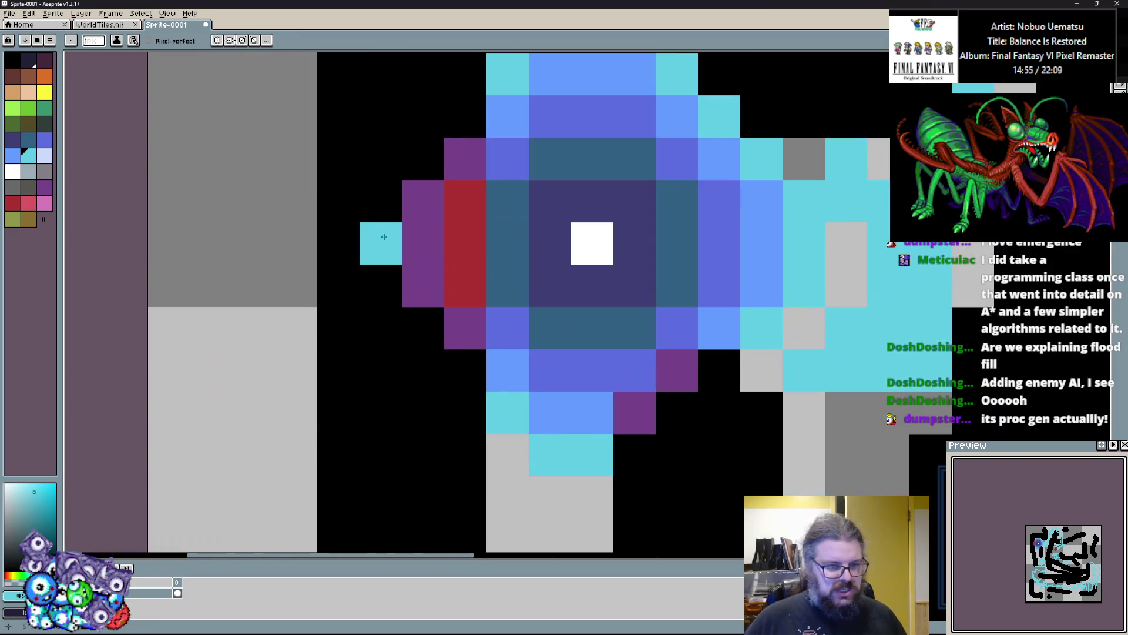
scroll(401, 306, down, 1)
scroll(411, 159, up, 1)
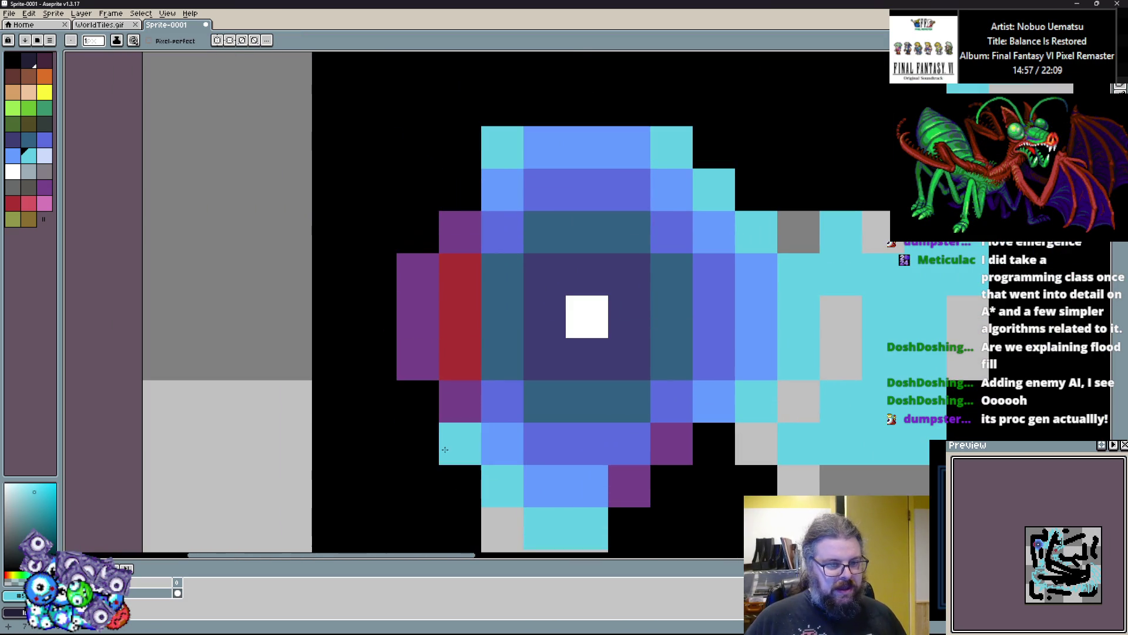
scroll(474, 218, down, 1)
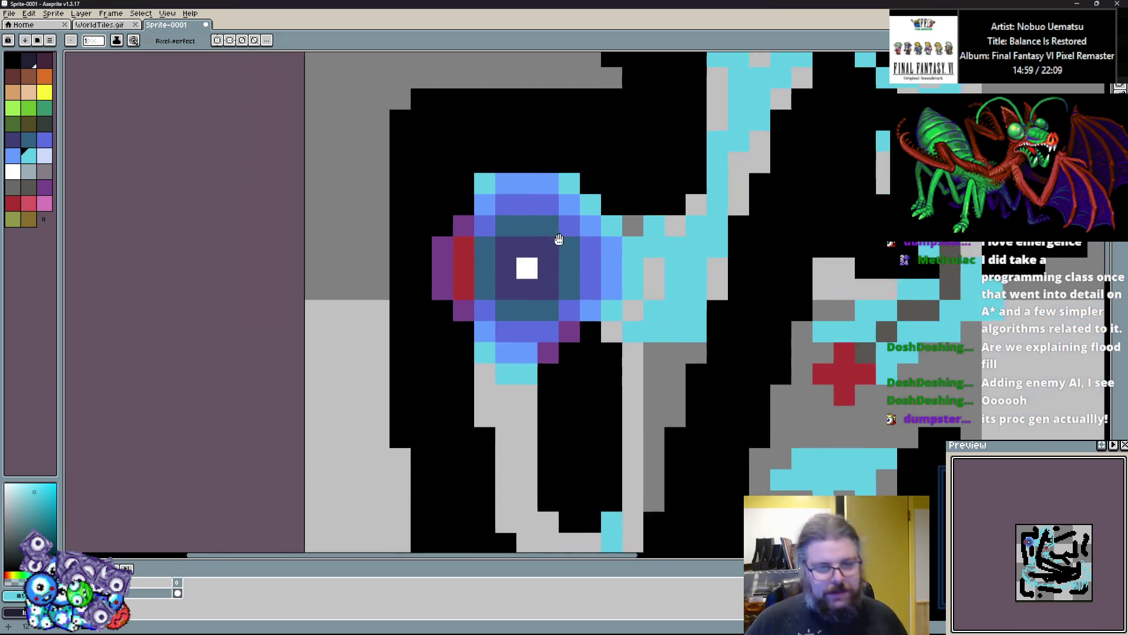
drag(528, 194, 452, 282)
scroll(573, 179, down, 1)
drag(573, 180, 532, 268)
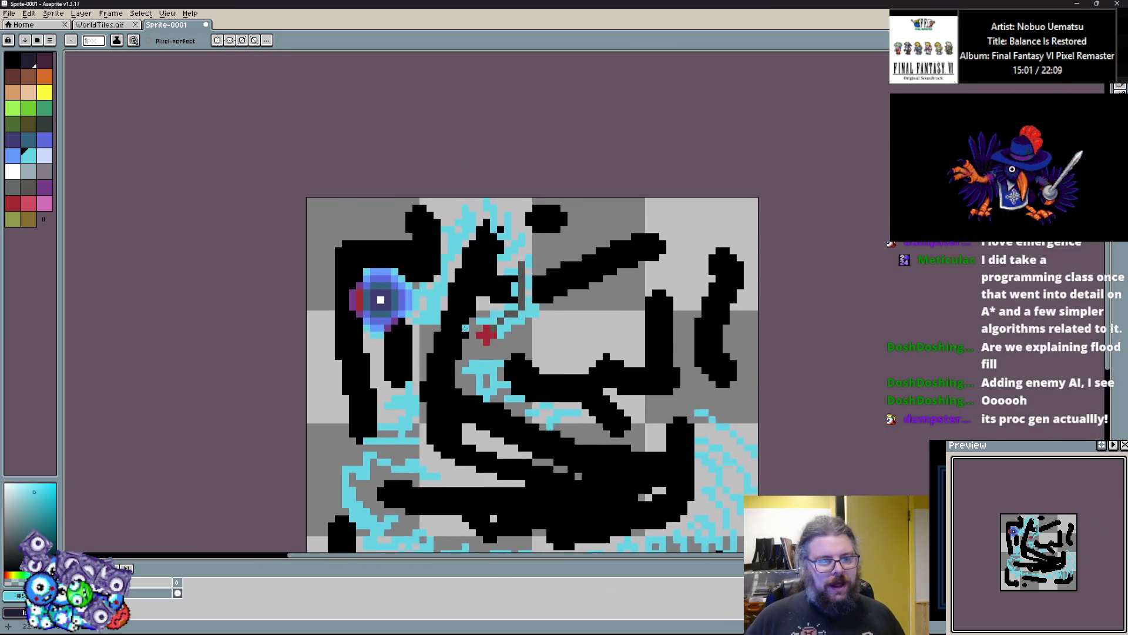
scroll(479, 312, up, 1)
drag(479, 312, 514, 283)
scroll(536, 358, up, 1)
scroll(537, 357, up, 1)
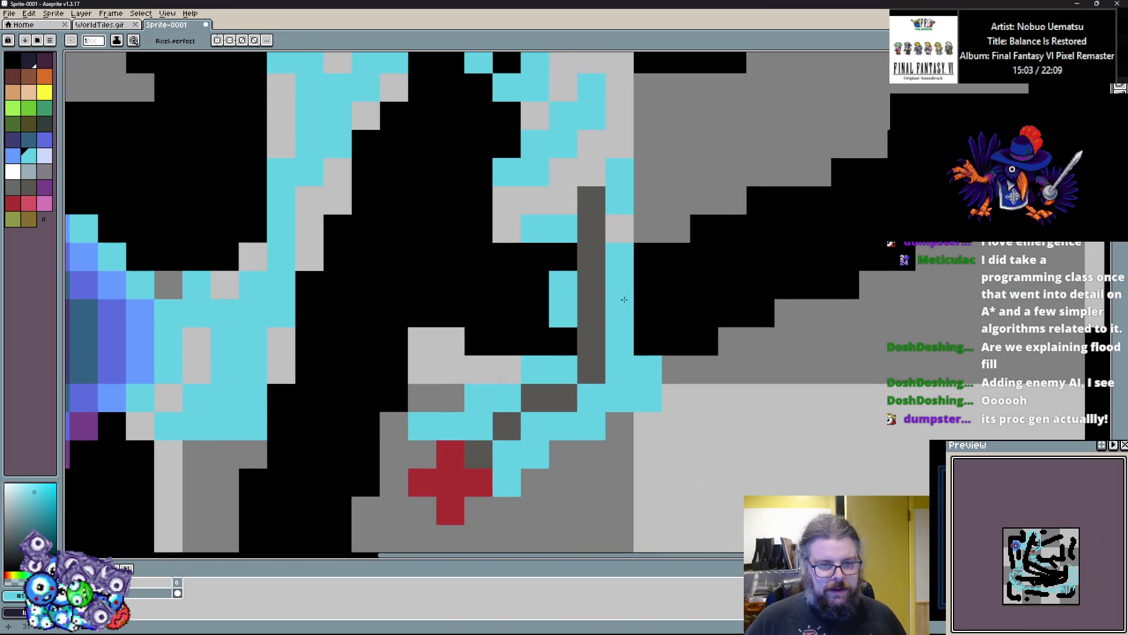
Paint three diagonal grey cells near the red cross cyan.
alt+click(511, 329)
scroll(500, 330, down, 2)
scroll(480, 328, up, 2)
alt+click(579, 394)
mouse_move(552, 394)
mouse_down()
mouse_move(471, 422)
mouse_move(440, 449)
mouse_up()
scroll(493, 418, down, 2)
scroll(492, 419, up, 3)
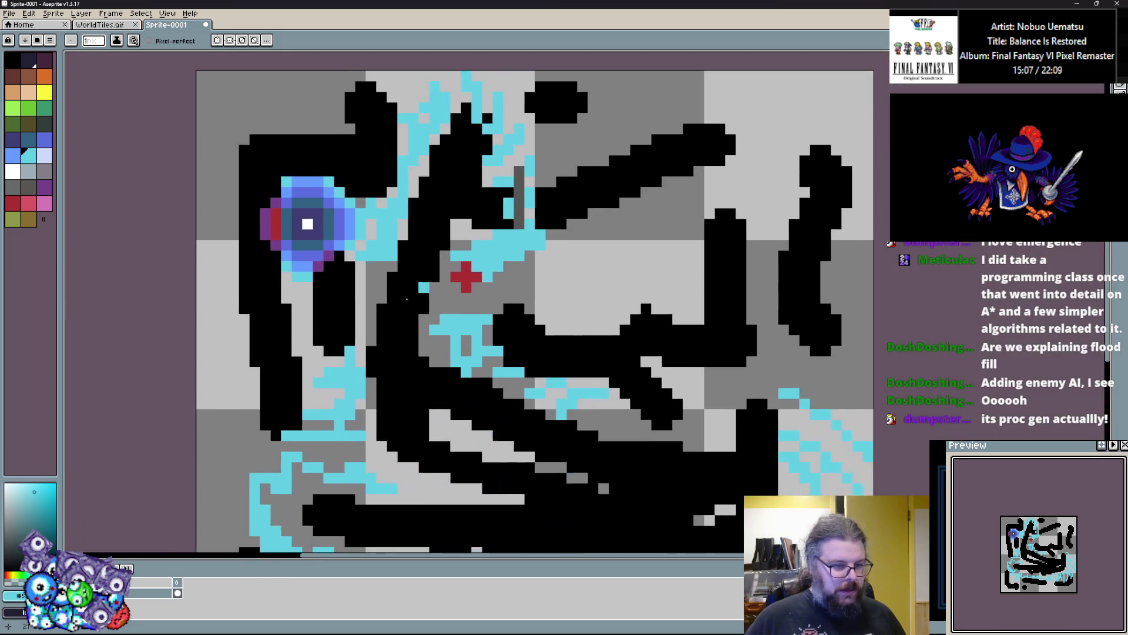
Switch to black and pencil individual black pixels over the cyan area near the cross.
alt+click(471, 449)
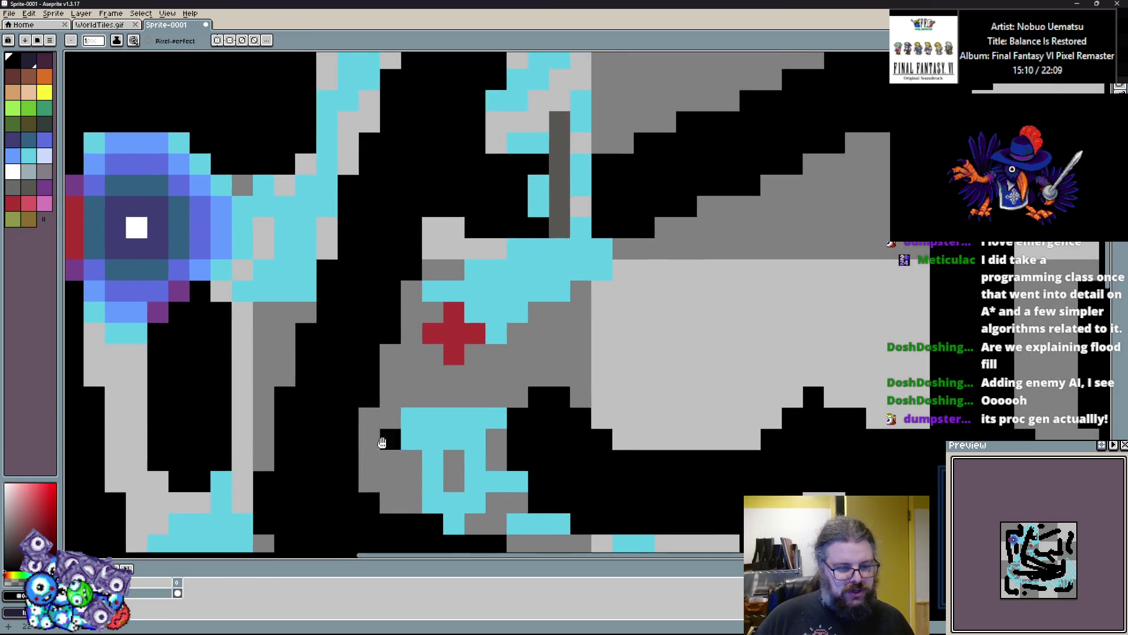
scroll(471, 327, down, 2)
scroll(544, 323, up, 2)
click(543, 322)
mouse_move(353, 412)
mouse_down()
mouse_move(474, 259)
mouse_move(464, 317)
mouse_up()
scroll(626, 342, down, 1)
click(604, 340)
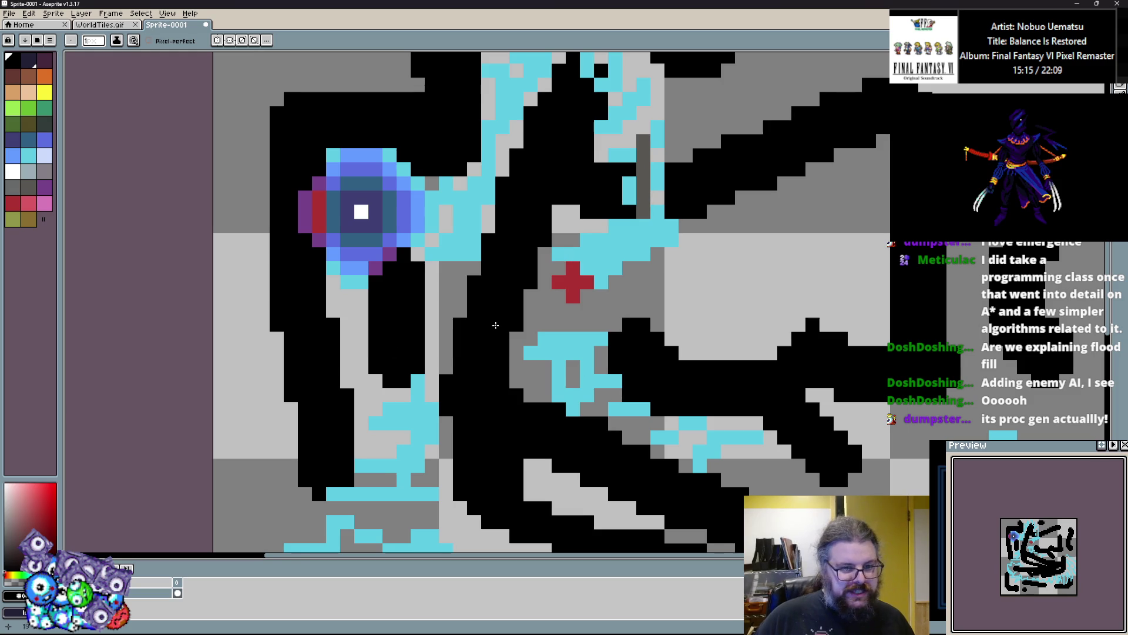
scroll(488, 325, down, 1)
scroll(373, 404, up, 2)
scroll(360, 391, down, 1)
Try a 4-pixel black brush stroke over the area near the cross, then undo it.
key(plus)
key(plus)
key(plus)
mouse_move(370, 406)
mouse_down()
mouse_move(480, 412)
mouse_move(382, 399)
mouse_move(529, 376)
mouse_move(530, 224)
mouse_move(580, 370)
mouse_move(566, 300)
mouse_move(496, 213)
mouse_up()
scroll(456, 308, down, 1)
scroll(503, 369, up, 1)
key(ctrl+z)
scroll(503, 369, up, 1)
scroll(500, 293, down, 2)
scroll(500, 269, up, 1)
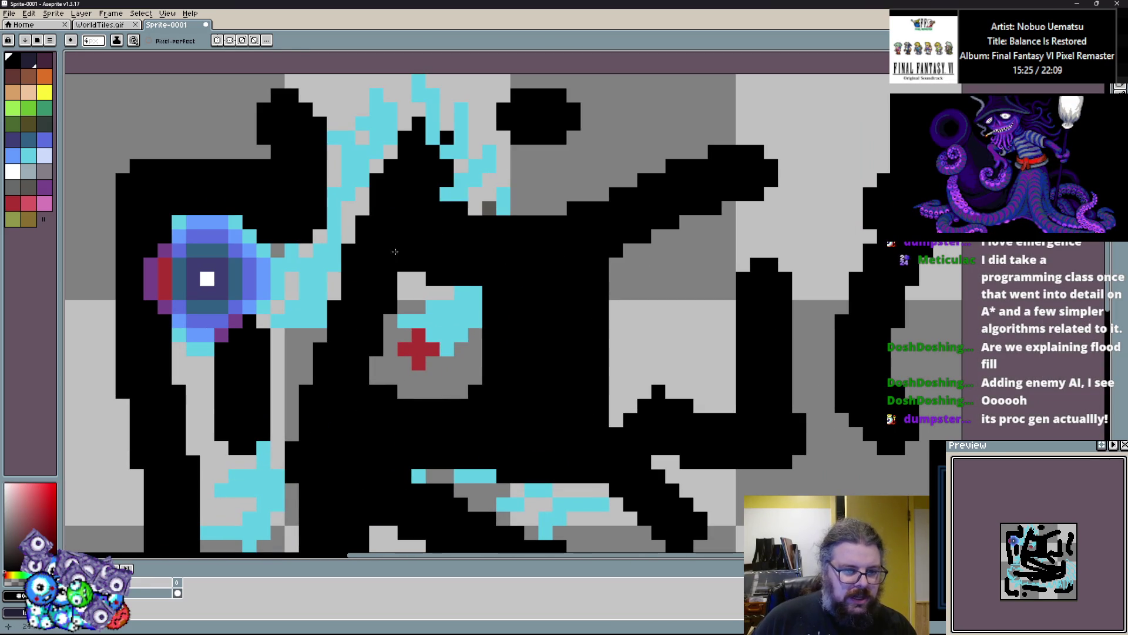
scroll(603, 357, up, 1)
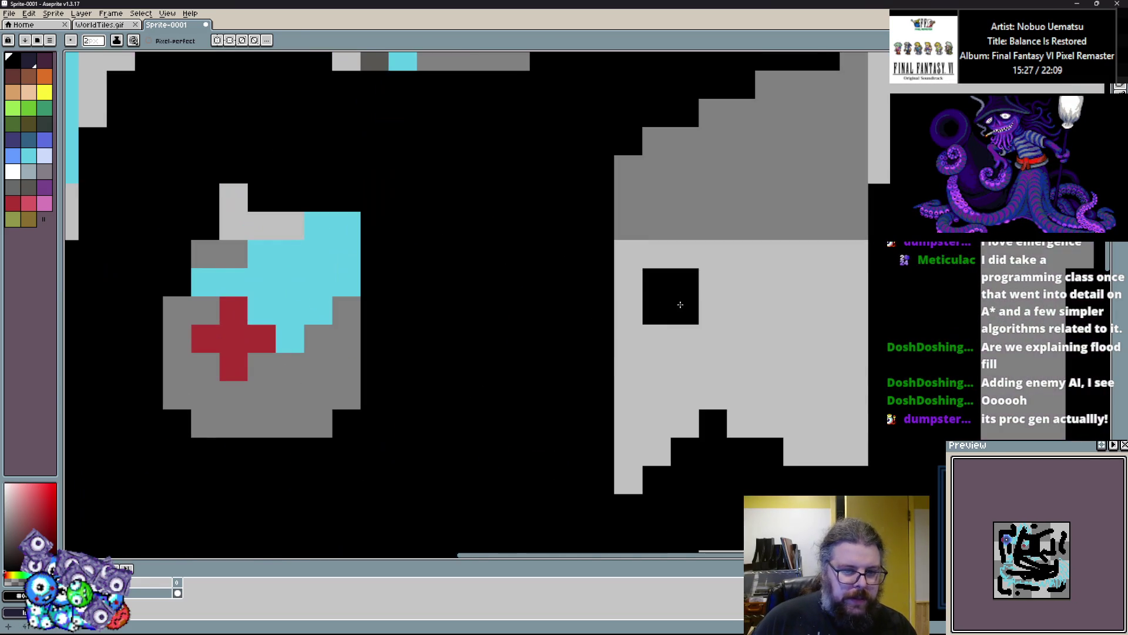
Paint a short leftward run of grey pixels, undoing a misplaced light-grey stroke.
mouse_move(641, 352)
mouse_down()
mouse_move(488, 353)
mouse_move(540, 368)
mouse_move(529, 297)
mouse_move(588, 324)
mouse_up()
key(ctrl+z)
key(ctrl+z)
drag(417, 325, 388, 325)
scroll(470, 324, down, 2)
scroll(517, 324, up, 2)
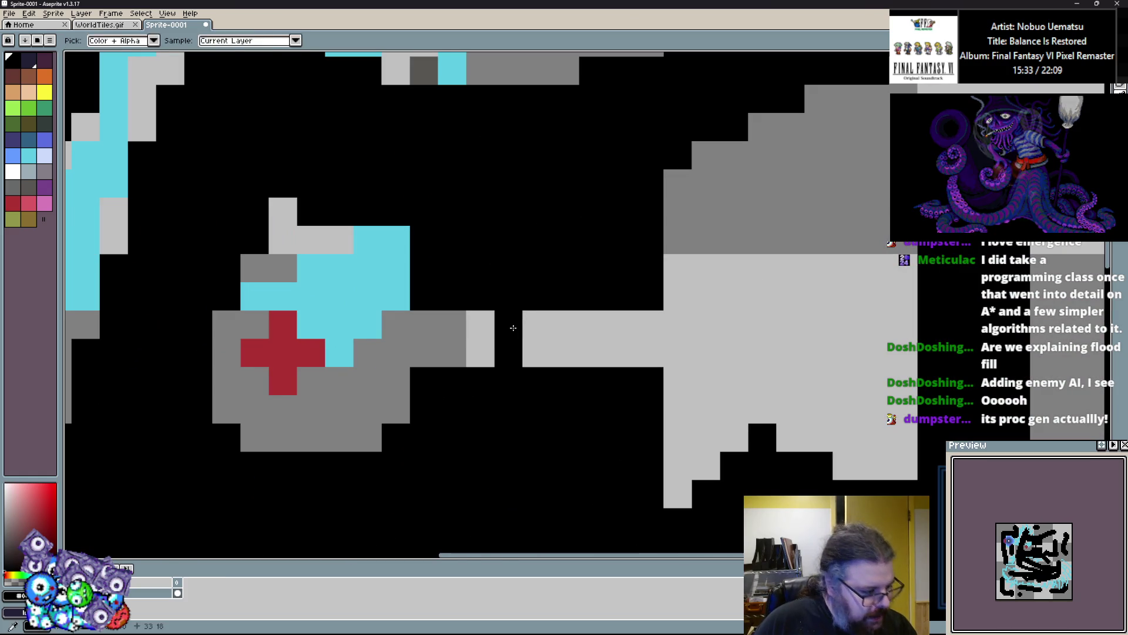
scroll(517, 323, down, 2)
scroll(139, 227, up, 2)
Pick the eye's purple and edge its left, diagonal and lower sides with purple pixels.
alt+click(139, 226)
click(152, 269)
scroll(152, 269, down, 1)
scroll(265, 384, up, 1)
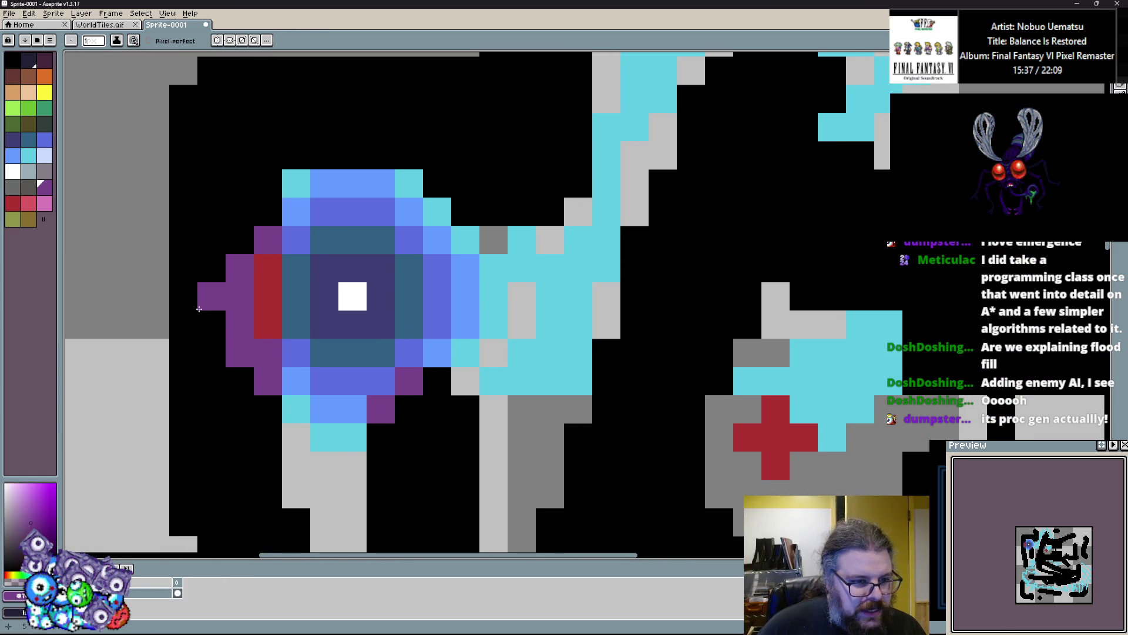
drag(199, 314, 204, 261)
key(ctrl+z)
drag(268, 409, 233, 367)
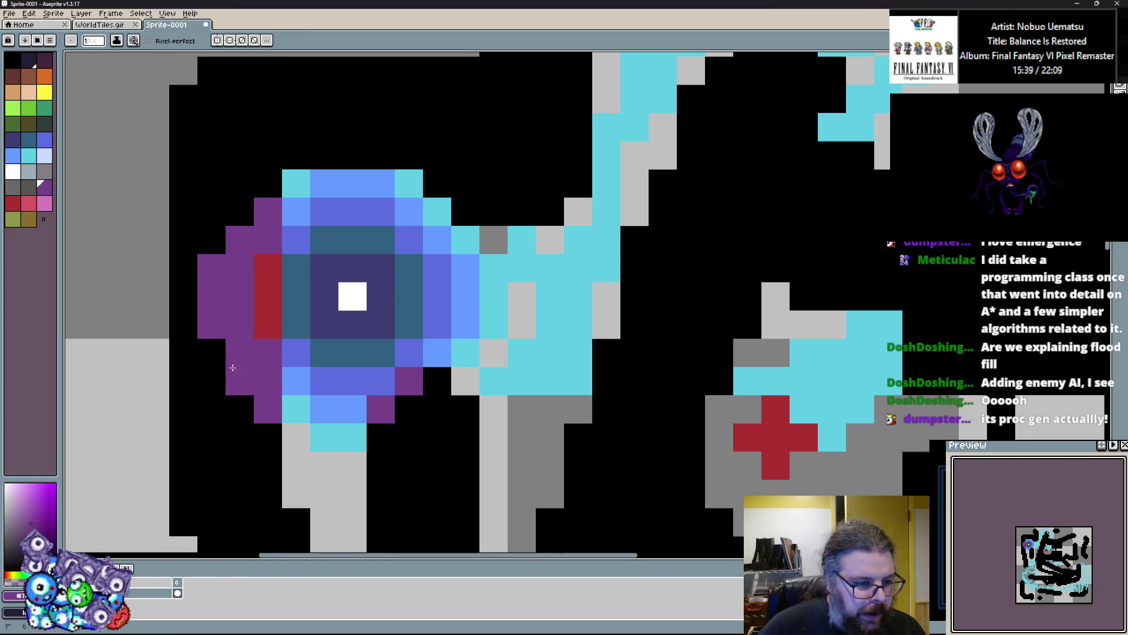
mouse_move(401, 451)
mouse_down()
mouse_move(438, 382)
mouse_move(408, 523)
mouse_up()
Add an upward purple stroke from the eye, undoing a stray diagonal line and pixel.
scroll(257, 466, right, 5)
drag(308, 411, 356, 247)
scroll(356, 247, right, 2)
scroll(356, 247, down, 1)
drag(423, 171, 547, 235)
key(ctrl+z)
click(404, 315)
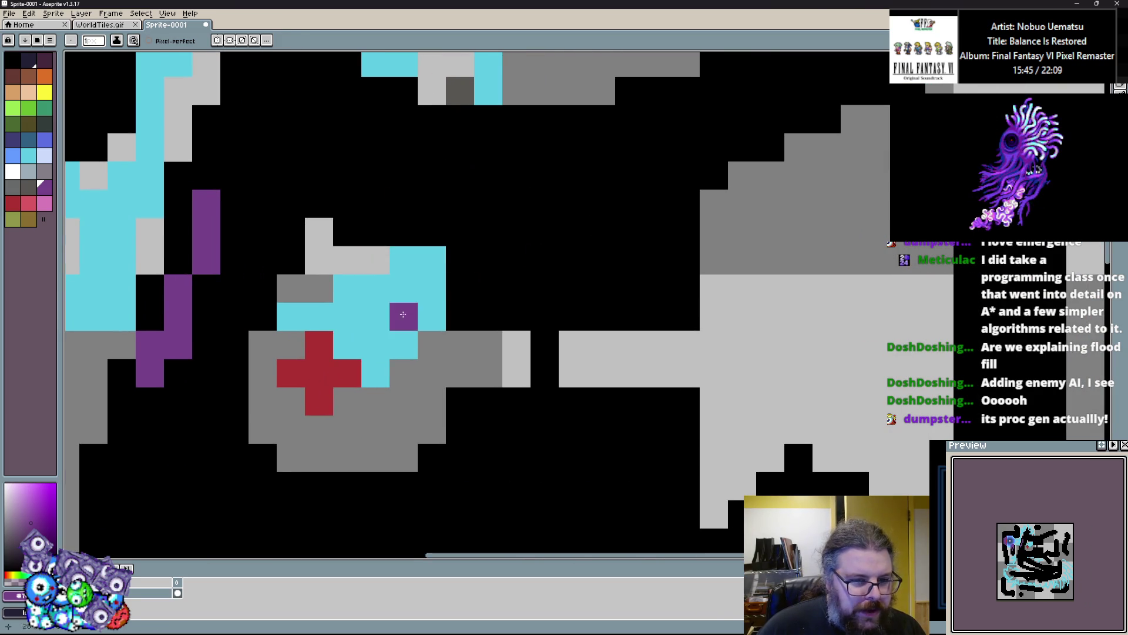
key(ctrl+z)
Paint the grey stripe, column and in-between pixels cyan to join the cyan areas.
alt+click(417, 294)
drag(742, 231, 743, 343)
mouse_move(660, 343)
mouse_down()
mouse_move(575, 342)
mouse_move(570, 370)
mouse_up()
scroll(542, 398, up, 1)
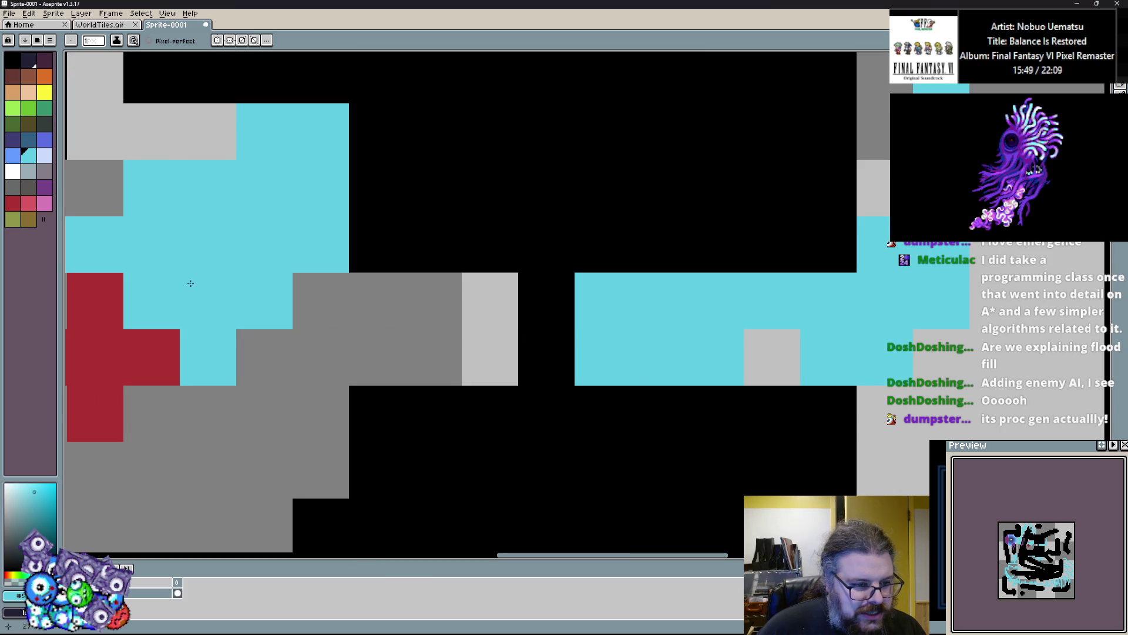
click(500, 300)
click(502, 347)
mouse_move(502, 346)
mouse_down()
mouse_move(557, 340)
mouse_move(689, 364)
mouse_up()
mouse_move(623, 376)
mouse_down()
mouse_move(627, 335)
mouse_move(506, 312)
mouse_move(446, 396)
mouse_move(378, 461)
mouse_move(202, 424)
mouse_move(179, 336)
mouse_move(229, 206)
mouse_move(282, 206)
mouse_up()
scroll(282, 205, down, 3)
scroll(231, 262, up, 2)
Place a purple pixel beside the red cross's room.
alt+click(231, 262)
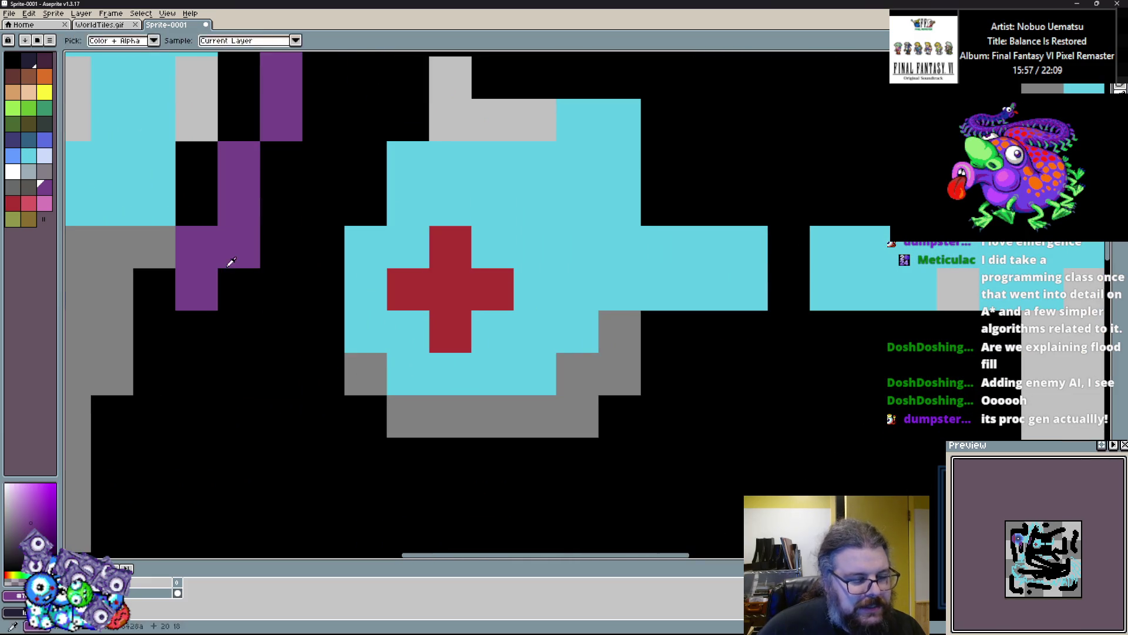
scroll(234, 260, down, 2)
scroll(351, 256, up, 2)
click(352, 256)
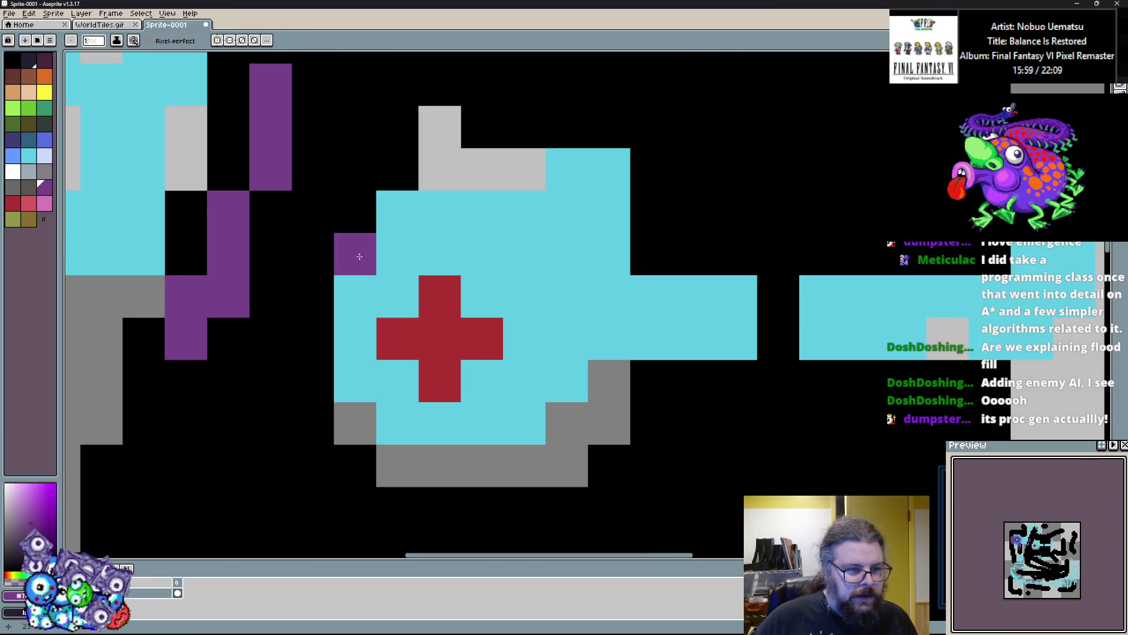
scroll(450, 378, down, 2)
scroll(536, 376, up, 1)
Paint the room's grey lower edge, top edge and pixel above it cyan.
alt+click(682, 348)
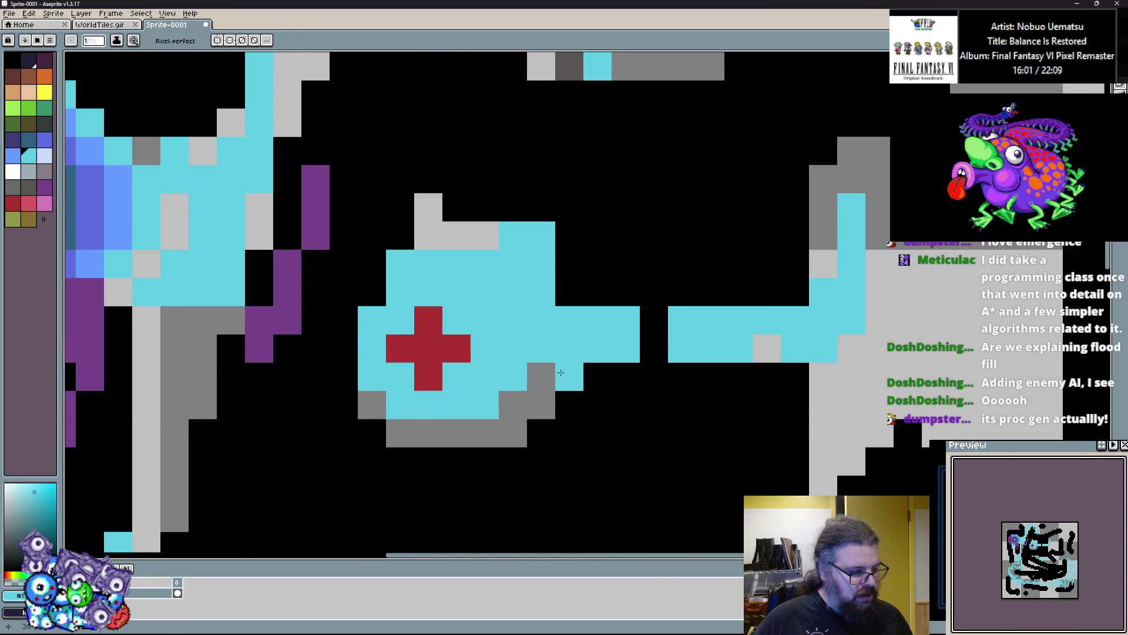
mouse_move(561, 351)
mouse_down()
mouse_move(511, 403)
mouse_move(401, 434)
mouse_up()
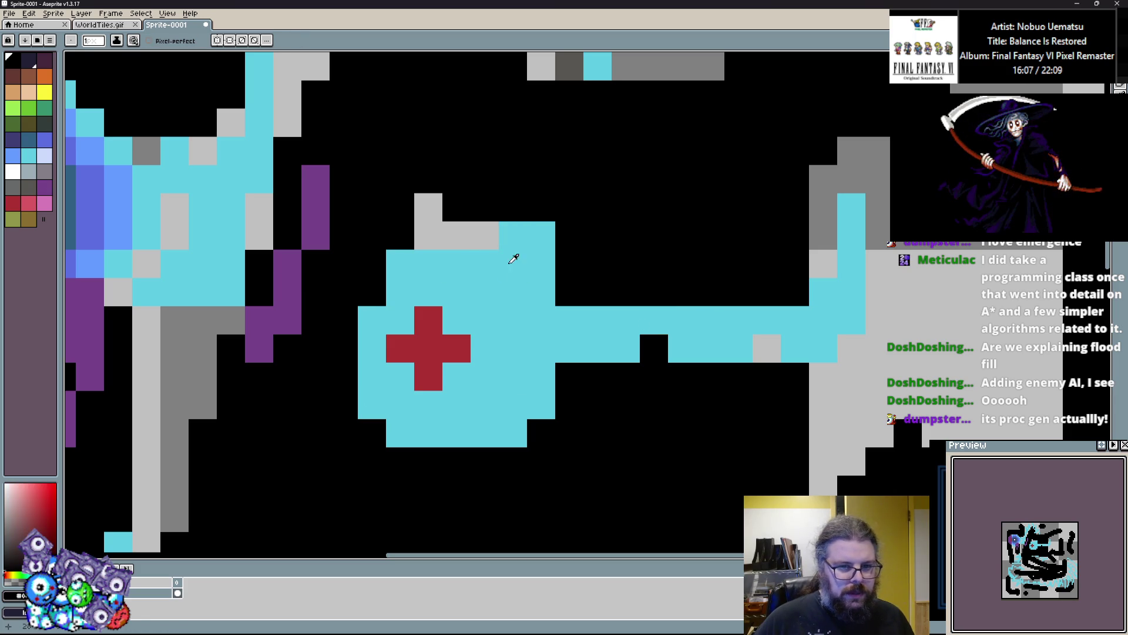
drag(510, 238, 419, 235)
click(429, 207)
scroll(423, 224, down, 3)
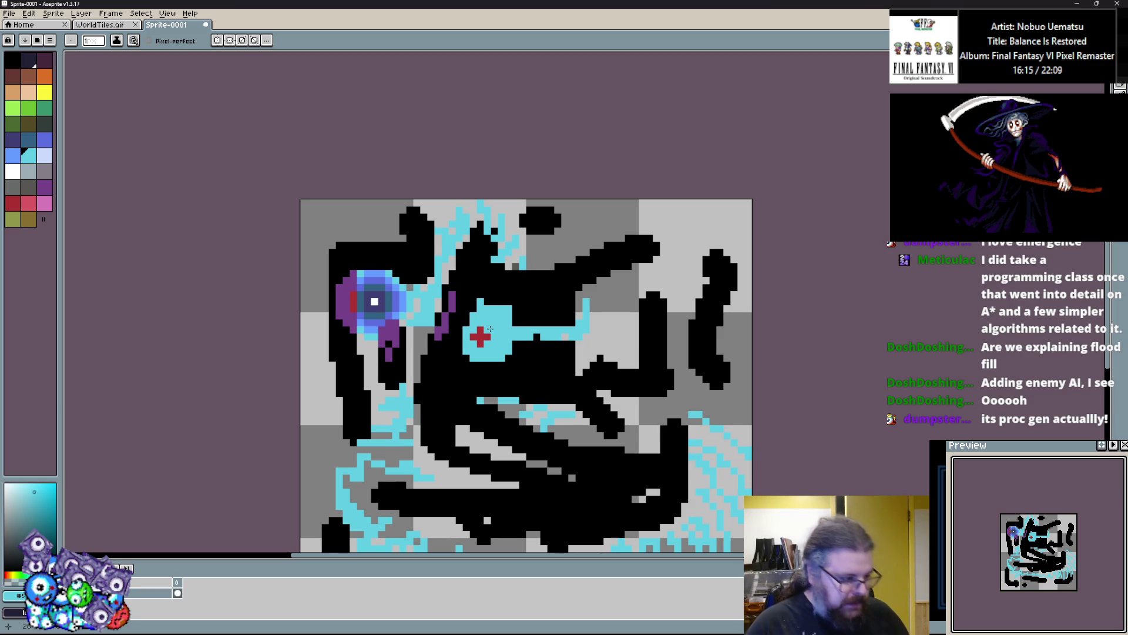
Zoom in and out over the edited Sprite-0001 map, then return to GameMaker's LevelGenUtility script.
scroll(490, 329, up, 3)
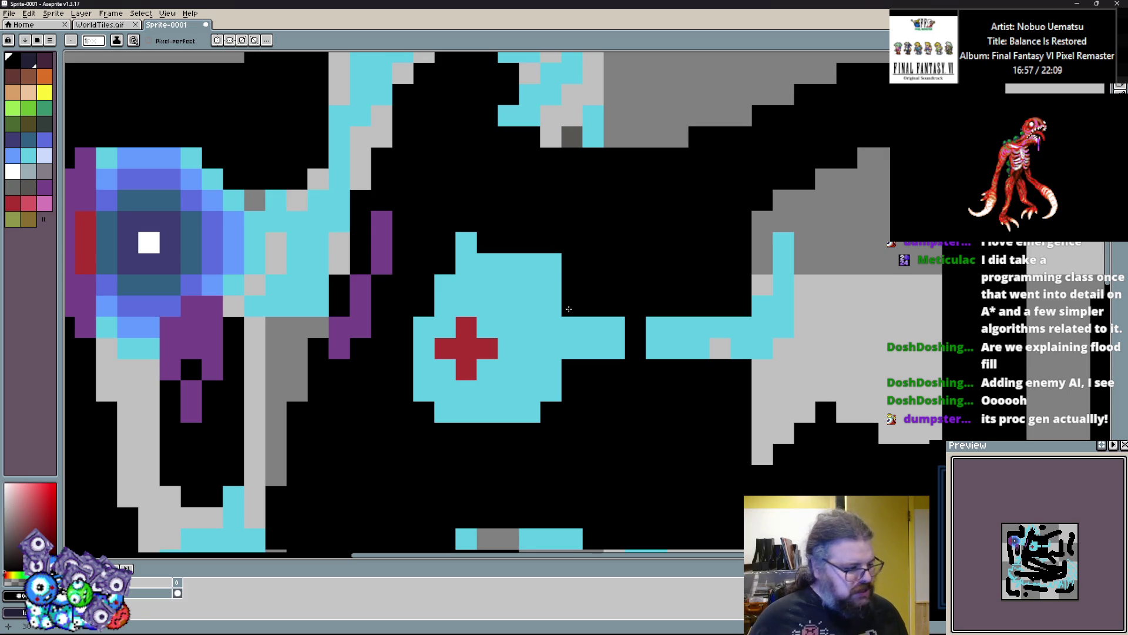
scroll(569, 309, down, 3)
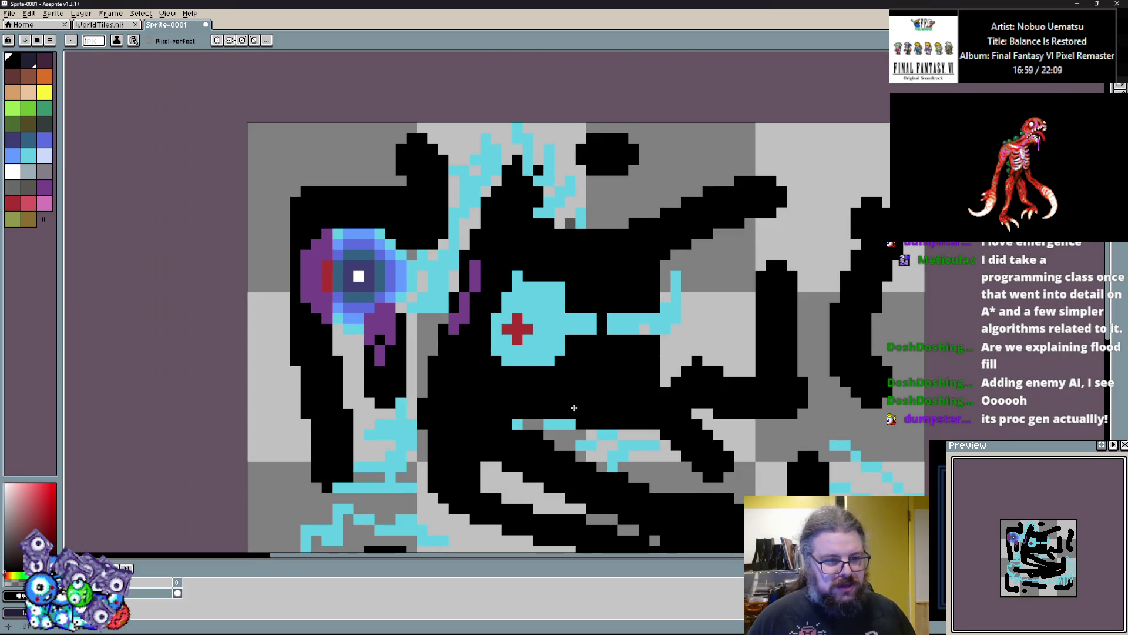
scroll(412, 365, up, 1)
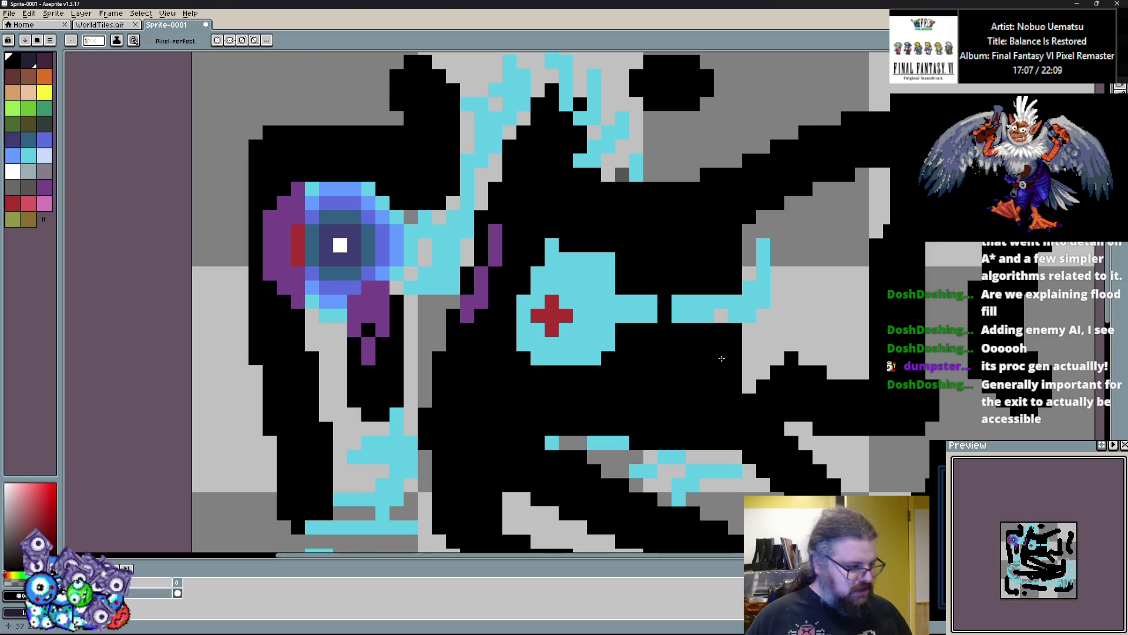
scroll(632, 357, down, 1)
scroll(633, 356, up, 1)
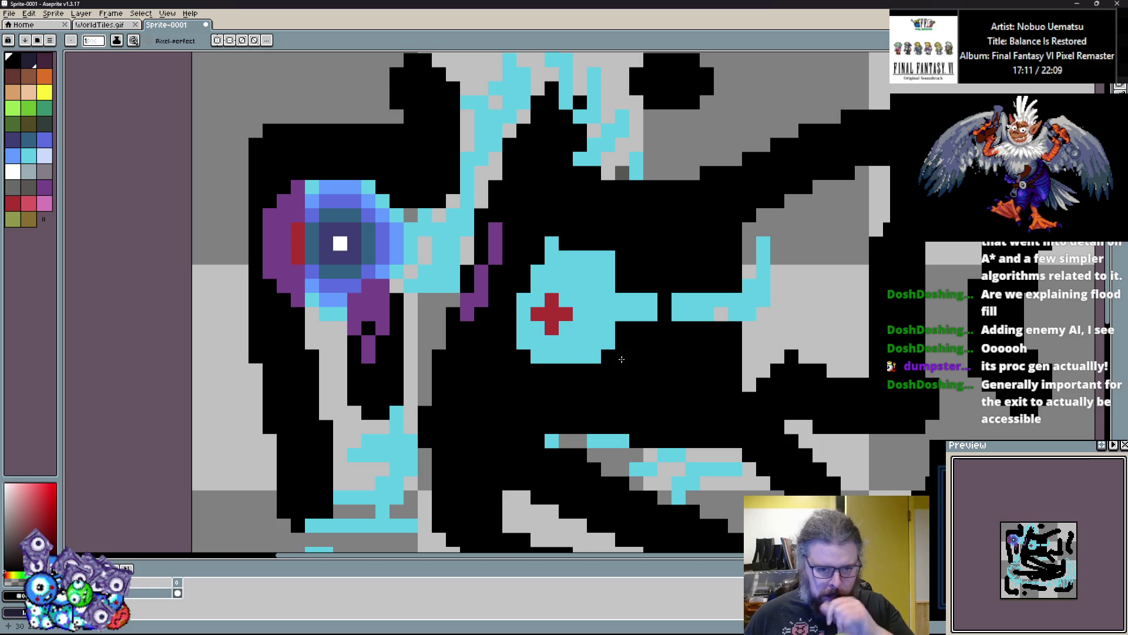
scroll(621, 359, down, 2)
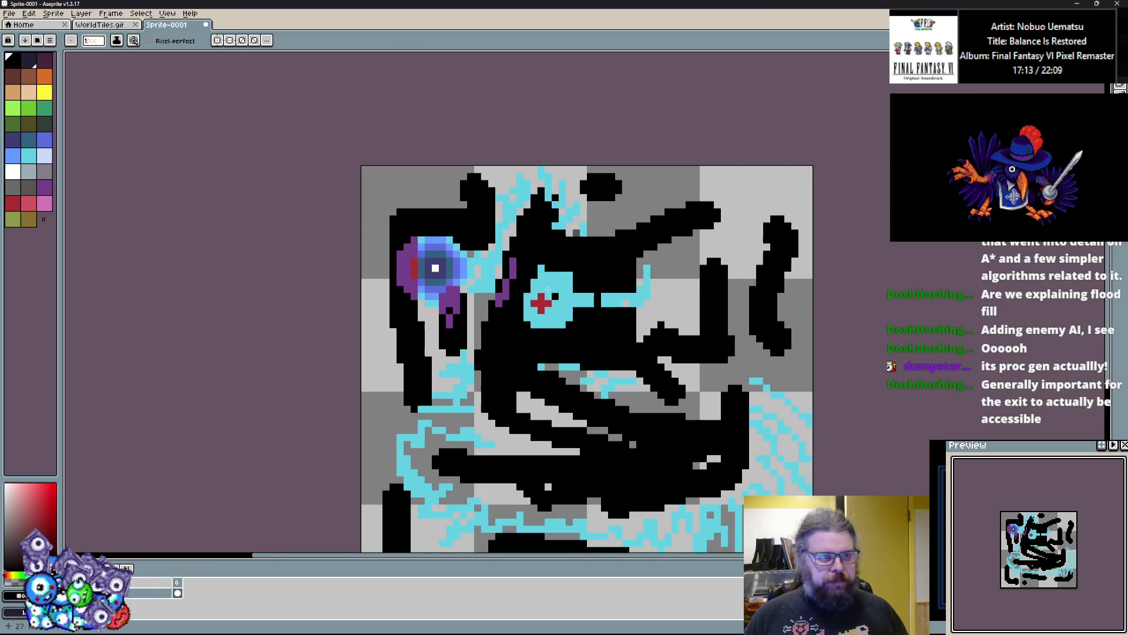
key(alt+Tab)
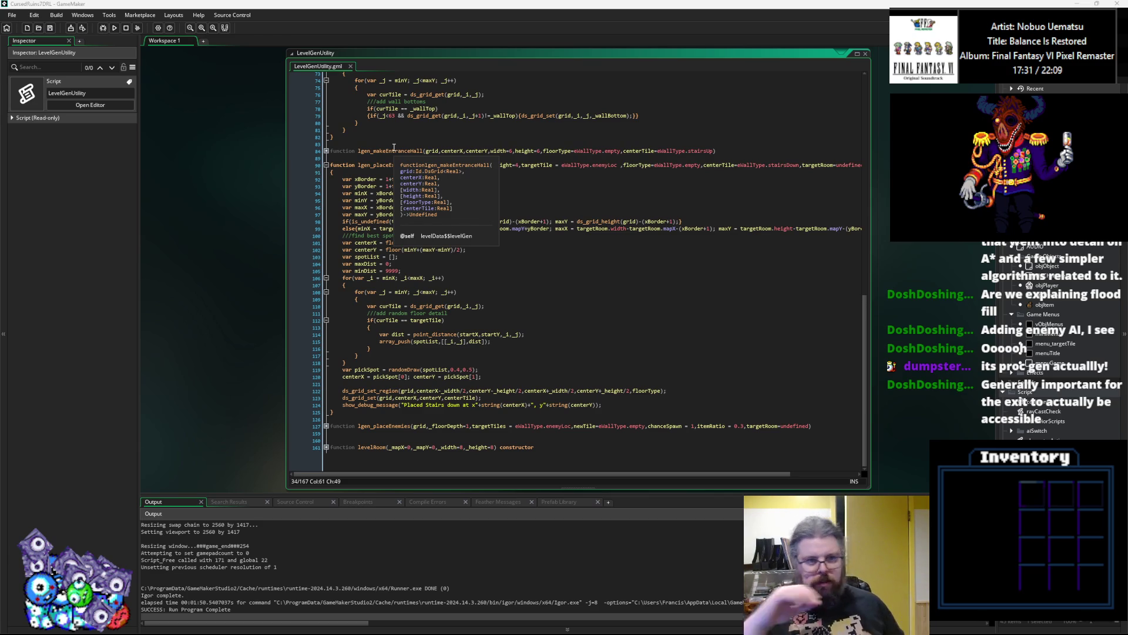
Fold lgen_placeExit at line 90 and insert a blank line at line 159 after lgen_placeEnemies.
scroll(306, 176, up, 1)
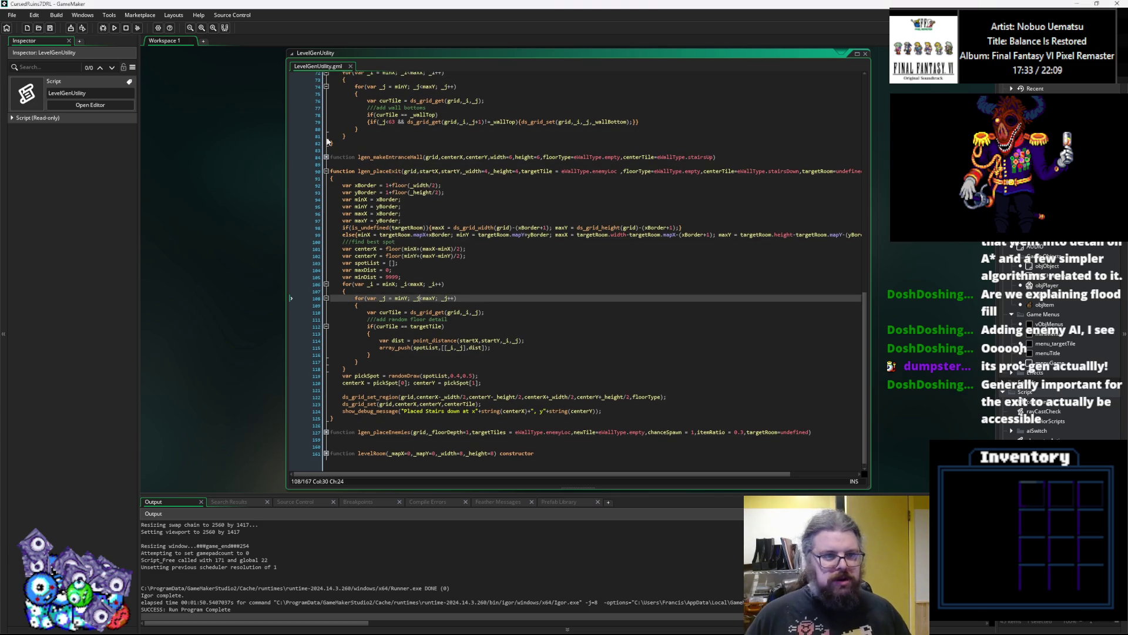
click(291, 170)
click(326, 171)
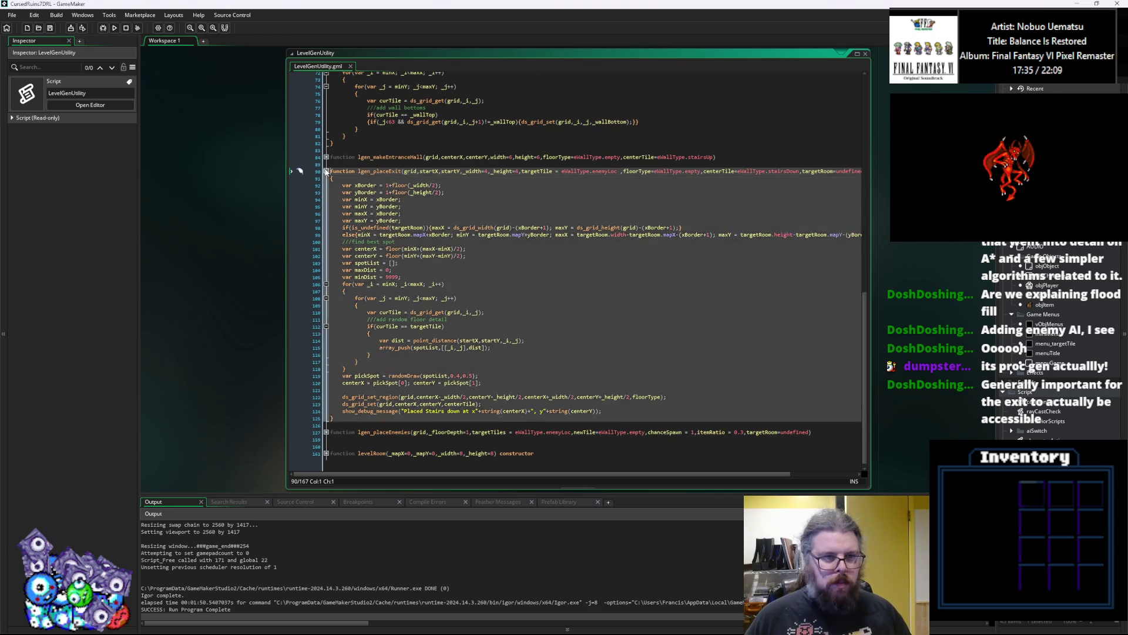
scroll(412, 265, up, 10)
click(392, 305)
click(423, 439)
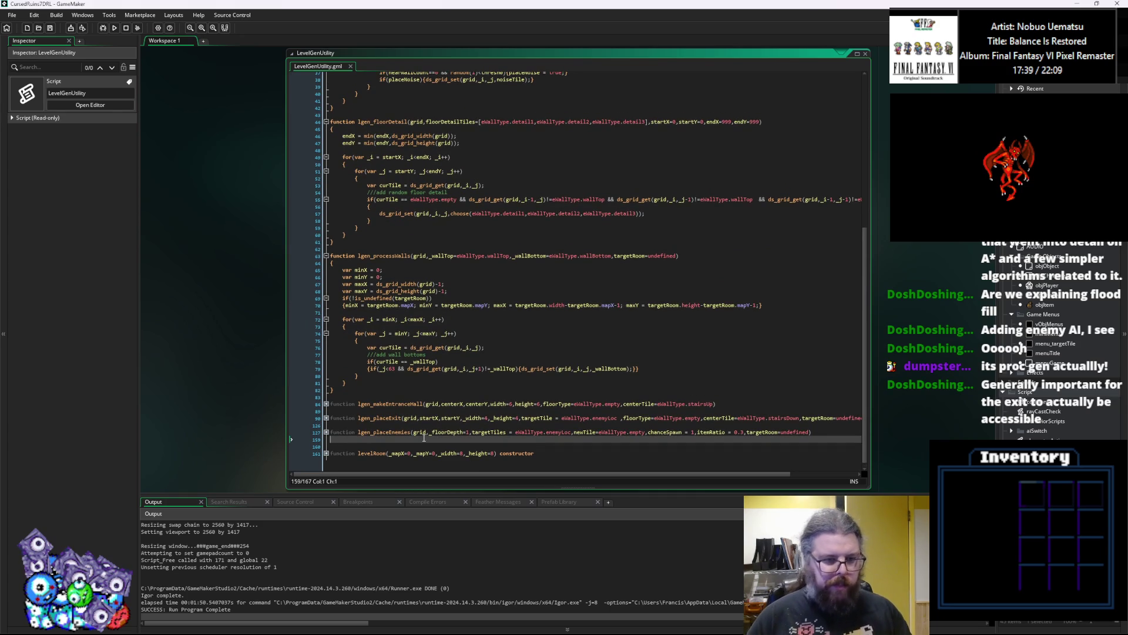
key(Return)
scroll(387, 435, down, 1)
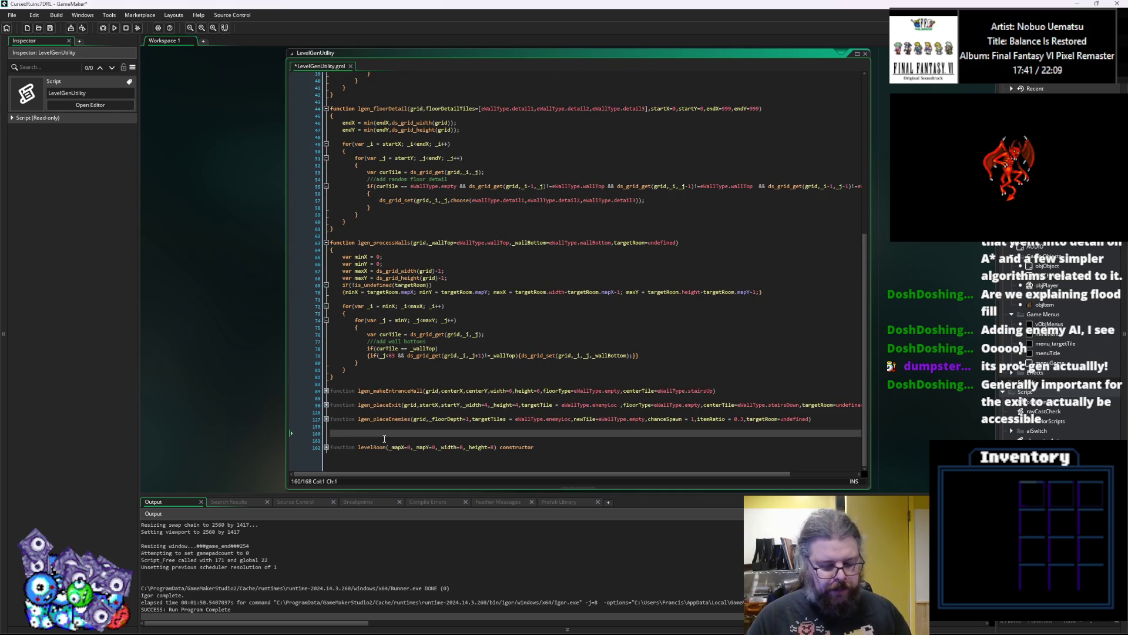
Write the function lgen_findPath() declaration with an empty braced body.
text(fu)
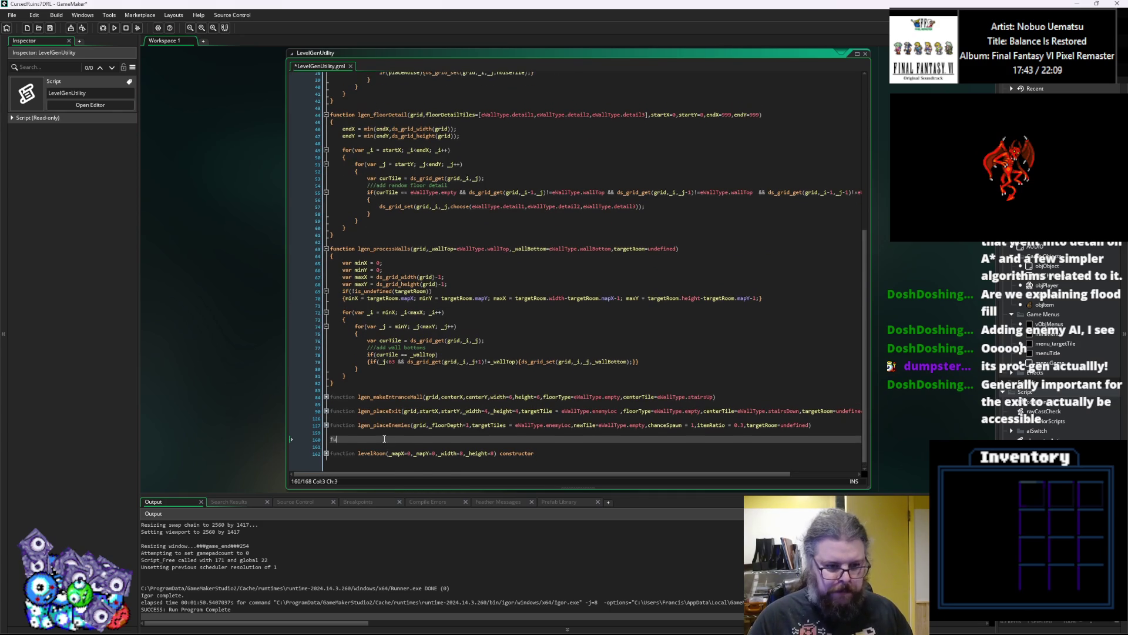
text(nction l)
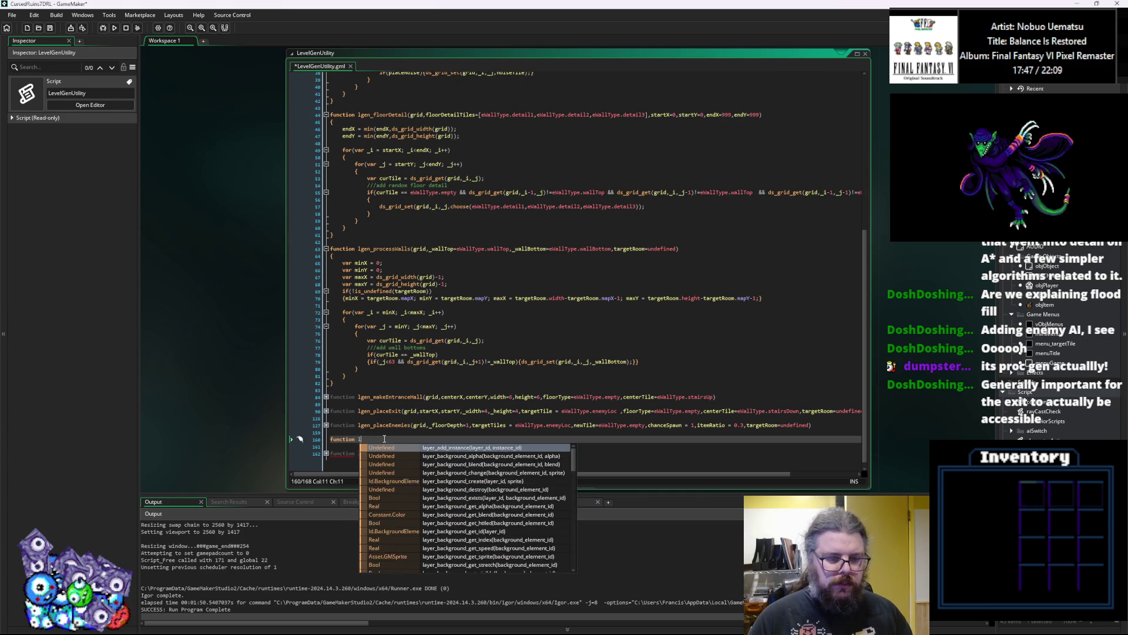
text(gen_find)
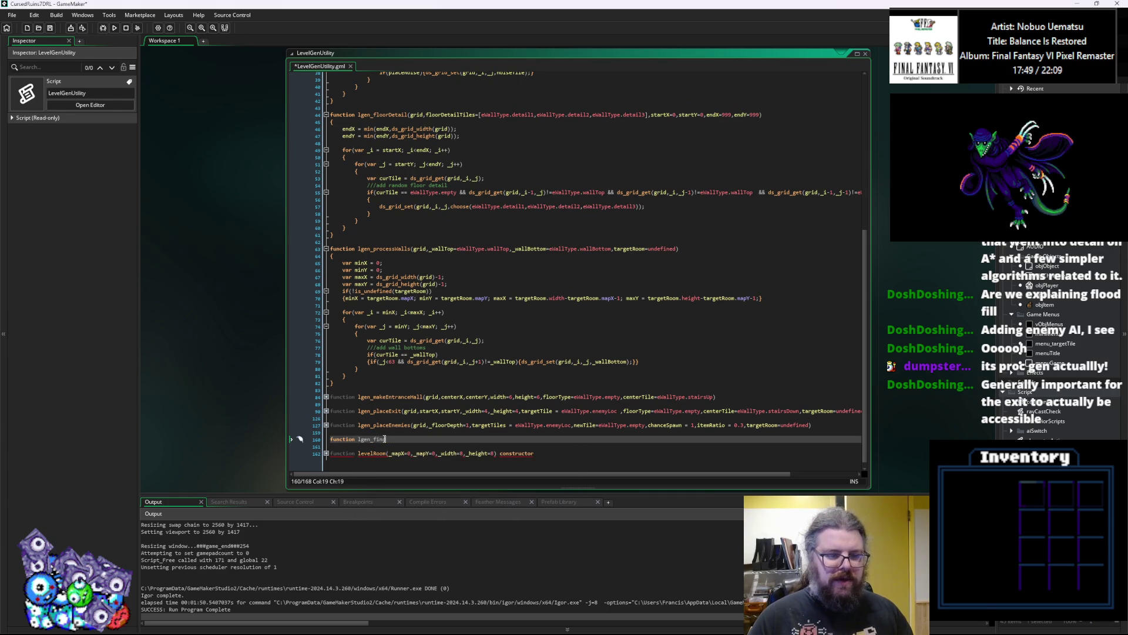
text(Path())
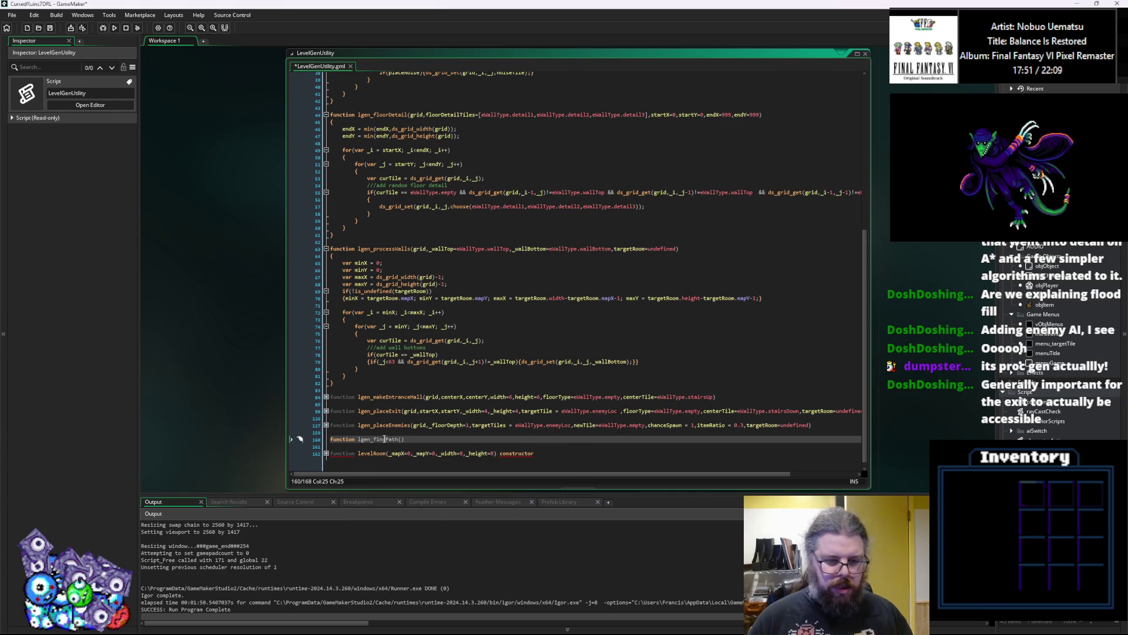
key(Return)
text({})
key(Return)
key(Up)
key(Right)
key(Return)
key(Up)
key(Up)
key(End)
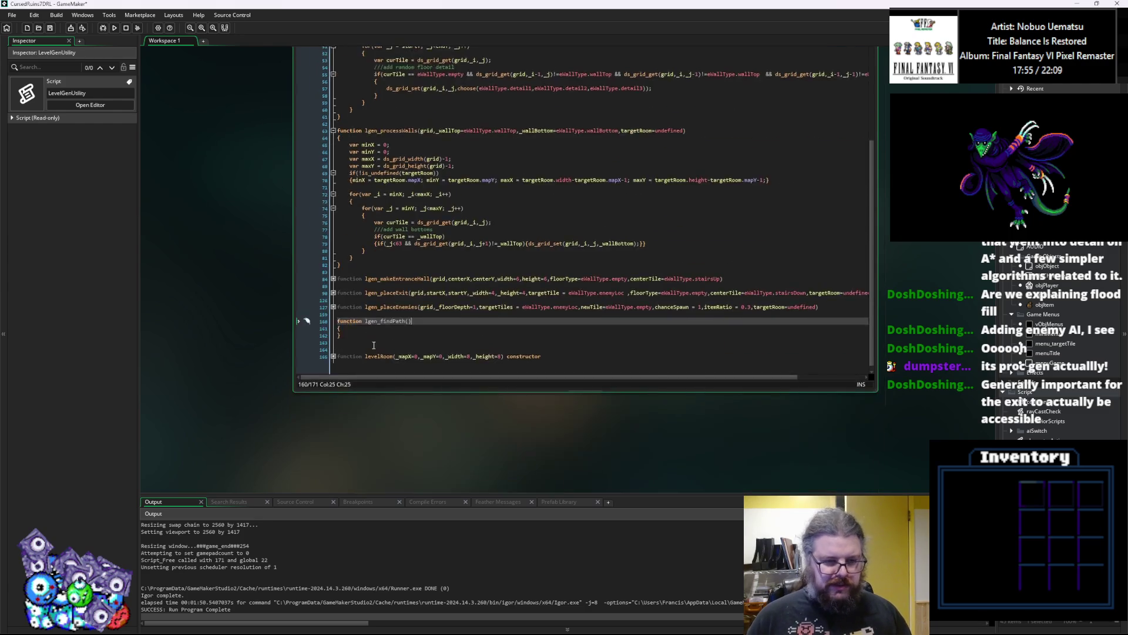
ctrl+scroll(378, 344, up, 2)
Fill the parentheses with parameters startX, startY, goalX and goalY.
key(Left)
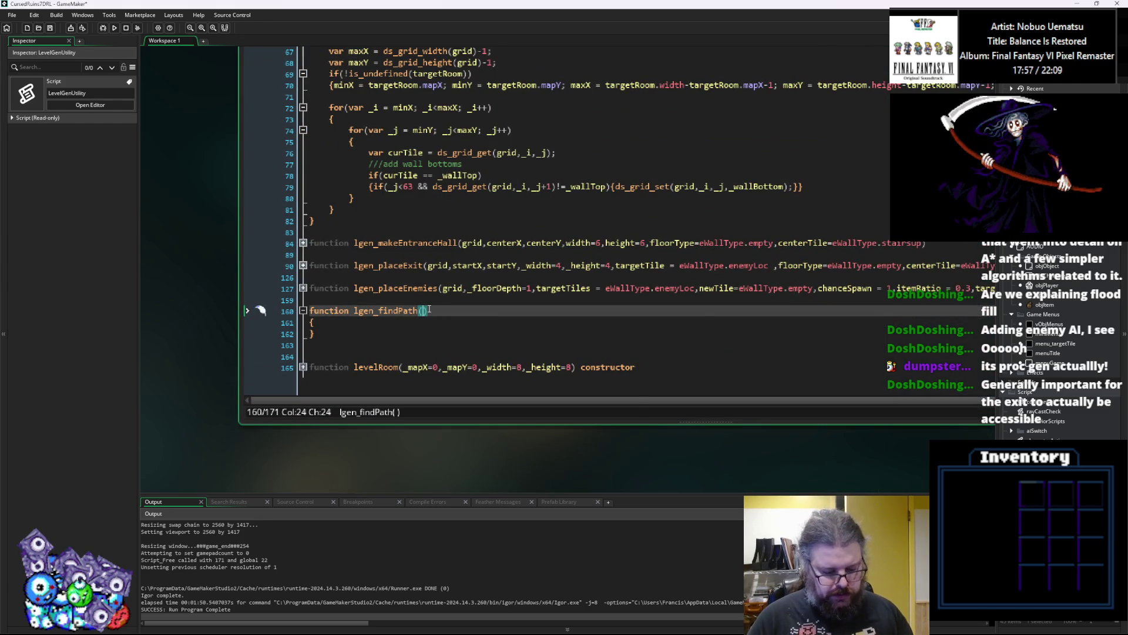
text(startX,star)
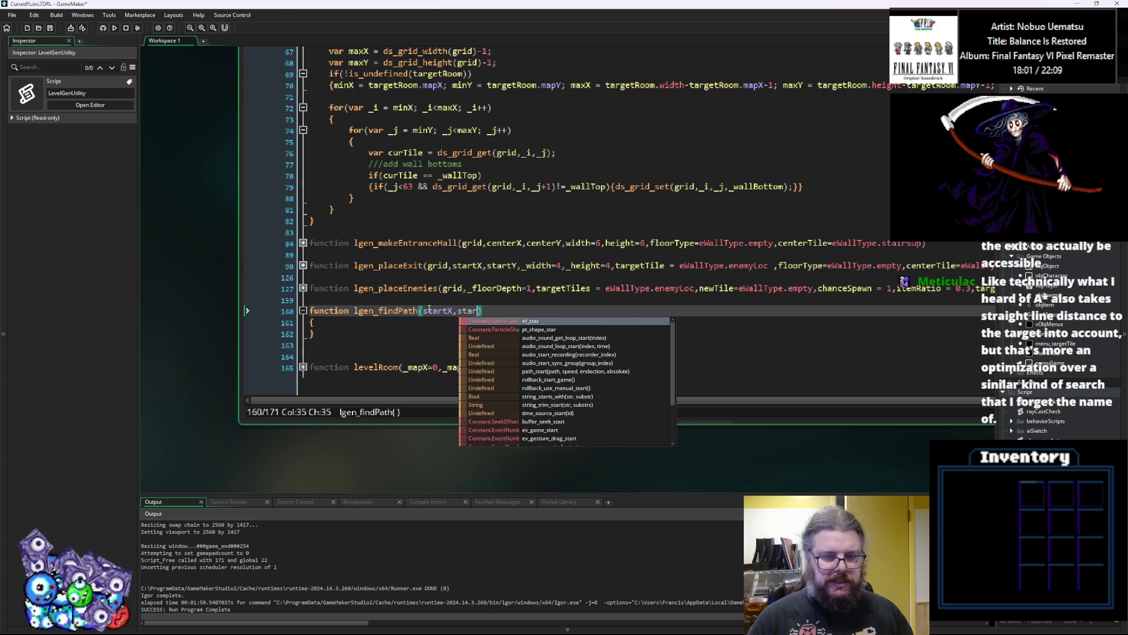
text(tY,end)
key(BackSpace)
key(BackSpace)
key(BackSpace)
text(goalX,goal)
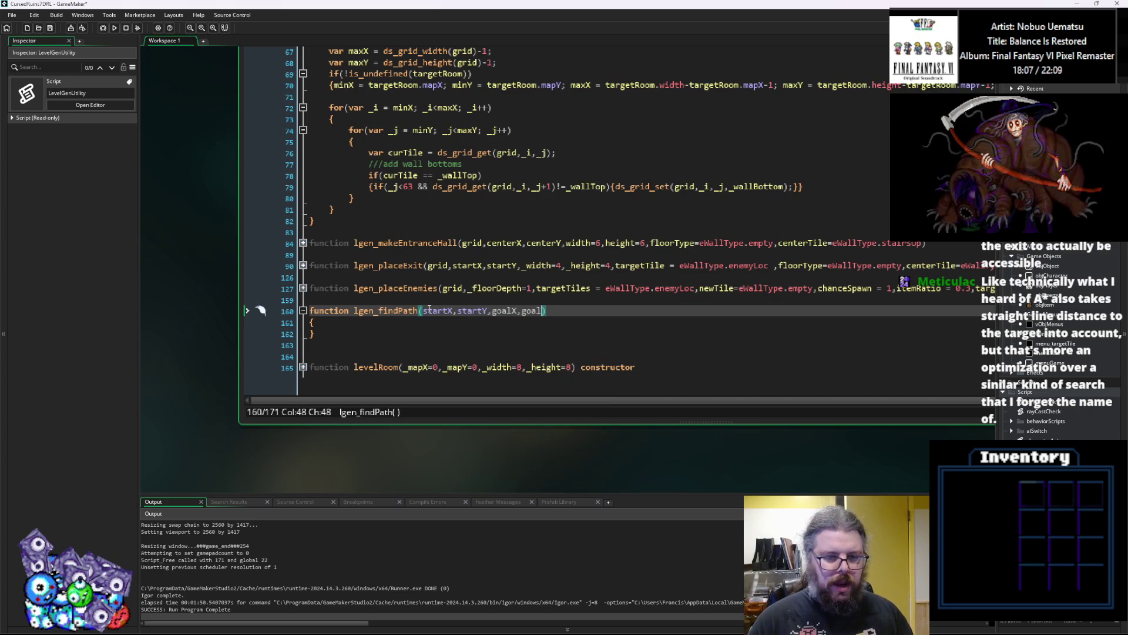
text(Y,)
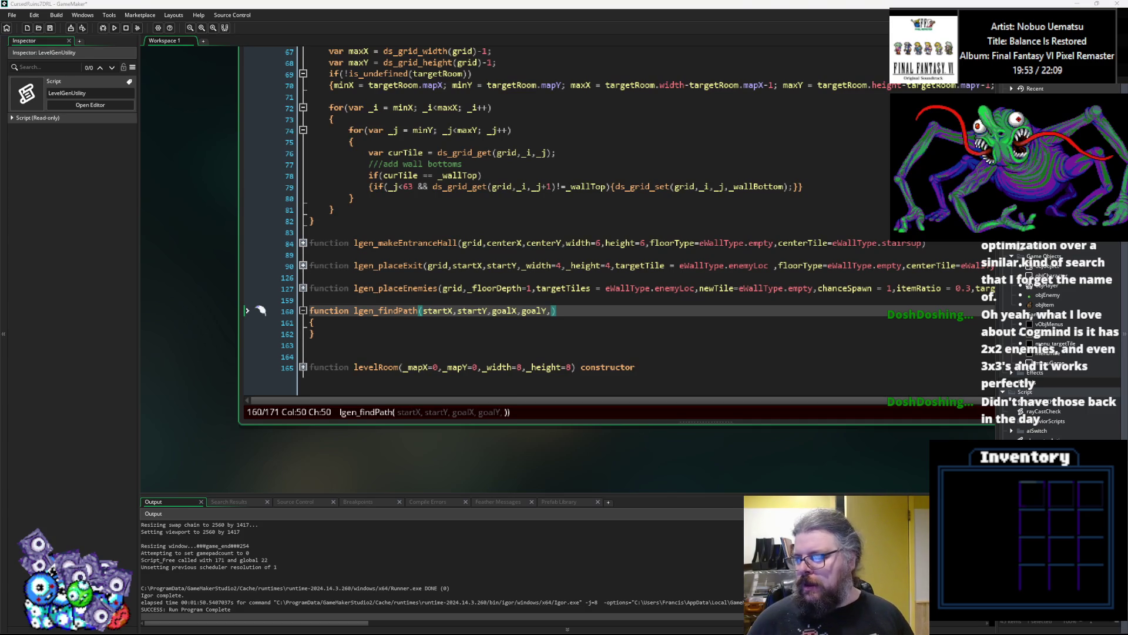
Bring the Aseprite sprite window back to the front with Alt+Tab.
key(alt+Tab)
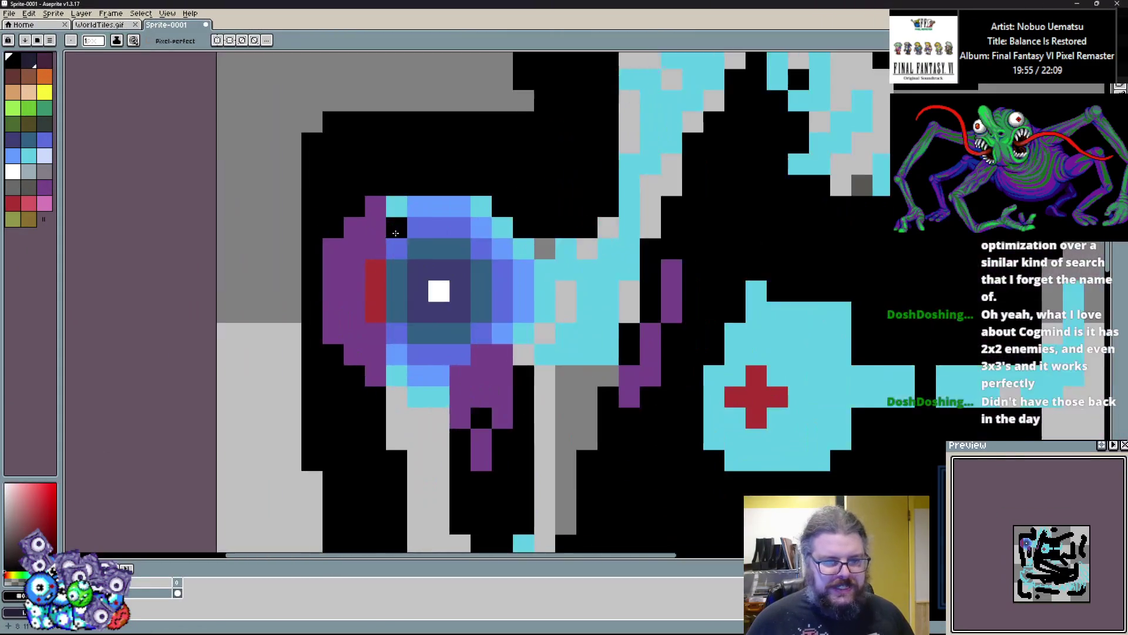
Paint the purple column black and repaint the area around the eye grey.
scroll(393, 233, down, 5)
scroll(334, 261, up, 2)
scroll(334, 261, down, 2)
scroll(333, 261, up, 2)
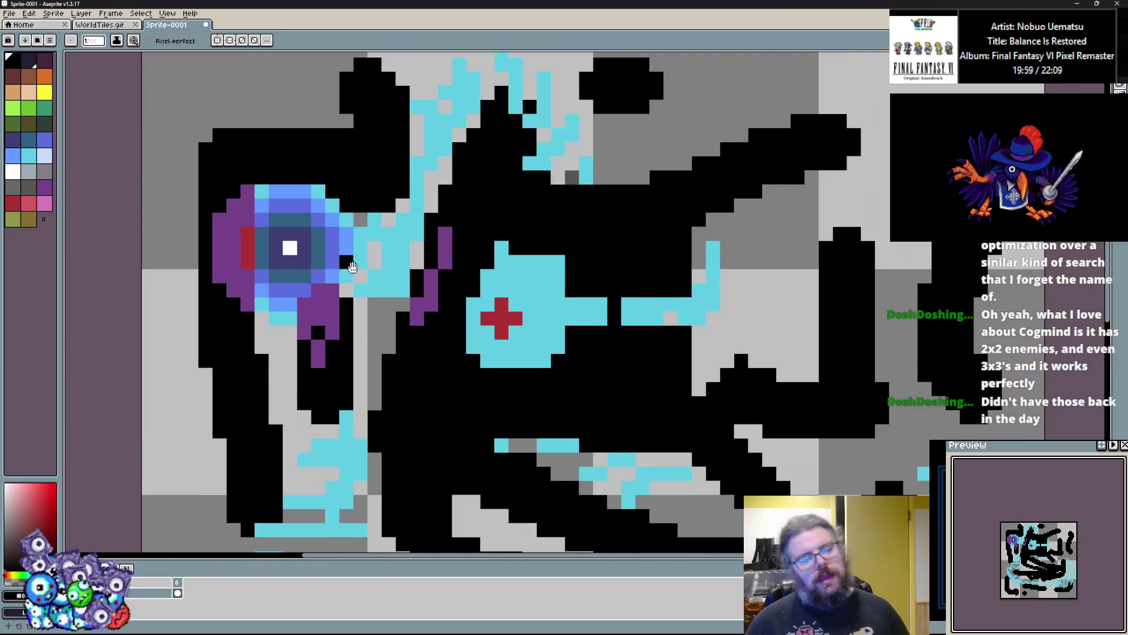
scroll(334, 261, down, 1)
scroll(466, 324, up, 2)
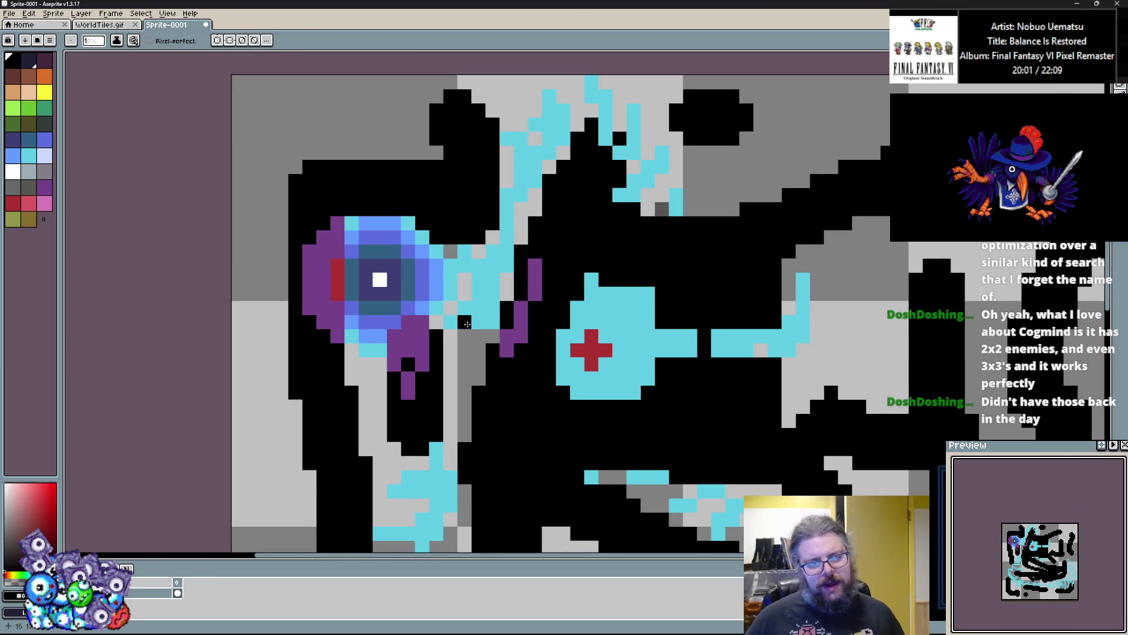
mouse_move(339, 222)
mouse_down()
mouse_move(336, 371)
mouse_move(378, 365)
mouse_move(349, 282)
mouse_move(434, 282)
mouse_up()
scroll(354, 362, up, 1)
mouse_move(377, 309)
mouse_down()
mouse_move(377, 139)
mouse_move(349, 111)
mouse_move(405, 139)
mouse_move(377, 84)
mouse_move(434, 173)
mouse_up()
mouse_move(434, 112)
mouse_down()
mouse_move(405, 223)
mouse_move(491, 253)
mouse_move(490, 196)
mouse_move(546, 197)
mouse_up()
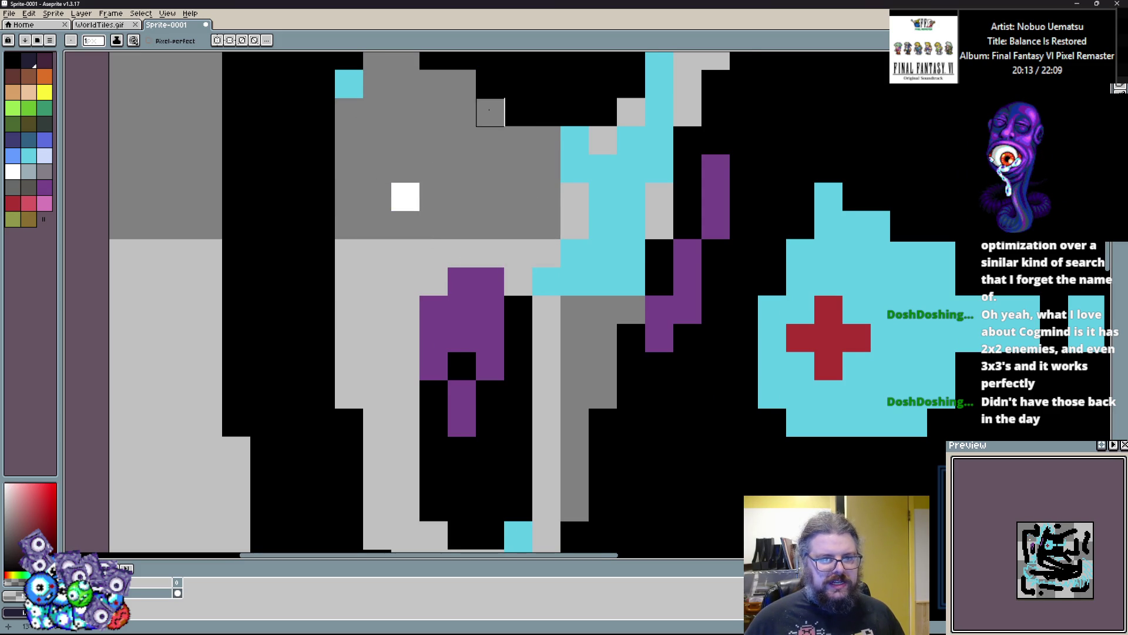
Try a vertical white stroke on the canvas, then undo it.
scroll(473, 143, up, 2)
scroll(362, 204, down, 4)
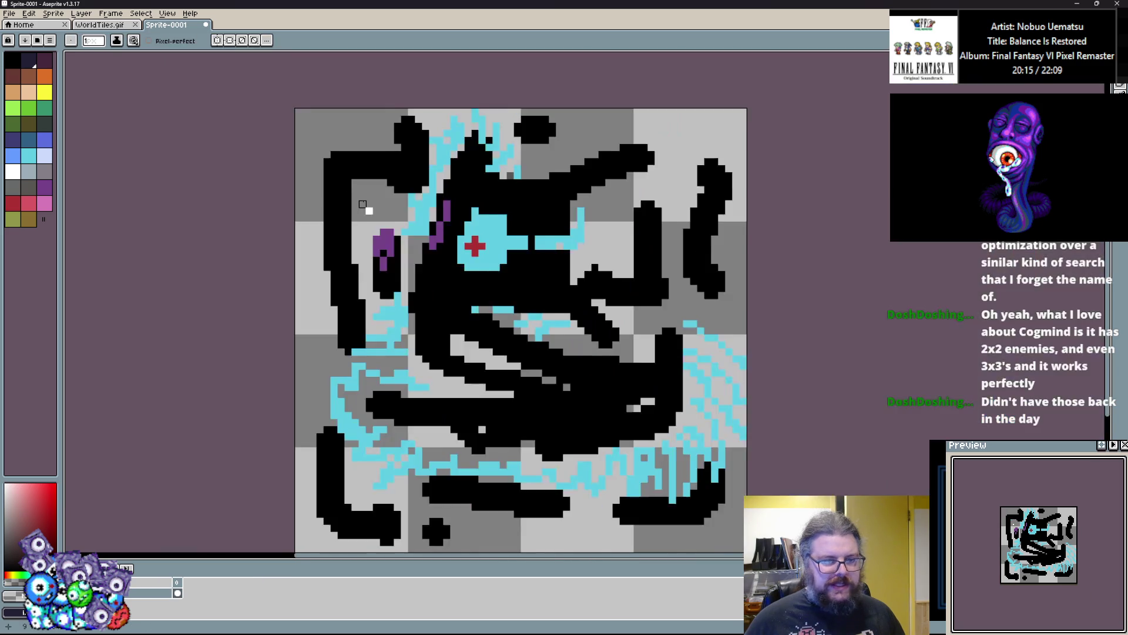
scroll(362, 204, up, 2)
scroll(385, 245, down, 2)
scroll(403, 312, up, 1)
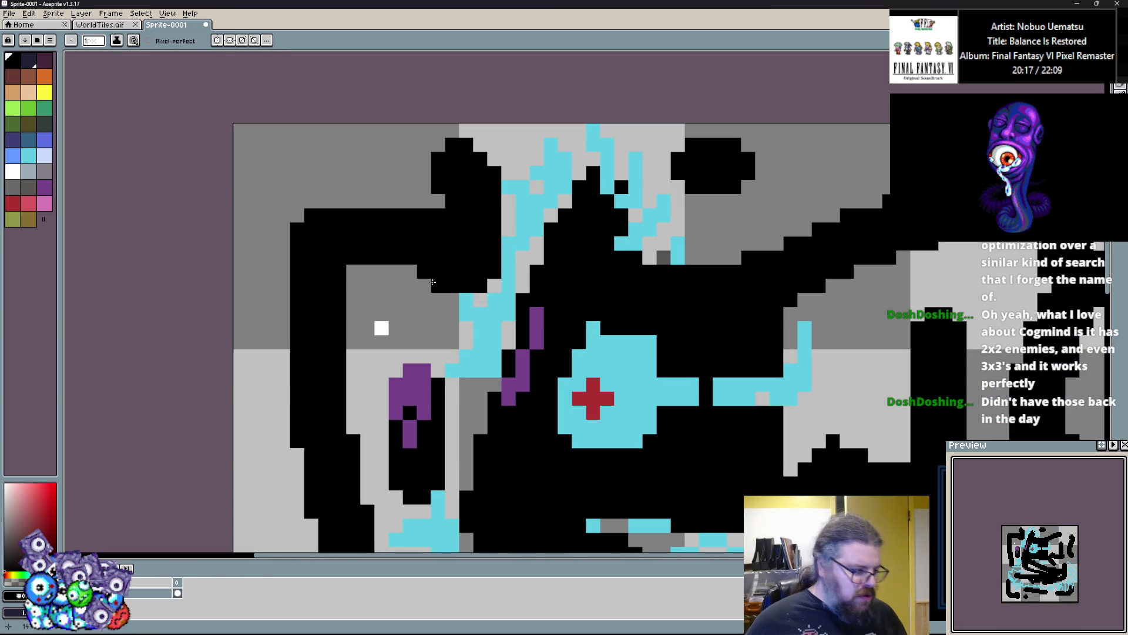
scroll(428, 270, up, 1)
drag(423, 270, 504, 201)
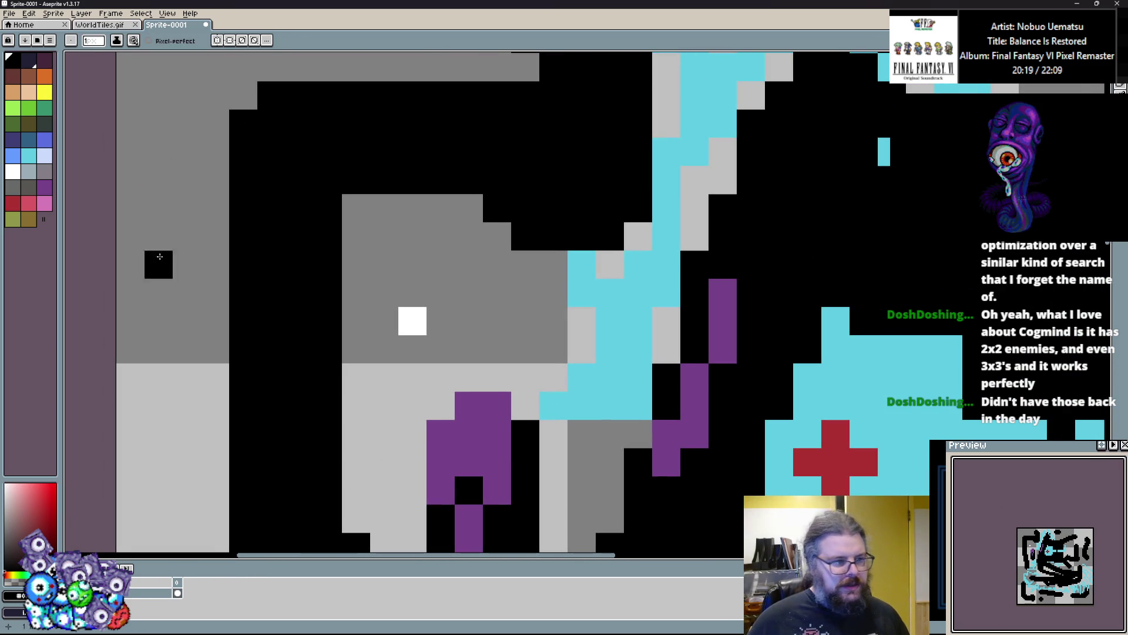
click(12, 171)
scroll(420, 304, up, 1)
mouse_move(348, 100)
mouse_down()
mouse_move(349, 234)
mouse_move(535, 373)
mouse_up()
key(ctrl+z)
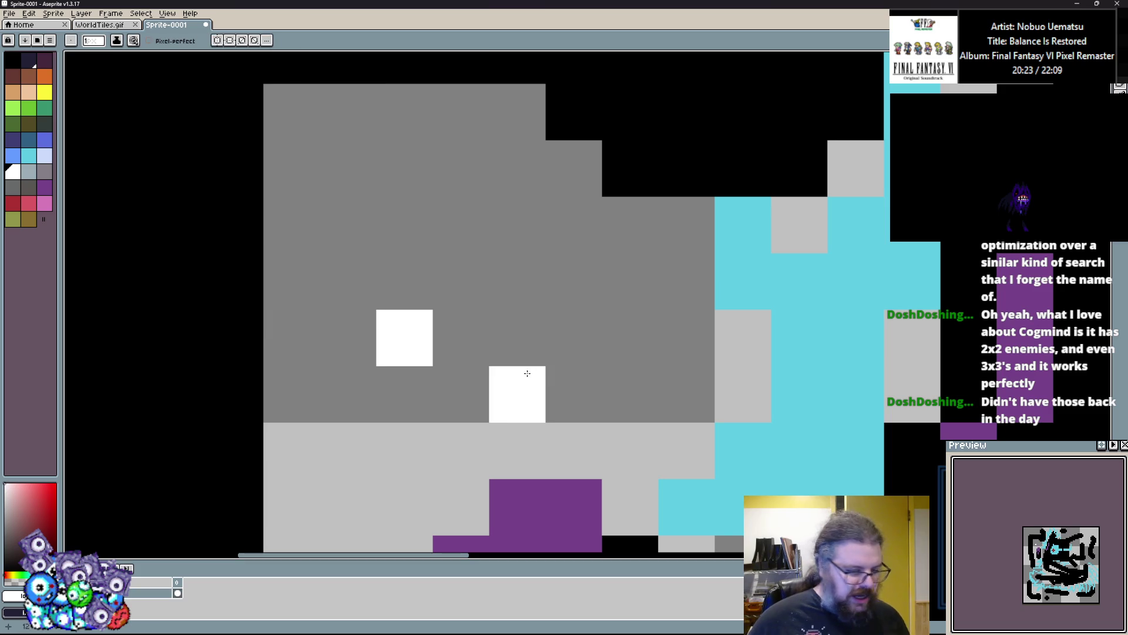
Repaint the cyan cells grey and light grey and the remaining purple cells black.
scroll(607, 307, up, 4)
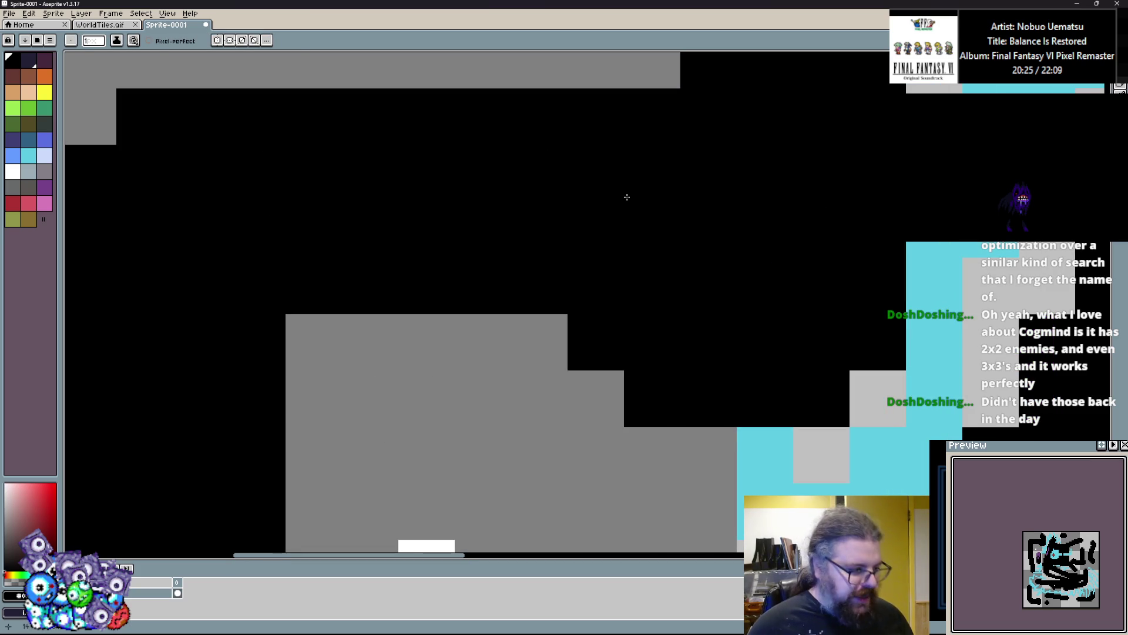
scroll(628, 196, down, 4)
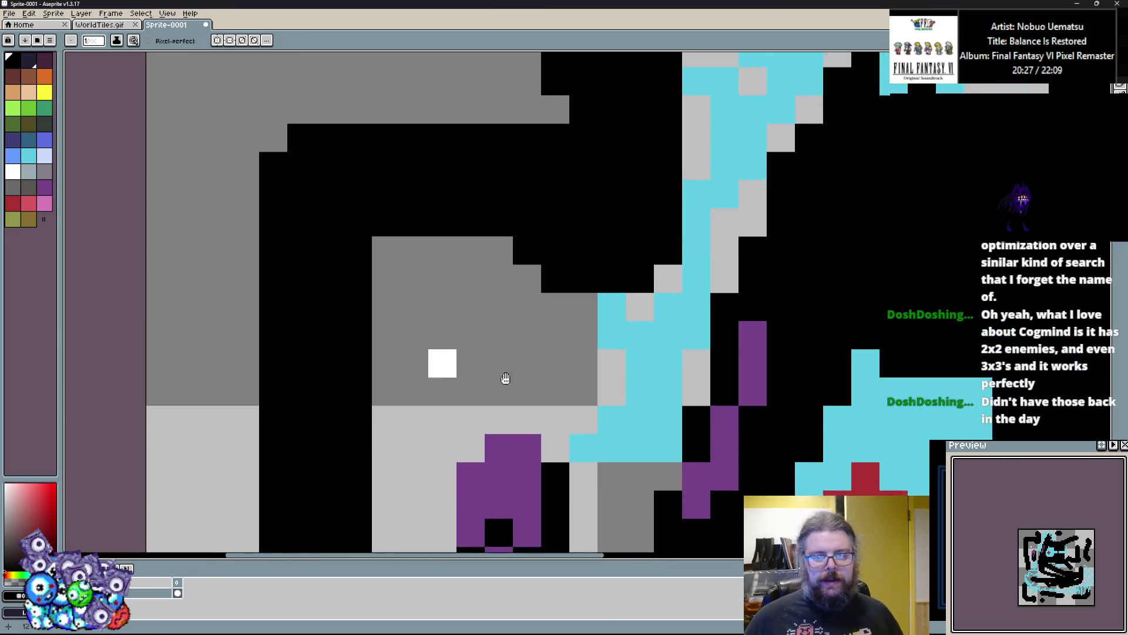
scroll(511, 380, up, 1)
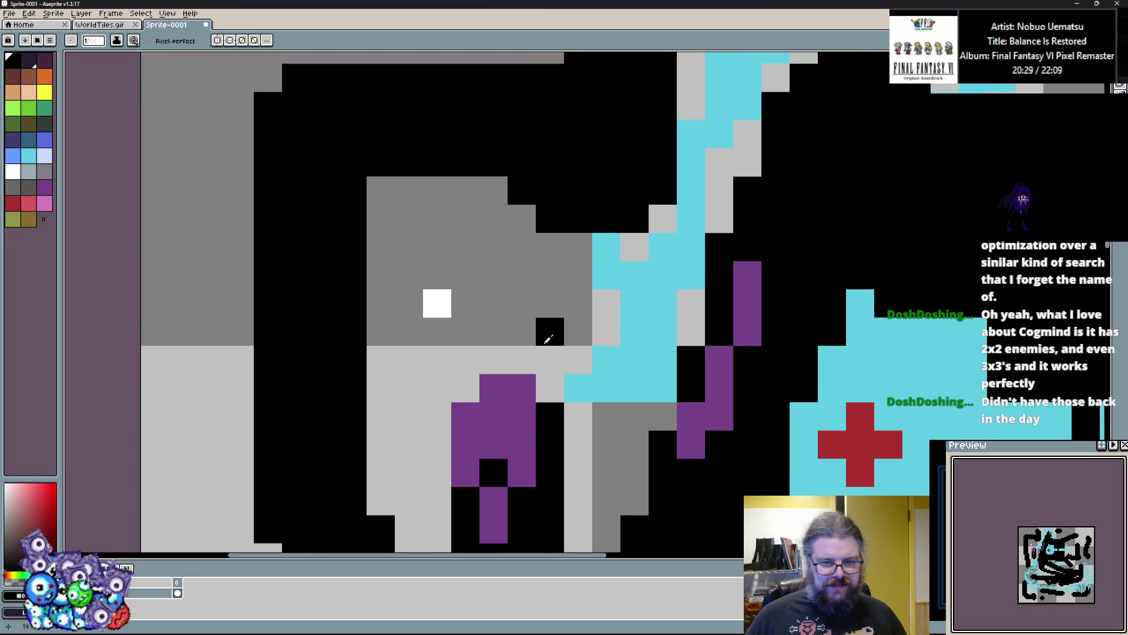
mouse_move(635, 332)
mouse_down()
mouse_move(634, 387)
mouse_move(606, 360)
mouse_up()
click(513, 420)
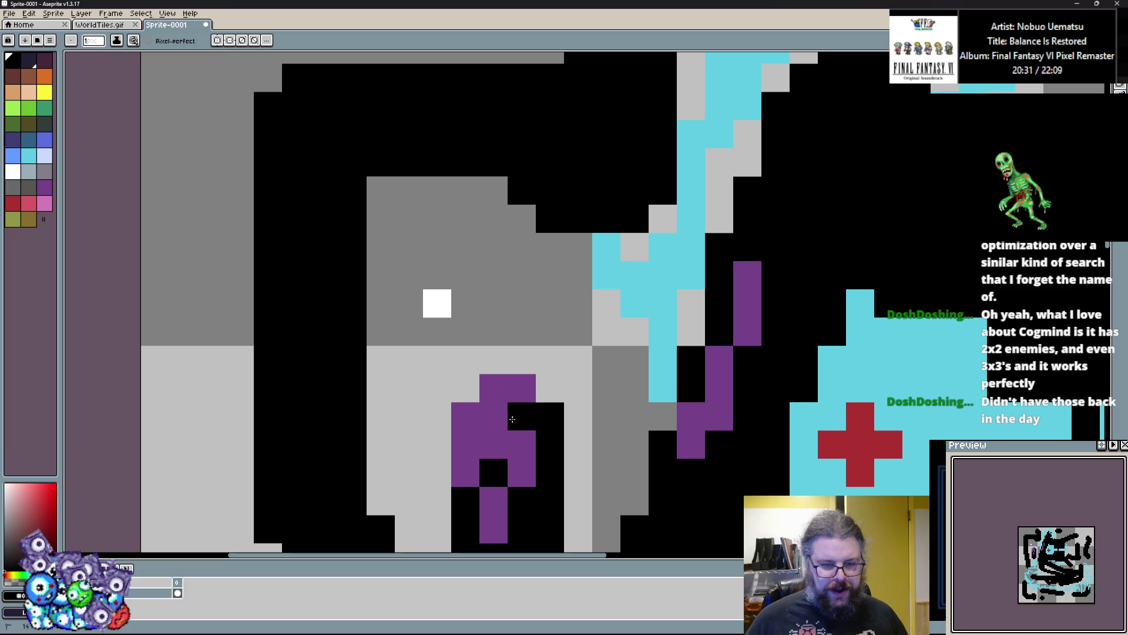
drag(467, 449, 501, 446)
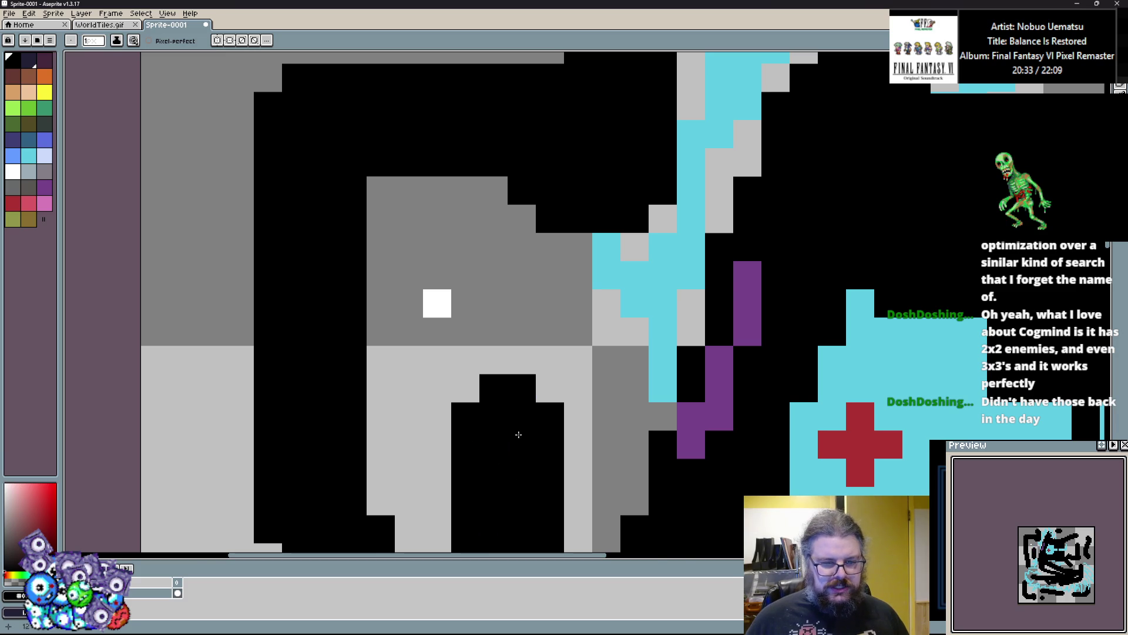
scroll(502, 446, right, 2)
mouse_move(656, 446)
mouse_down()
mouse_move(628, 447)
mouse_move(658, 351)
mouse_up()
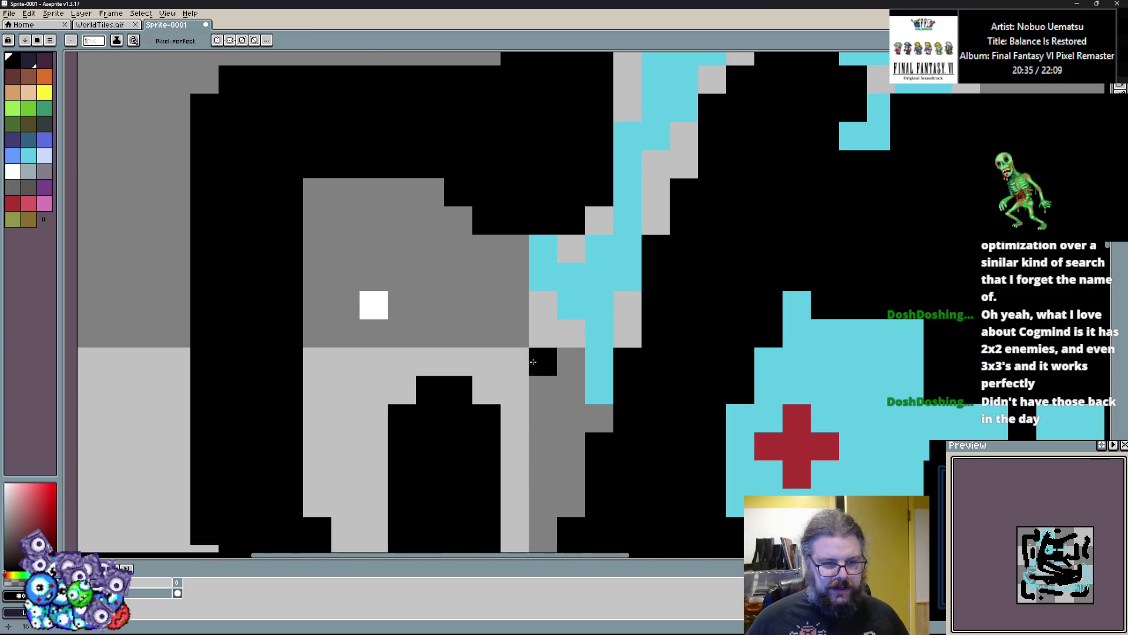
scroll(565, 381, up, 1)
mouse_move(587, 425)
mouse_down()
mouse_move(716, 278)
mouse_move(758, 278)
mouse_move(655, 414)
mouse_move(696, 244)
mouse_move(597, 345)
mouse_move(597, 432)
mouse_move(652, 441)
mouse_move(697, 228)
mouse_move(697, 272)
mouse_up()
Pan and zoom the canvas to bring the white square into view.
scroll(608, 332, down, 4)
scroll(570, 359, up, 4)
drag(550, 452, 482, 331)
drag(261, 250, 267, 265)
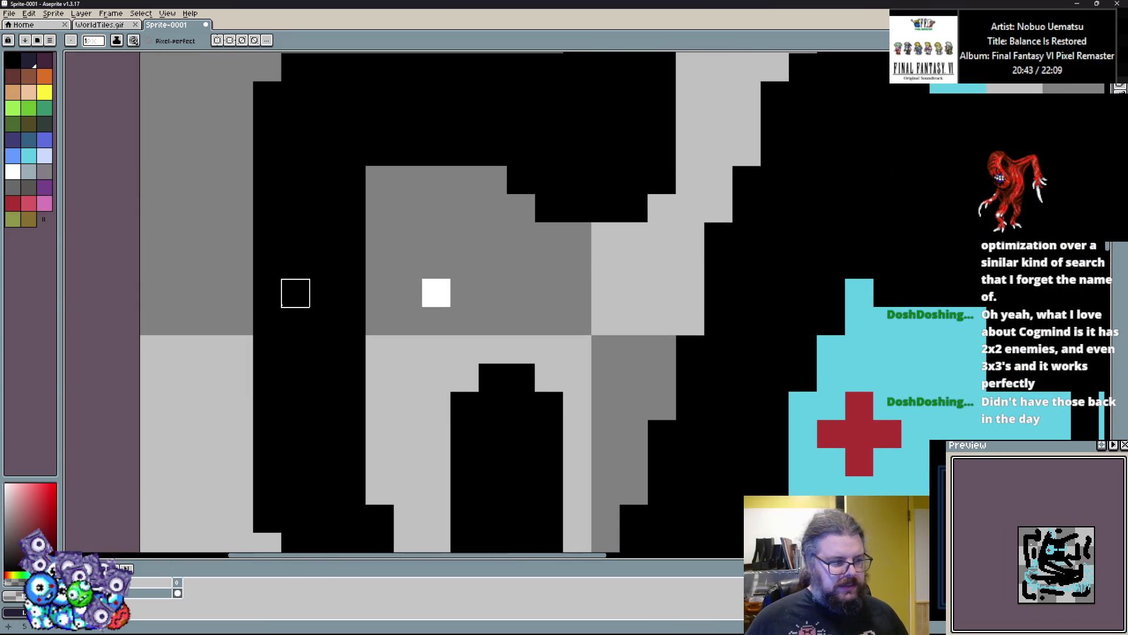
drag(605, 237, 574, 307)
scroll(574, 307, down, 1)
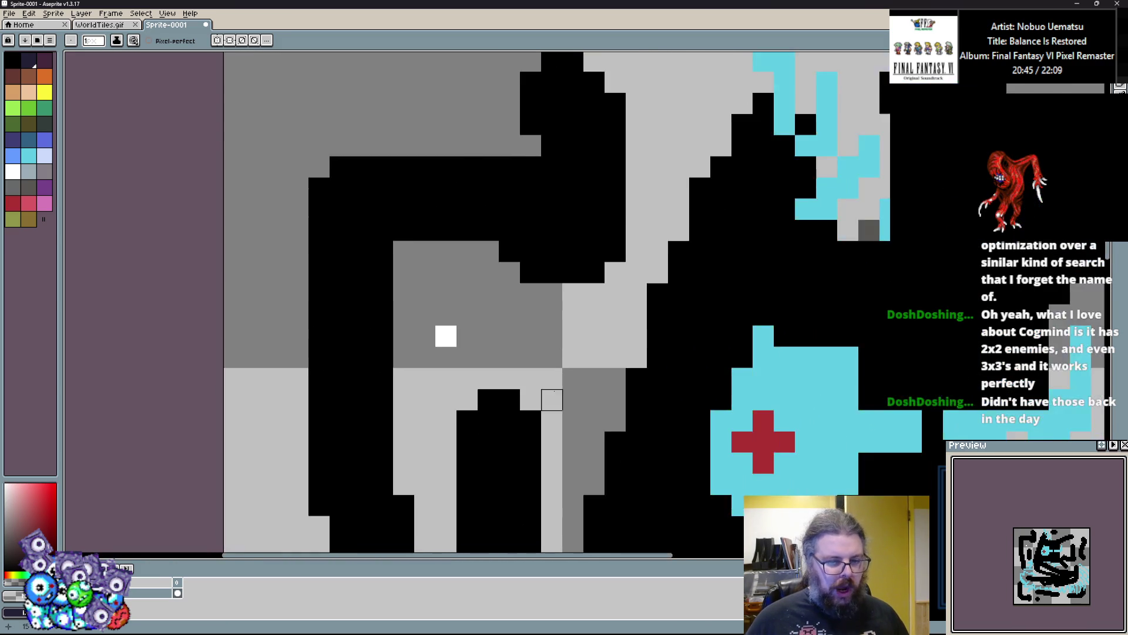
scroll(550, 378, up, 2)
scroll(454, 263, down, 1)
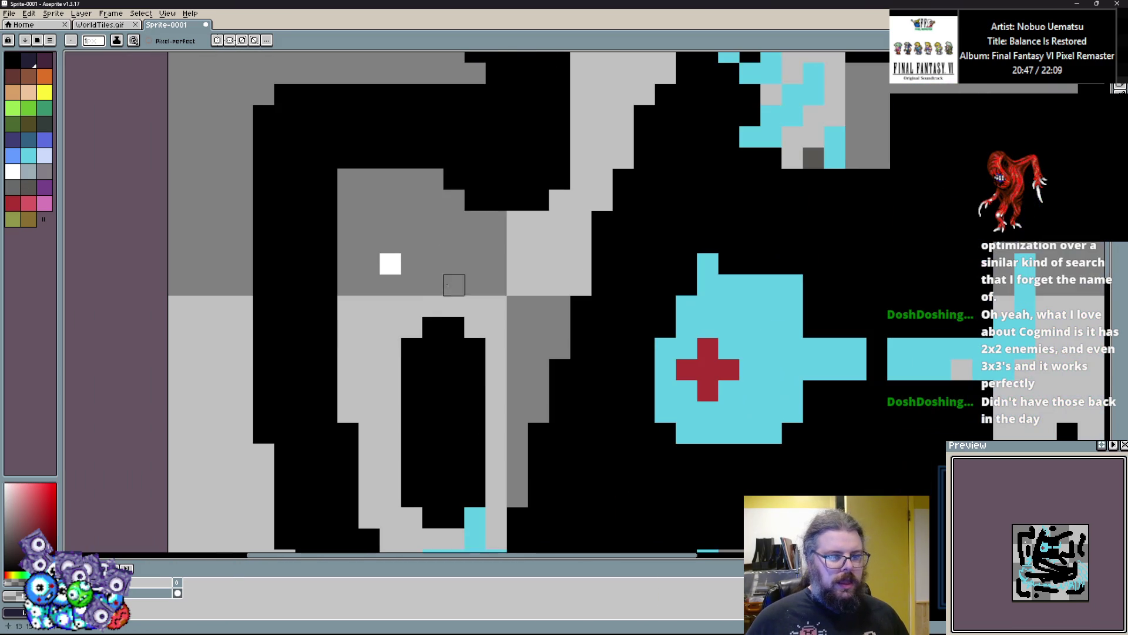
scroll(306, 116, down, 2)
scroll(308, 288, up, 2)
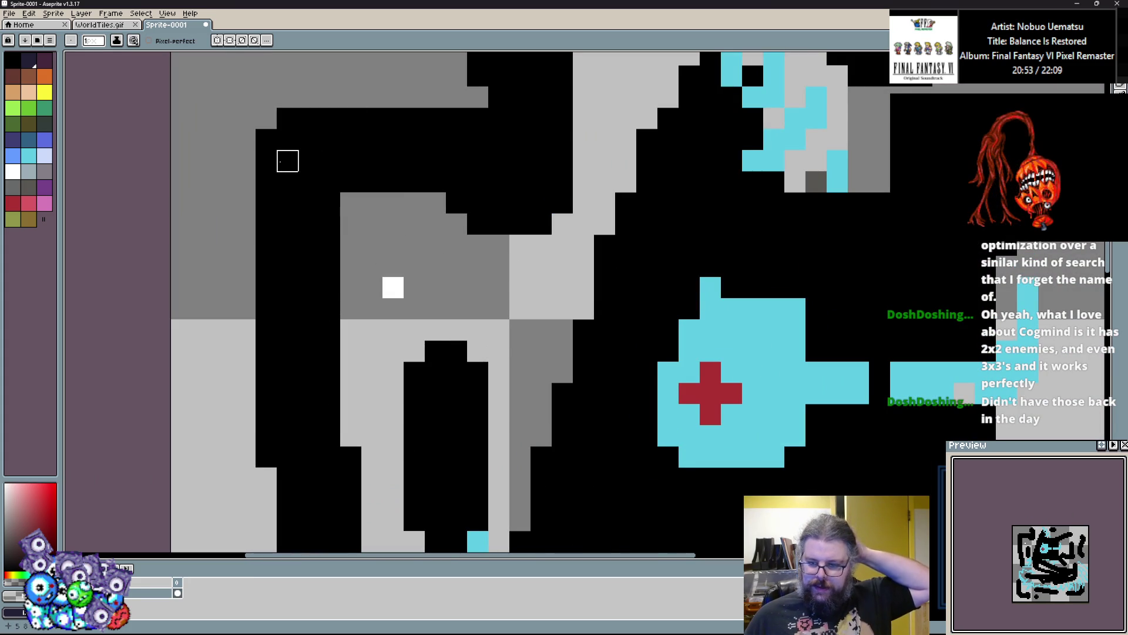
scroll(394, 182, up, 1)
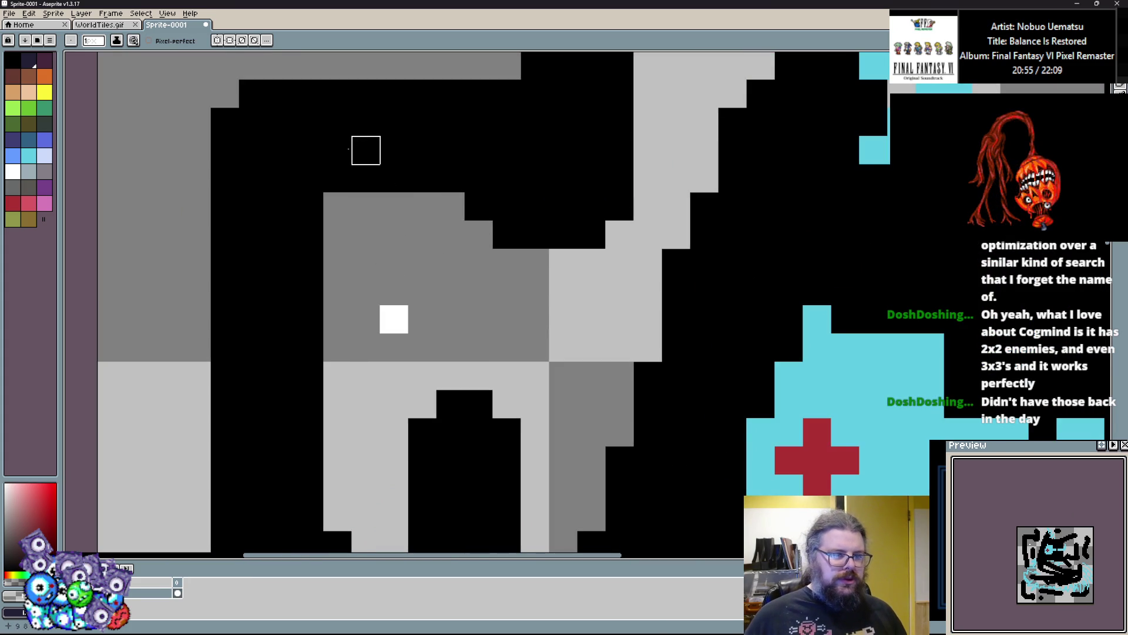
Draw a light blue-grey line along the block's left and top, restoring one stray pixel to grey.
click(15, 170)
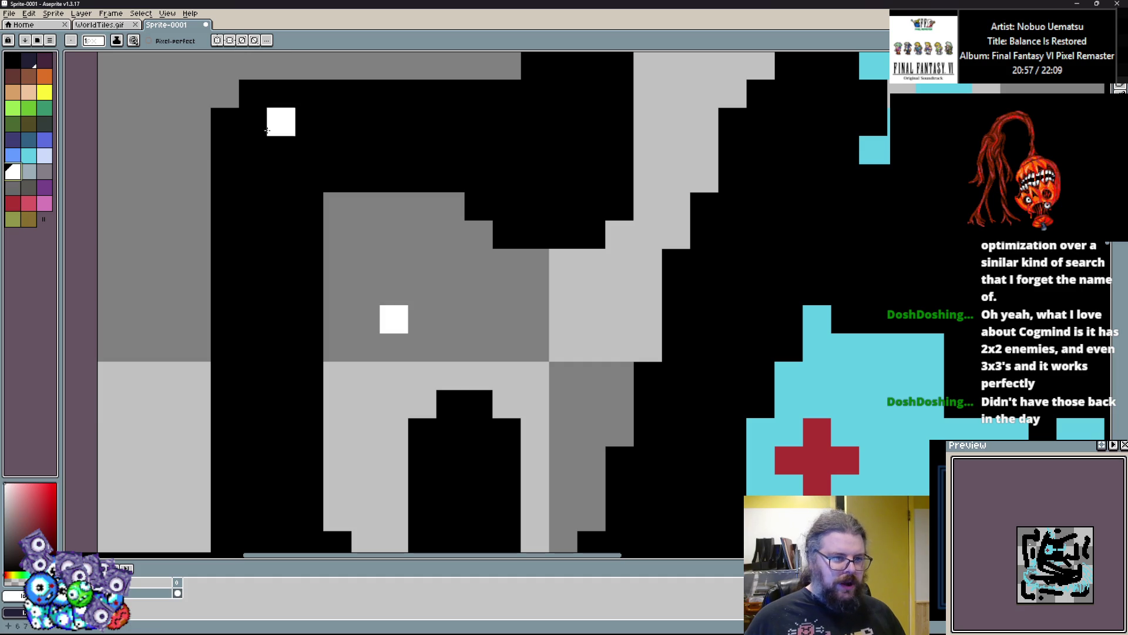
key(ctrl+z)
scroll(401, 315, up, 2)
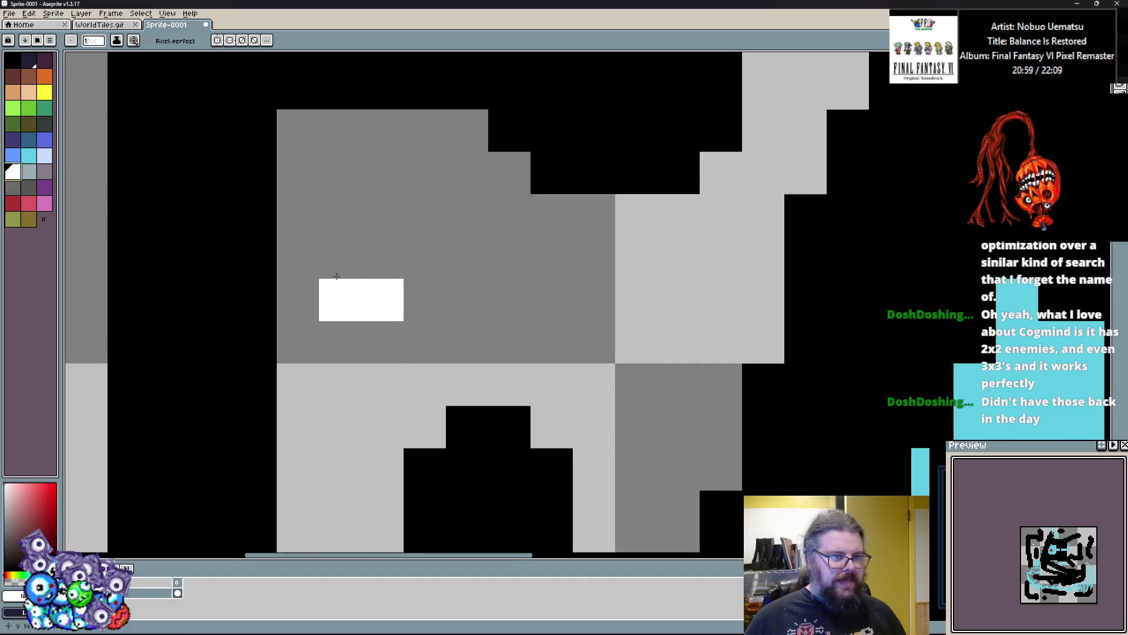
click(30, 171)
scroll(308, 297, up, 1)
mouse_move(307, 298)
mouse_down()
mouse_move(355, 259)
mouse_move(474, 256)
mouse_move(288, 227)
mouse_up()
right_click(361, 293)
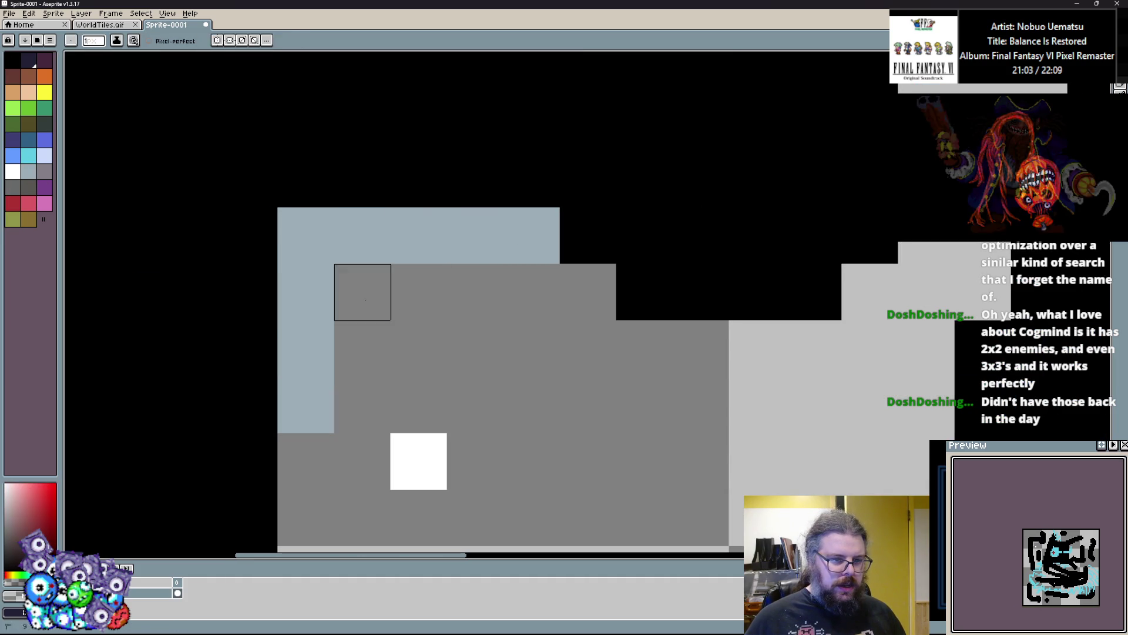
Extend the light blue-grey outline to the right, upward and further down the column.
click(588, 292)
click(644, 348)
mouse_move(464, 373)
mouse_down()
mouse_move(695, 335)
mouse_move(733, 282)
mouse_move(708, 234)
mouse_move(712, 344)
mouse_up()
scroll(711, 344, up, 5)
mouse_move(734, 412)
mouse_down()
mouse_move(735, 329)
mouse_move(798, 265)
mouse_move(789, 194)
mouse_up()
scroll(727, 304, down, 2)
scroll(554, 271, up, 1)
mouse_move(416, 365)
mouse_down()
mouse_move(417, 526)
mouse_move(752, 324)
mouse_move(746, 540)
mouse_up()
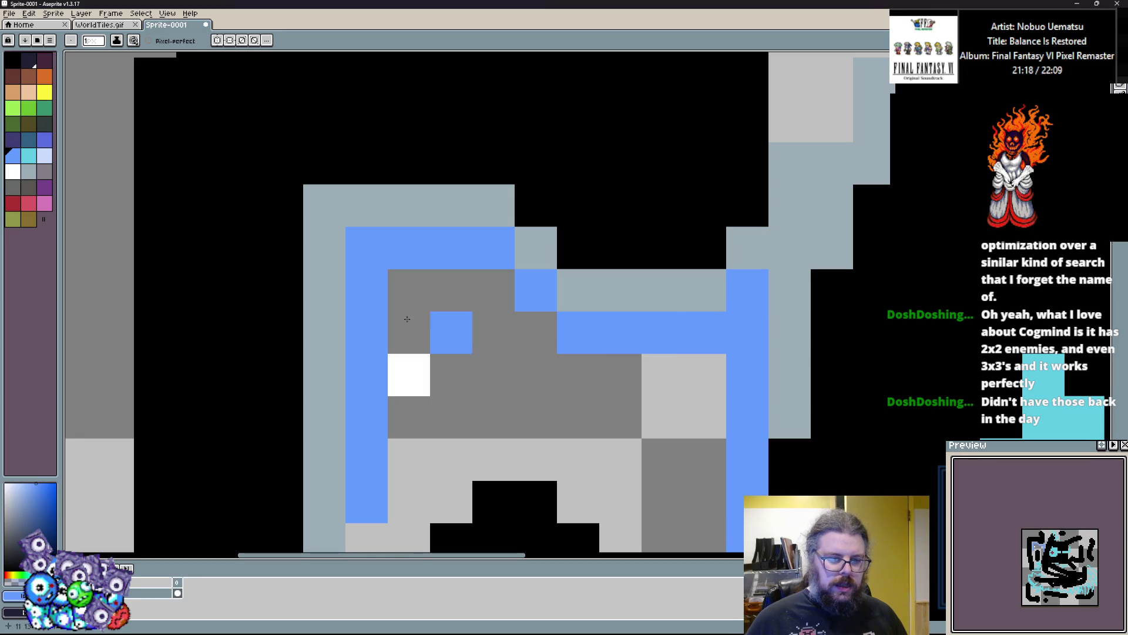
Paint a blue-violet inner band and fill the interior with dark navy.
click(44, 140)
drag(409, 333, 502, 294)
mouse_move(576, 371)
mouse_down()
mouse_move(695, 373)
mouse_move(705, 541)
mouse_up()
click(10, 141)
mouse_move(495, 329)
mouse_down()
mouse_move(494, 360)
mouse_move(586, 398)
mouse_move(663, 453)
mouse_move(656, 411)
mouse_up()
mouse_move(402, 324)
mouse_down()
mouse_move(410, 241)
mouse_move(444, 196)
mouse_up()
mouse_move(656, 449)
mouse_down()
mouse_move(656, 500)
mouse_move(665, 353)
mouse_move(676, 553)
mouse_move(571, 484)
mouse_move(588, 478)
mouse_up()
alt+click(676, 458)
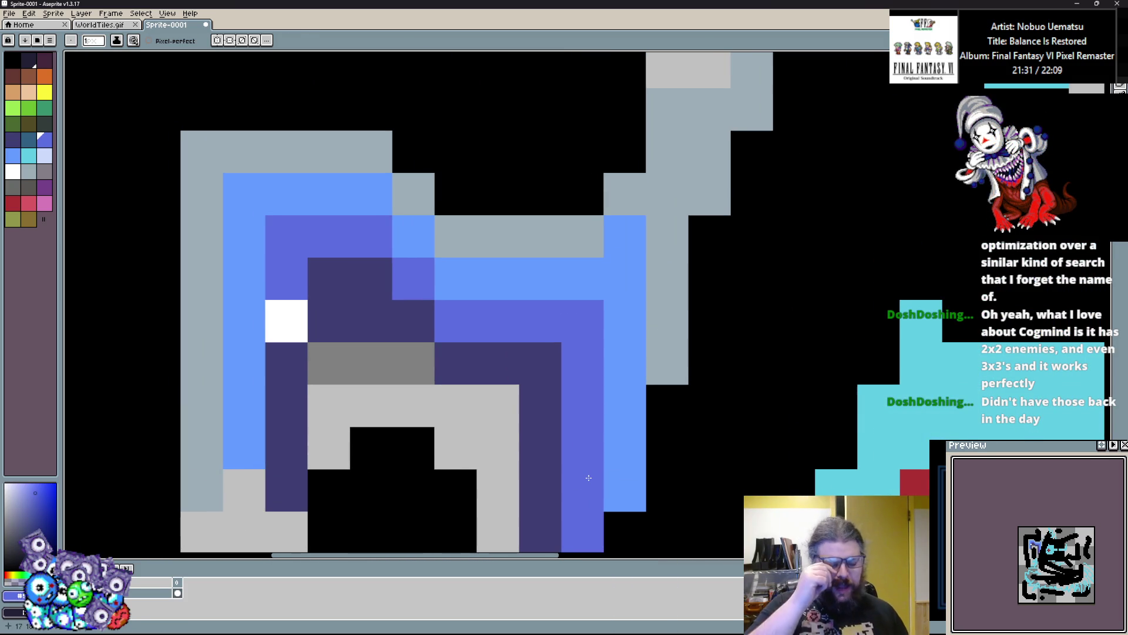
Paint two grey cells light blue, restoring the top one to light grey.
drag(498, 405, 553, 407)
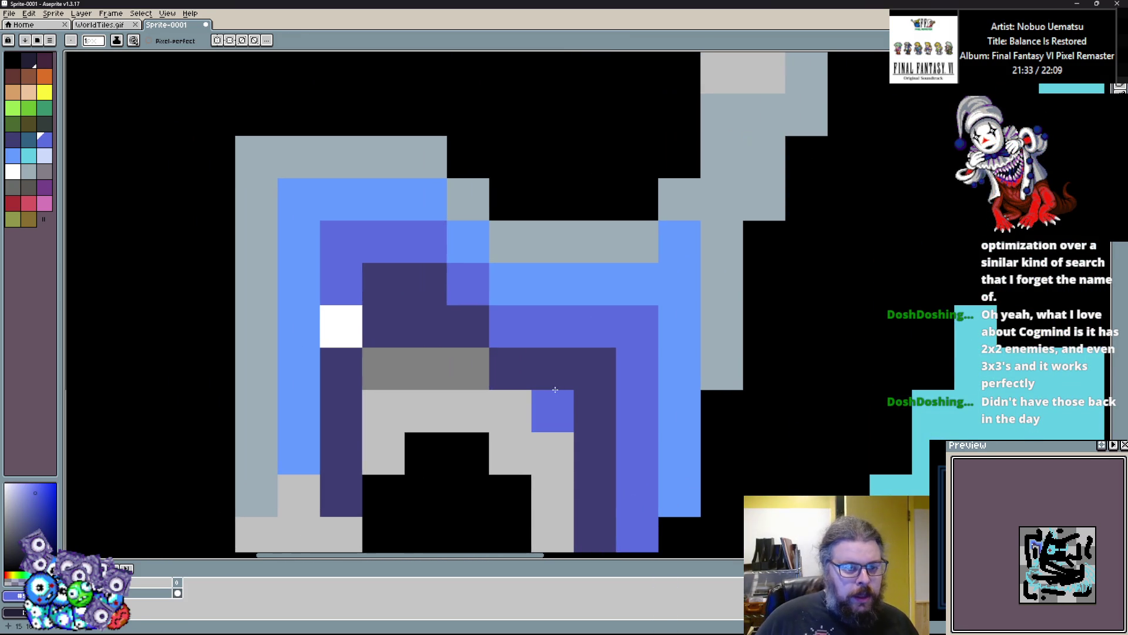
drag(373, 286, 431, 325)
scroll(432, 324, up, 1)
drag(325, 248, 378, 268)
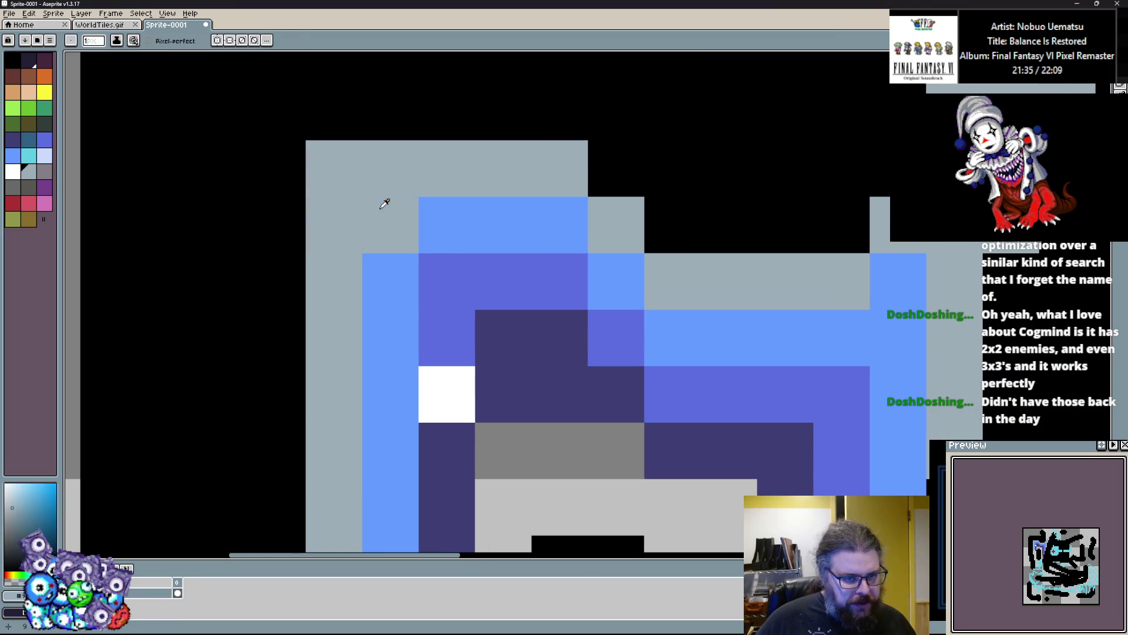
alt+click(373, 184)
scroll(391, 255, down, 2)
scroll(408, 295, up, 2)
scroll(408, 294, down, 2)
scroll(409, 295, up, 2)
alt+click(436, 284)
mouse_move(400, 276)
mouse_down()
mouse_move(370, 252)
mouse_move(384, 234)
mouse_up()
alt+click(435, 229)
click(390, 227)
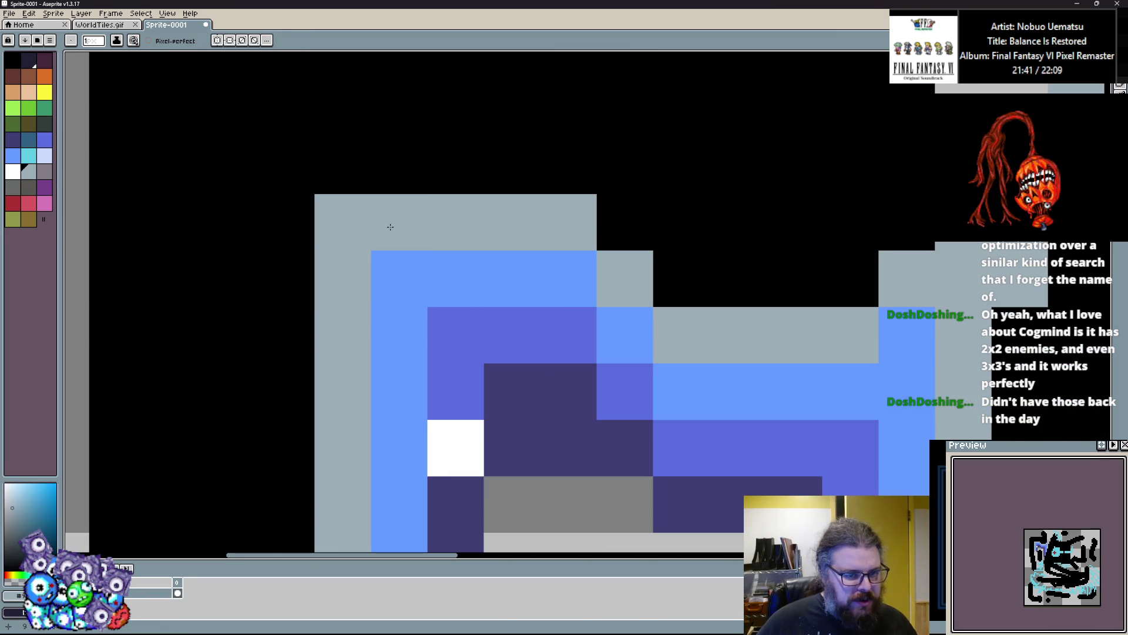
Fill the remaining grey interior cells with dark purple, discarding a purple stroke.
scroll(343, 304, down, 2)
scroll(303, 410, up, 2)
alt+click(494, 285)
mouse_move(382, 458)
mouse_down()
mouse_move(382, 224)
mouse_move(609, 122)
mouse_up()
key(ctrl+z)
scroll(643, 113, down, 1)
scroll(588, 176, up, 1)
scroll(511, 254, down, 1)
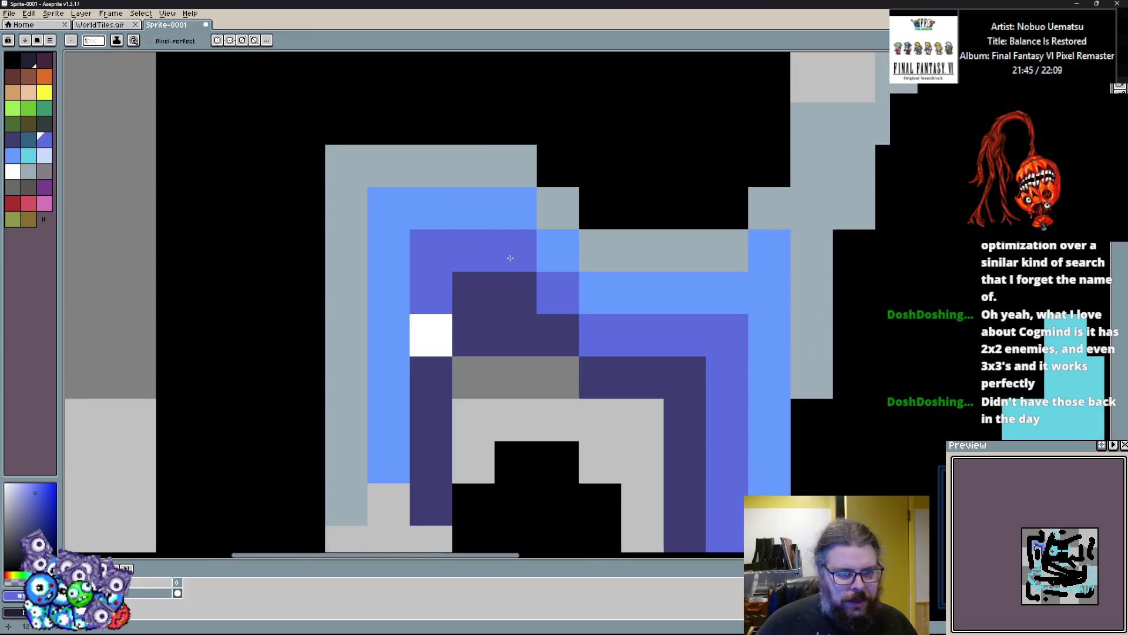
scroll(485, 263, up, 1)
alt+click(464, 268)
mouse_move(464, 267)
mouse_down()
mouse_move(449, 335)
mouse_move(703, 396)
mouse_move(600, 355)
mouse_move(436, 417)
mouse_up()
click(612, 433)
Place white highlight pixels in the grey row, undoing misplaced ones.
scroll(511, 494, down, 1)
scroll(561, 403, up, 1)
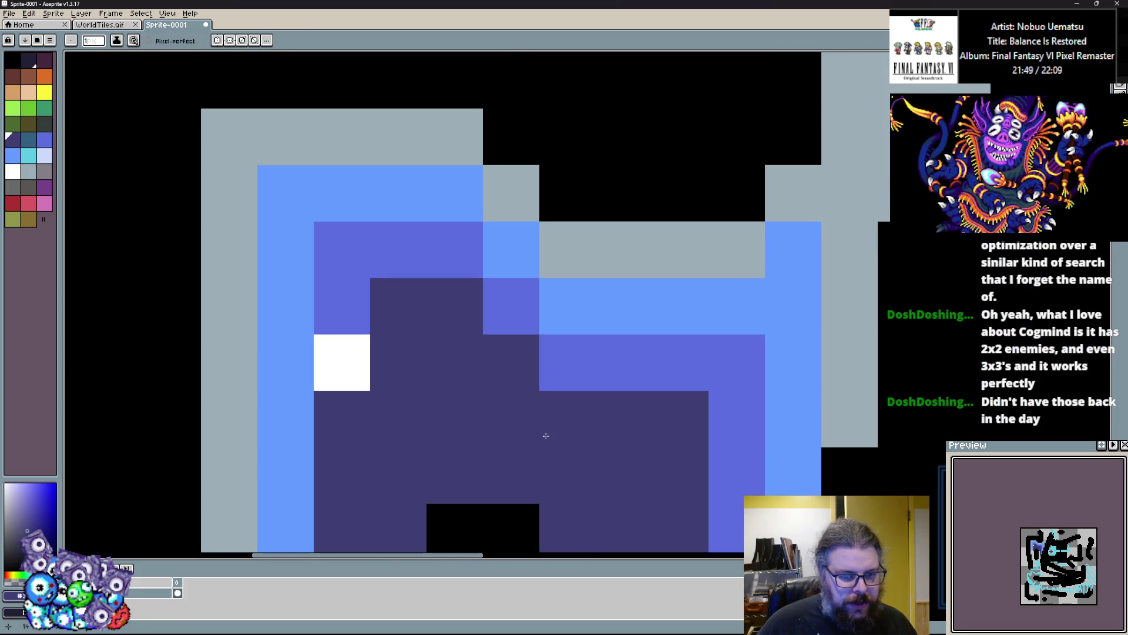
scroll(501, 377, up, 2)
alt+click(633, 302)
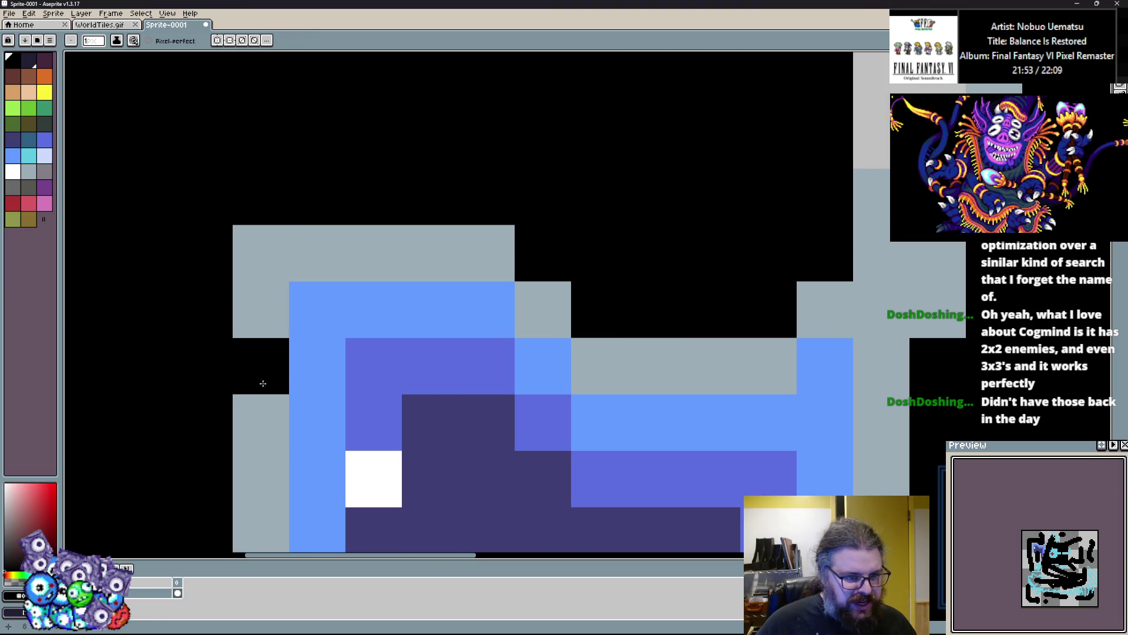
click(21, 175)
mouse_move(261, 529)
mouse_down()
mouse_move(261, 417)
mouse_move(329, 252)
mouse_move(492, 249)
mouse_up()
key(ctrl+z)
click(486, 253)
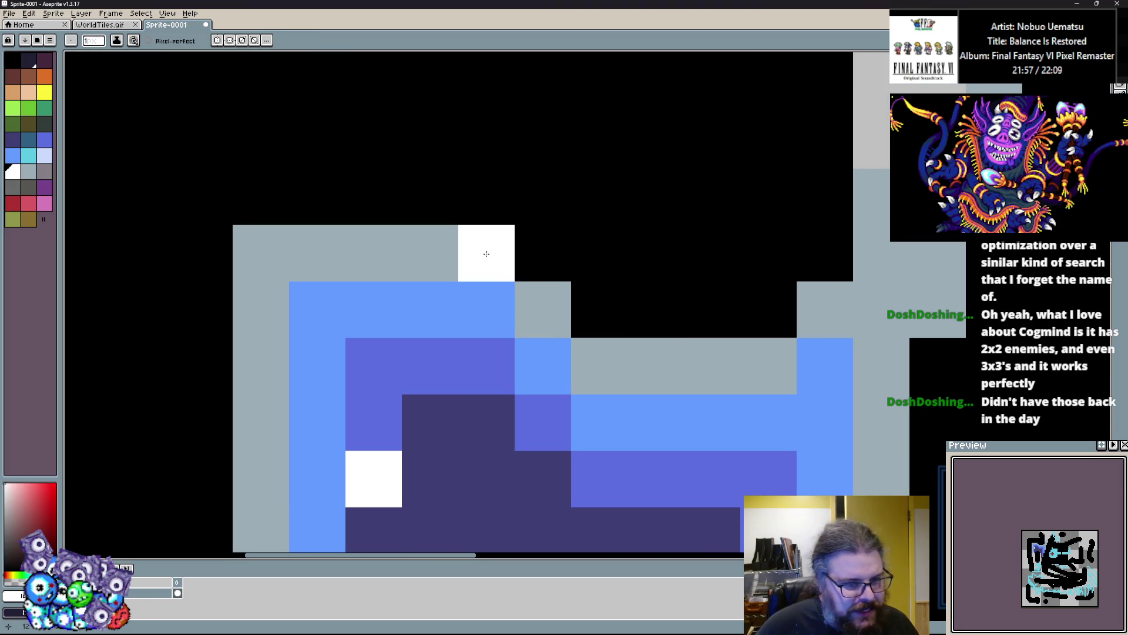
key(ctrl+z)
click(428, 252)
click(420, 279)
key(ctrl+z)
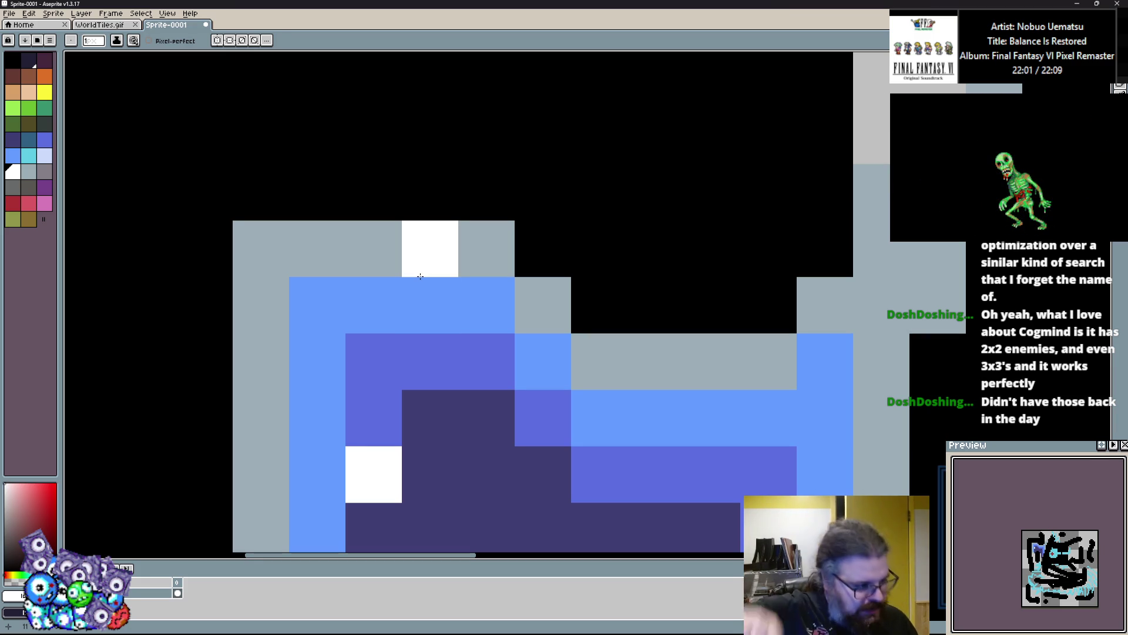
Paint over the second white highlight pixel with dark purple.
scroll(420, 276, down, 2)
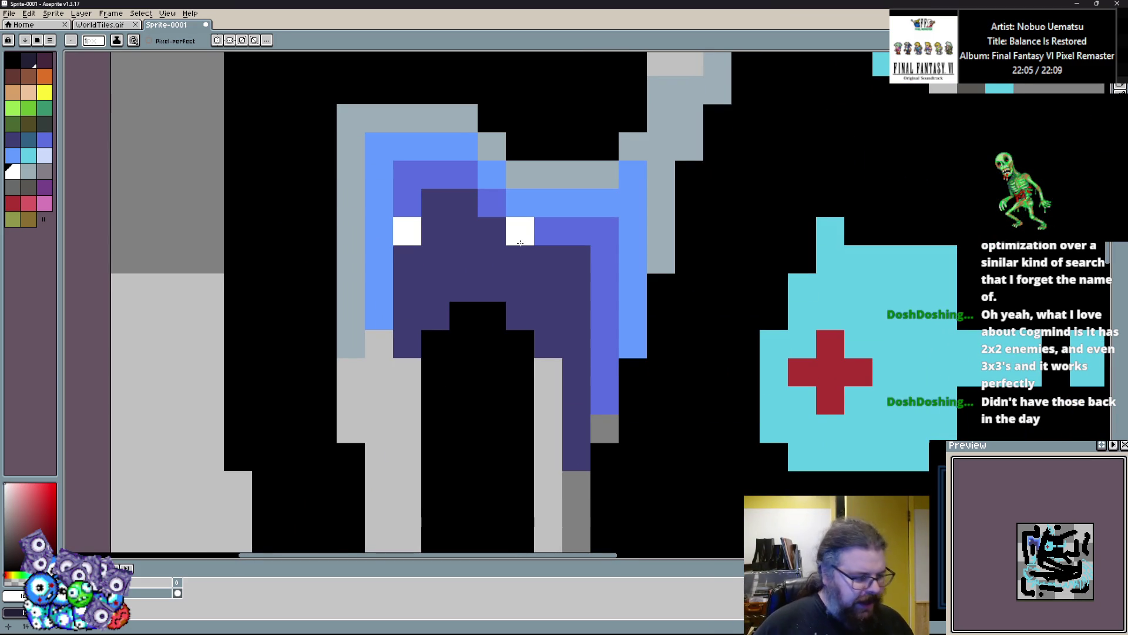
scroll(525, 248, up, 2)
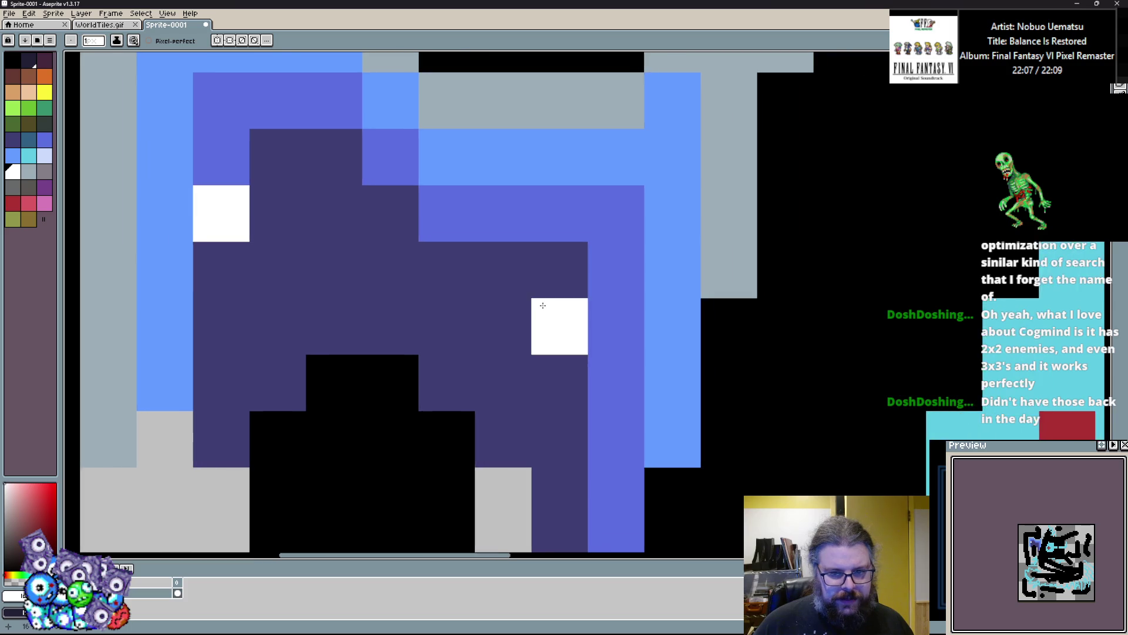
scroll(538, 305, down, 1)
scroll(542, 305, up, 1)
click(542, 305)
Fill the second white spot with dark navy and touch up nearby pixels in medium purple.
scroll(549, 277, down, 1)
scroll(550, 260, up, 1)
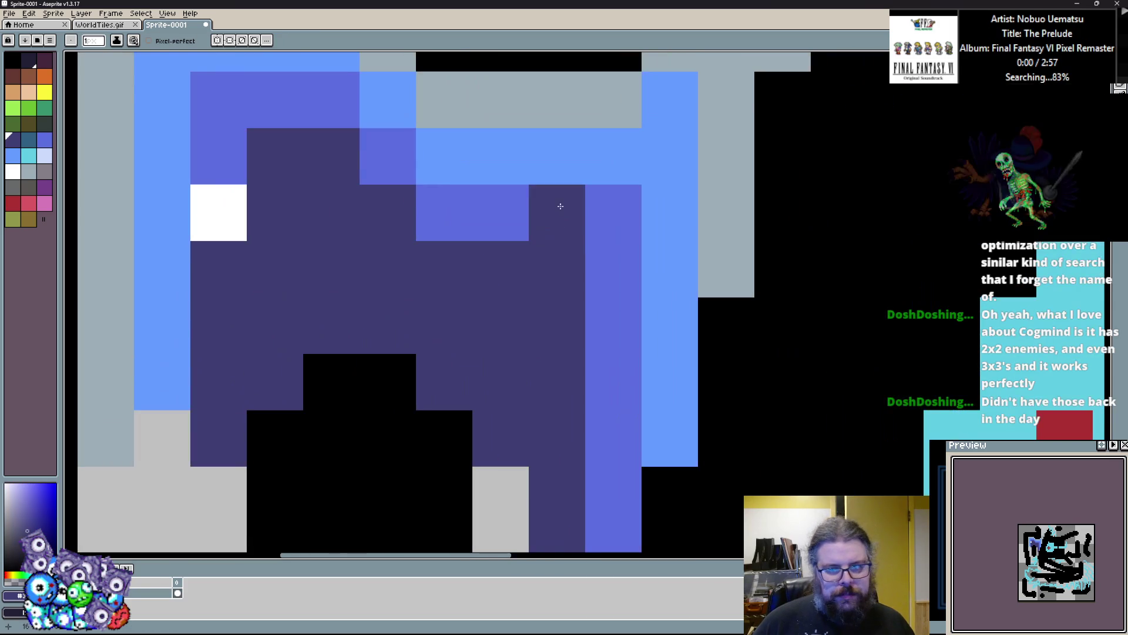
drag(560, 214, 571, 208)
scroll(571, 209, down, 2)
alt+click(578, 267)
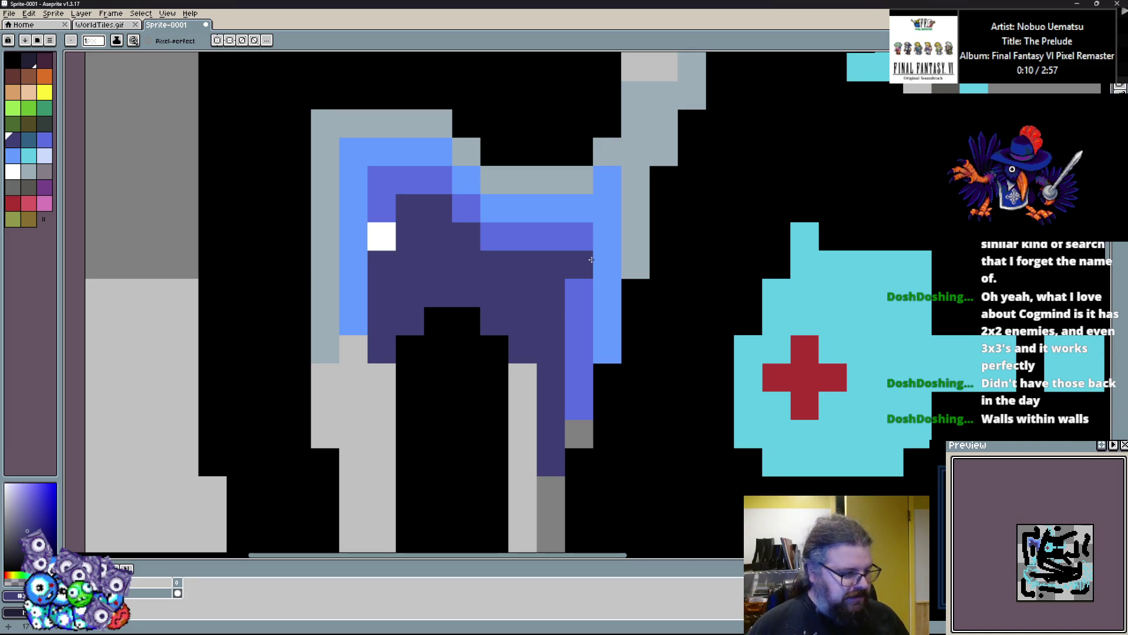
scroll(579, 246, up, 2)
scroll(411, 390, up, 1)
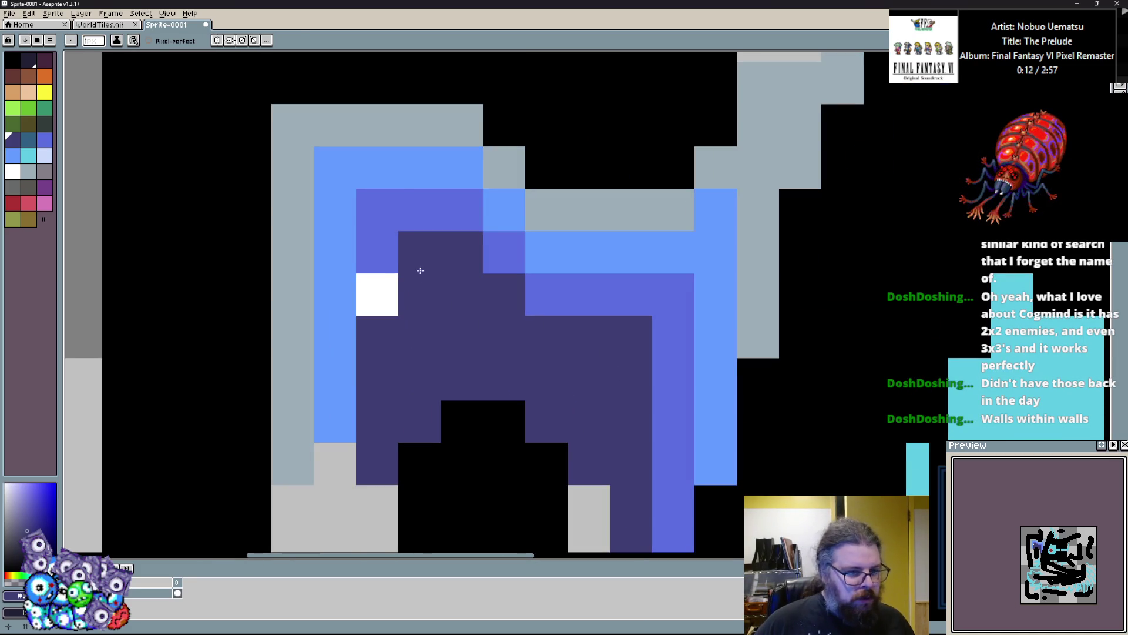
alt+click(402, 224)
click(388, 217)
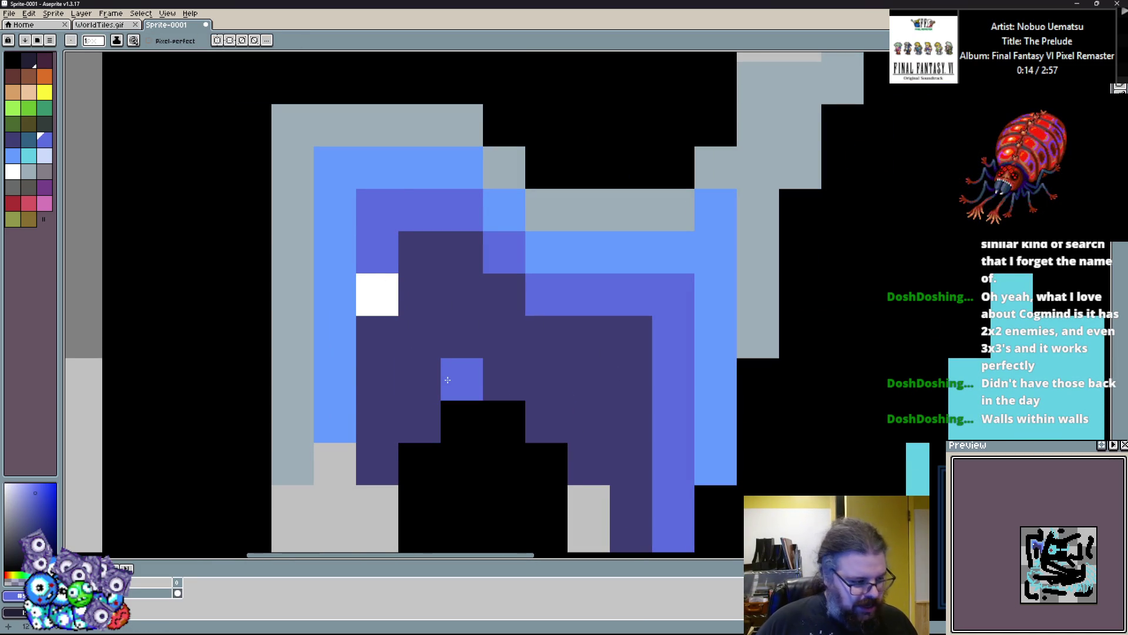
scroll(453, 350, down, 1)
scroll(472, 319, up, 1)
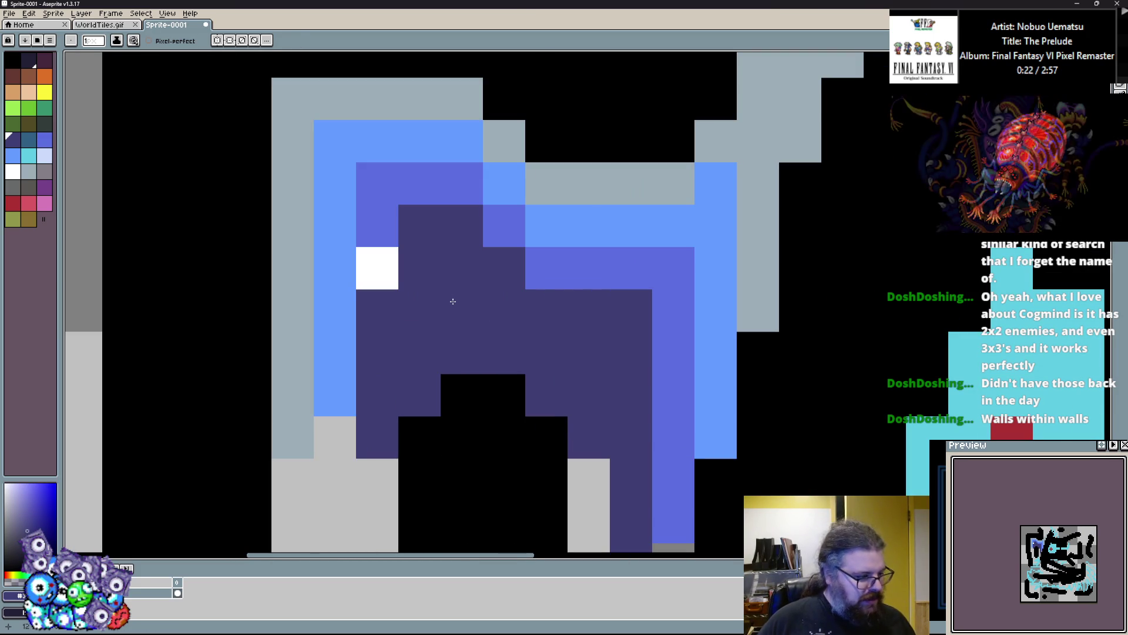
scroll(466, 278, down, 3)
drag(562, 235, 611, 332)
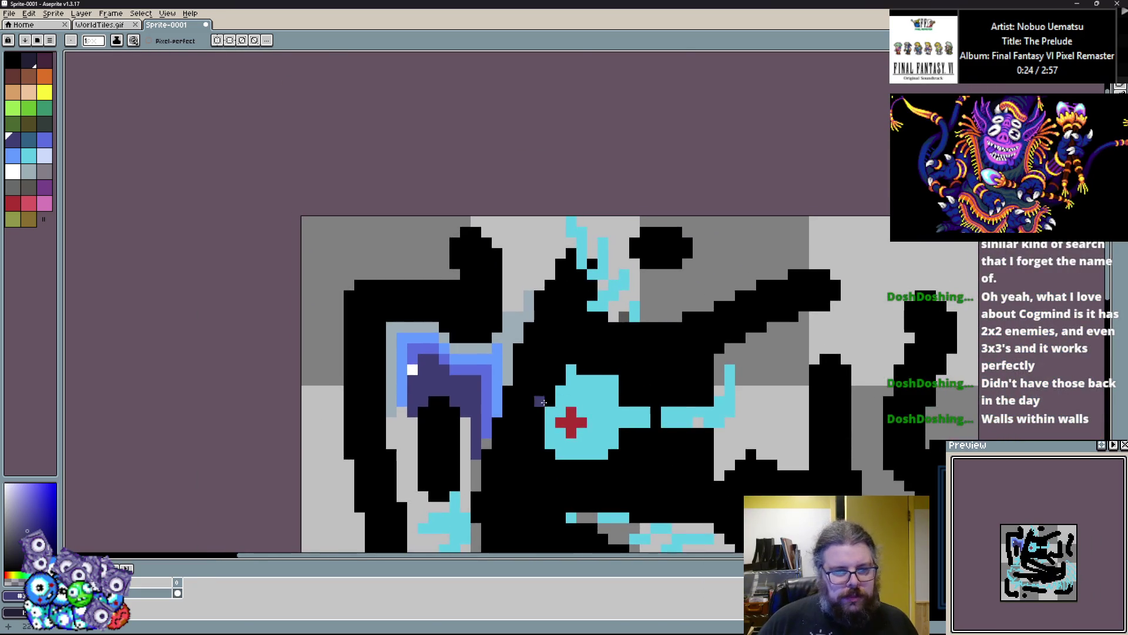
Repaint the blue and dark purple pixels around the white pixel grey, then return to GameMaker.
scroll(429, 322, up, 3)
mouse_move(429, 323)
mouse_down()
mouse_move(432, 260)
mouse_move(469, 204)
mouse_move(466, 146)
mouse_move(552, 201)
mouse_move(586, 169)
mouse_move(554, 148)
mouse_up()
key(alt)
click(586, 169)
drag(497, 205, 455, 215)
click(483, 300)
right_click(483, 328)
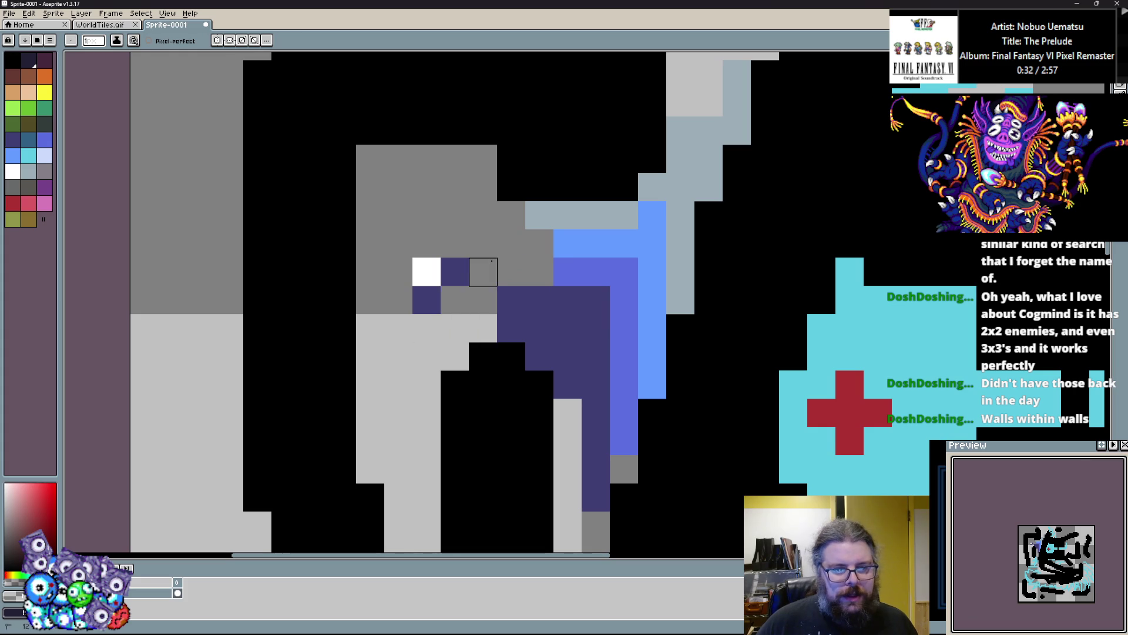
mouse_move(424, 305)
mouse_down()
mouse_move(567, 330)
mouse_move(552, 359)
mouse_move(595, 411)
mouse_move(589, 468)
mouse_move(651, 382)
mouse_move(650, 242)
mouse_move(681, 215)
mouse_move(540, 243)
mouse_move(624, 272)
mouse_up()
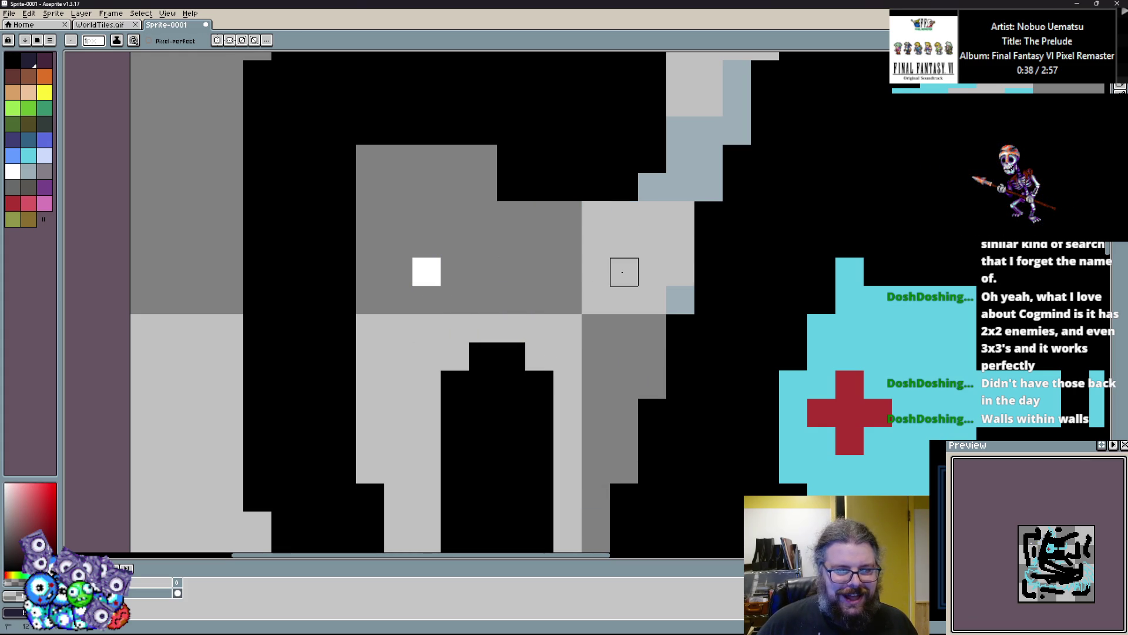
scroll(355, 259, down, 2)
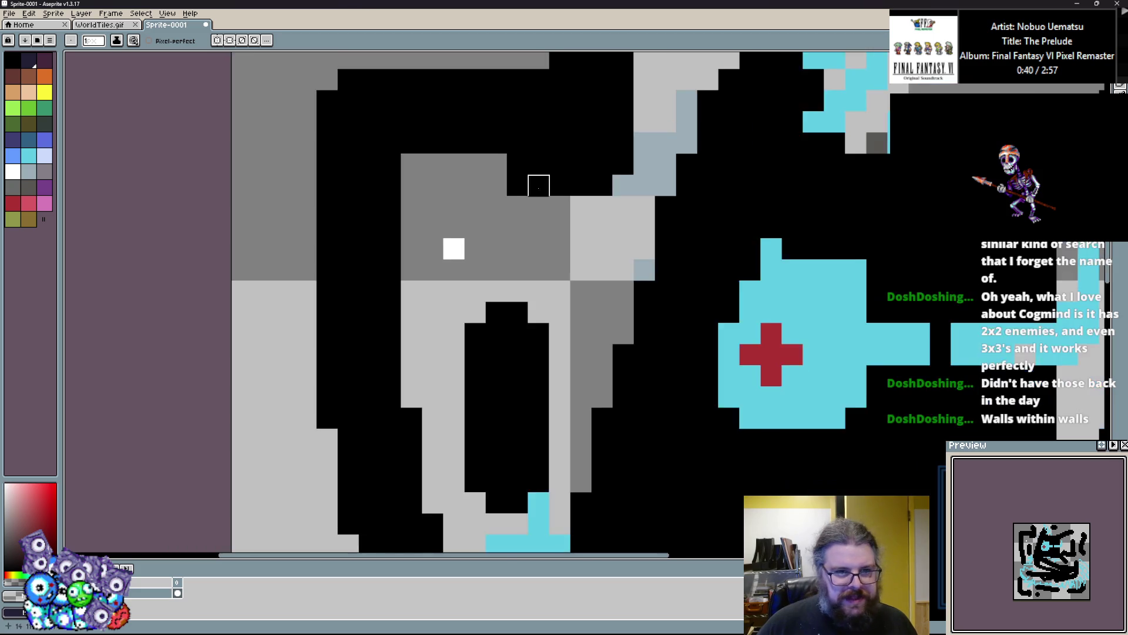
key(alt+Tab)
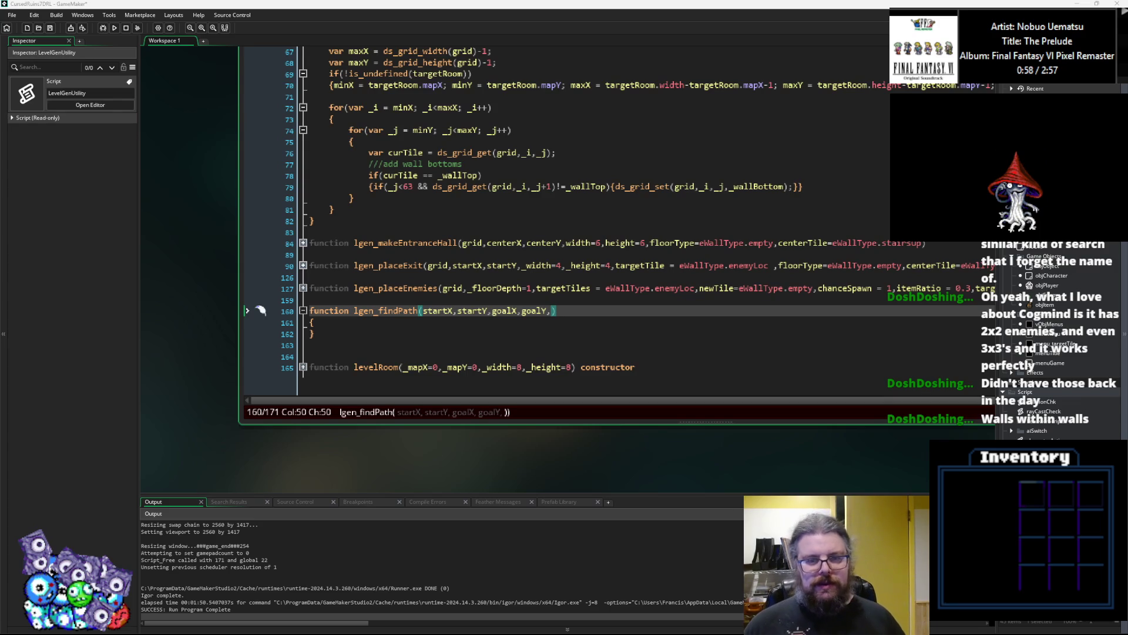
Add an allowDiagonal=false parameter after goalY in the lgen_findPath signature on line 160.
click(553, 313)
key(BackSpace)
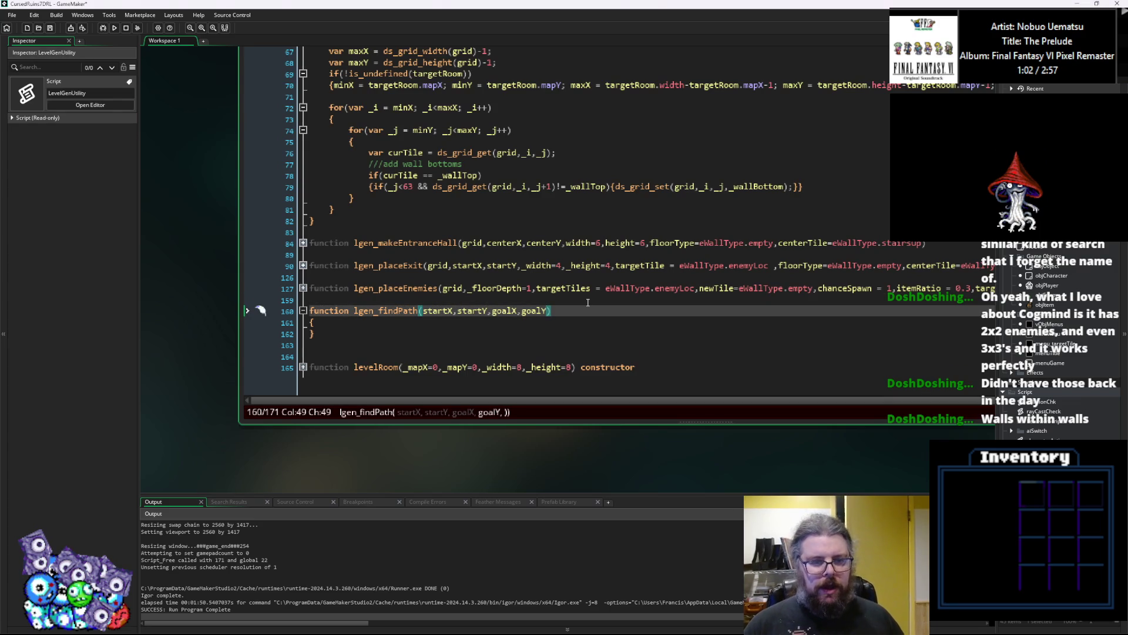
text(,)
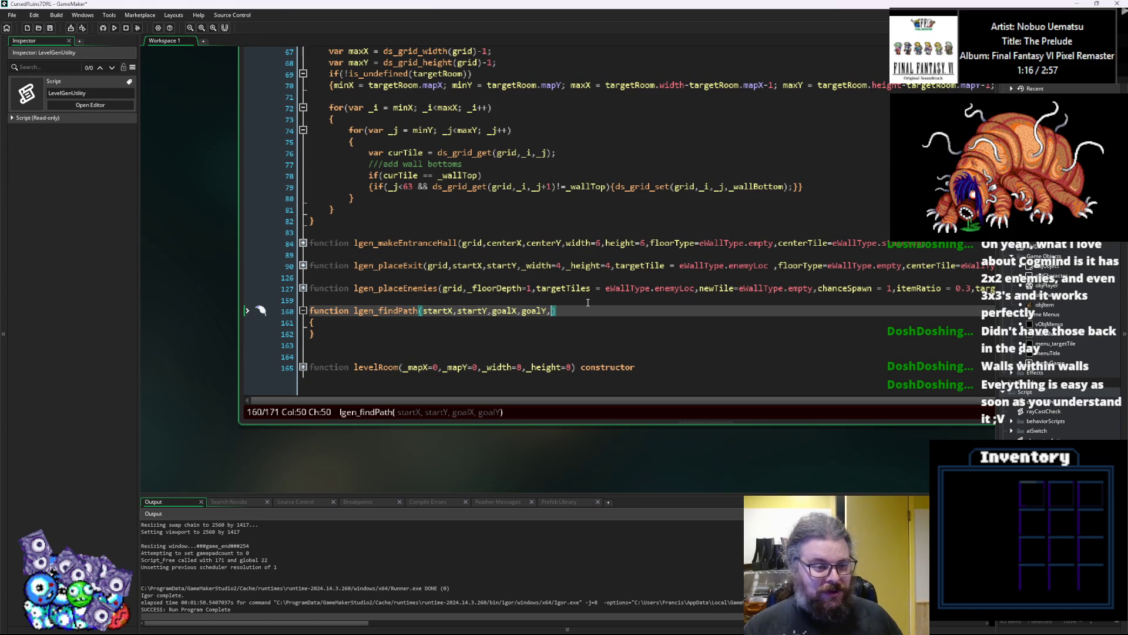
text(allowDiagoa)
key(BackSpace)
text(nal)
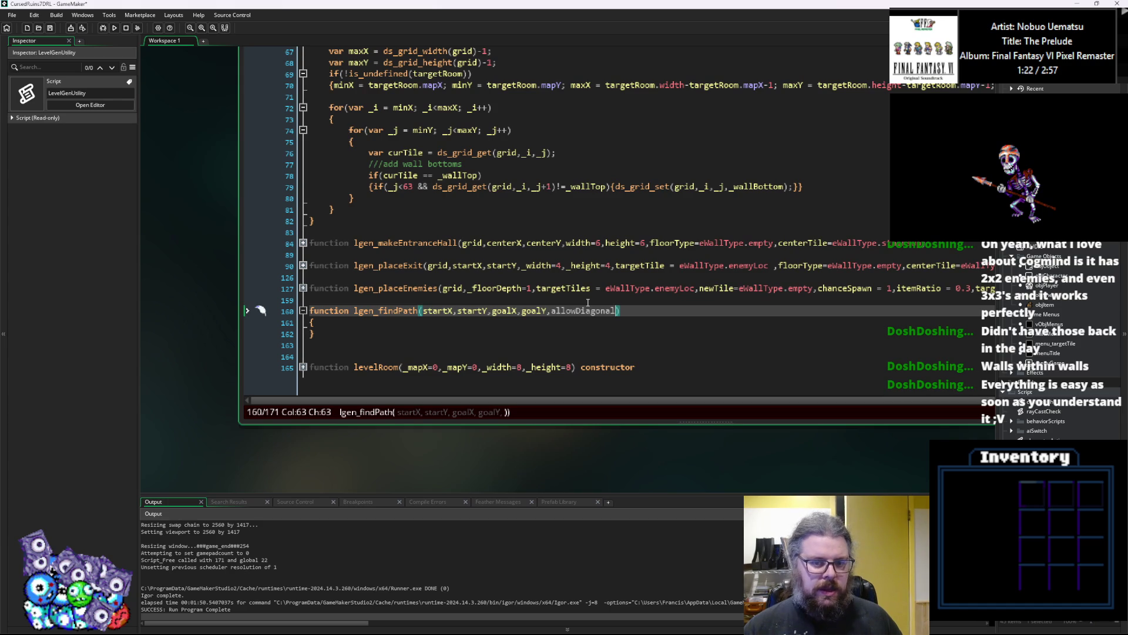
text(=)
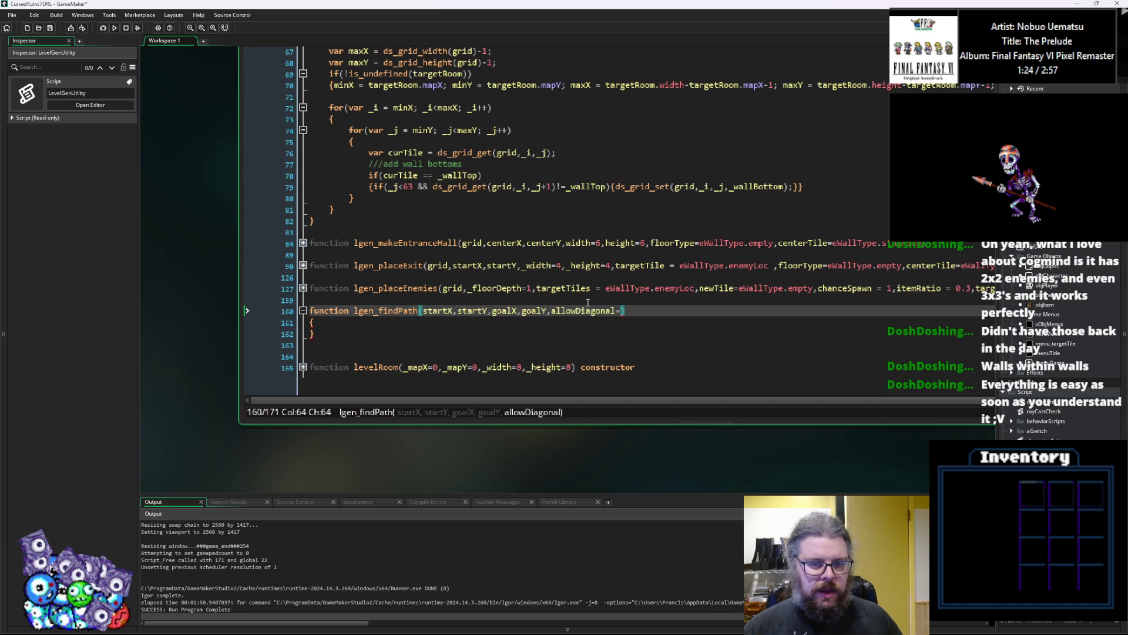
text(false;)
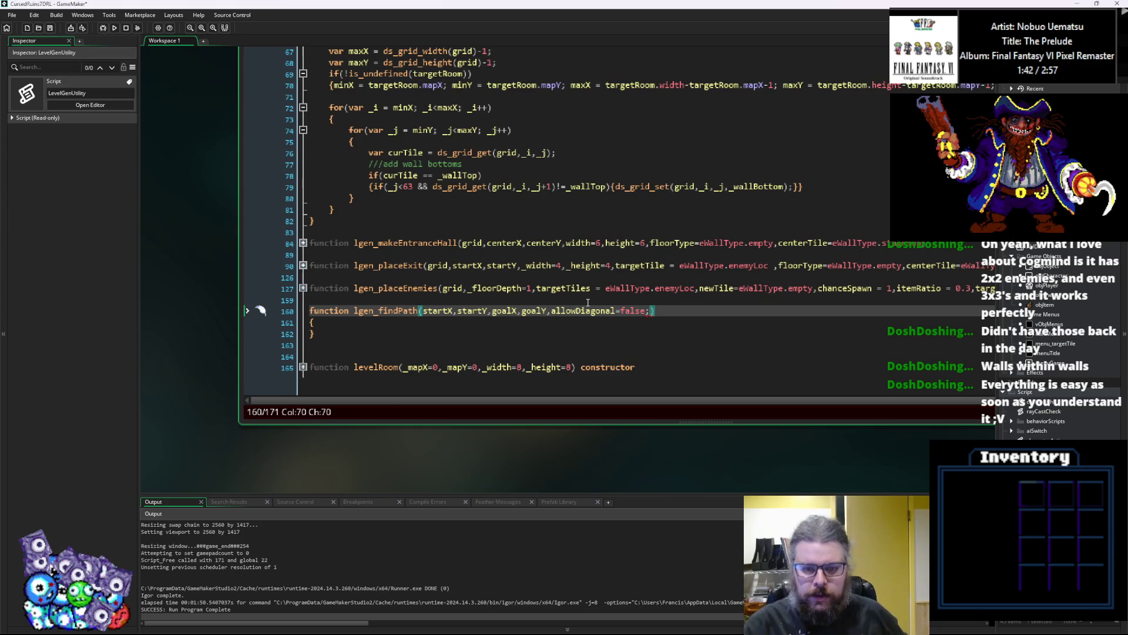
Replace the stray semicolon with wallWeight=500 and maxWeight=10000 parameters.
key(BackSpace)
text(,)
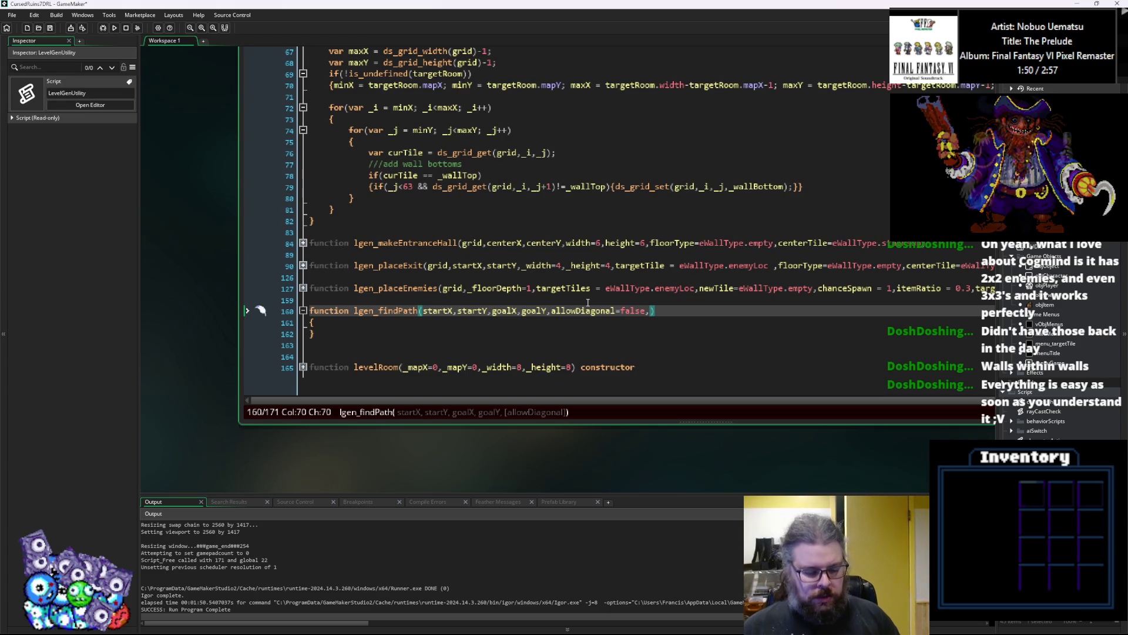
text(wallWeight)
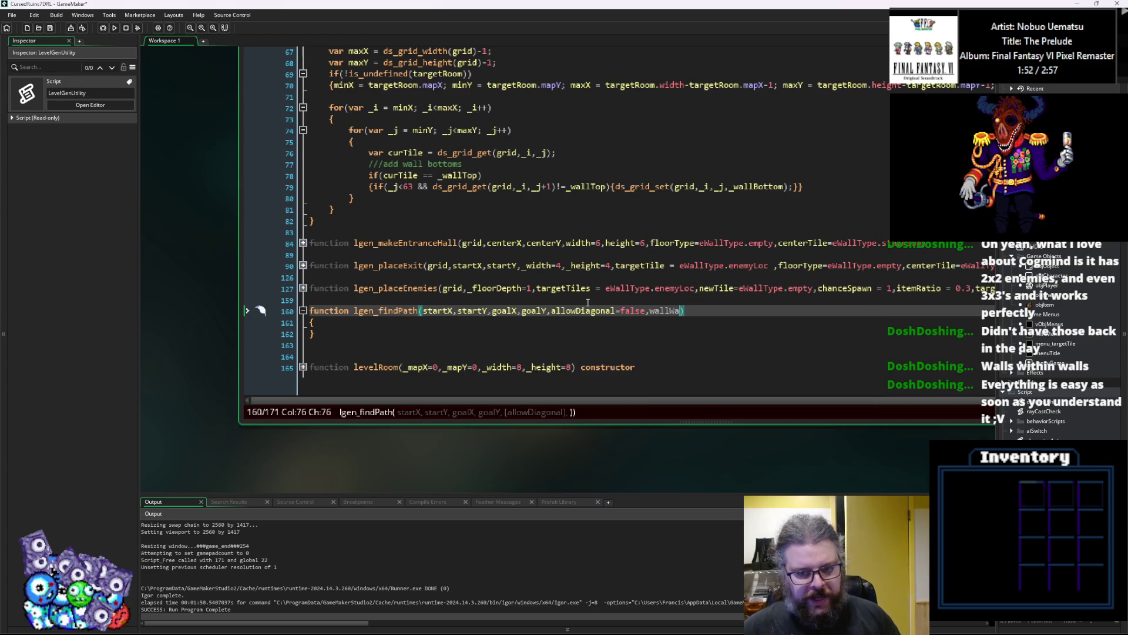
text(=999)
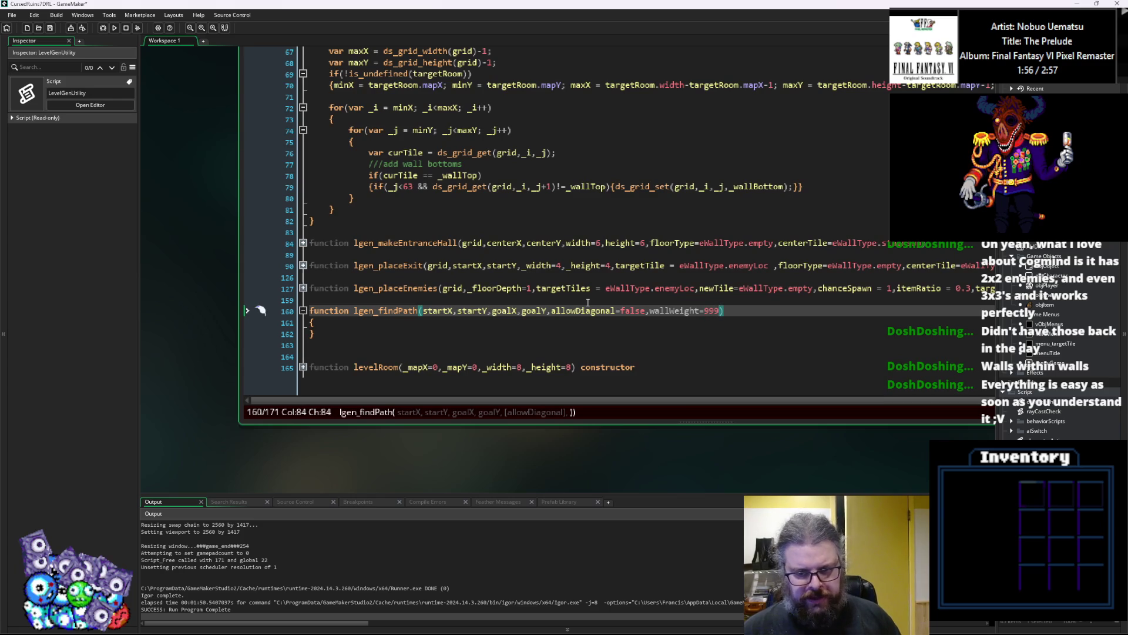
text(,)
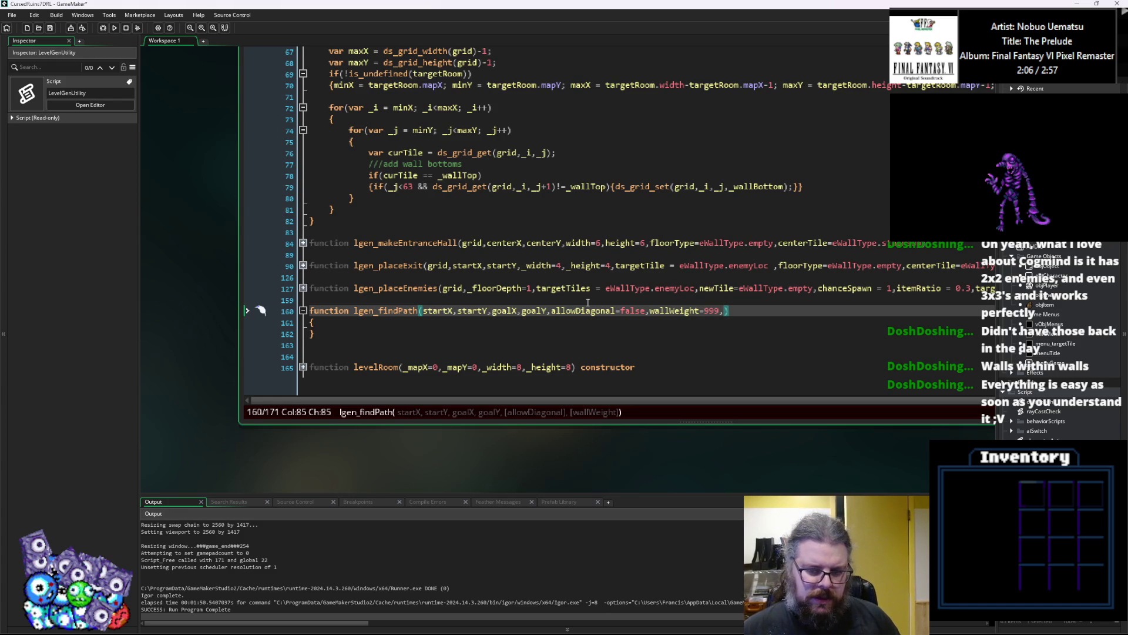
key(BackSpace)
key(BackSpace)
key(BackSpace)
text(500,)
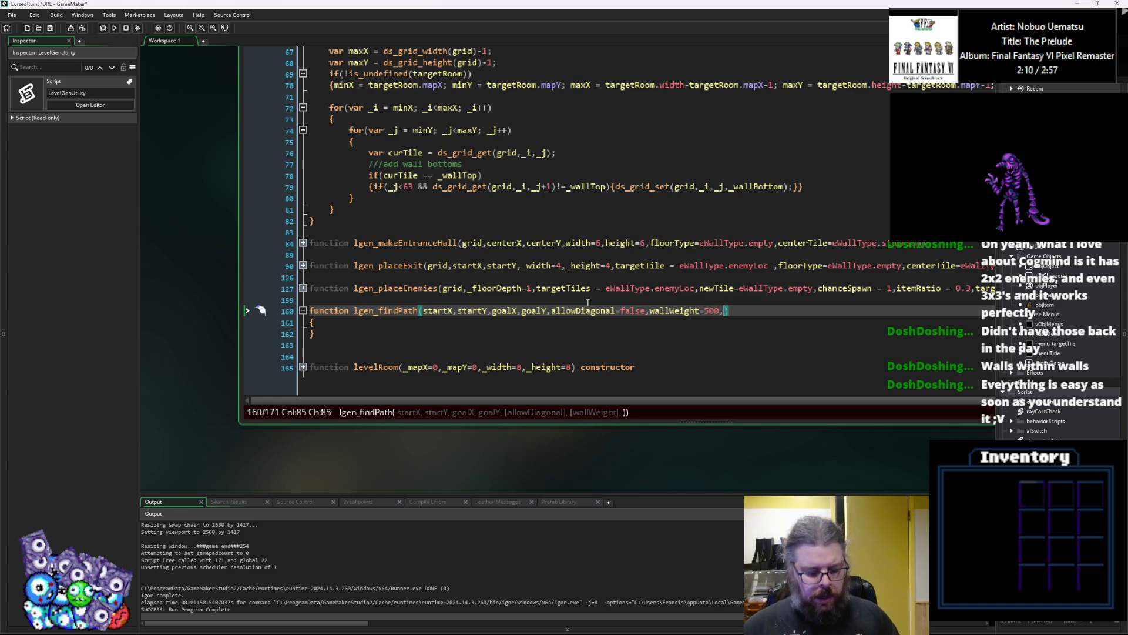
text(max)
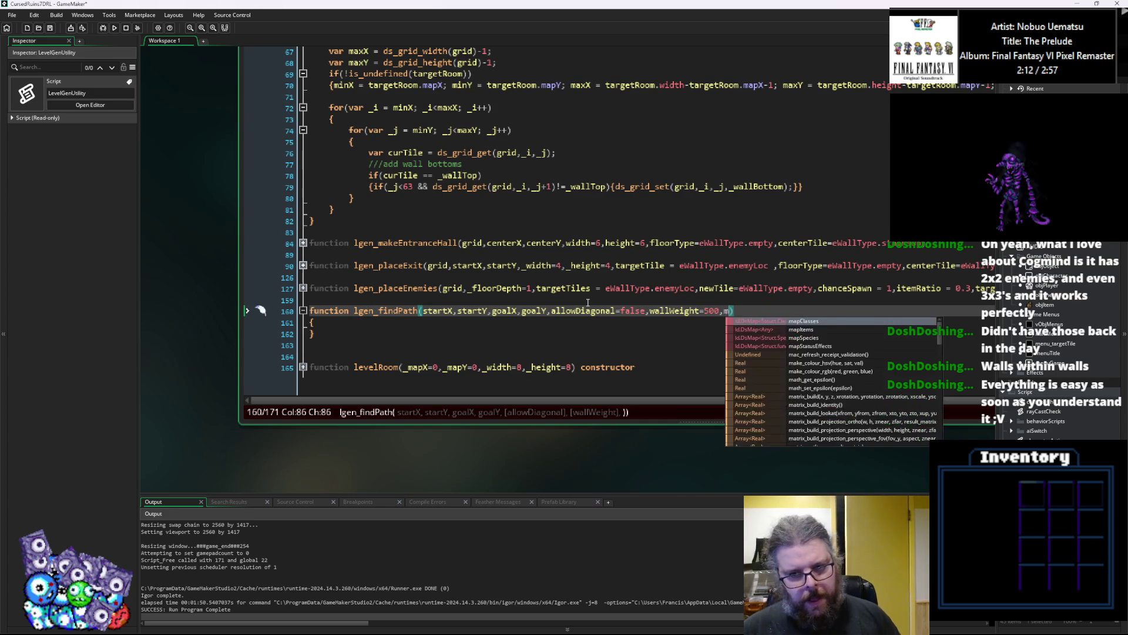
text(W)
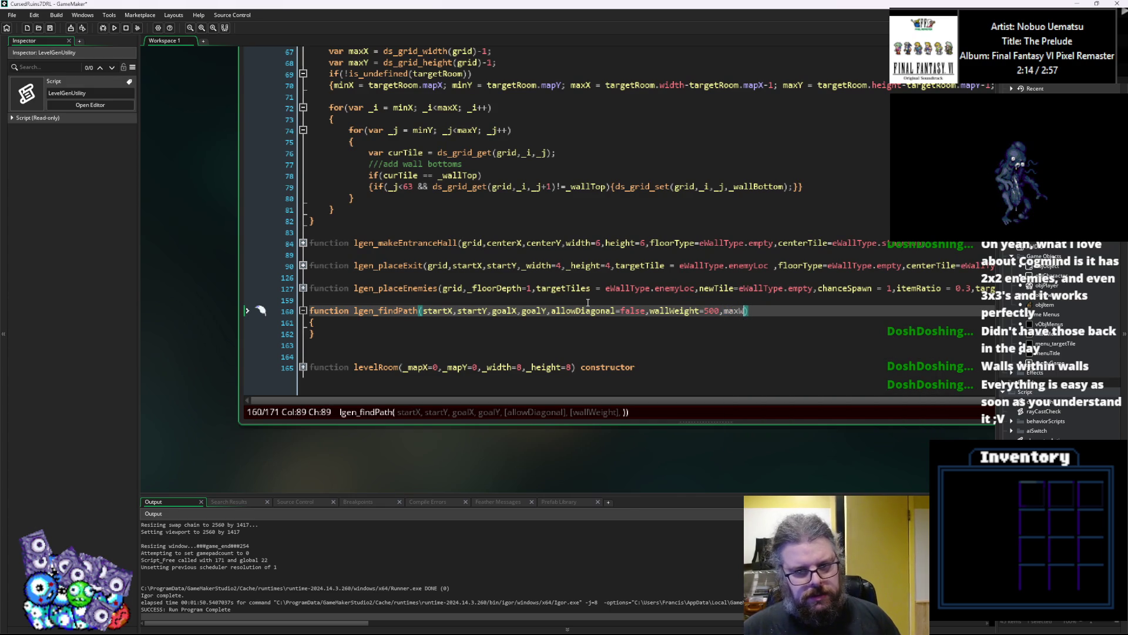
text(eigth)
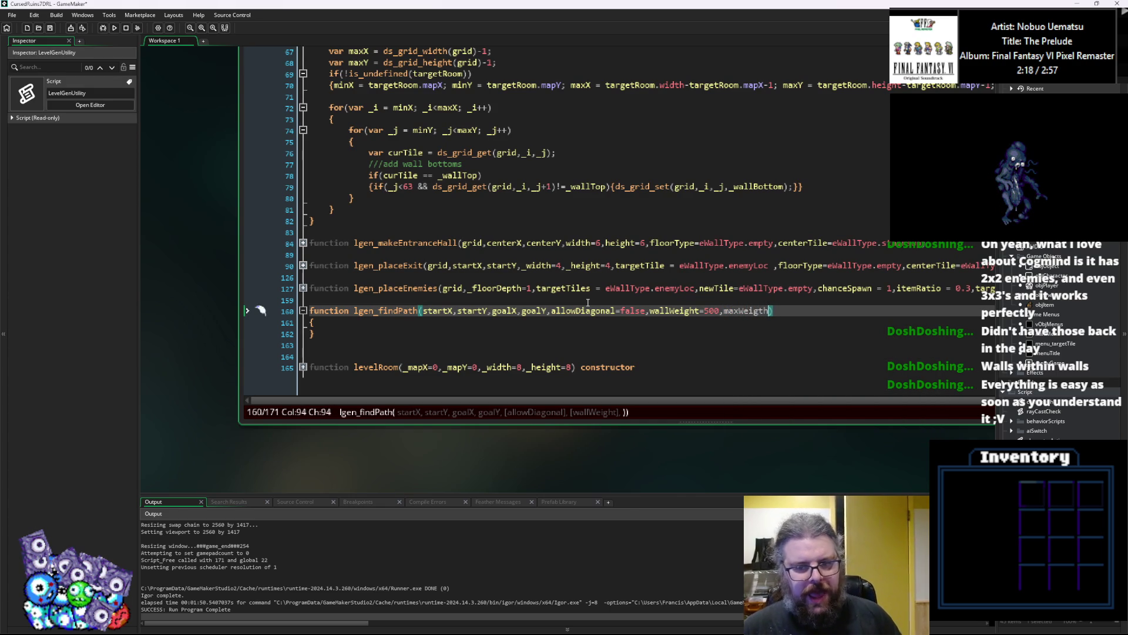
key(BackSpace)
text(ht)
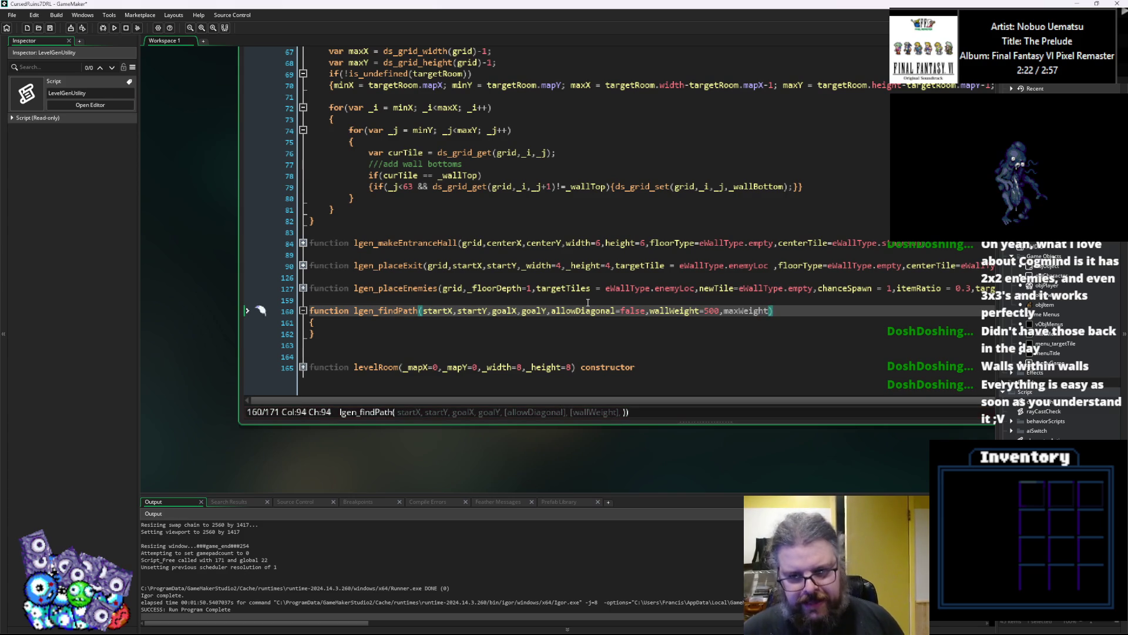
text(=)
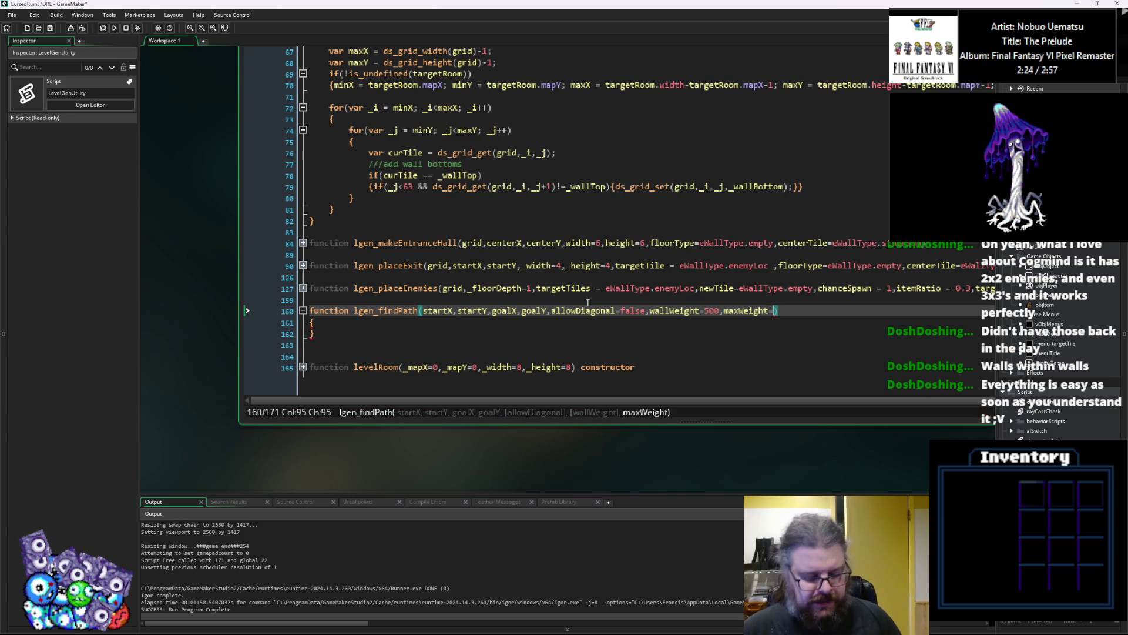
text(9)
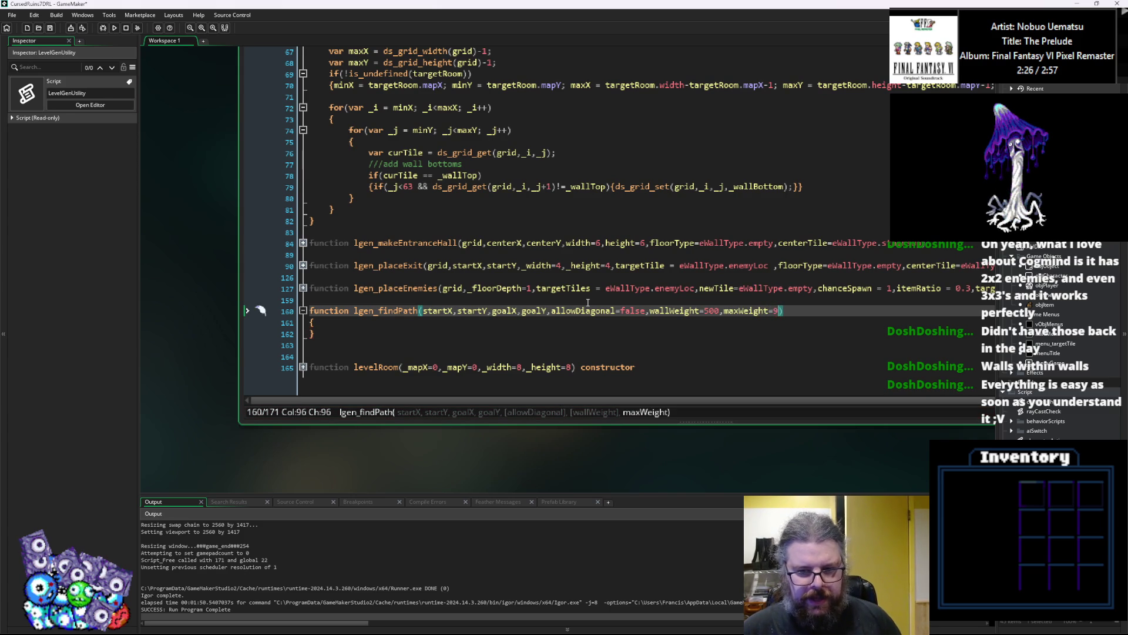
key(BackSpace)
text(10000)
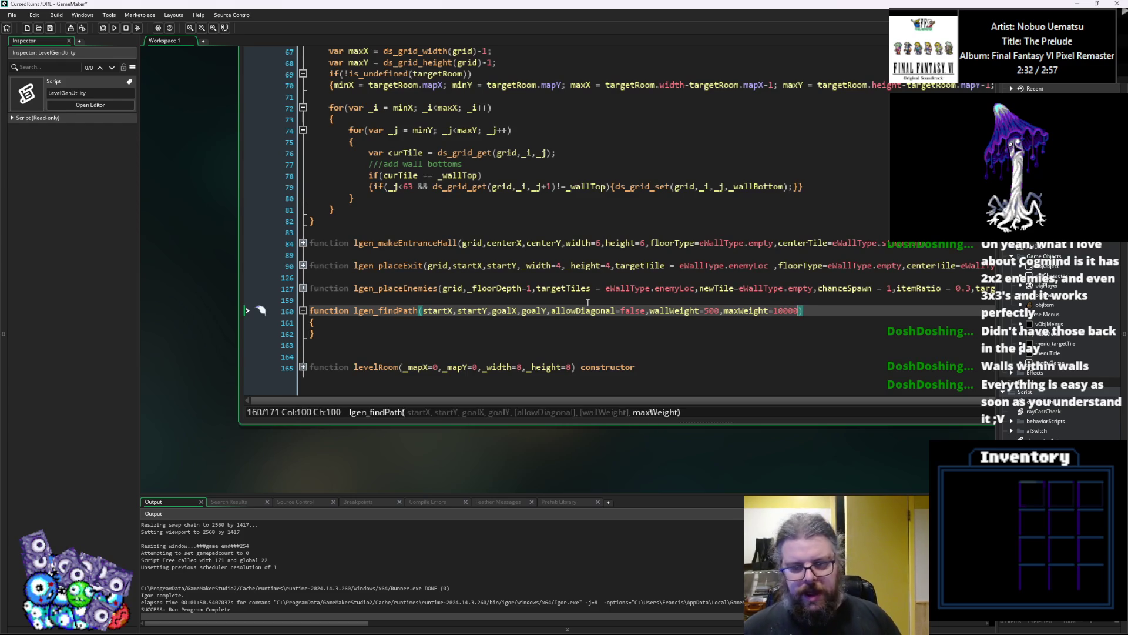
Go back to the wallWeight parameter and delete 'Weight' from its name to retype it.
key(Left)
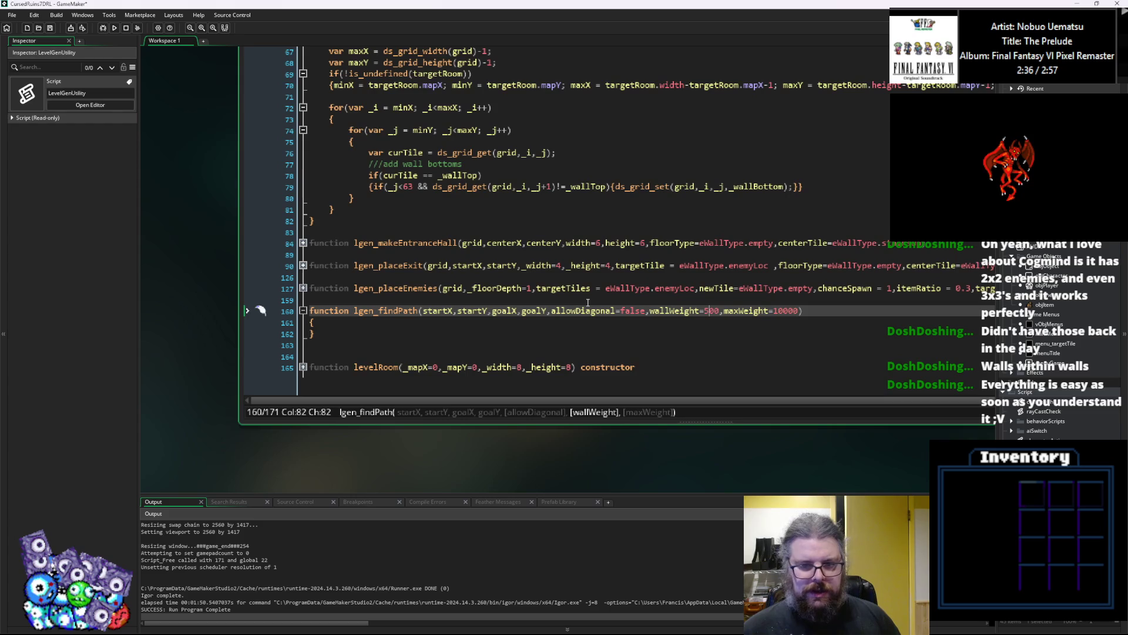
key(Left)
key(Left)
key(Left)
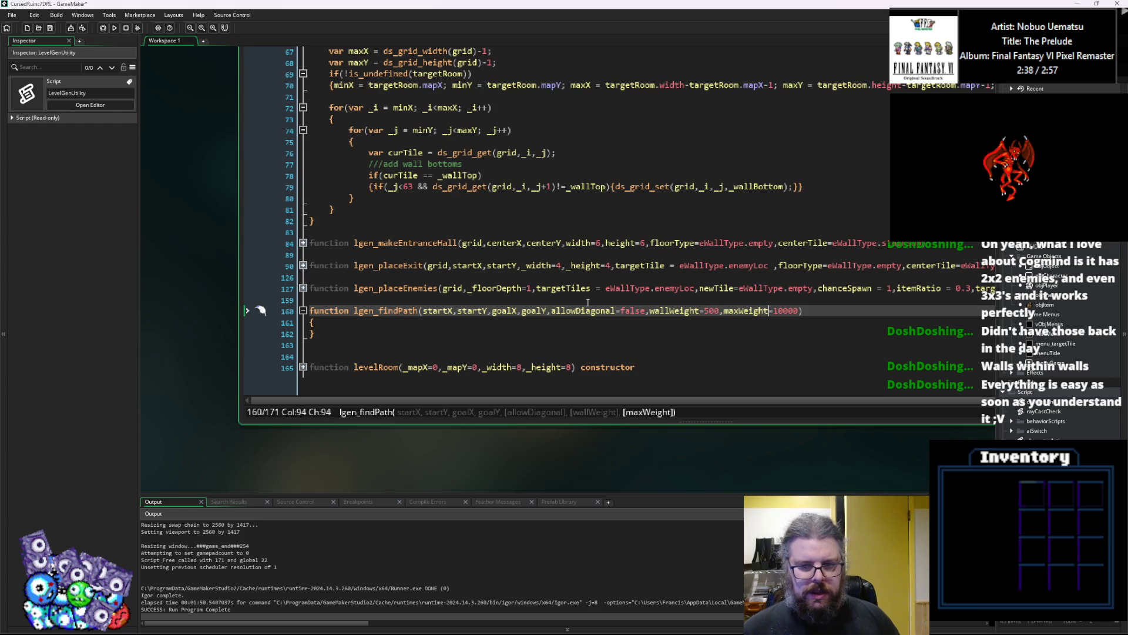
key(Left)
key(Left)
key(Left)
key(Left)
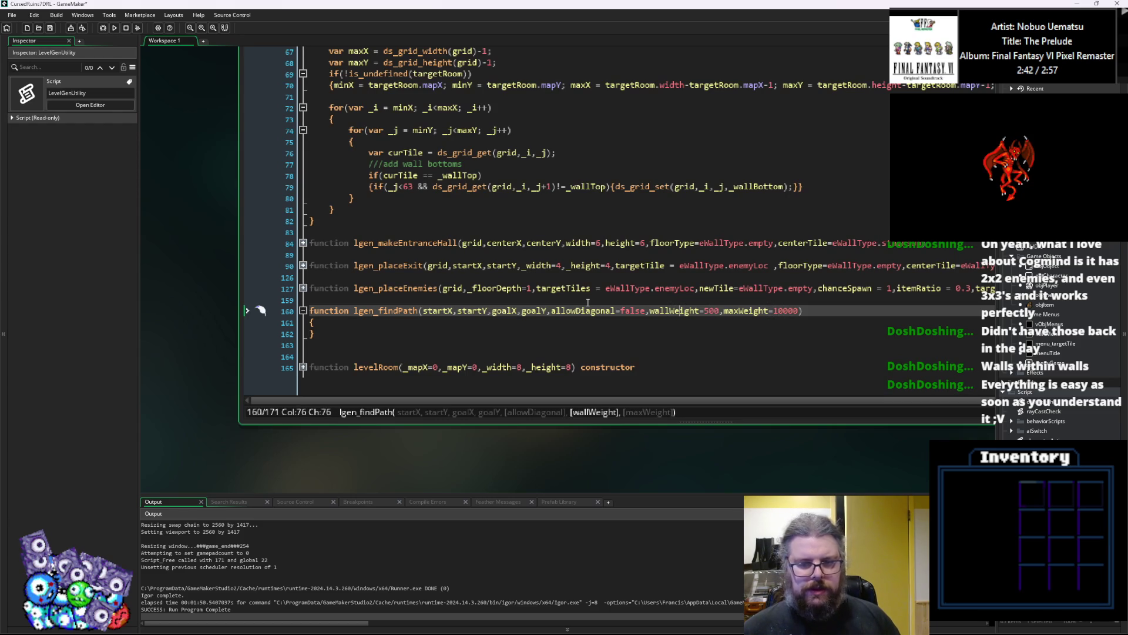
key(Right)
key(Right)
key(BackSpace)
key(BackSpace)
key(BackSpace)
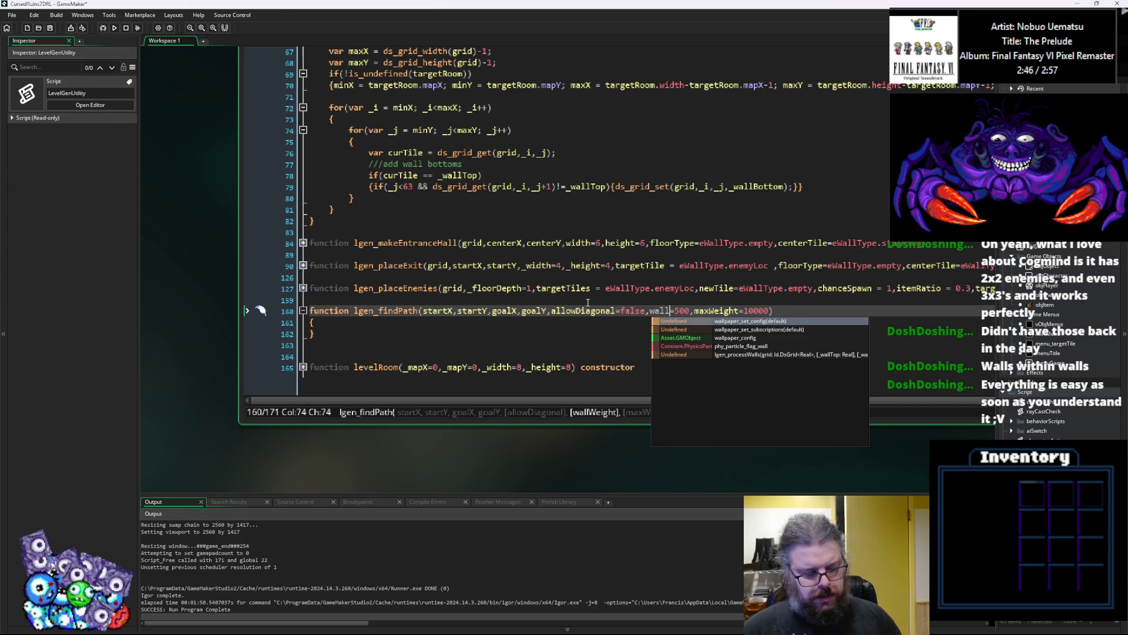
Restore the wallWeight name and rename maxWeight to maxLength.
text(Weight)
key(Right)
key(Right)
key(Right)
key(Right)
key(BackSpace)
key(BackSpace)
key(BackSpace)
text(Length)
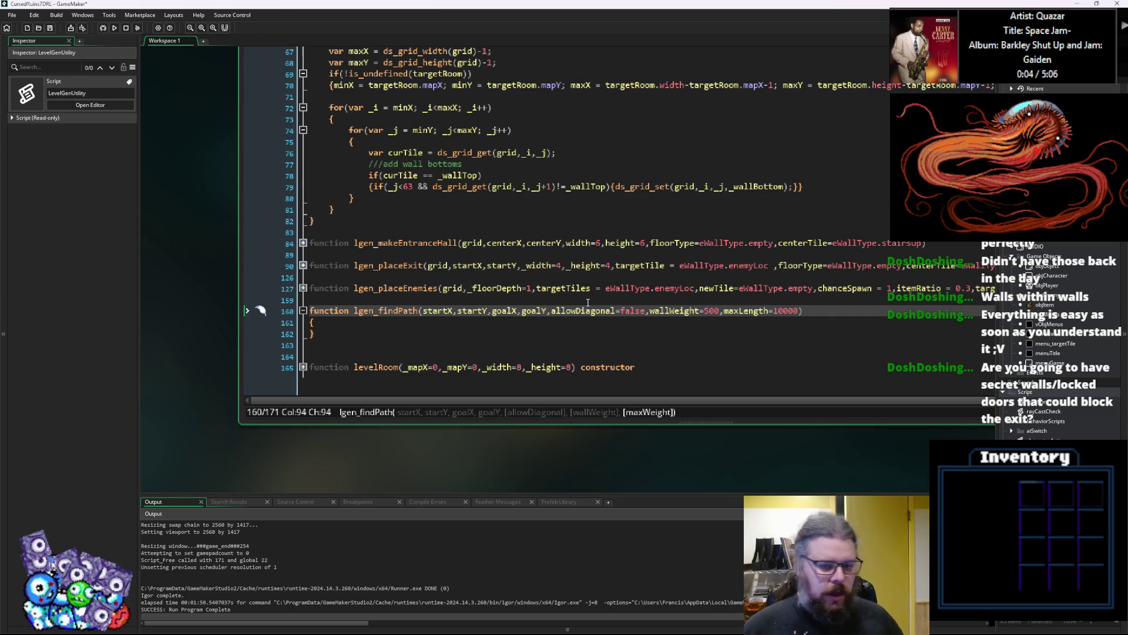
key(Right)
key(Right)
key(Right)
key(Right)
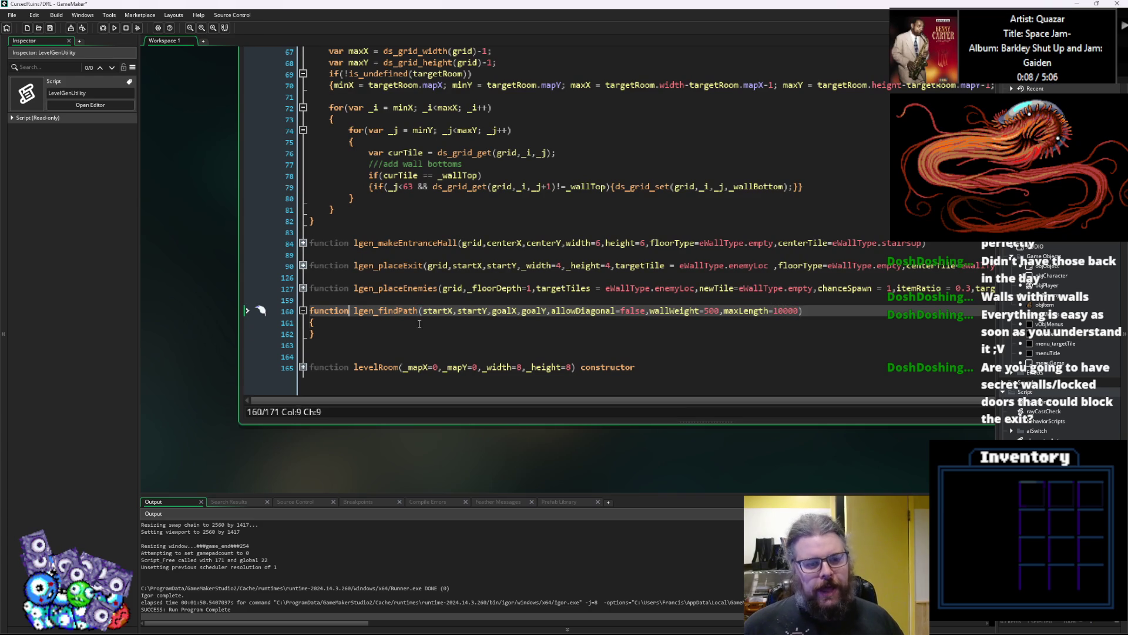
Move maxLength=10000 to sit right after allowDiagonal=false, ahead of wallWeight=500.
key(Down)
key(Up)
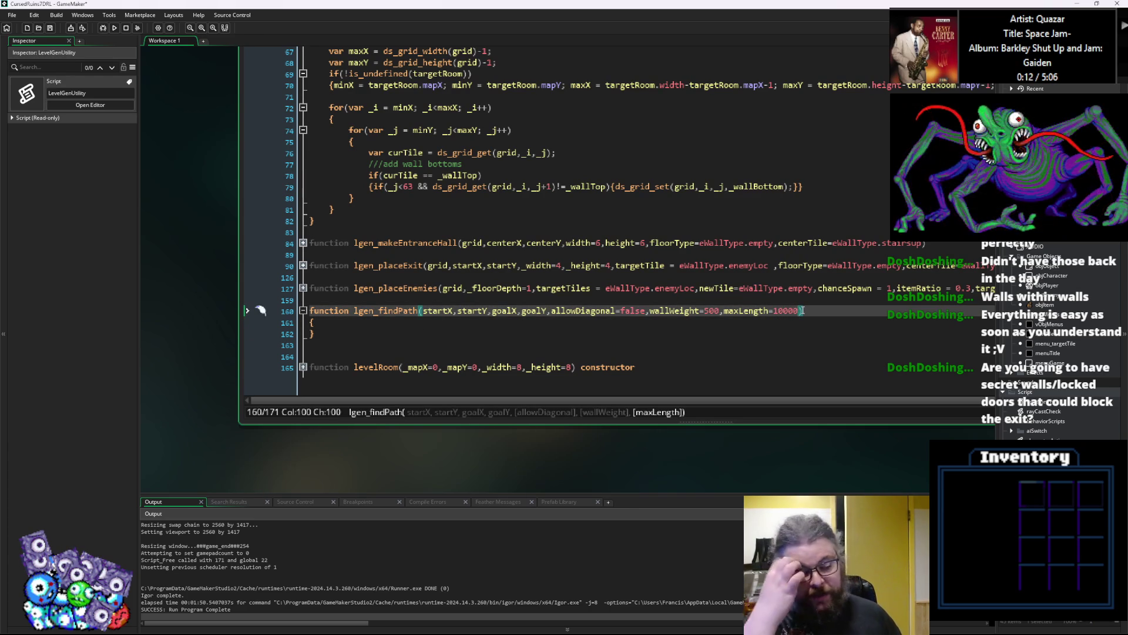
text(,)
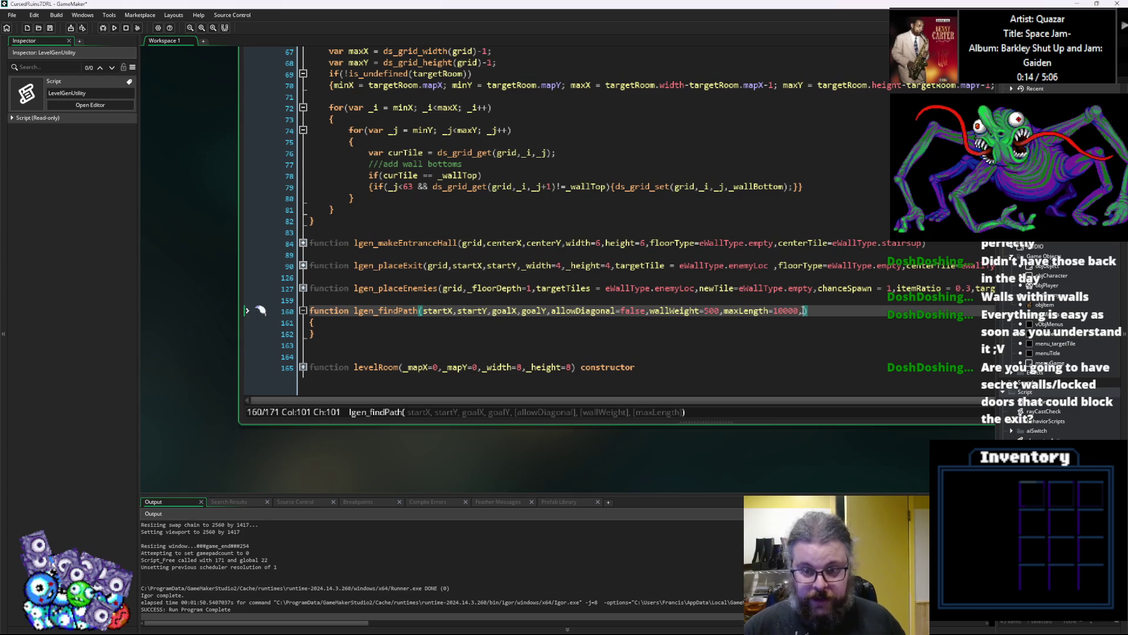
key(BackSpace)
key(Left)
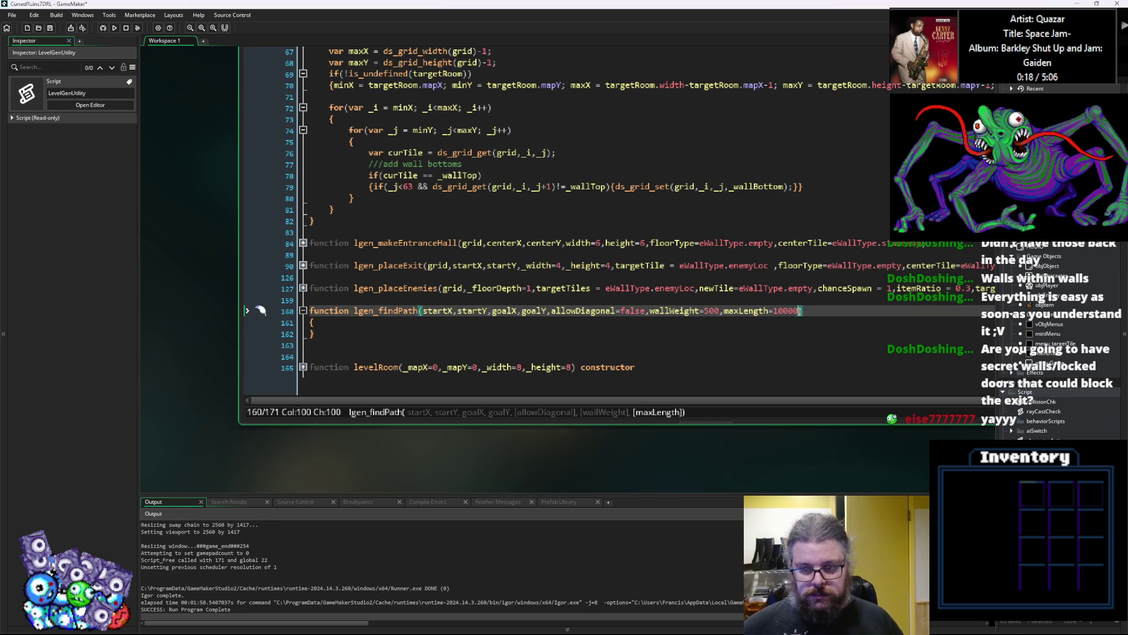
drag(798, 311, 730, 312)
key(BackSpace)
click(652, 311)
key(Right)
text(,maxLength=10000)
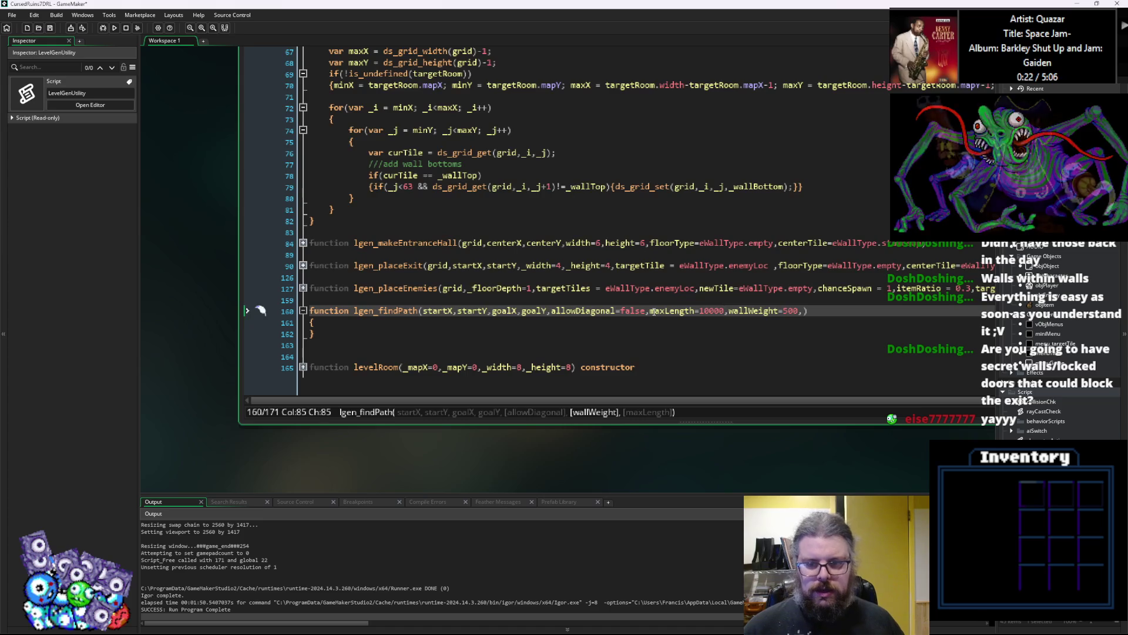
text(,)
Append doorWeight=100 and secretWallWeight=150 to the end of the parameter list.
key(End)
key(Left)
text(do)
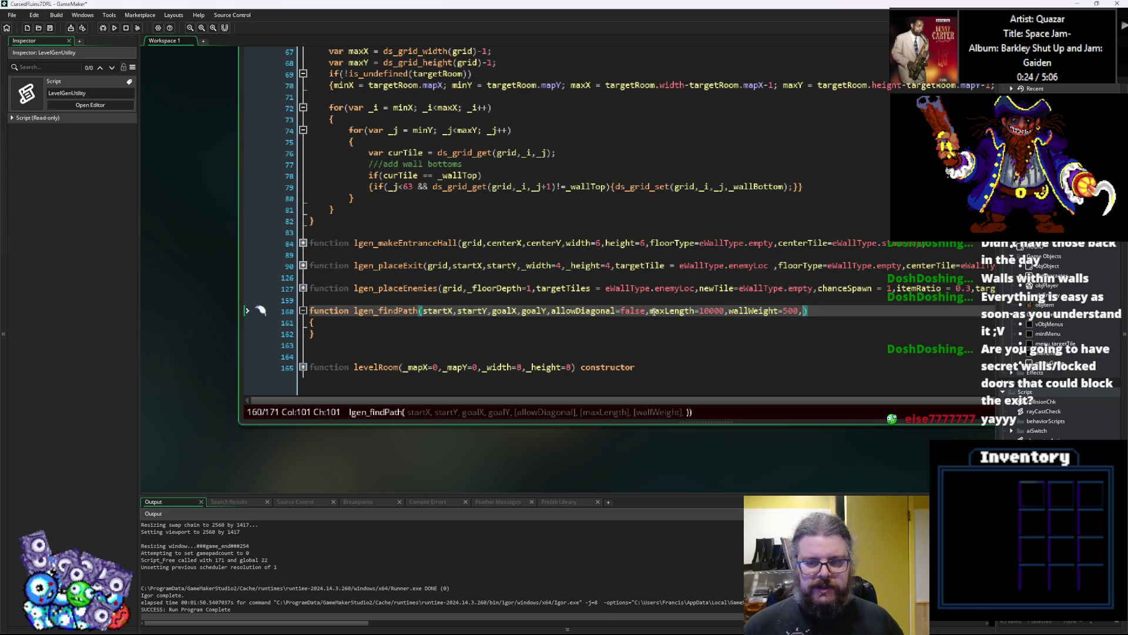
text(orWeight)
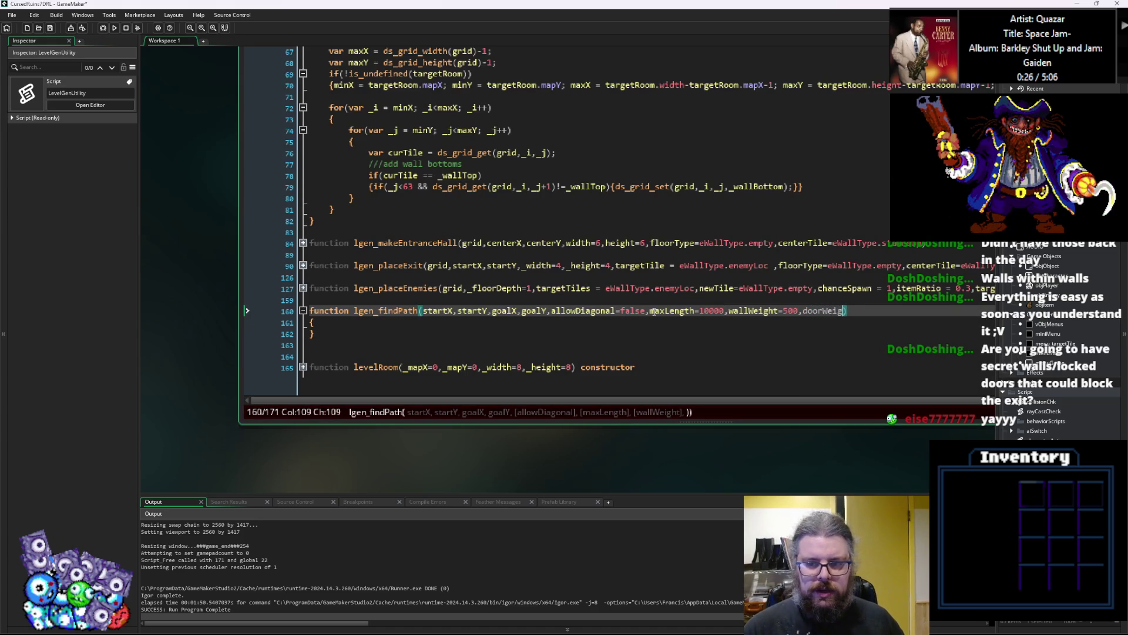
text(=100,)
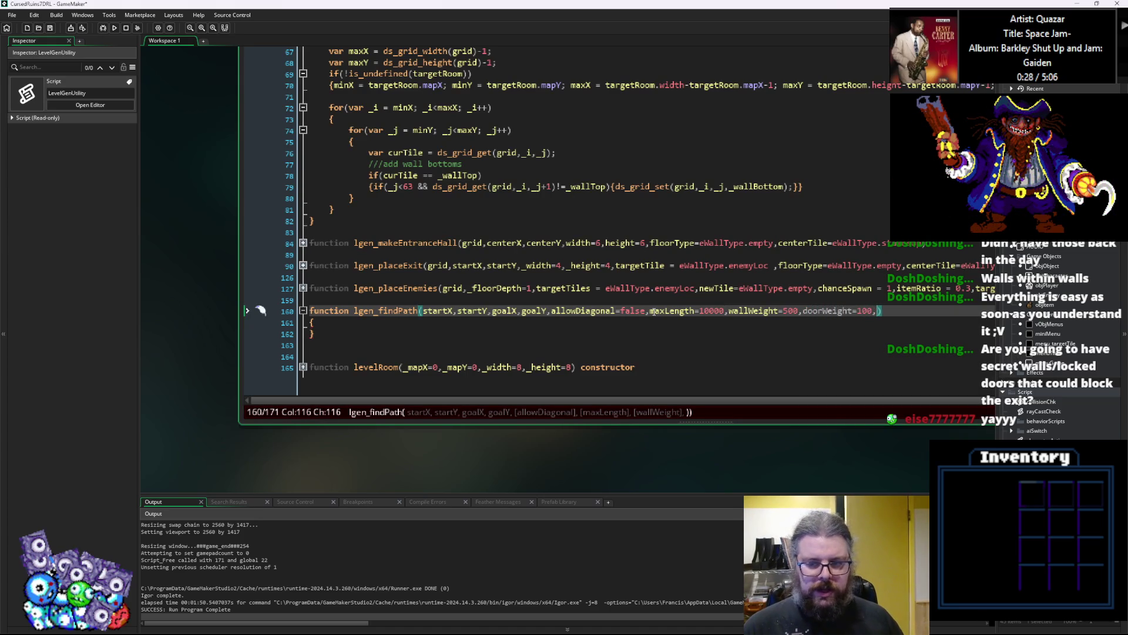
text(secret)
text(WallWeight)
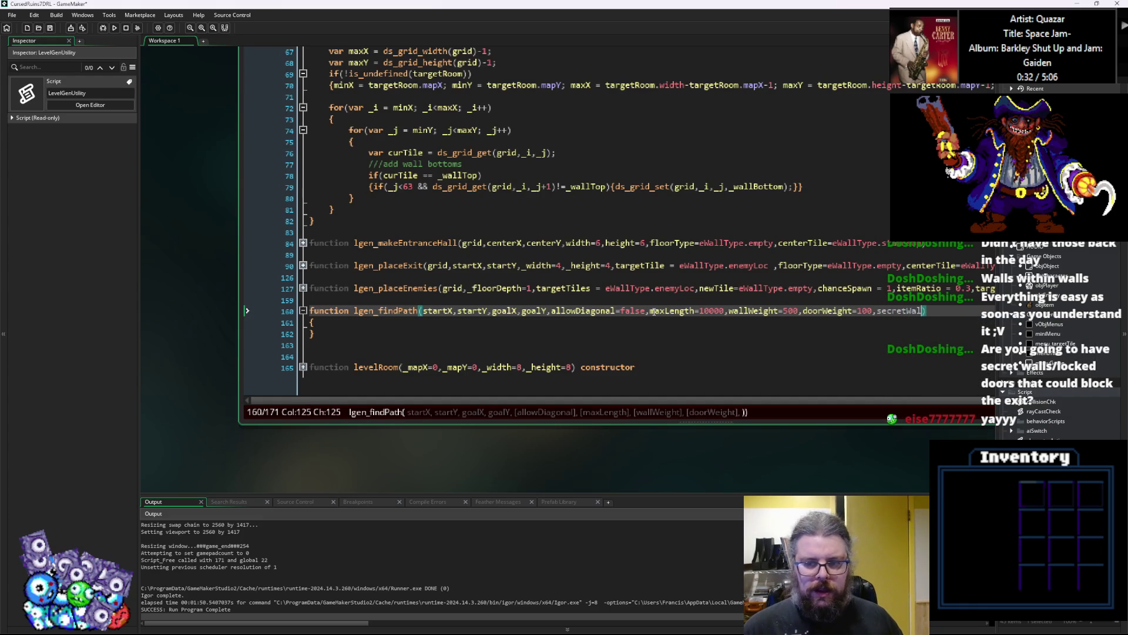
text(=150)
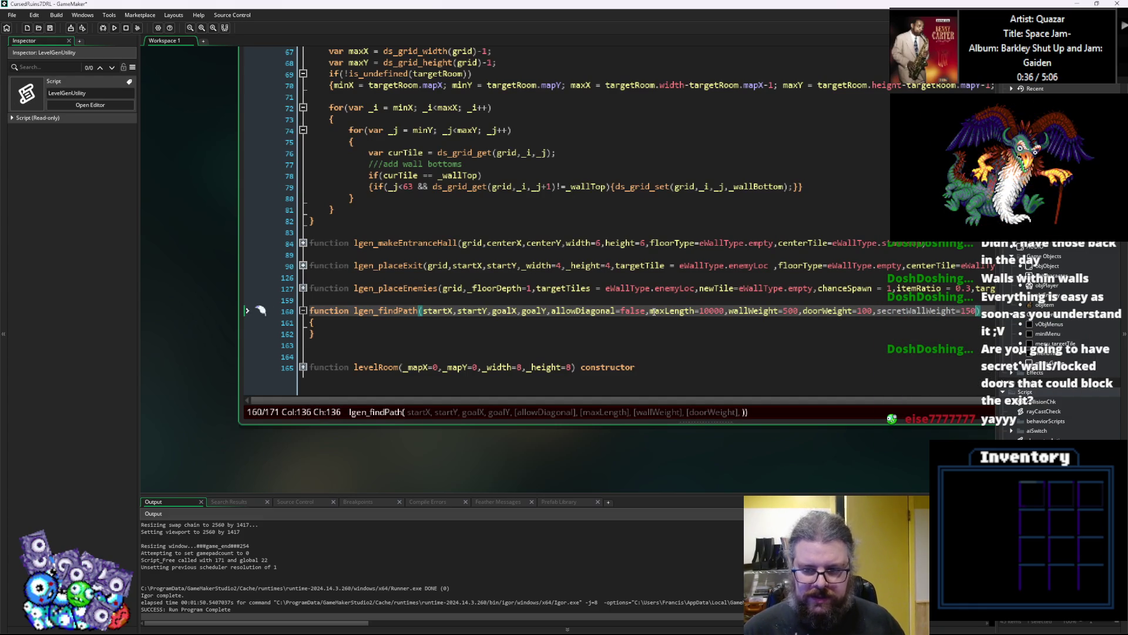
text();)
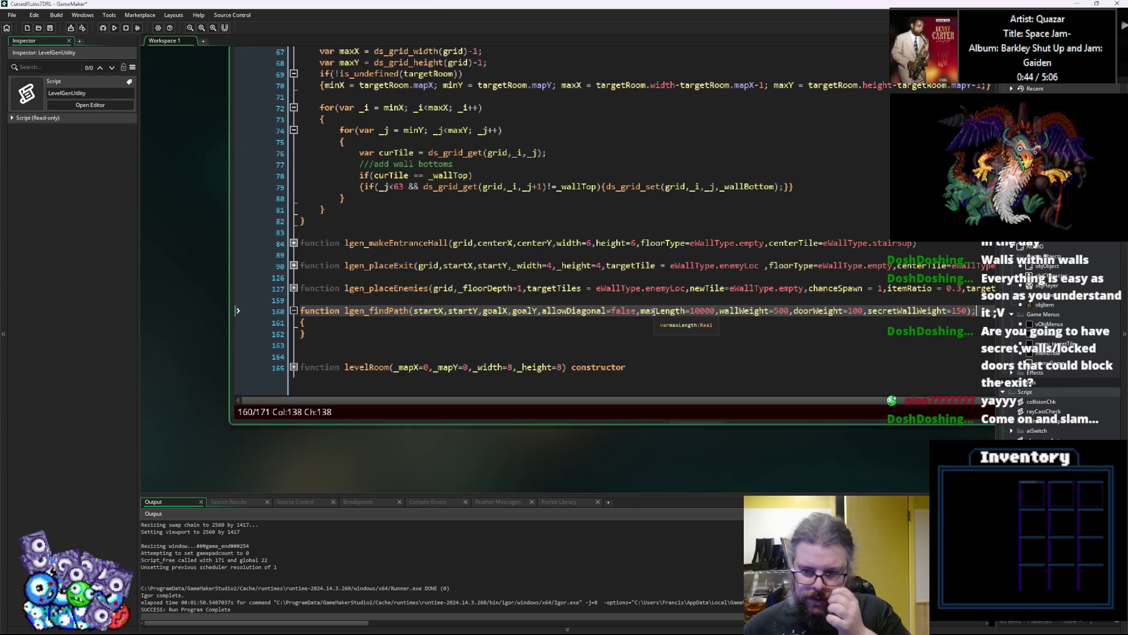
Lower the secretWallWeight default to 50 and reduce the doorWeight default.
key(Left)
key(Left)
key(Left)
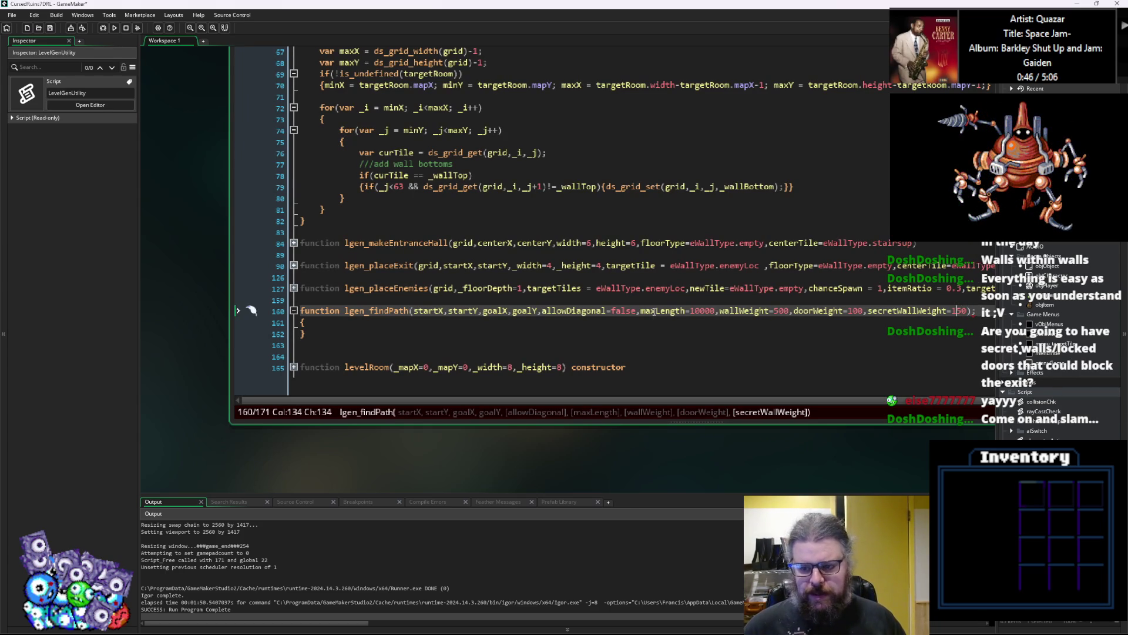
key(BackSpace)
key(BackSpace)
text(5)
key(Left)
key(Left)
key(Left)
key(Delete)
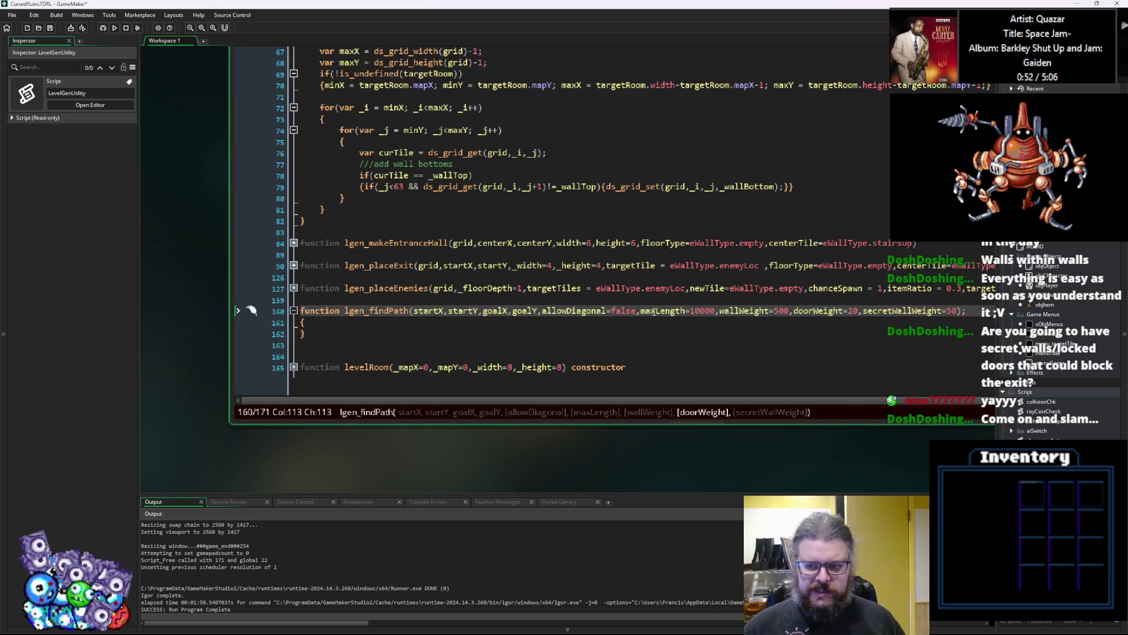
Delete the semicolon after the lgen_findPath header and add a blank line in its body.
click(973, 312)
key(BackSpace)
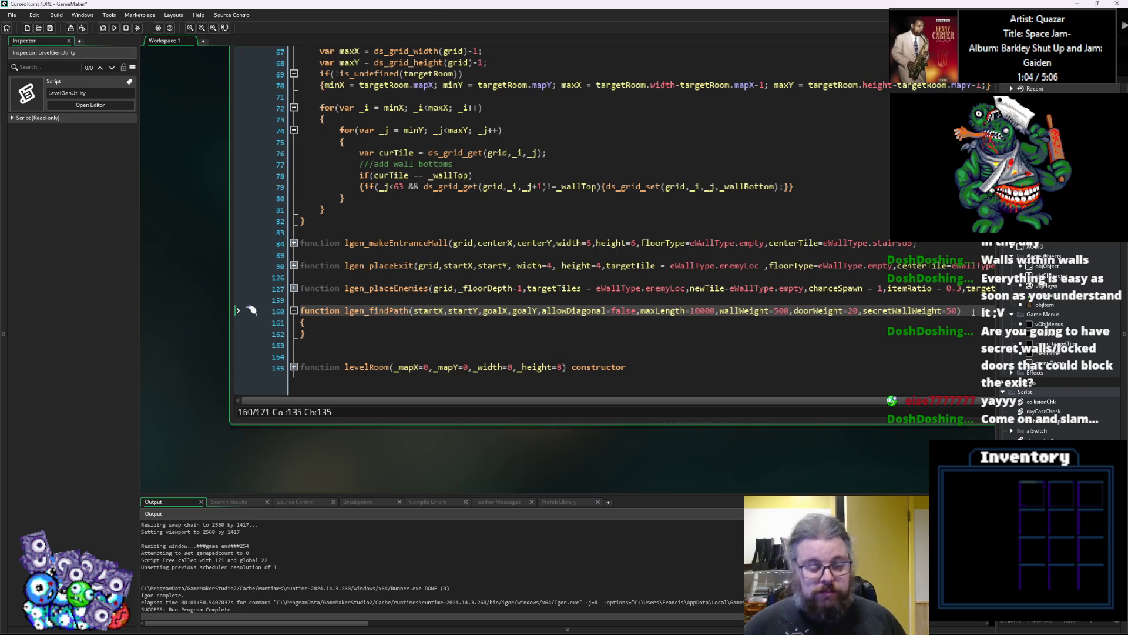
key(Down)
key(Return)
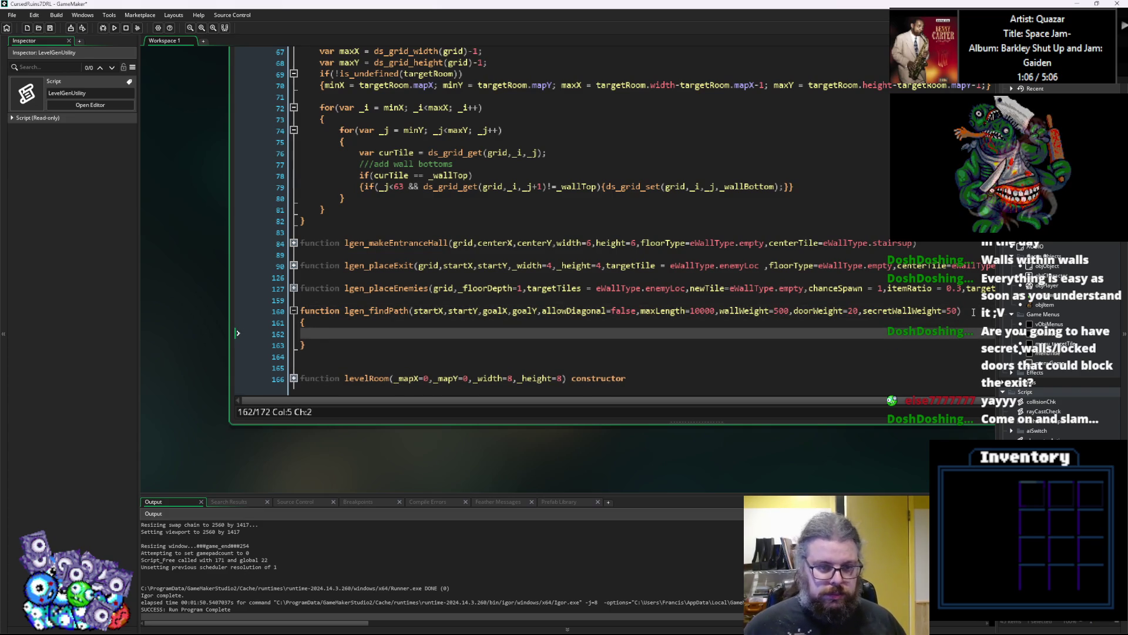
click(879, 287)
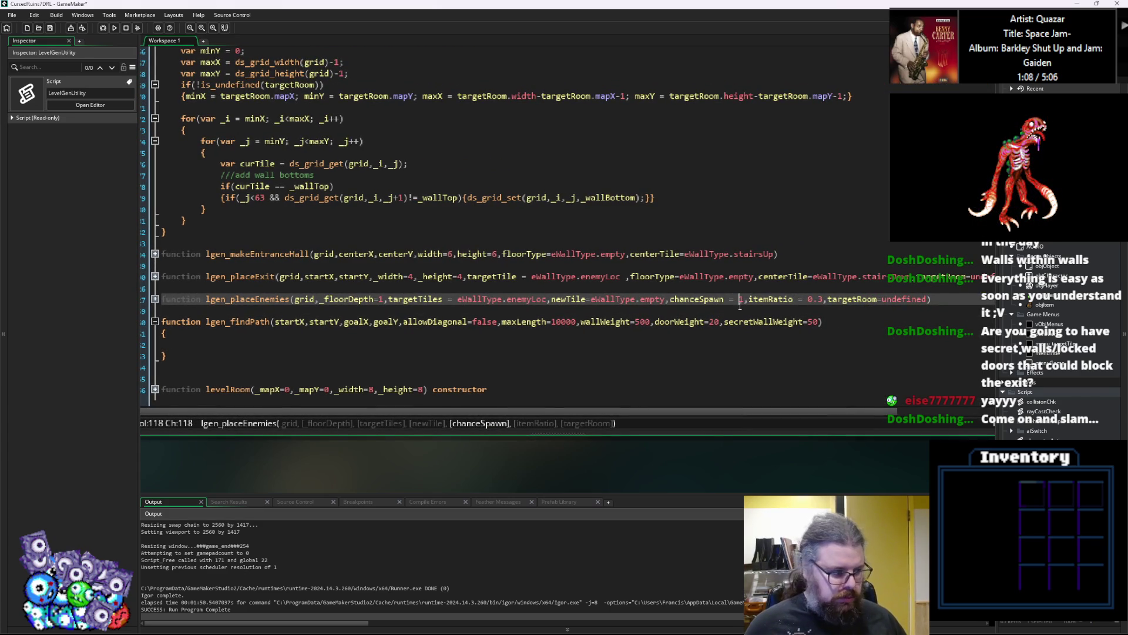
Start a var _pathGrid declaration with ds_grid_create and insert grid as the first lgen_findPath parameter.
click(333, 341)
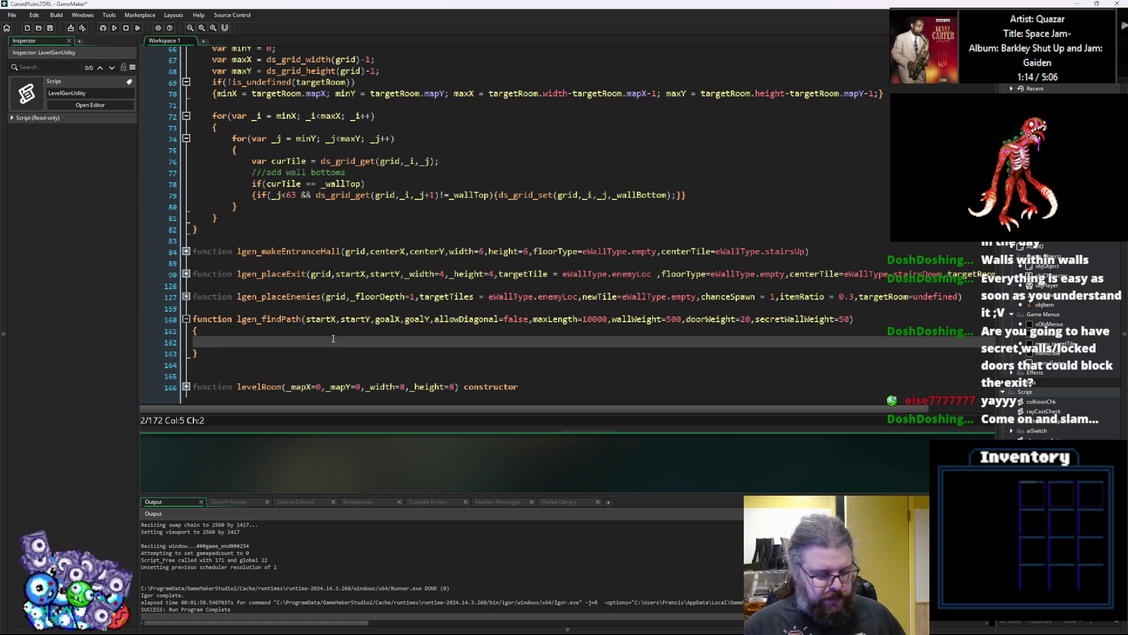
text(var )
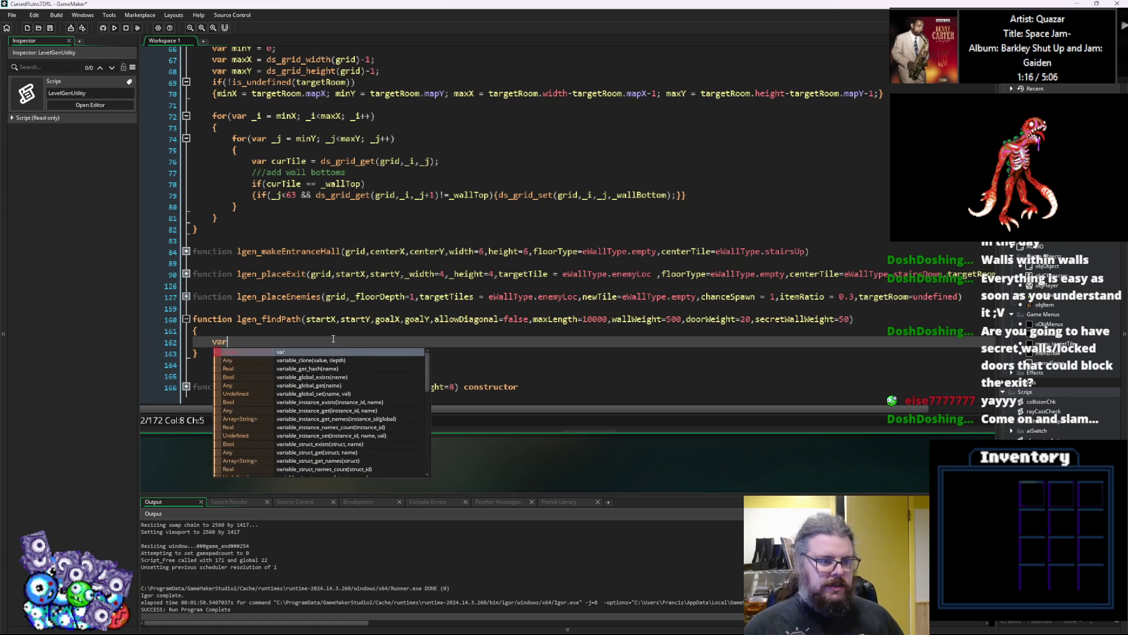
text(_)
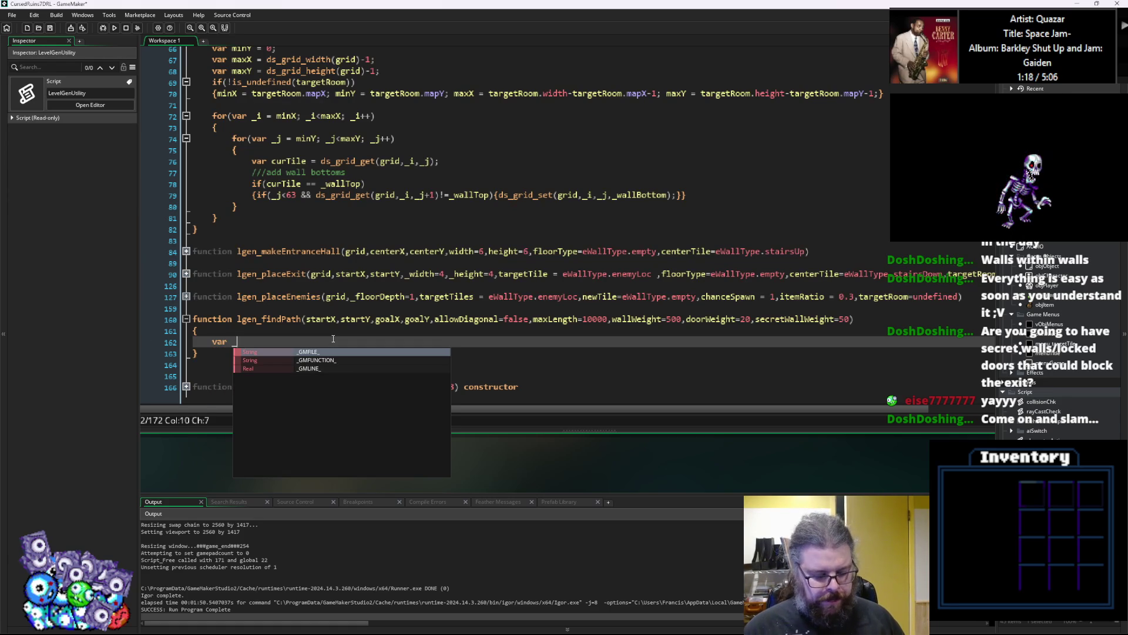
text(pathGri)
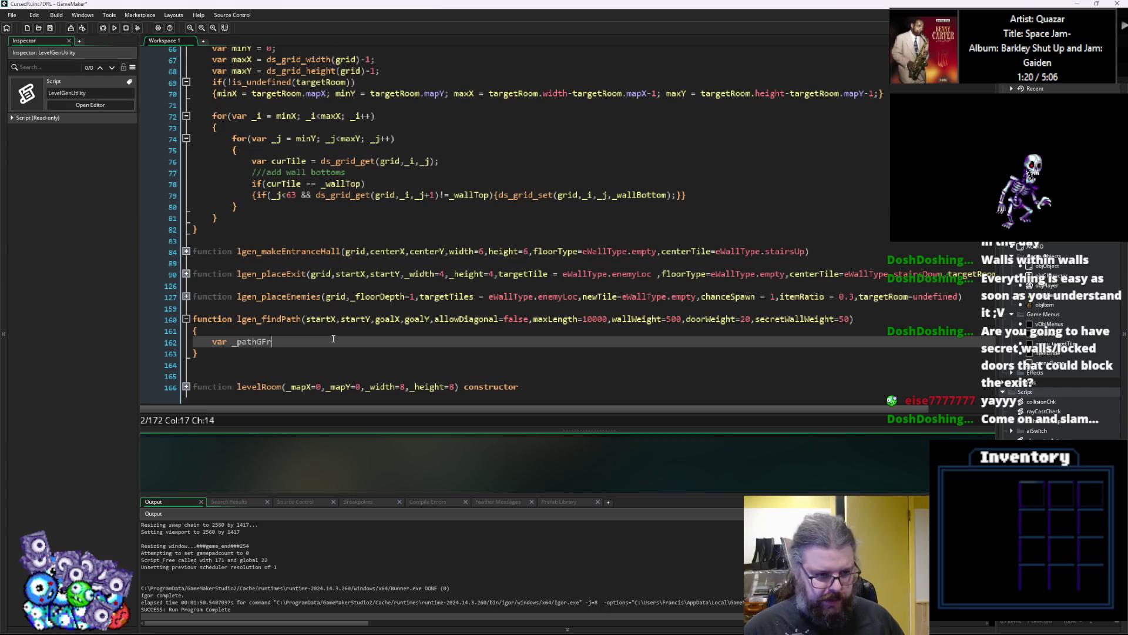
text(d)
text(ds)
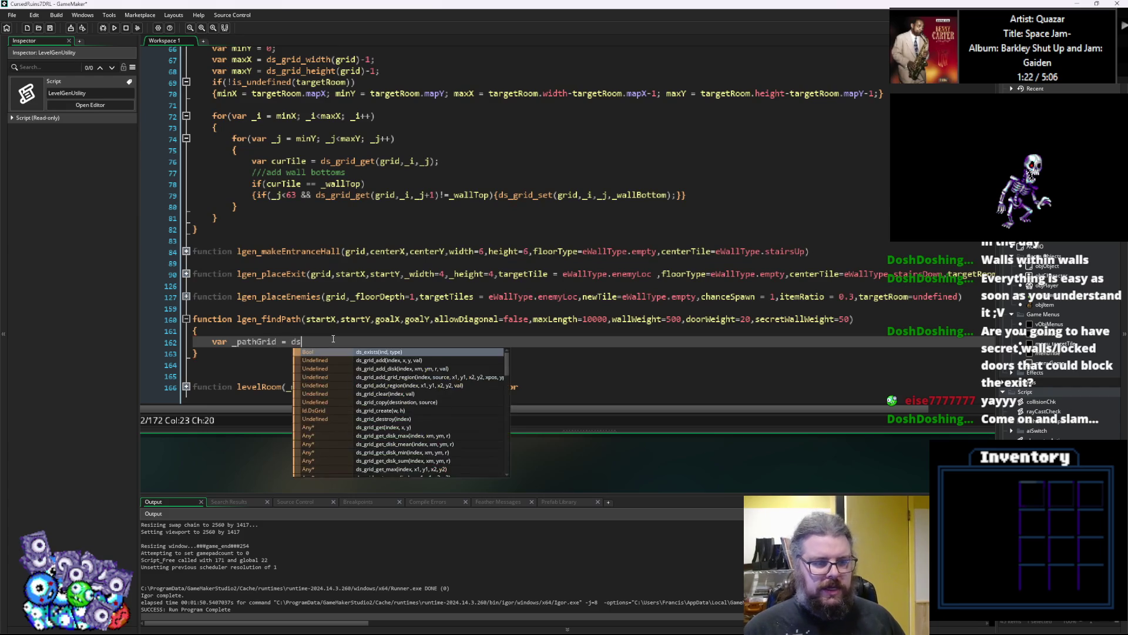
text(_grid_c)
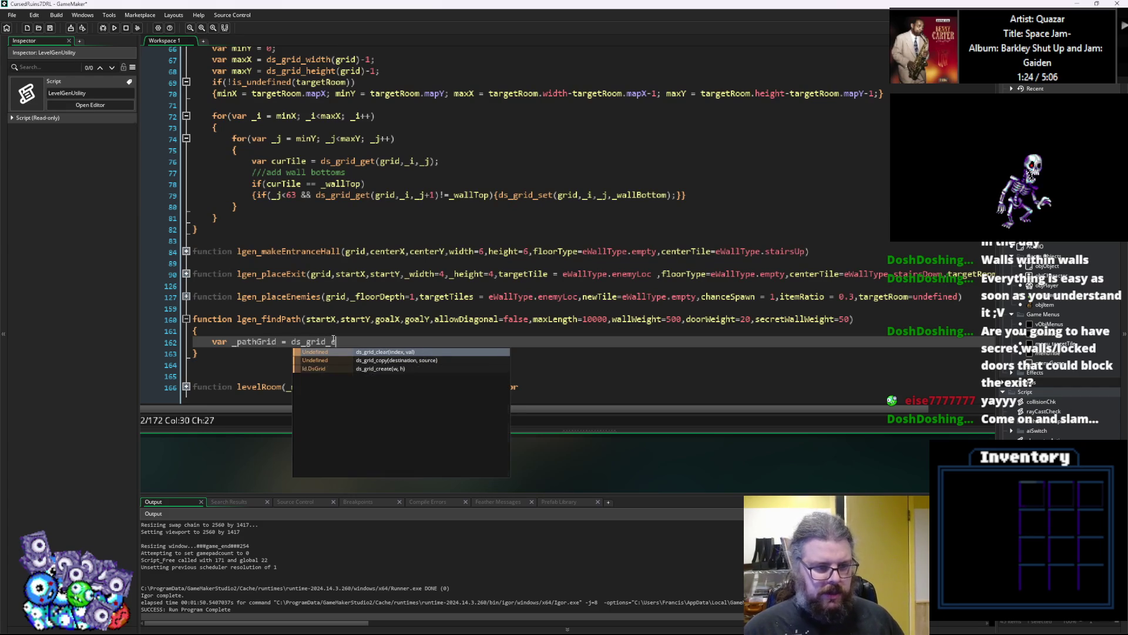
text(reate())
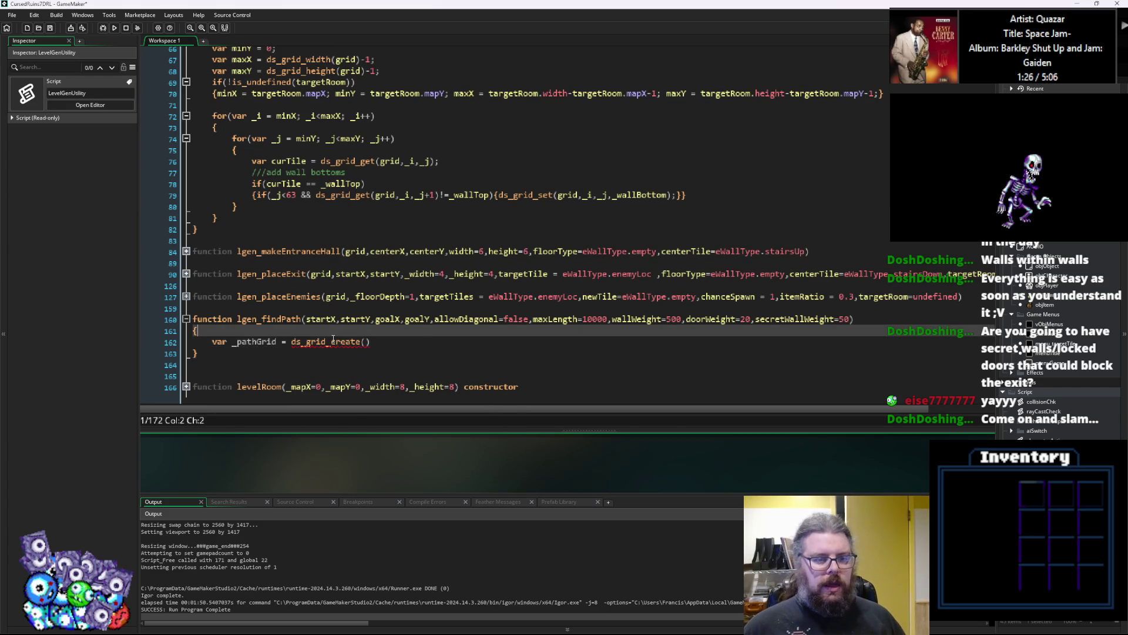
key(Up)
key(Up)
key(ctrl+Left)
key(ctrl+Left)
text(grid,)
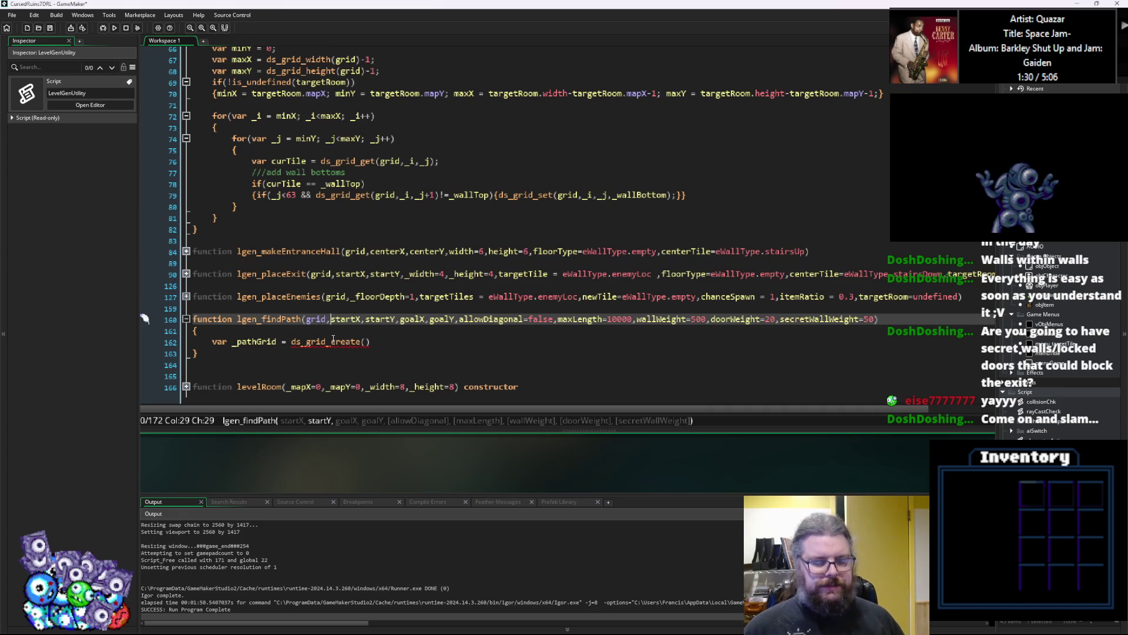
Size _pathGrid with ds_grid_width(grid) and ds_grid_height(grid), then start a new line.
key(Down)
key(Down)
key(End)
key(Left)
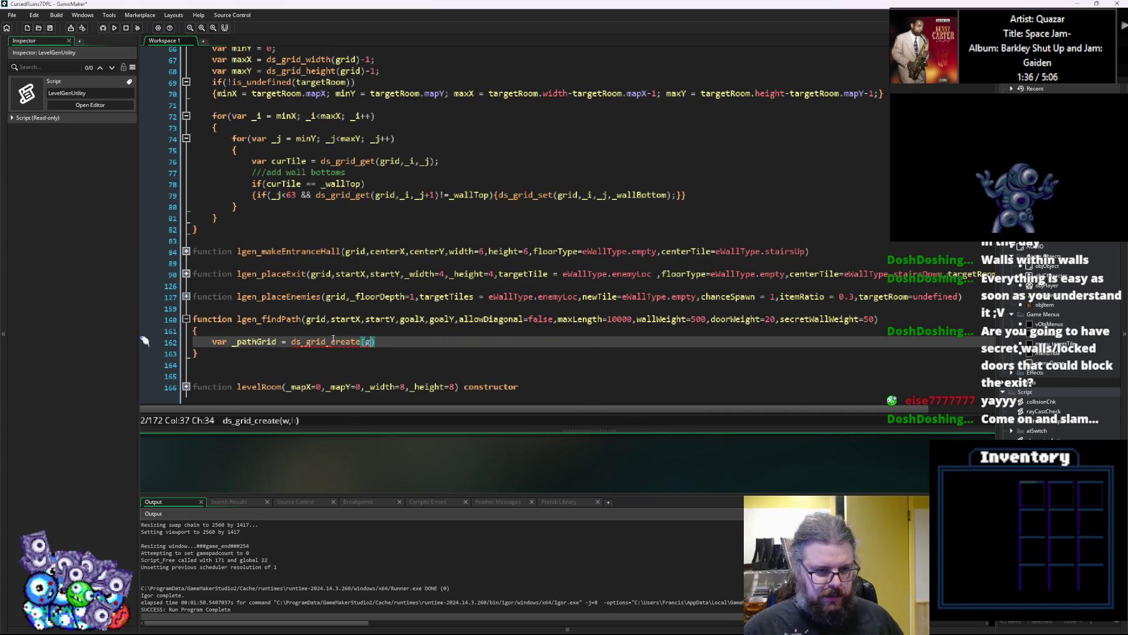
text(ds_grid_w)
key(Return)
text(grid),ds_grid)
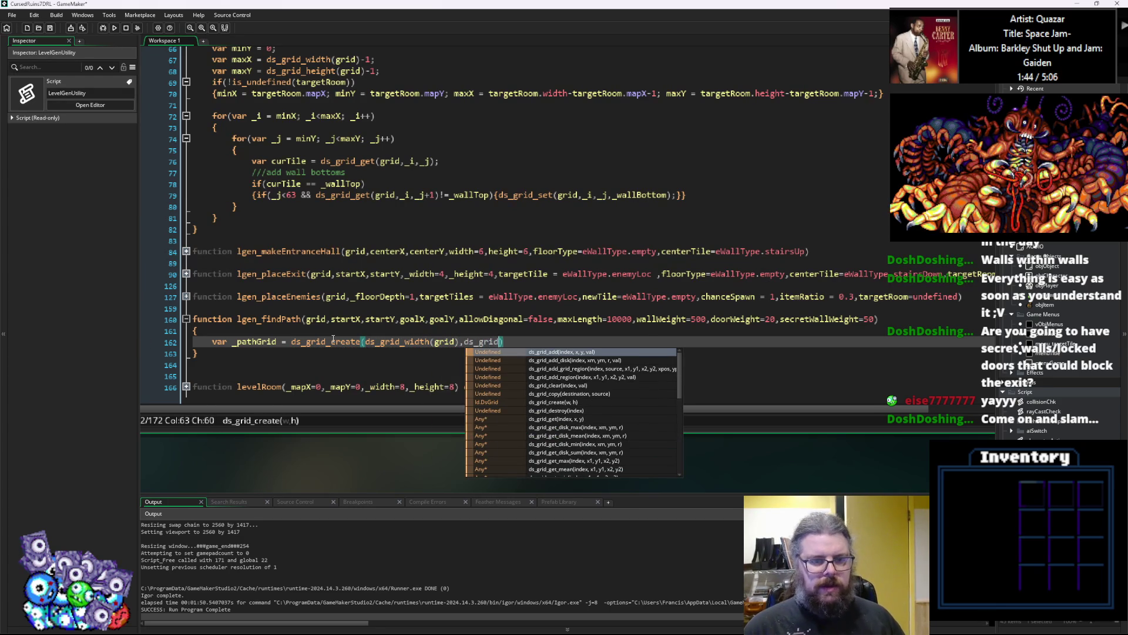
text(_height()
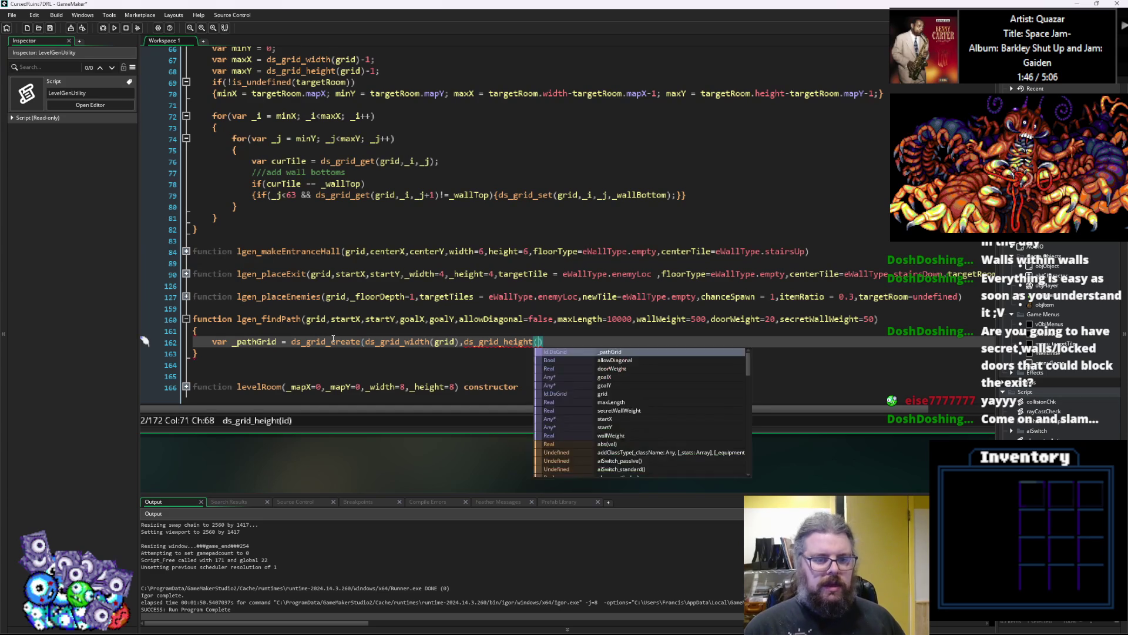
text(grid));)
key(Return)
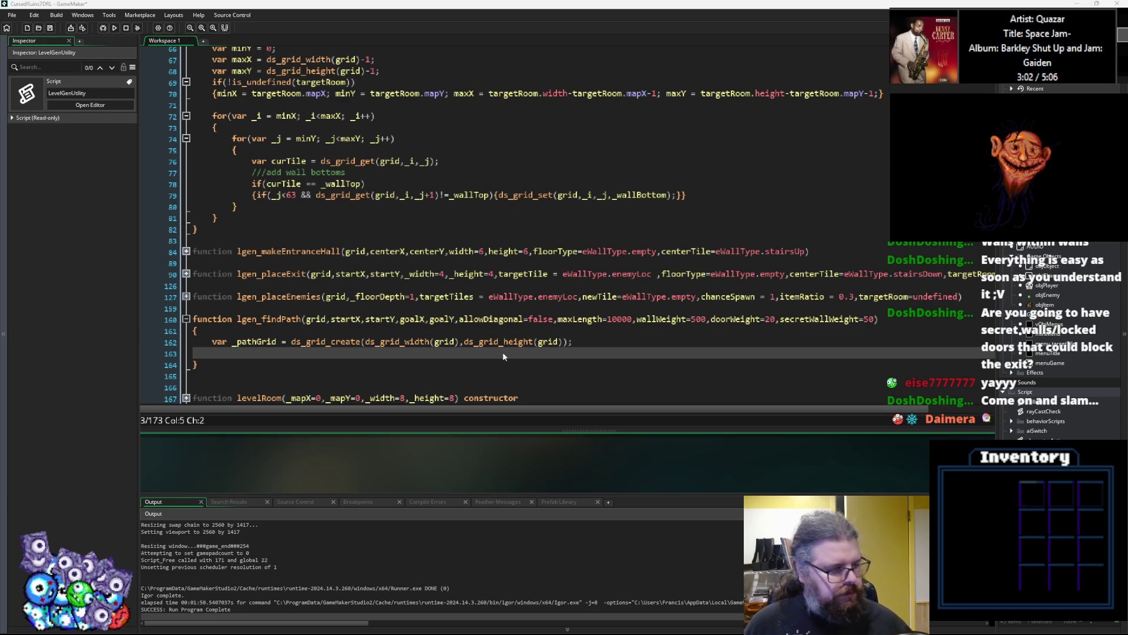
key(Up)
key(Up)
key(Up)
key(Down)
key(Down)
key(Down)
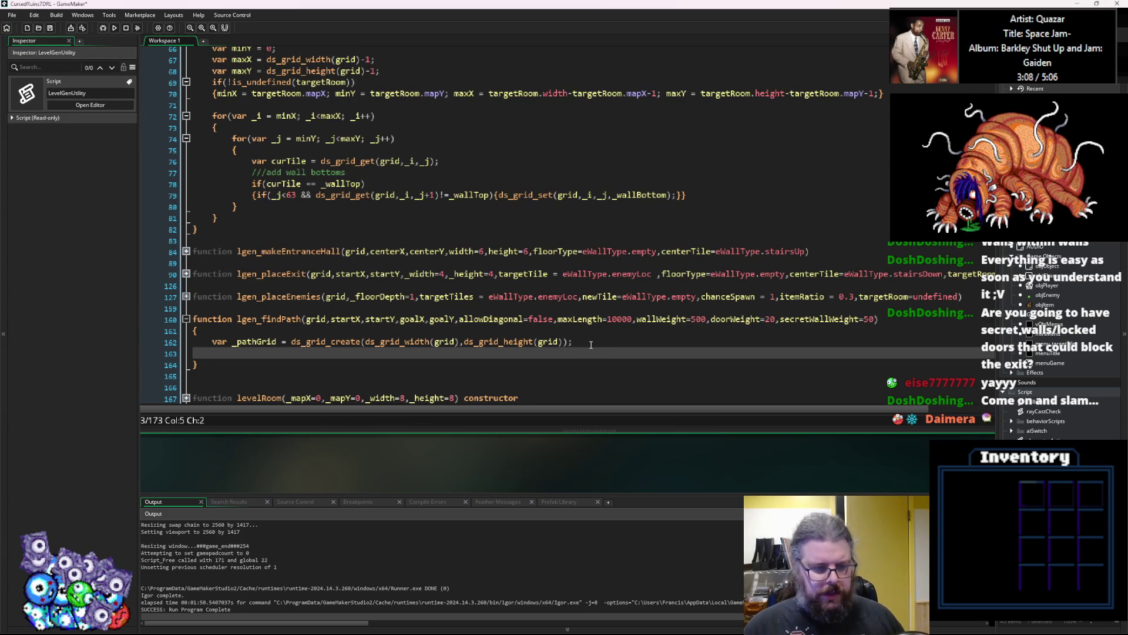
Add ds_grid_clear(_pathGrid,-1); so every cell of _pathGrid starts at -1.
text(ds_grid_cle)
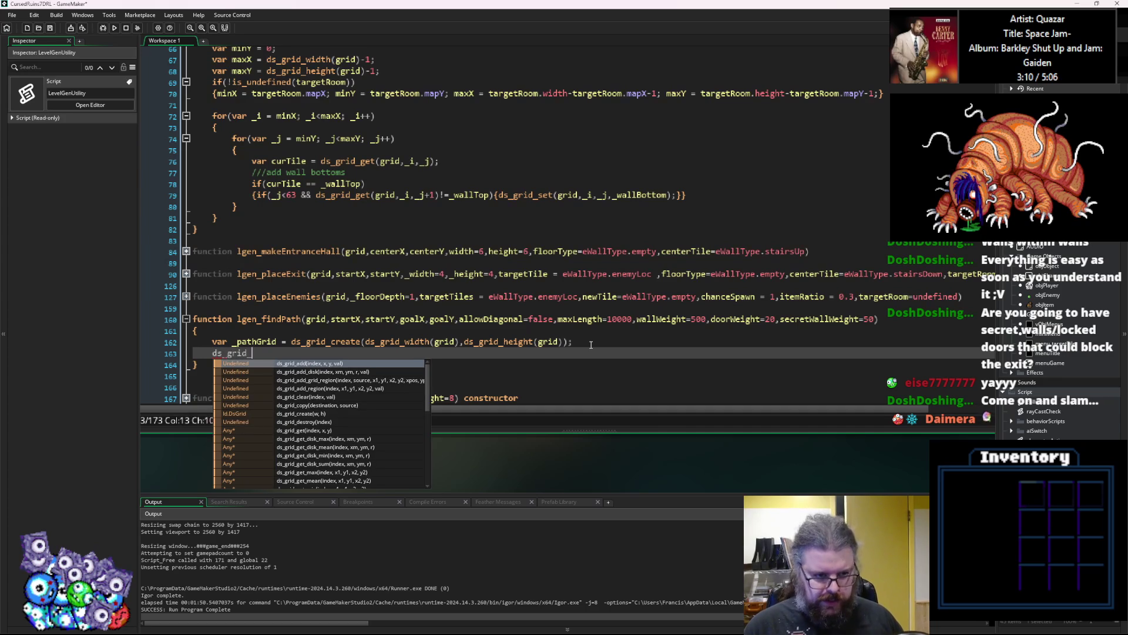
key(Return)
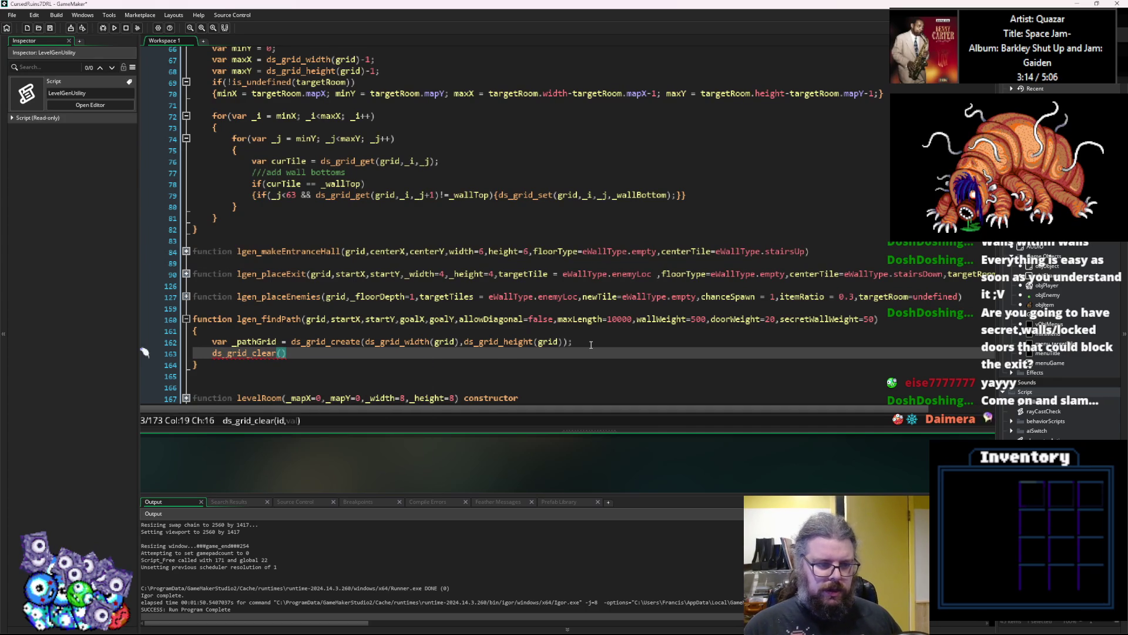
text(_pathGrid,0)
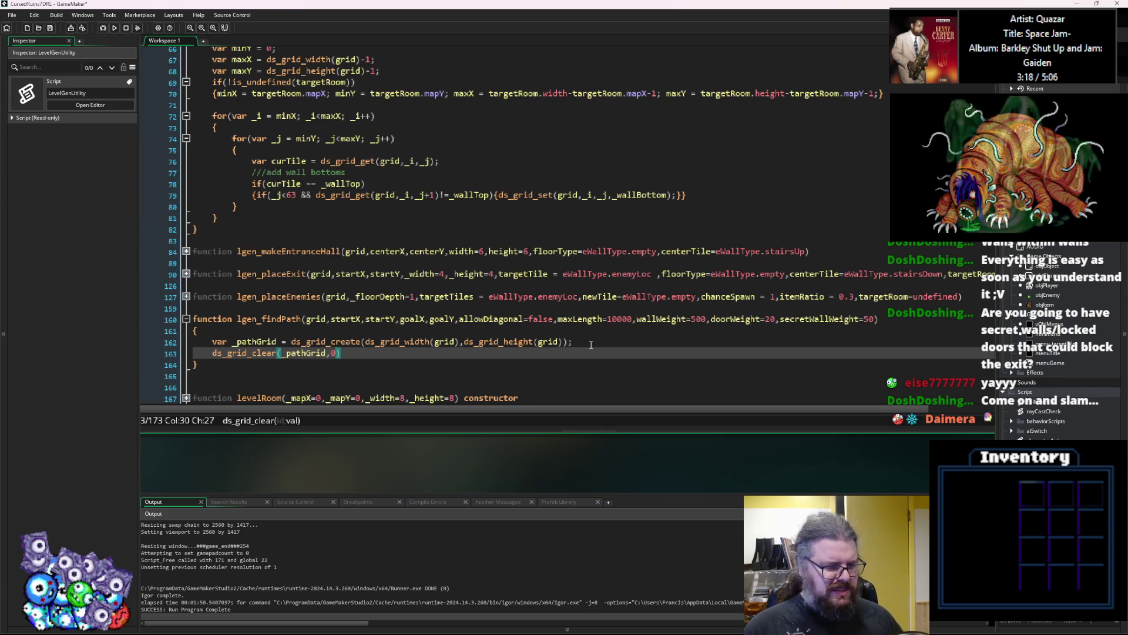
key(End)
key(Left)
key(BackSpace)
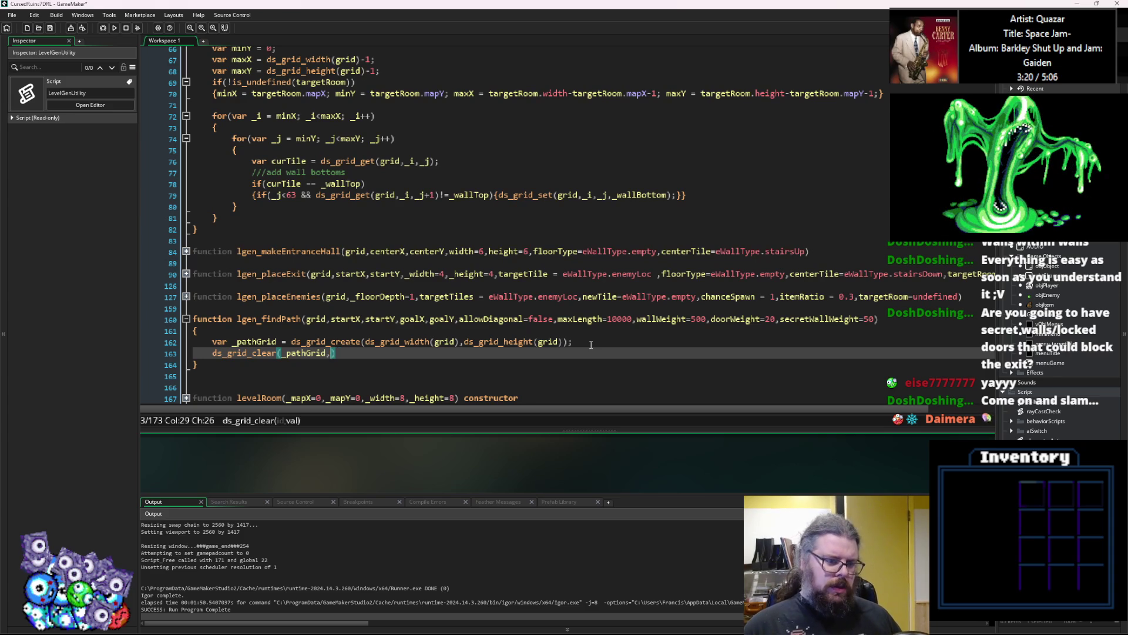
text(-1)
key(End)
text(;)
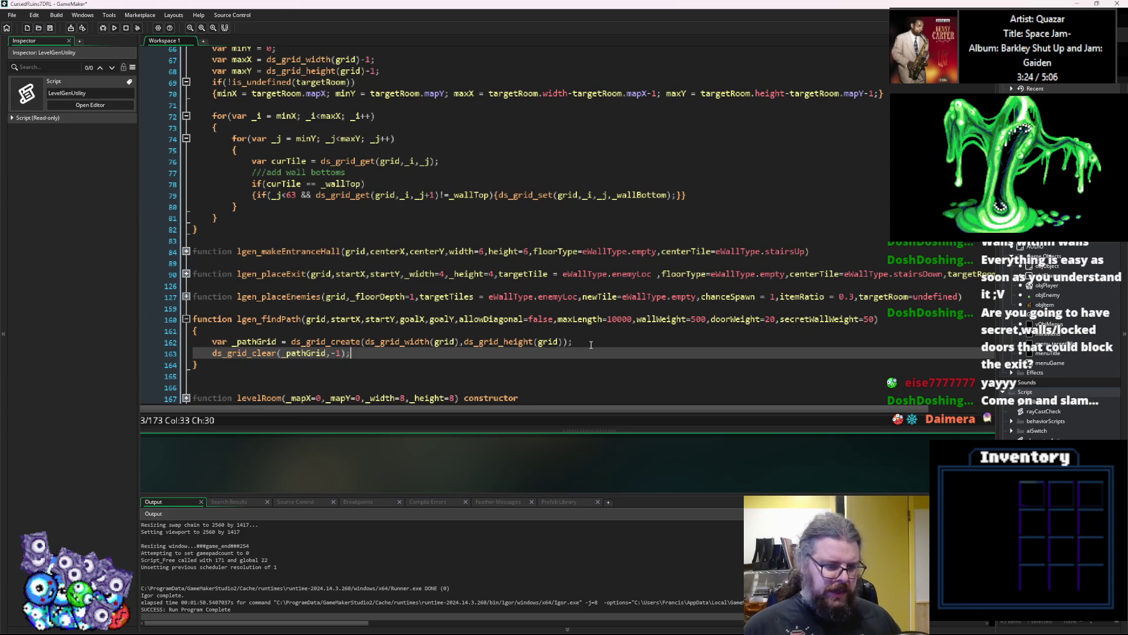
key(Return)
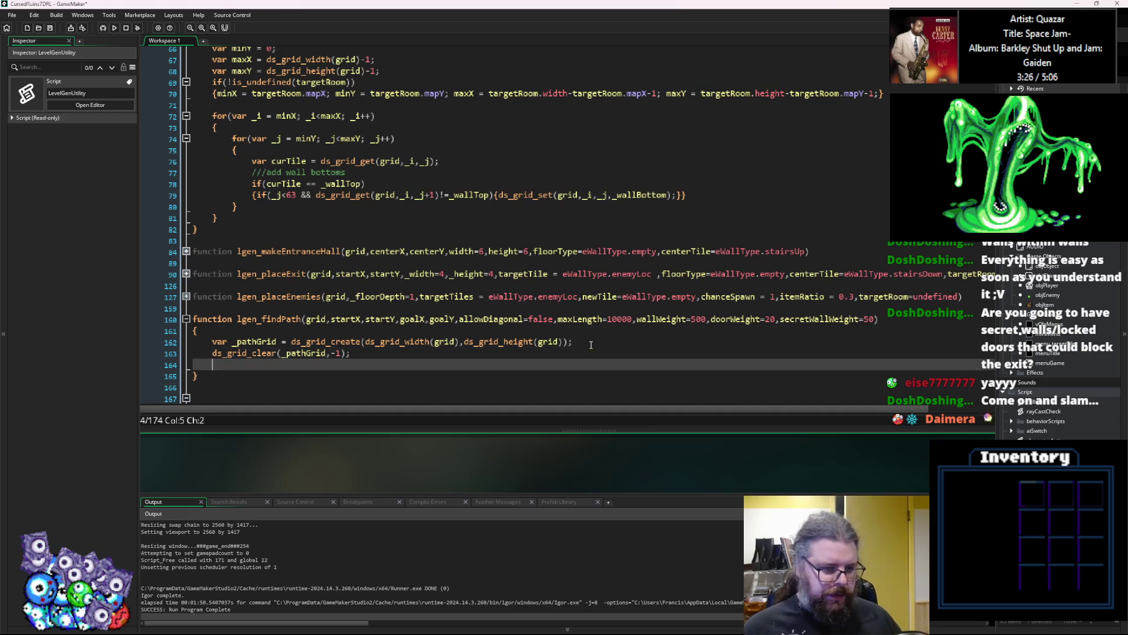
Add blank lines below and declare var pathsArray=[];.
scroll(475, 305, down, 2)
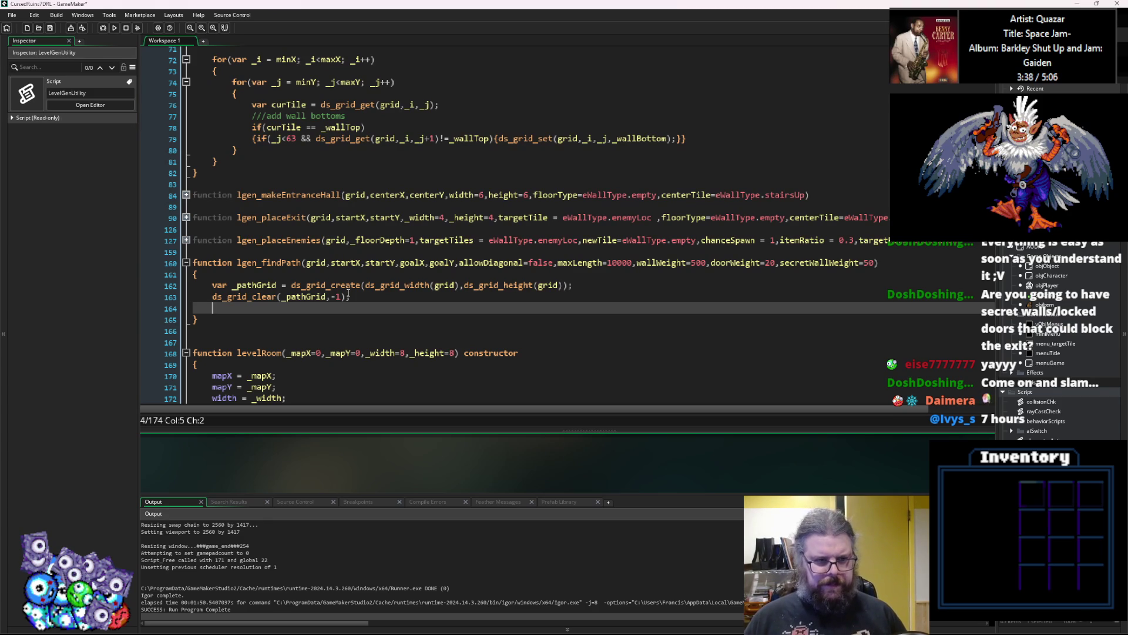
key(Return)
key(Up)
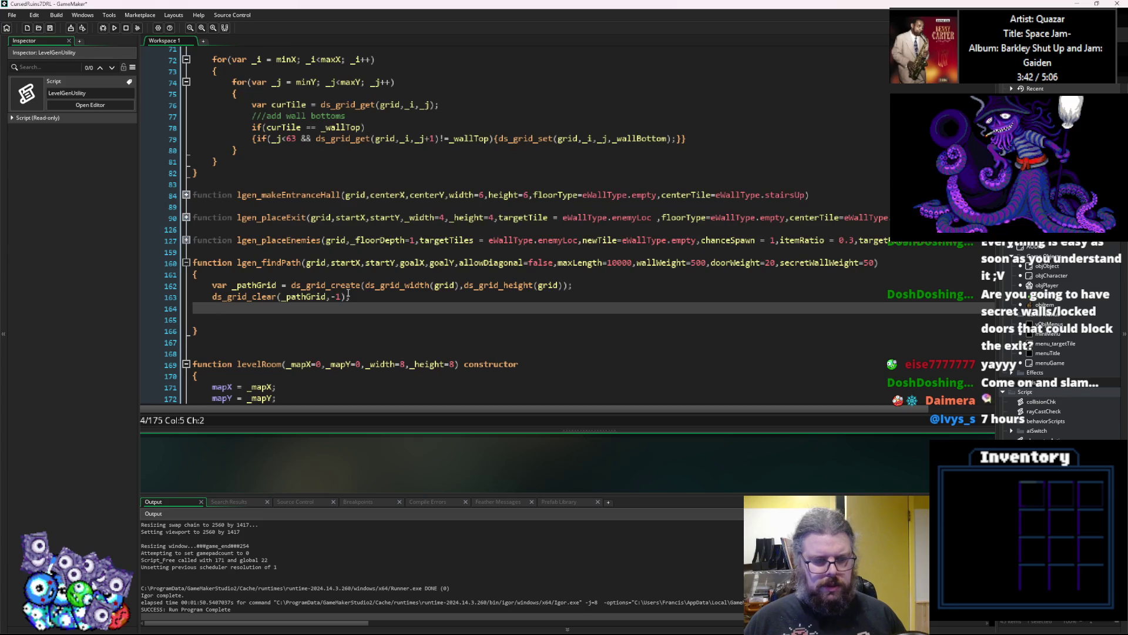
key(Return)
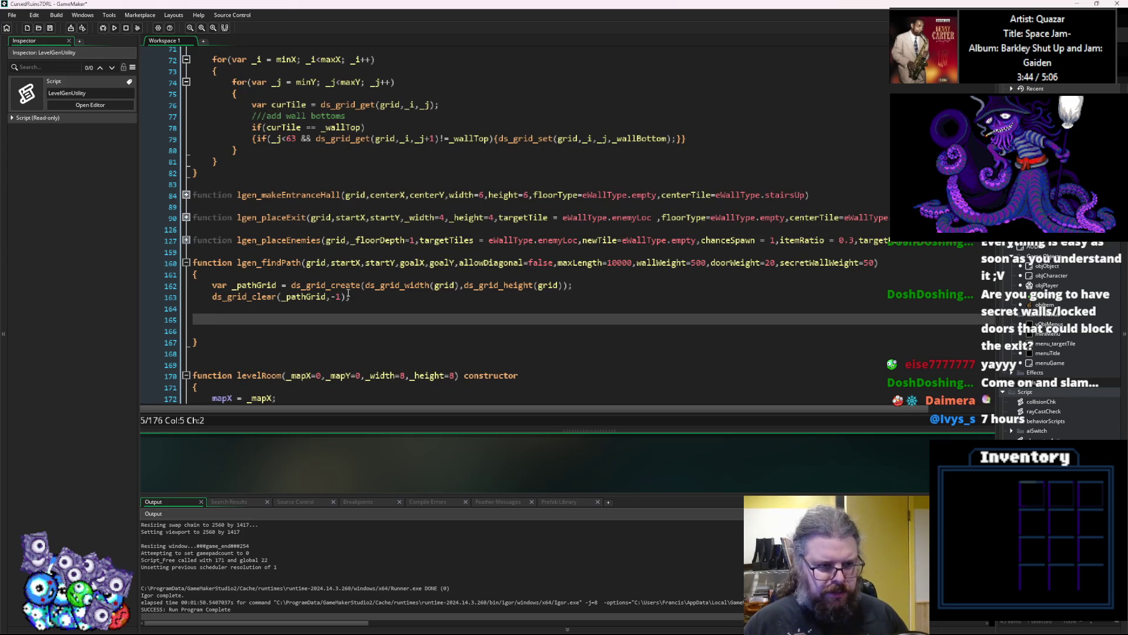
text(var )
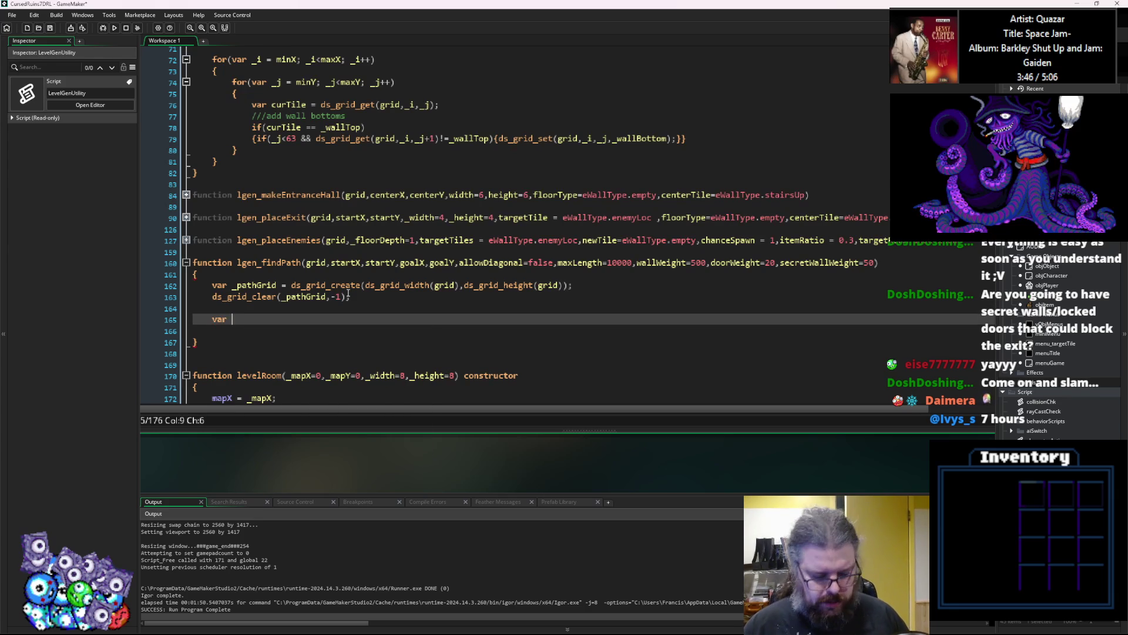
text(pathsArray=)
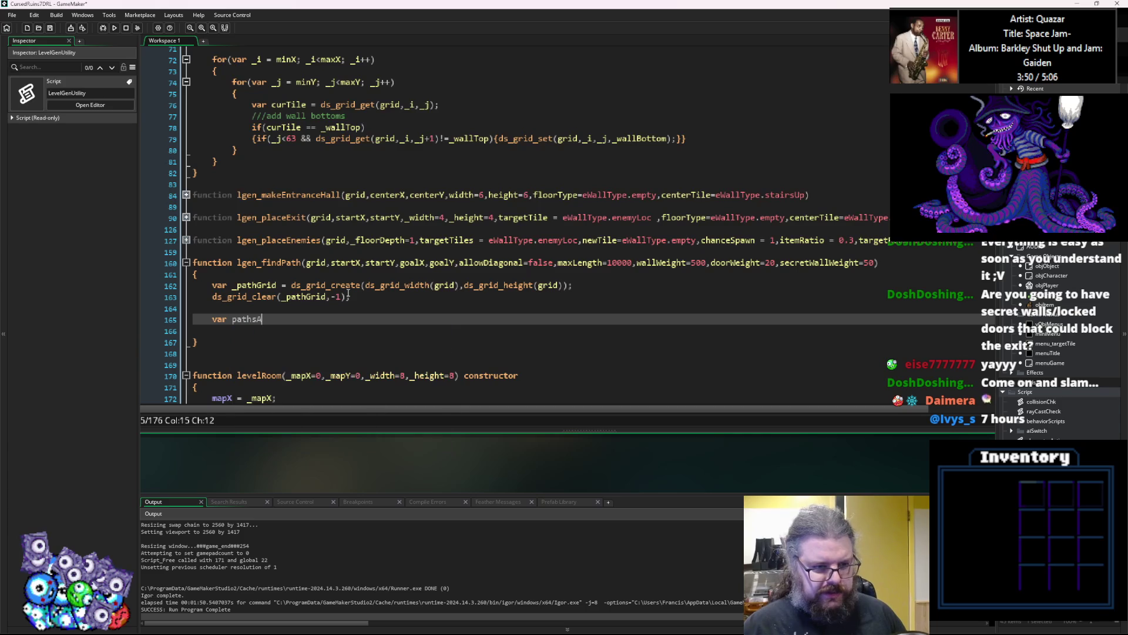
text([];)
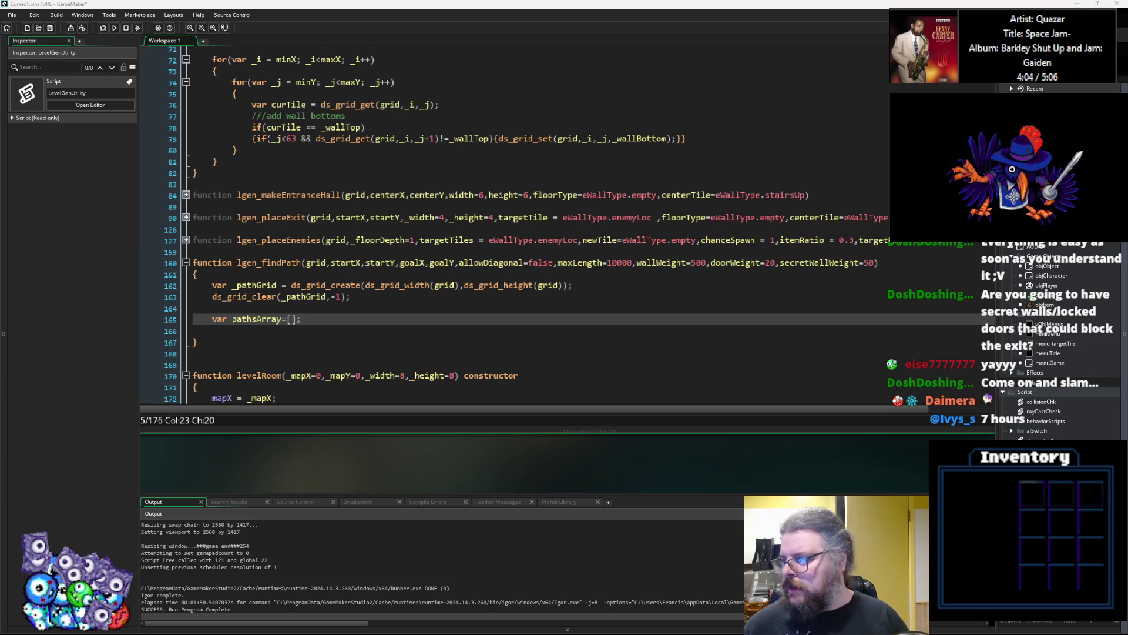
Switch from GameMaker to Aseprite, which shows Sprite-0001.
key(alt+Tab)
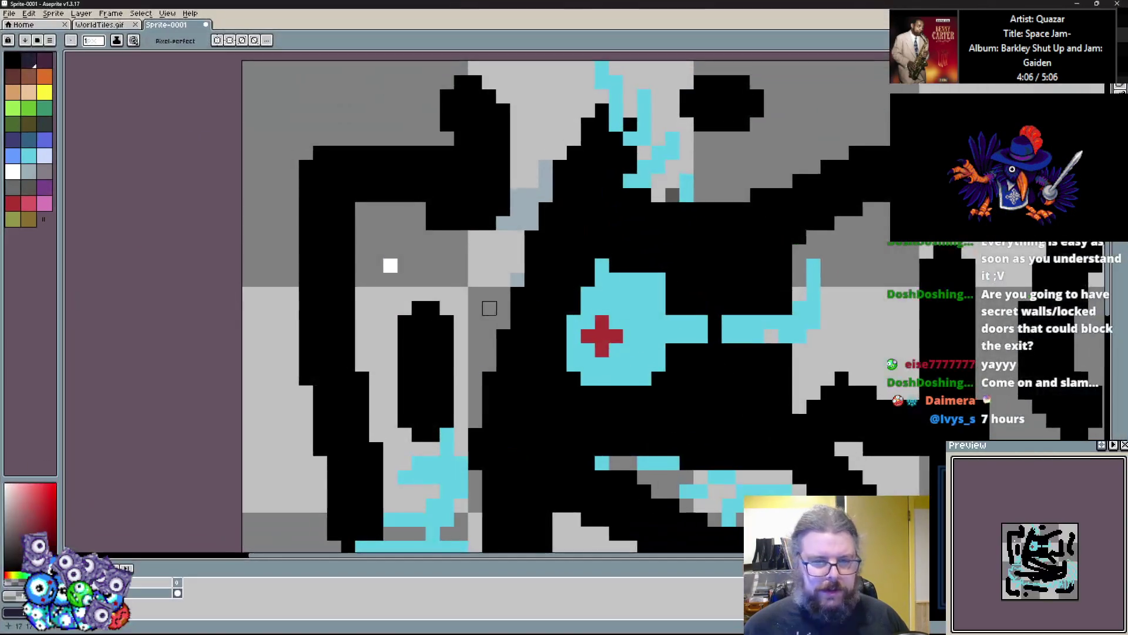
Paint a purple plus around the white pixel.
scroll(389, 244, up, 3)
click(44, 187)
mouse_move(348, 353)
mouse_down()
mouse_move(359, 251)
mouse_move(402, 232)
mouse_up()
click(458, 288)
click(388, 347)
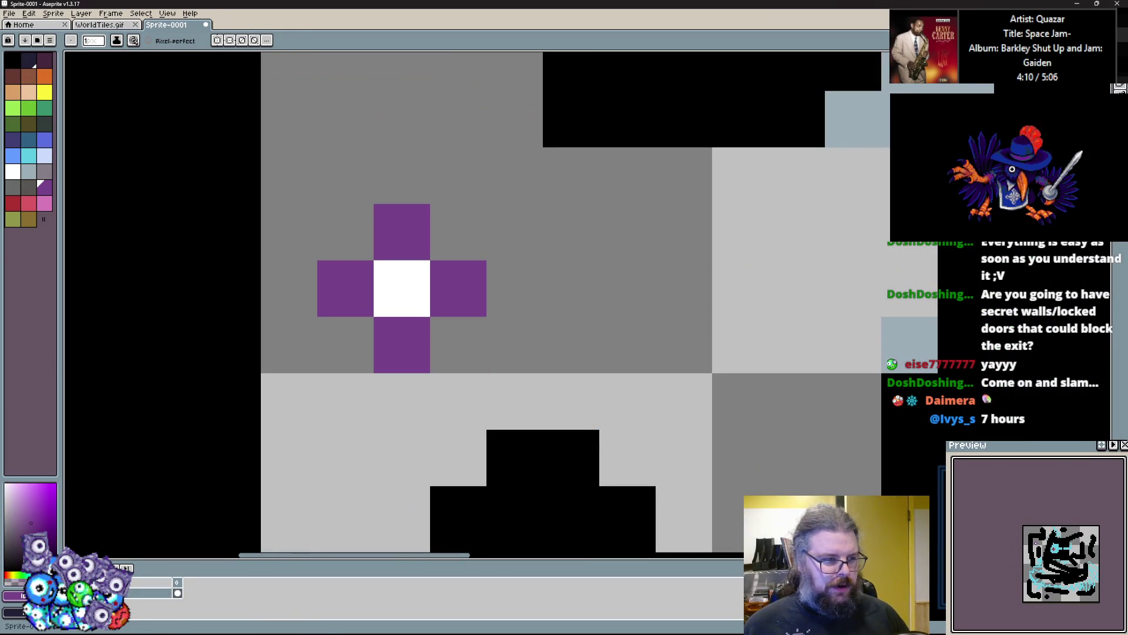
Paint pink pixels in a diamond ring around the purple plus.
click(44, 203)
click(345, 346)
click(289, 289)
click(346, 233)
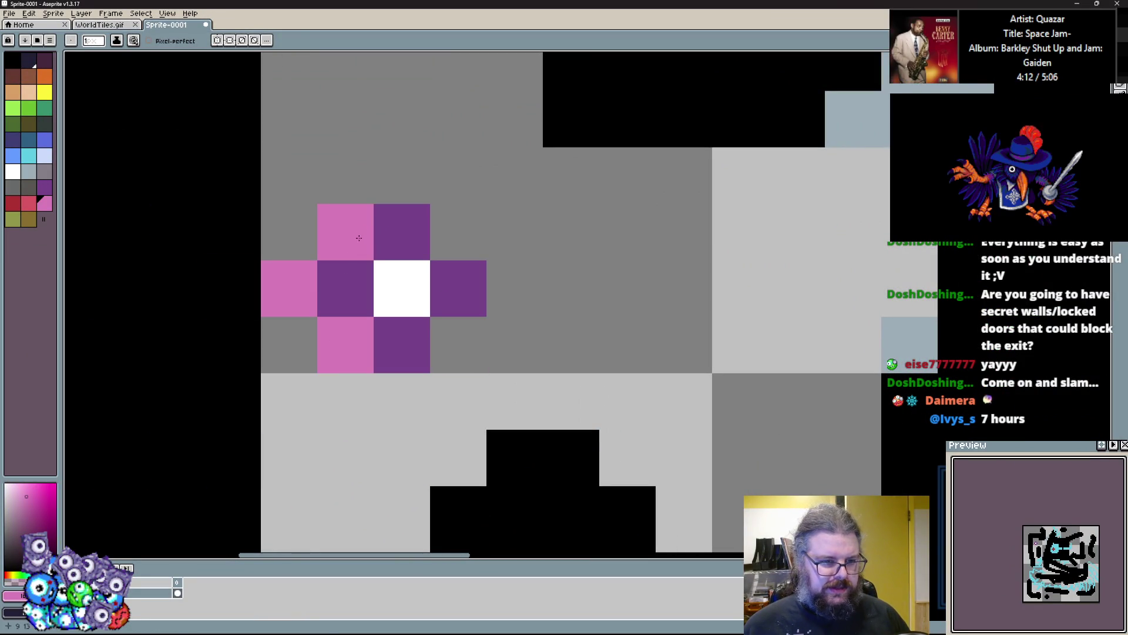
click(458, 232)
click(514, 289)
click(458, 346)
click(402, 402)
click(402, 459)
click(220, 297)
Erase the stray far-left and lowest pink pixels, then return to GameMaker.
right_click(220, 297)
right_click(402, 458)
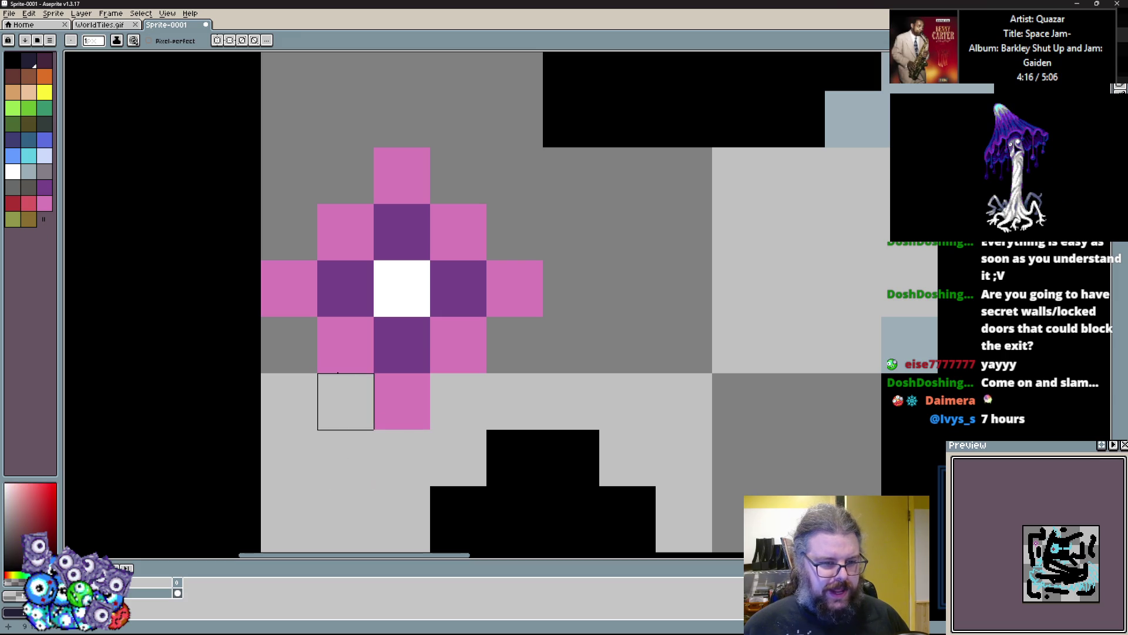
scroll(506, 294, down, 1)
scroll(353, 317, down, 2)
scroll(360, 345, up, 3)
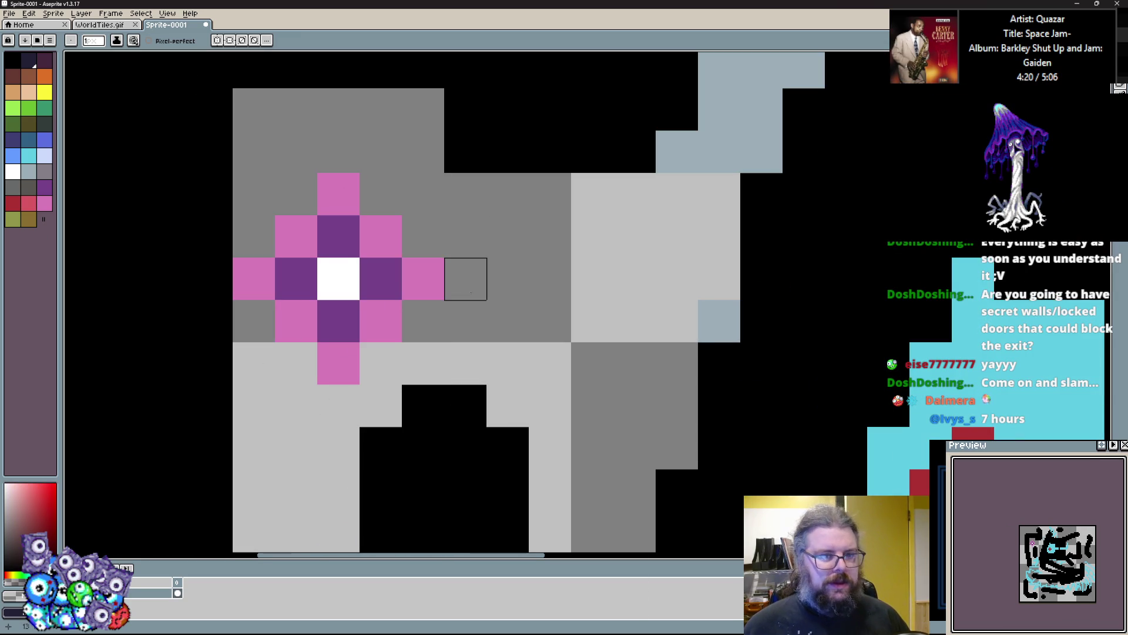
key(alt+Tab)
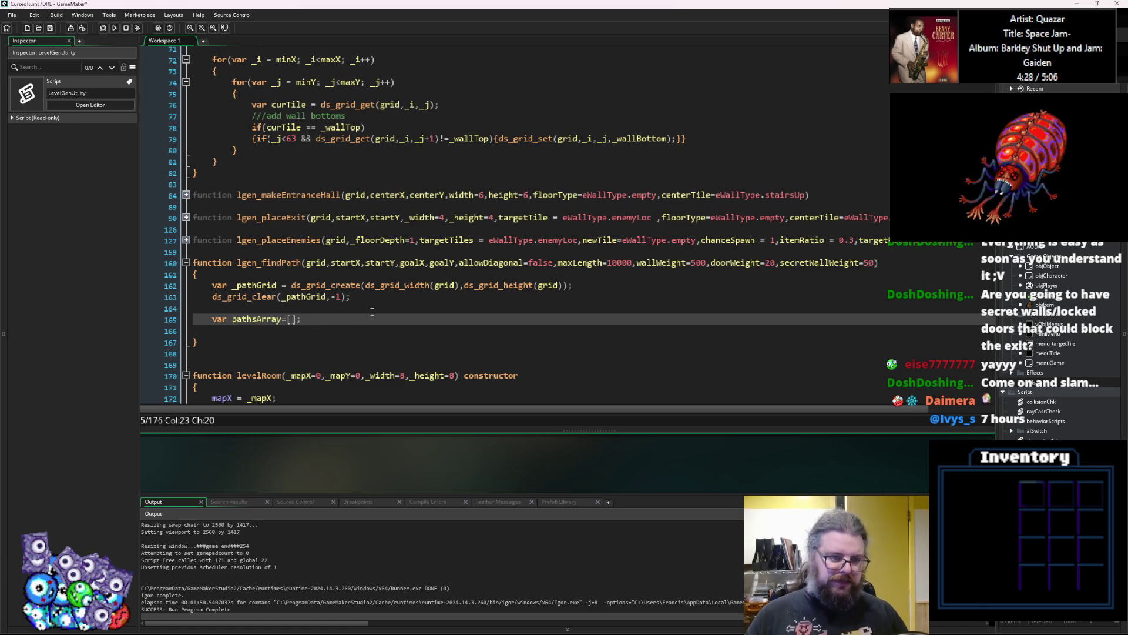
Remove the blank line above the pathsArray declaration and add one below it.
key(Up)
key(Delete)
key(End)
key(Down)
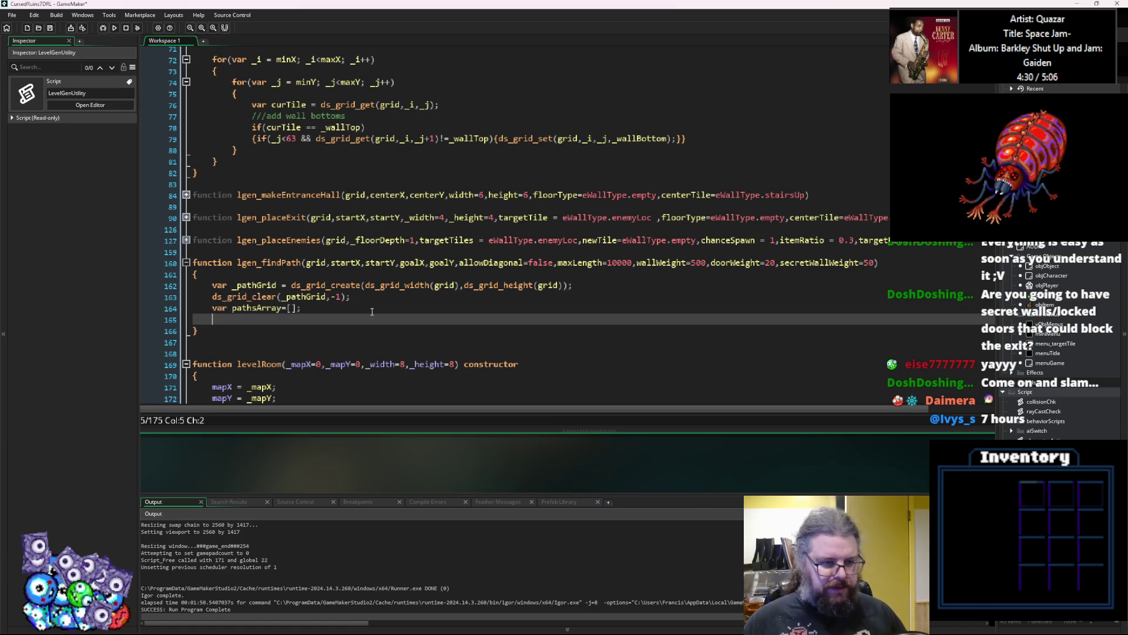
key(Return)
key(Up)
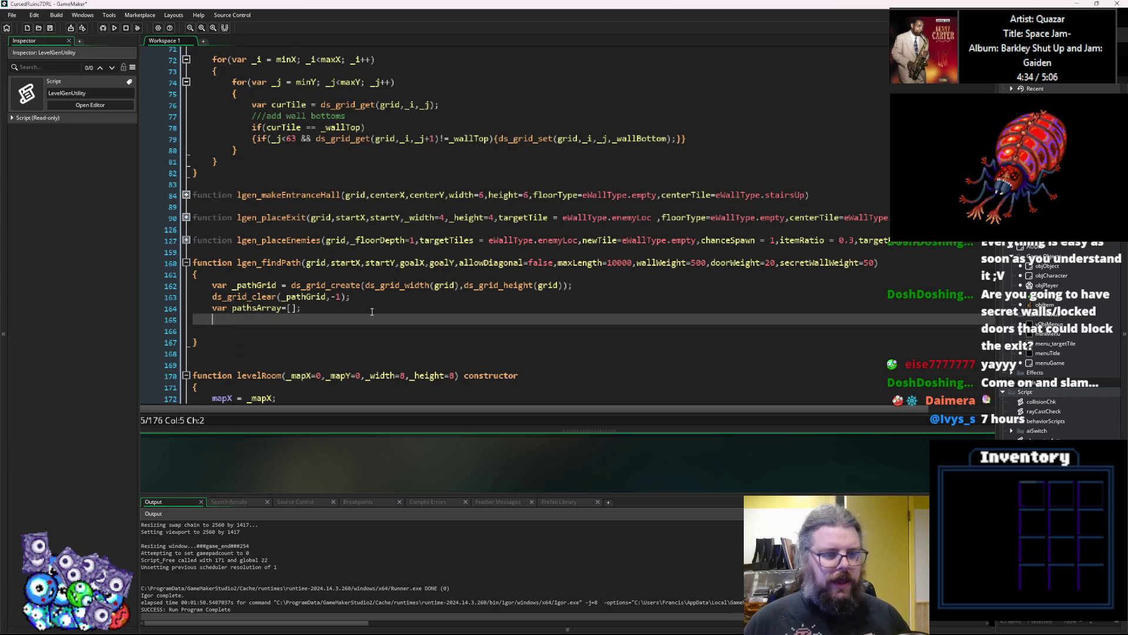
key(Up)
key(End)
key(Left)
key(Left)
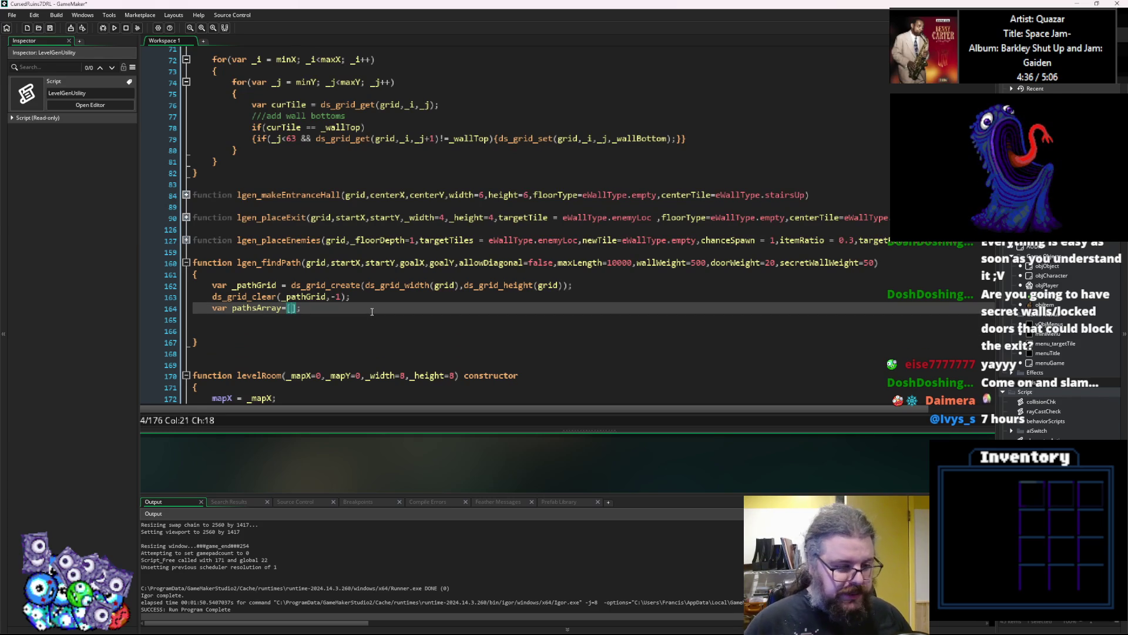
Nest an inner bracket in pathsArray and enter startX as its first coordinate.
key(Return)
key(BackSpace)
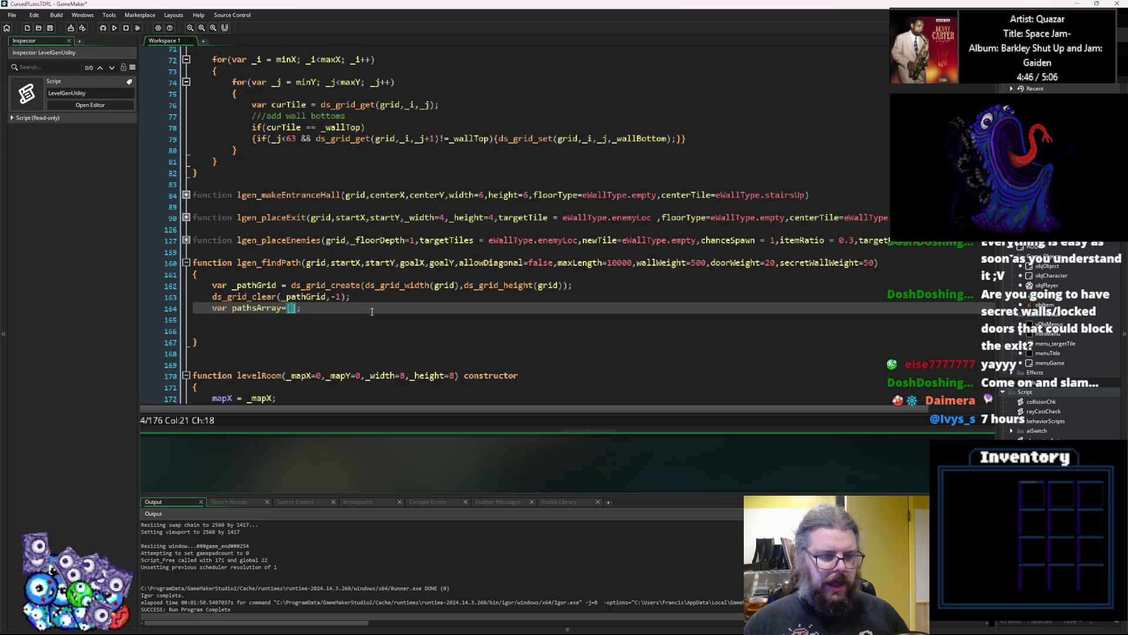
text([)
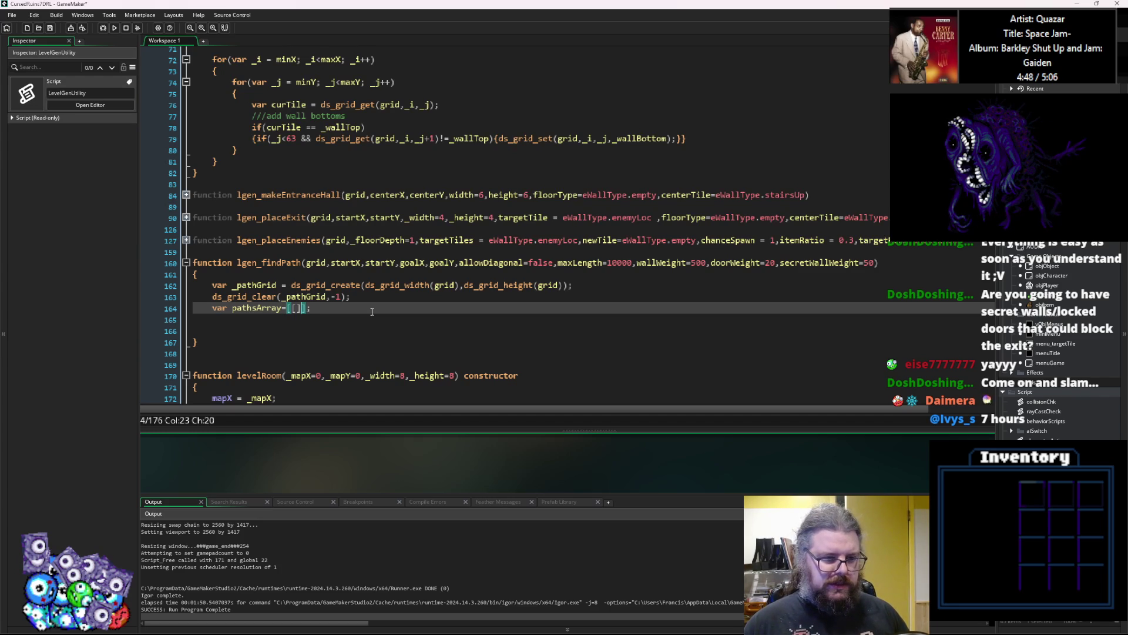
text(])
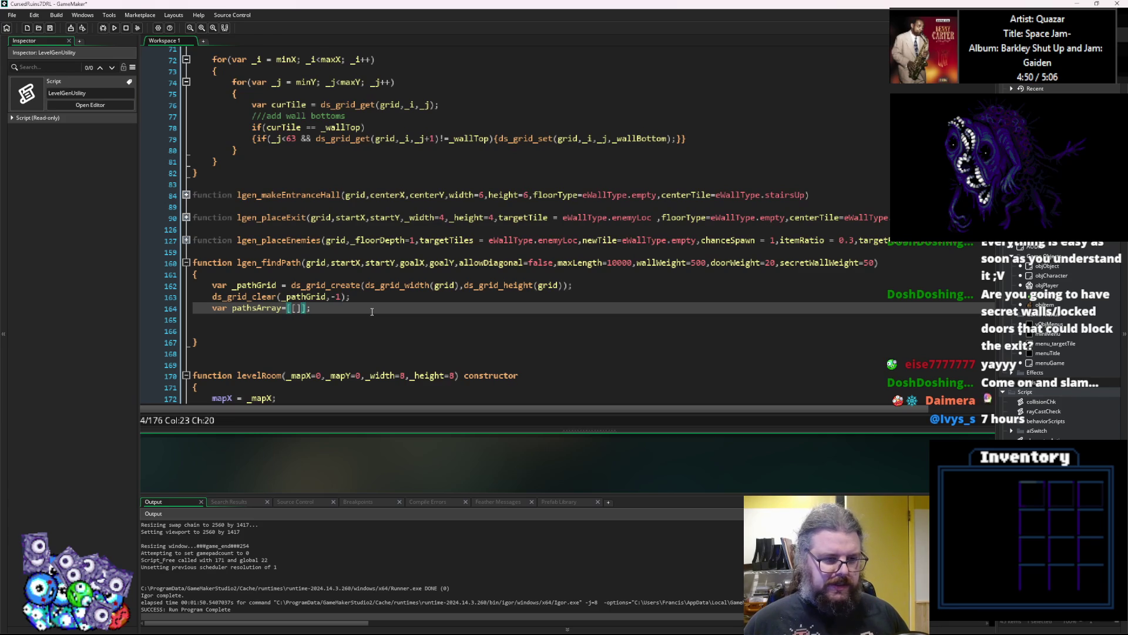
key(BackSpace)
key(BackSpace)
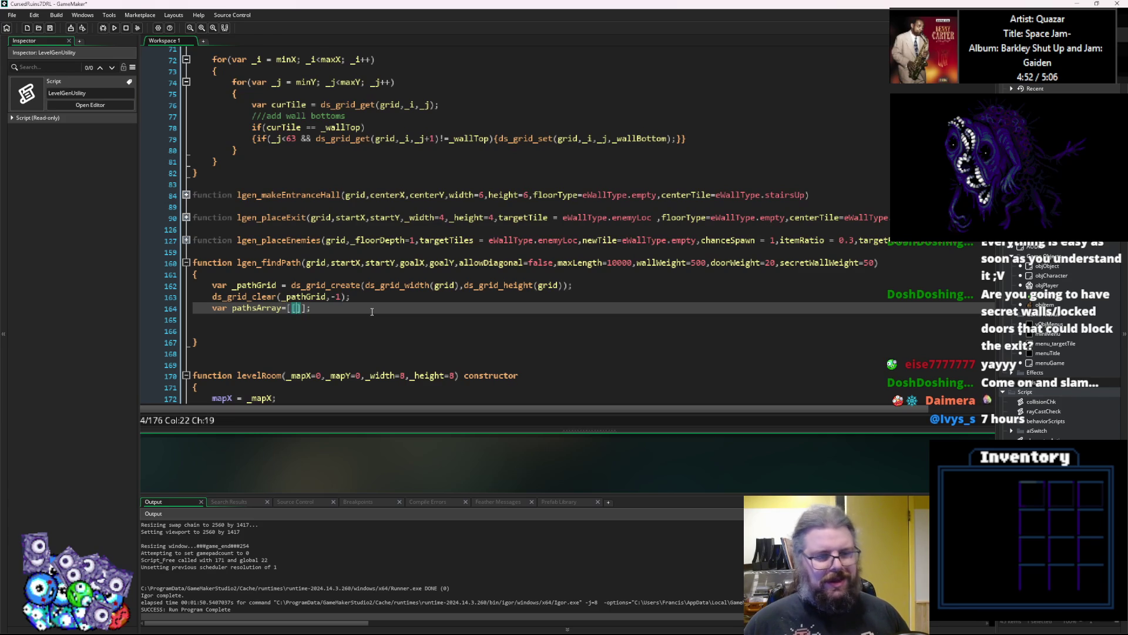
text([,)
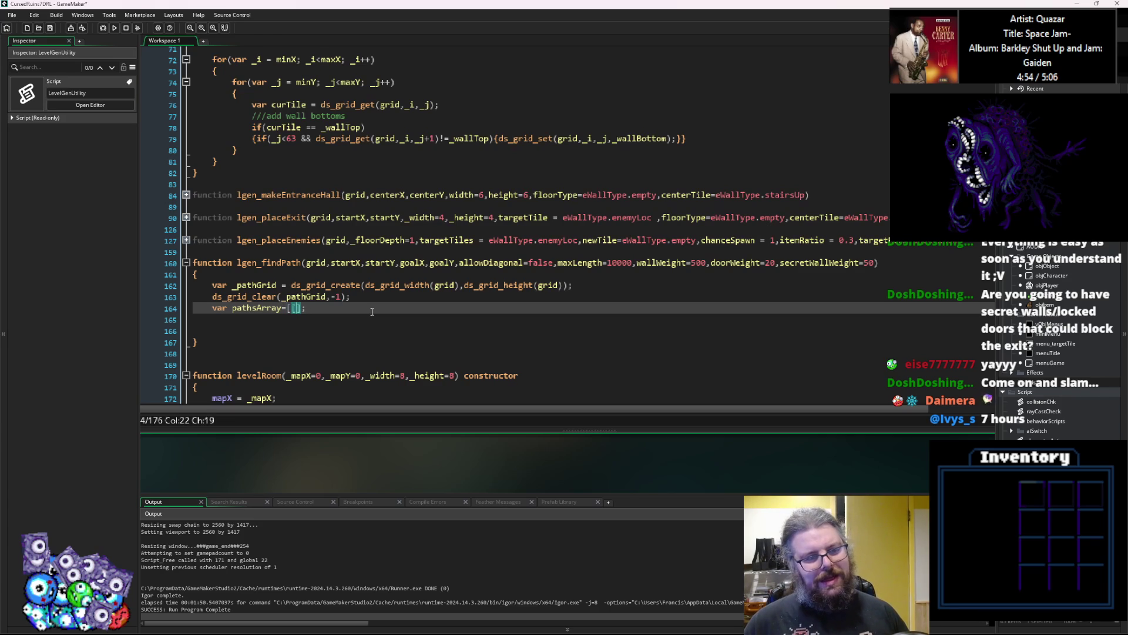
key(Left)
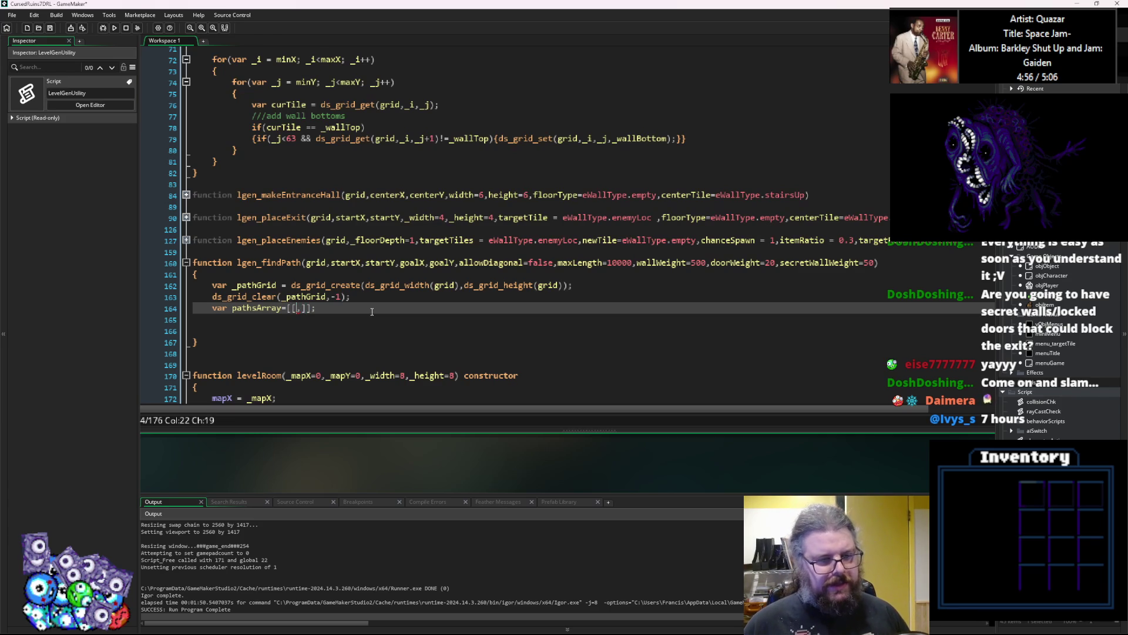
text(sti)
key(BackSpace)
text(artX.)
Add startY as the second coordinate so pathsArray reads [[startX,startY]].
key(BackSpace)
key(Right)
text(startY)
key(Escape)
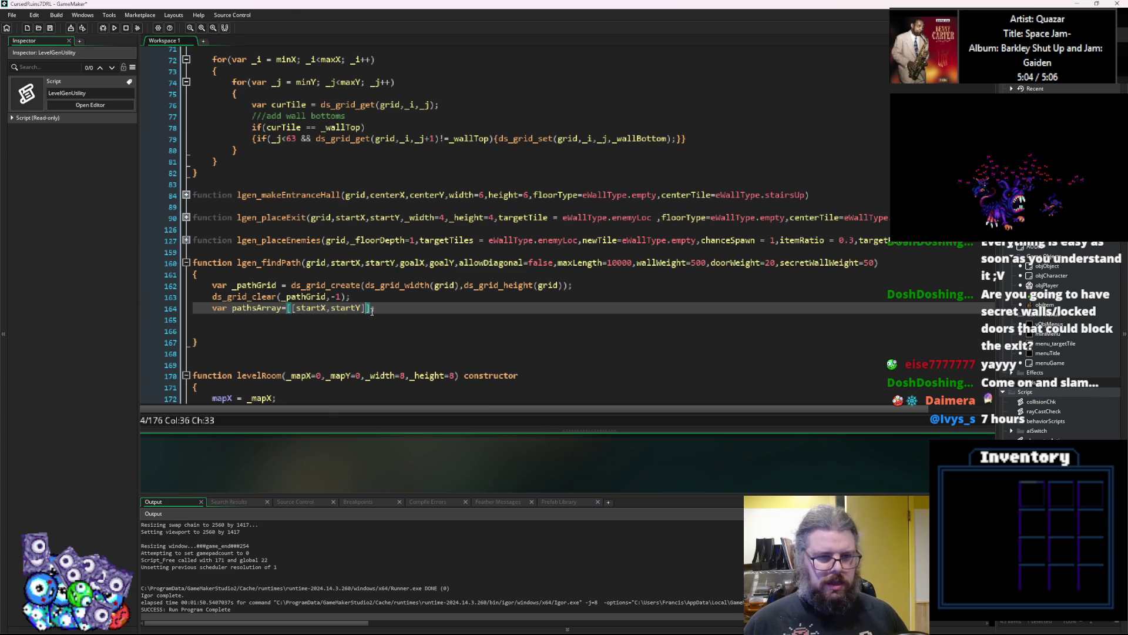
key(Right)
key(Right)
key(Down)
key(Down)
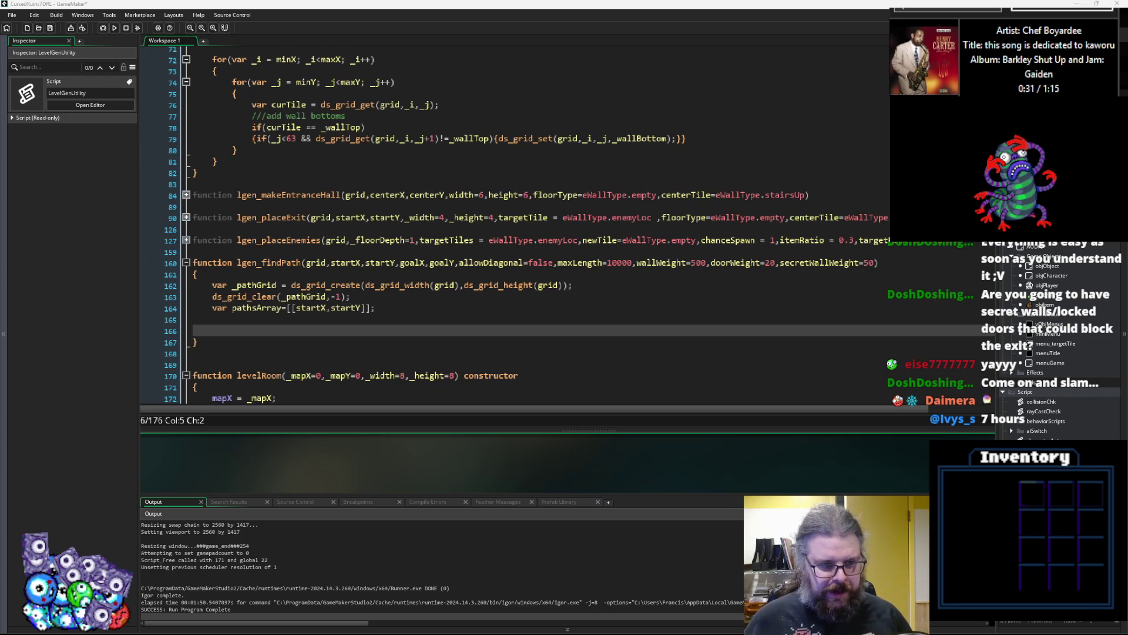
On line 166, start a while(array_length()) loop with an empty braced body.
click(250, 323)
click(243, 332)
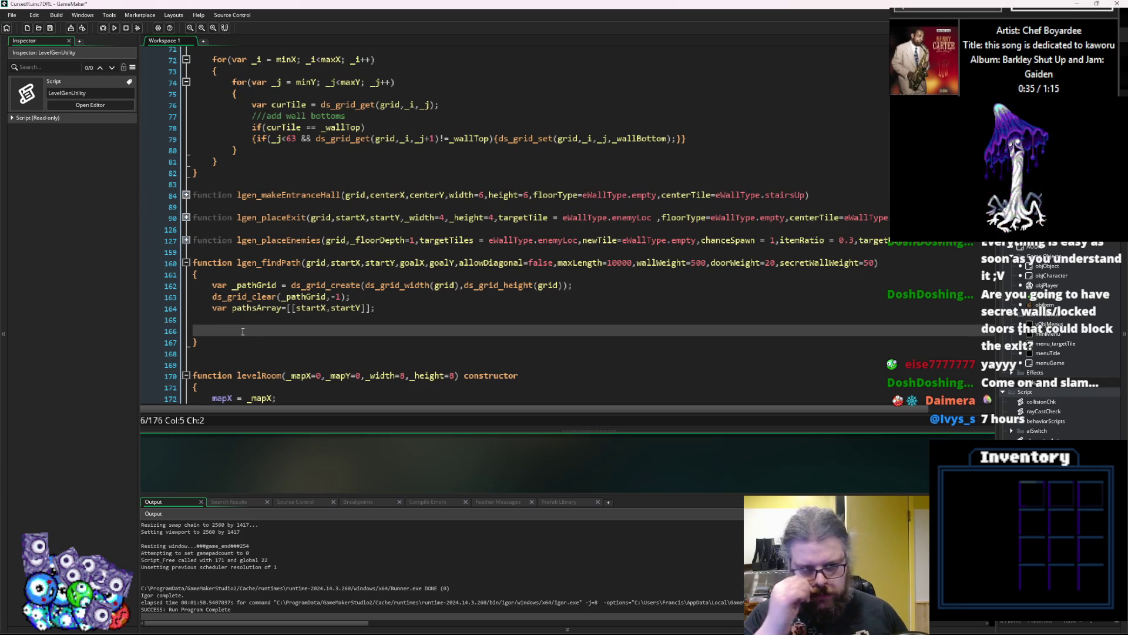
key(Up)
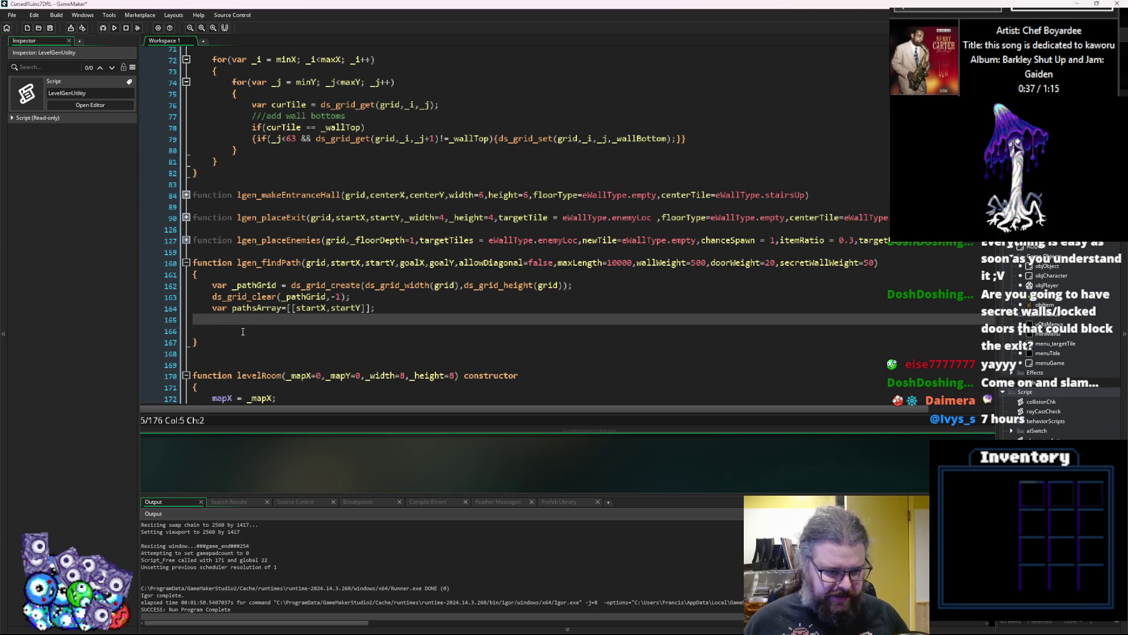
click(243, 332)
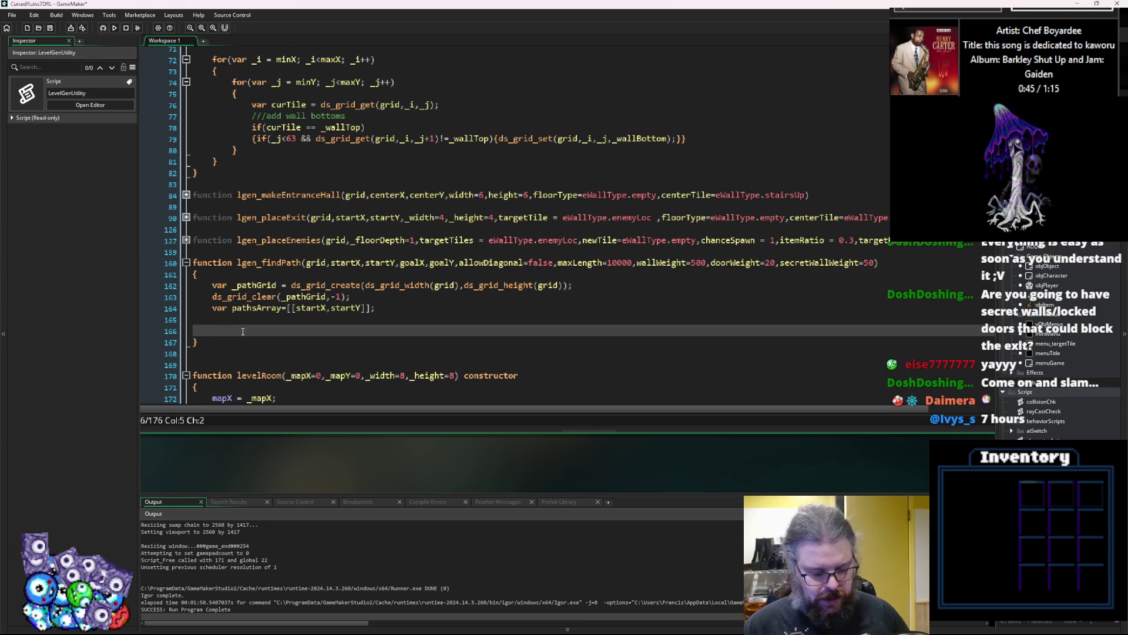
text(while))
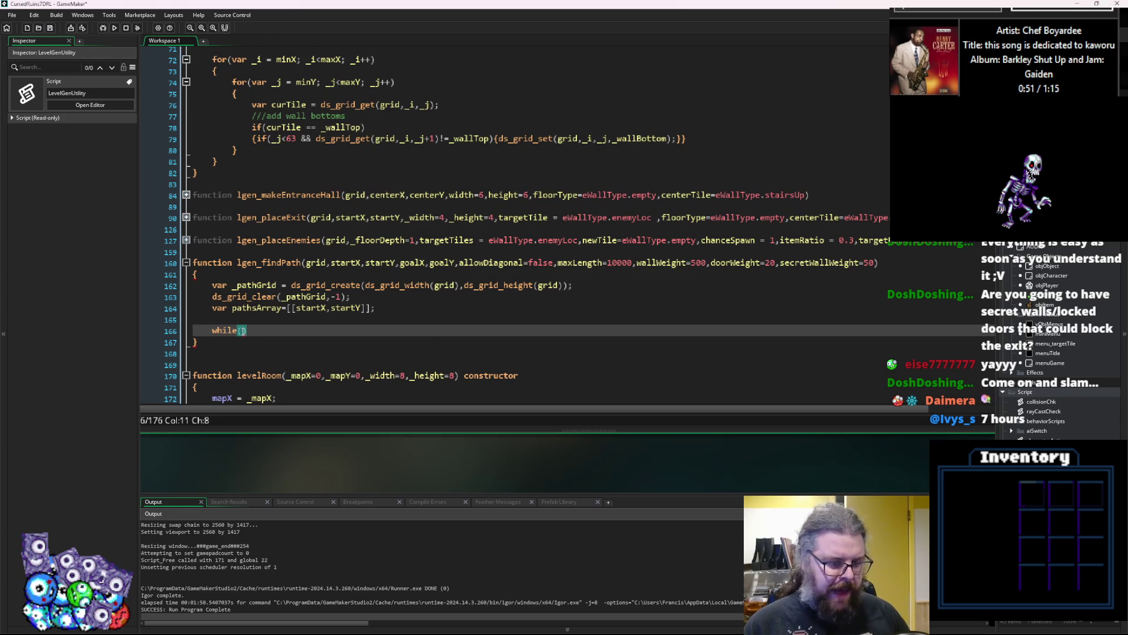
text(array_)
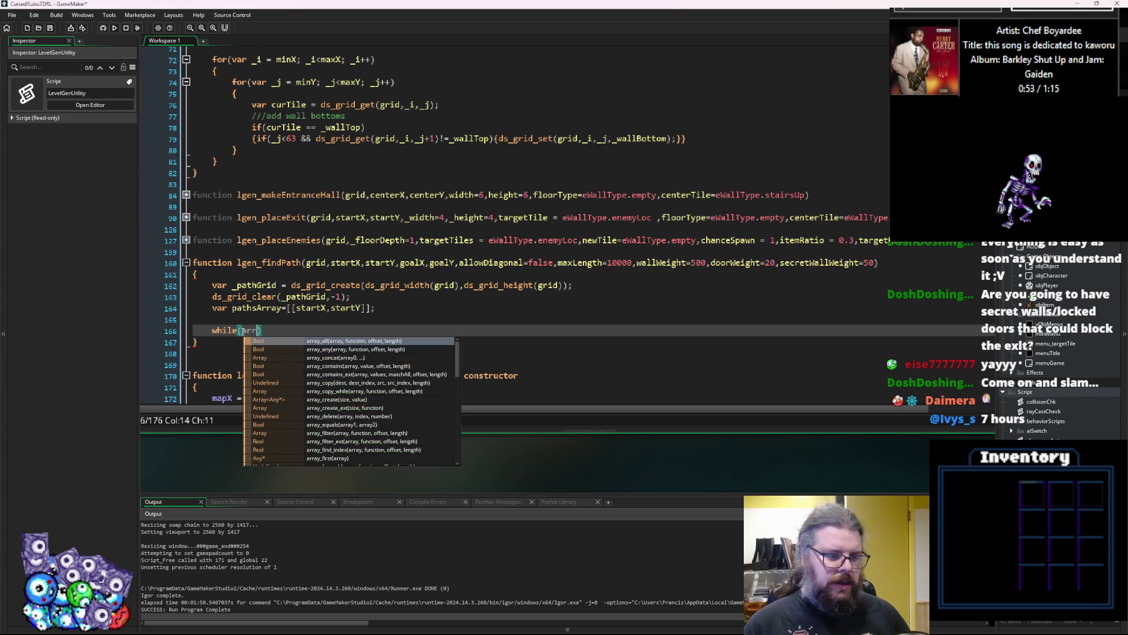
text(length()
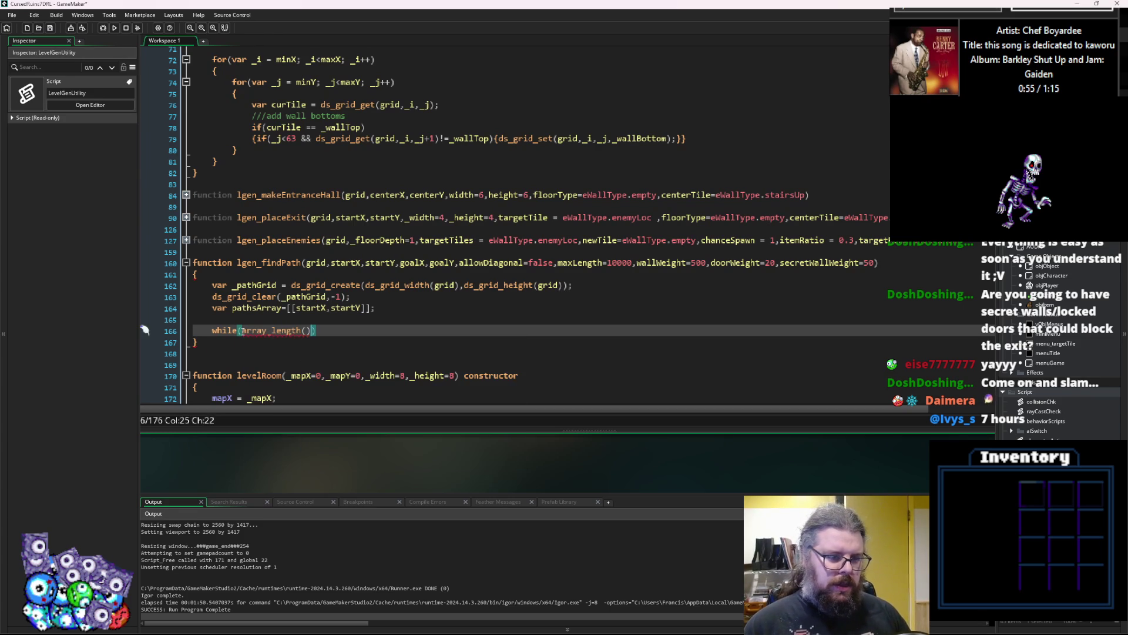
key(End)
key(Return)
text({)
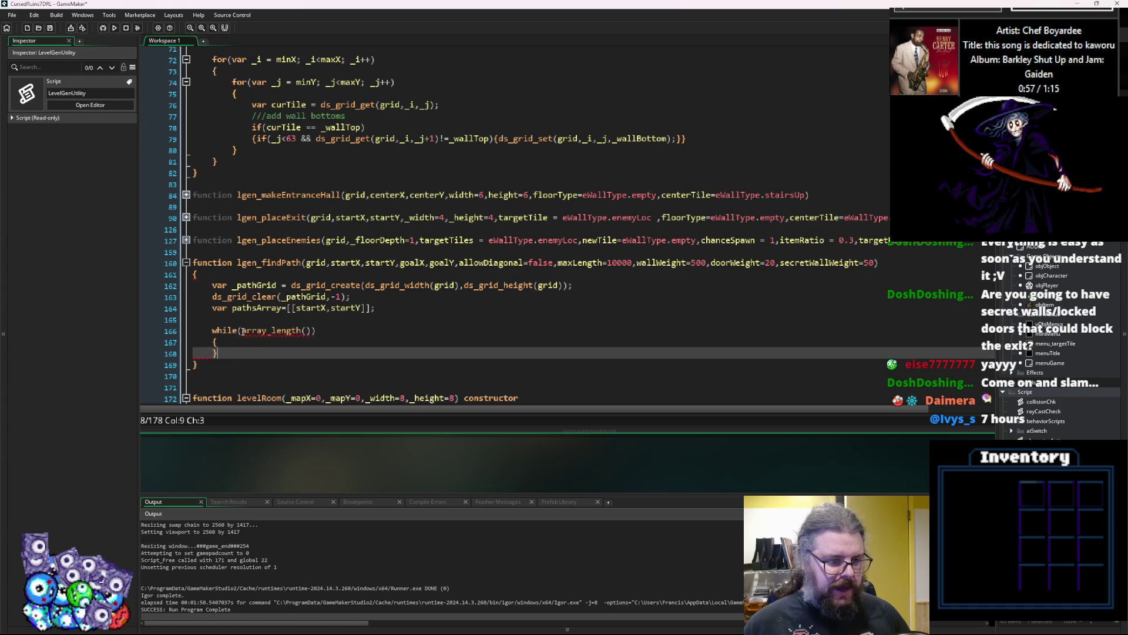
key(Return)
key(Up)
key(Up)
key(End)
Fill array_length's argument with pathsArray to complete the loop condition.
key(Left)
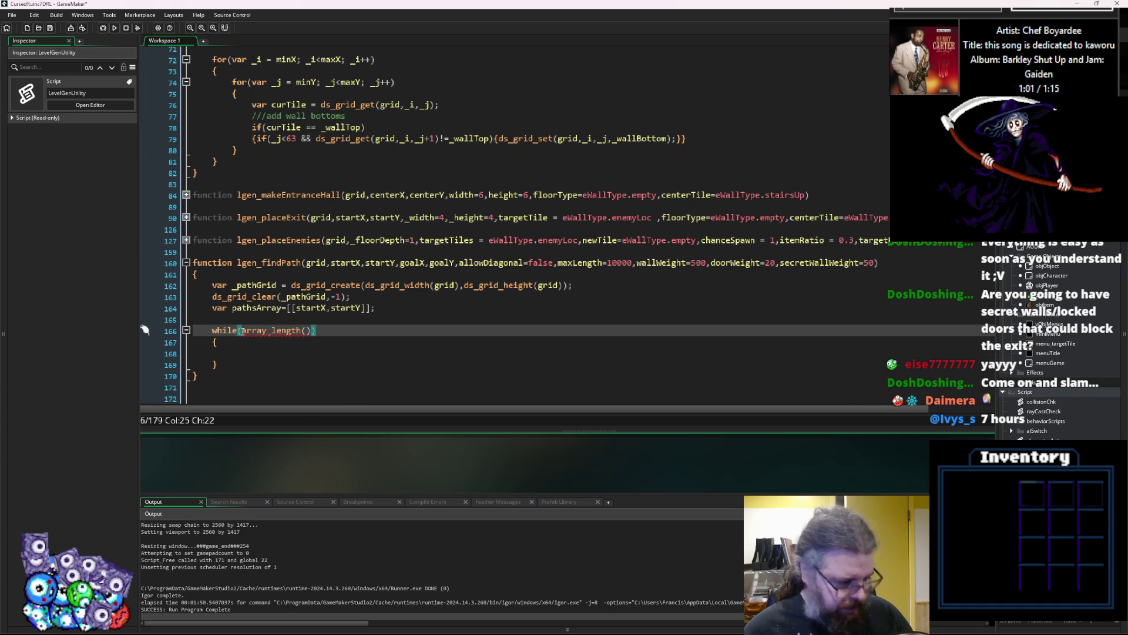
key(Left)
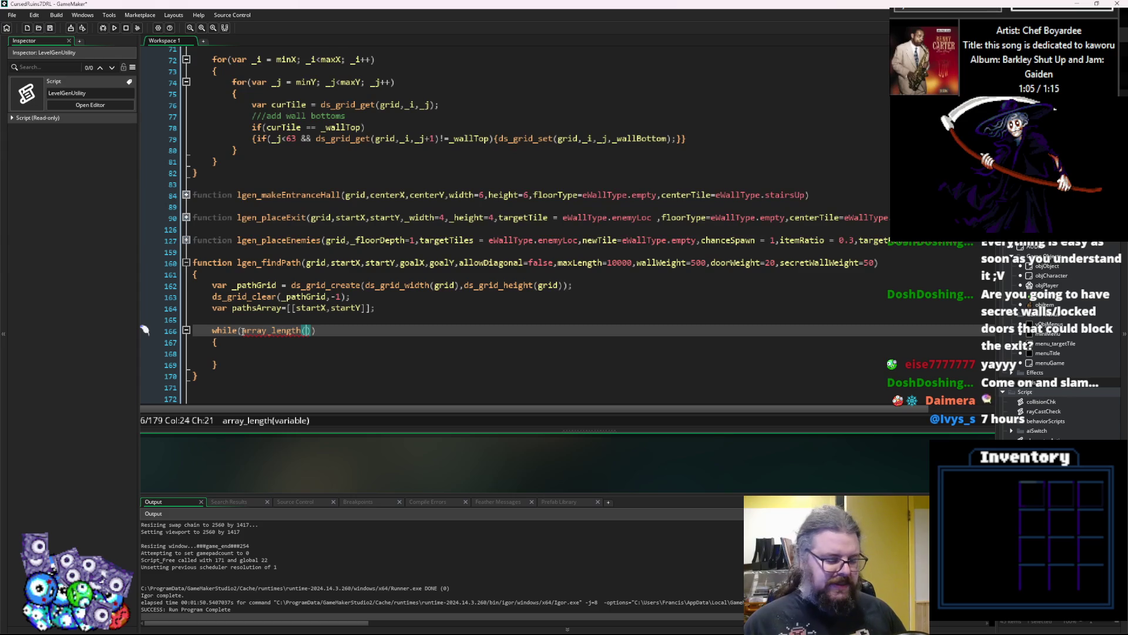
text(pathsA)
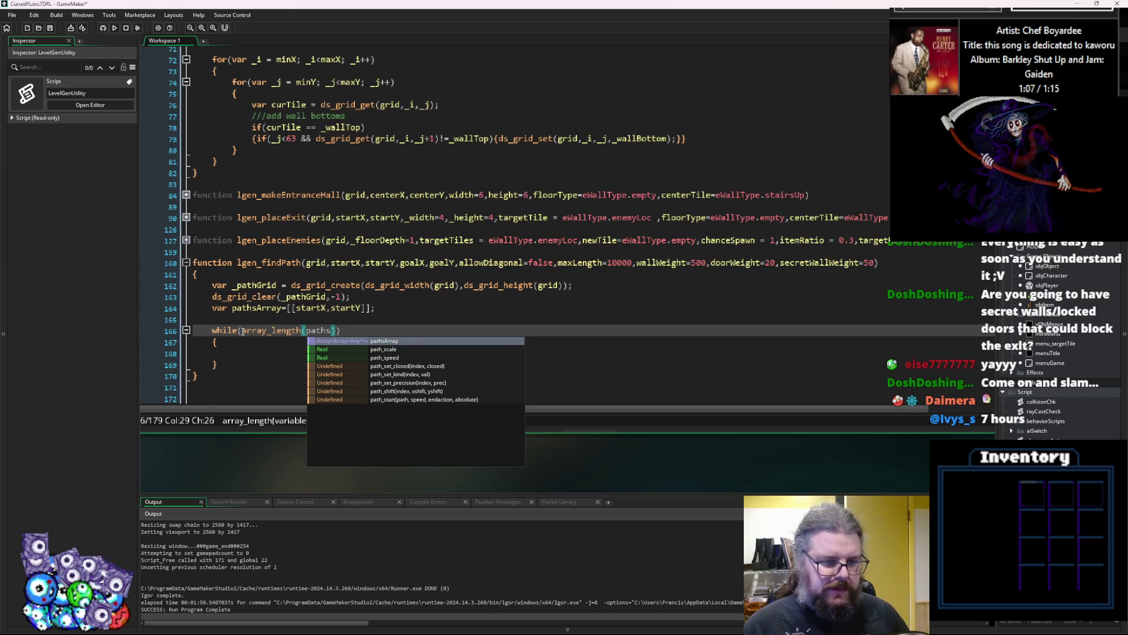
key(Return)
text())
key(Down)
key(Down)
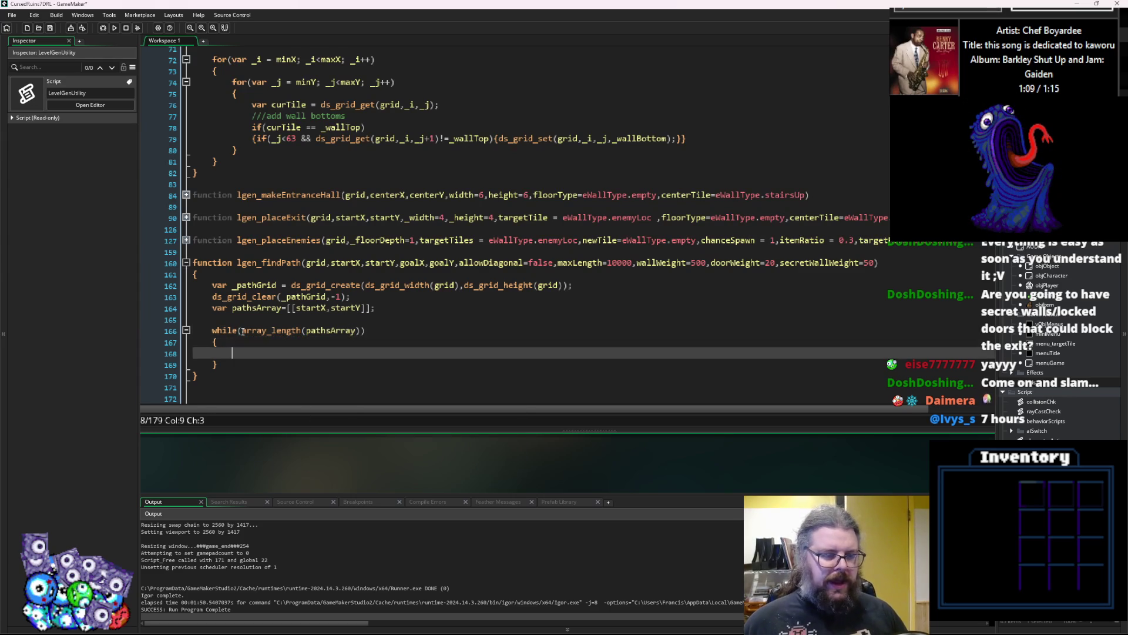
Enlarge the code editor window and return to the empty line inside the loop.
scroll(243, 333, down, 3)
scroll(242, 332, right, 3)
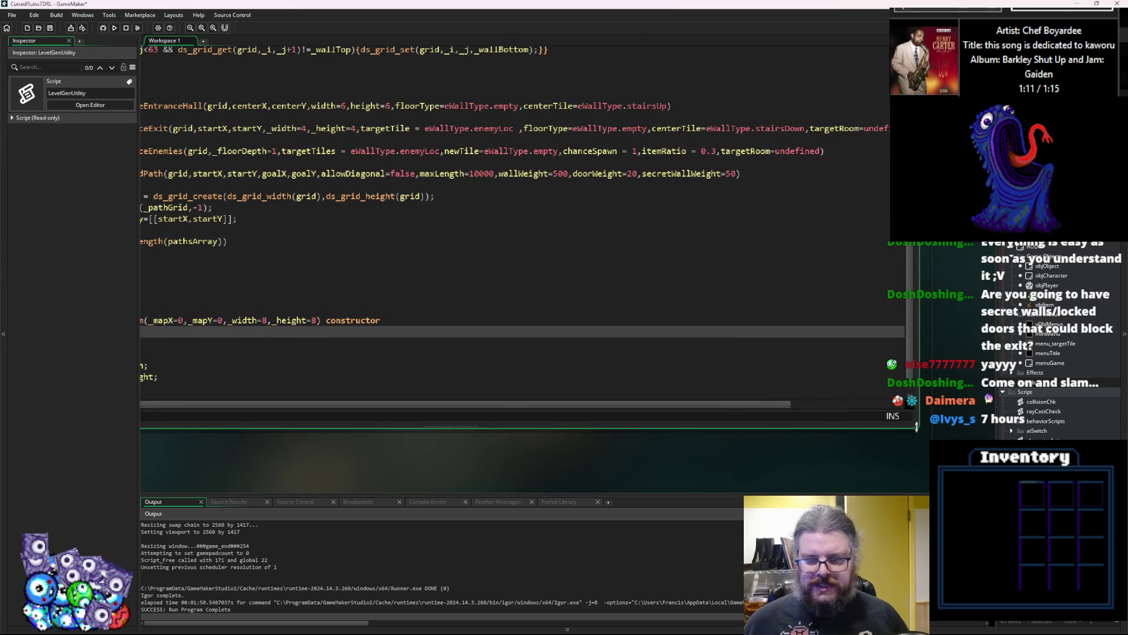
drag(917, 427, 506, 433)
click(361, 347)
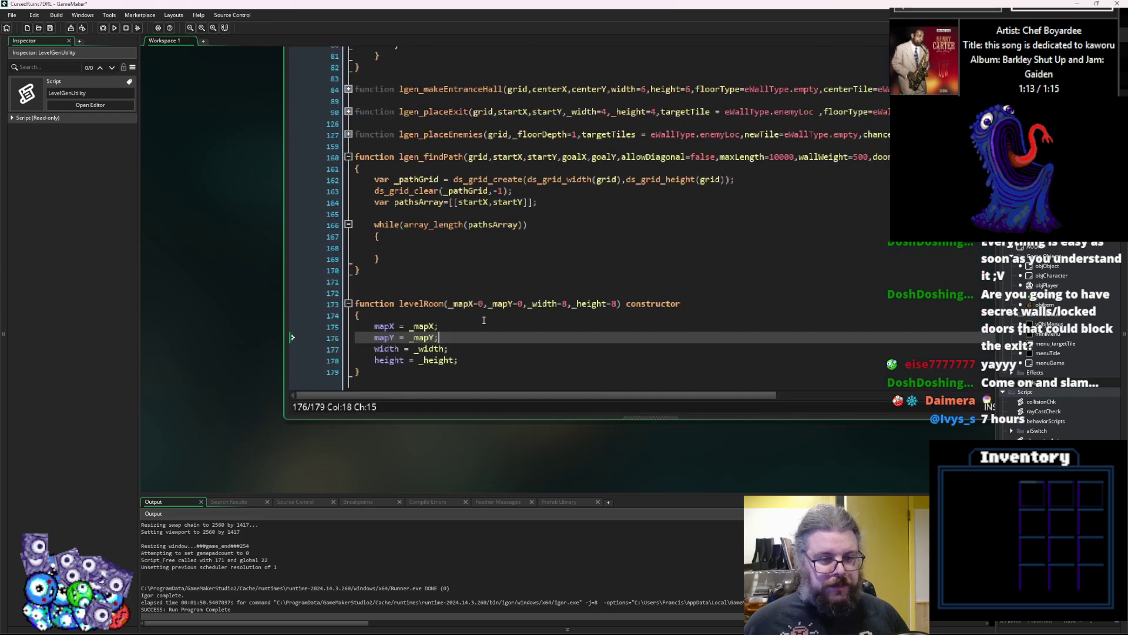
click(334, 250)
scroll(334, 275, up, 1)
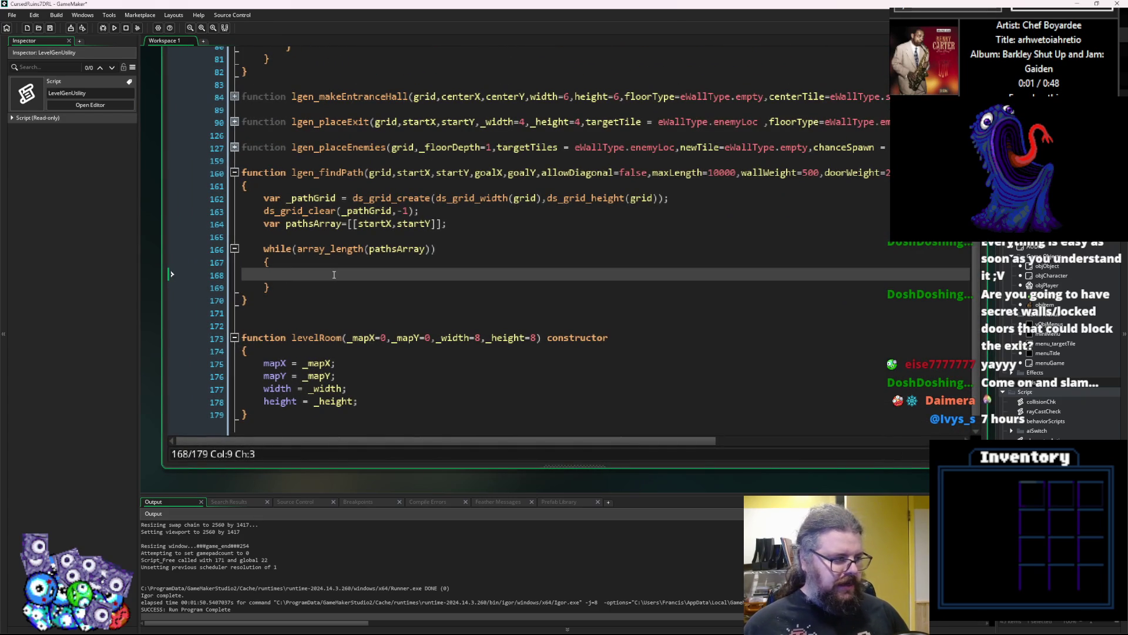
Inside the while loop, write var pth = pathsArray[0];.
text(var )
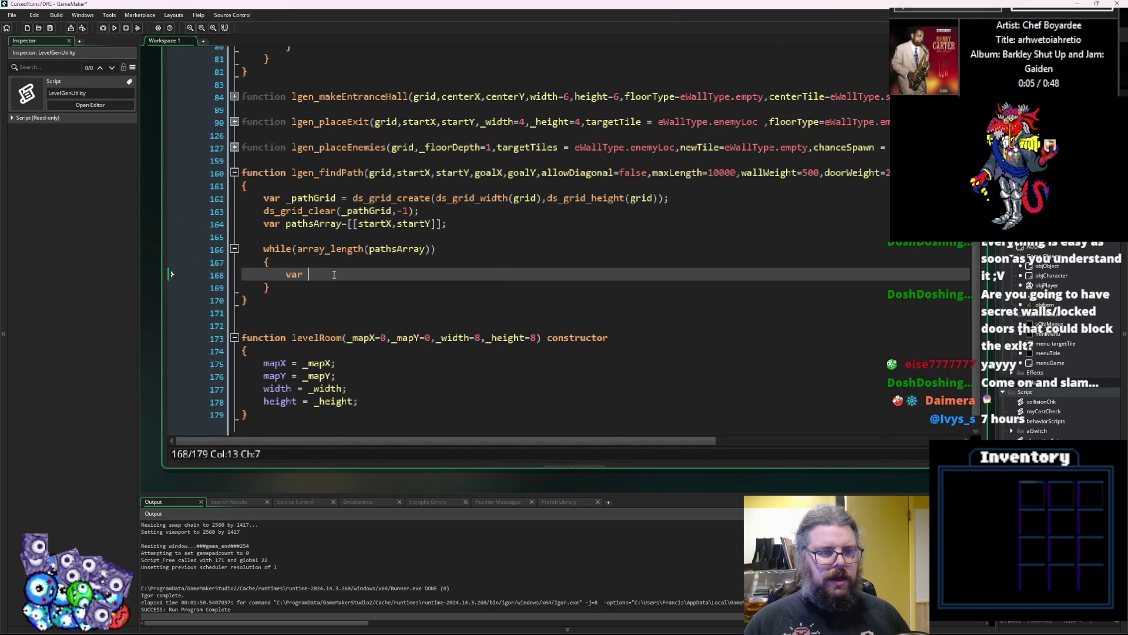
text(pthj)
key(BackSpace)
text(=)
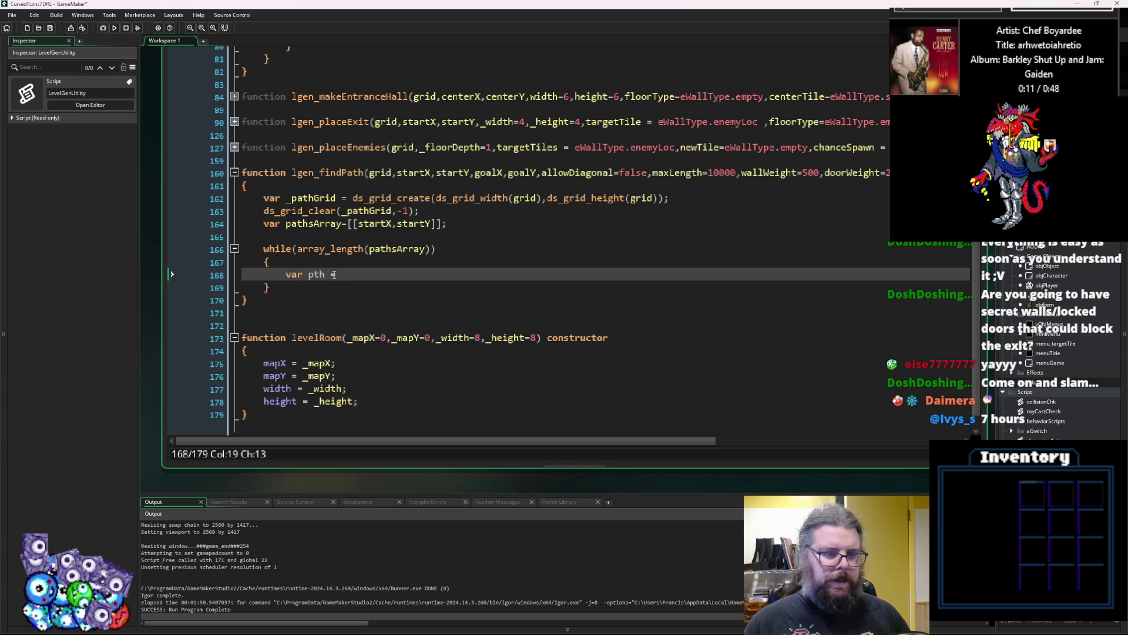
text(pathsArr)
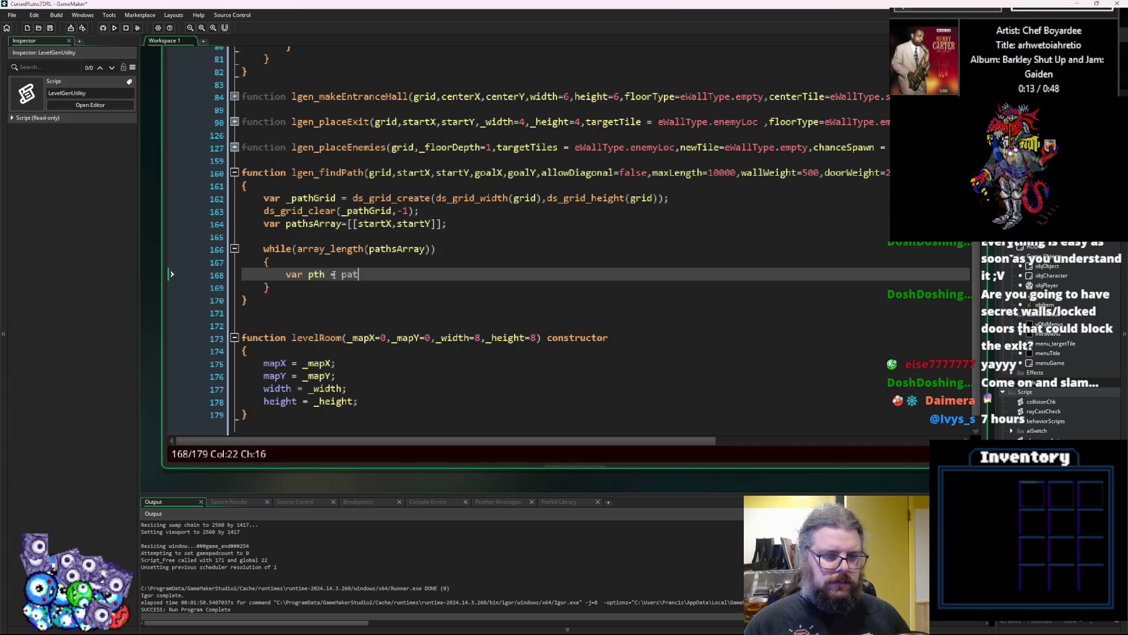
key(BackSpace)
key(BackSpace)
key(BackSpace)
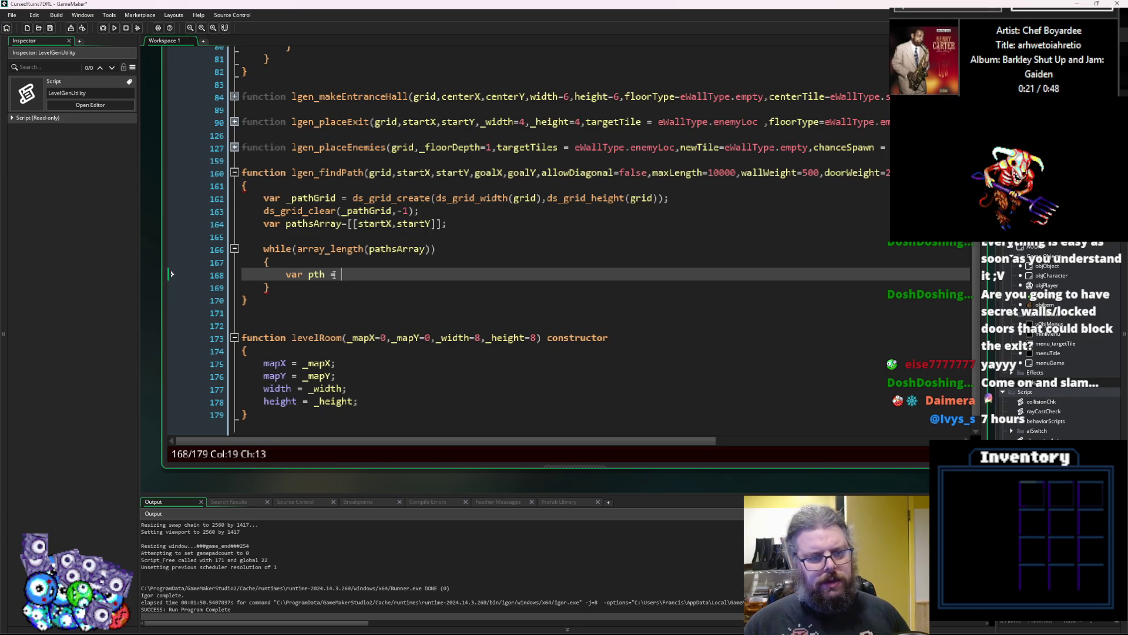
text(pat)
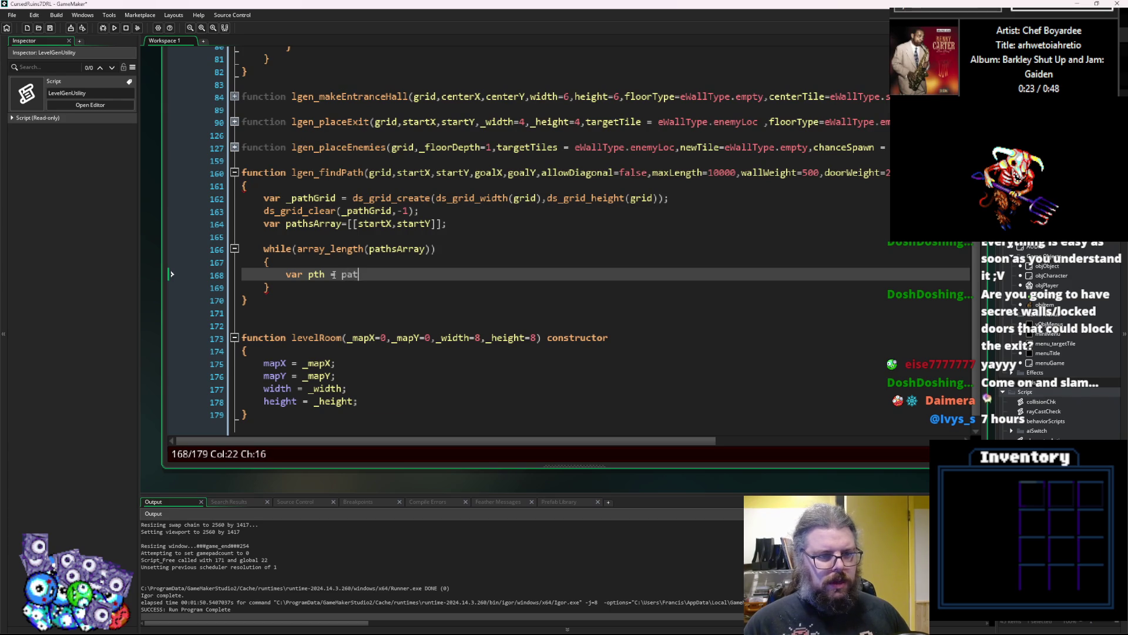
text(hsArray[)
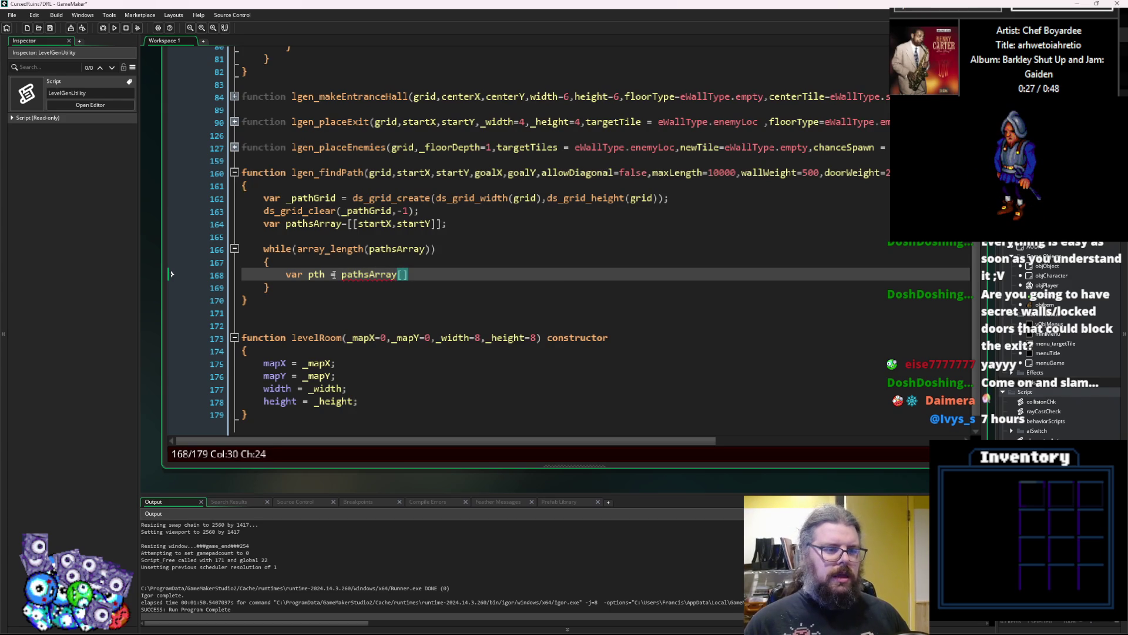
text(0];)
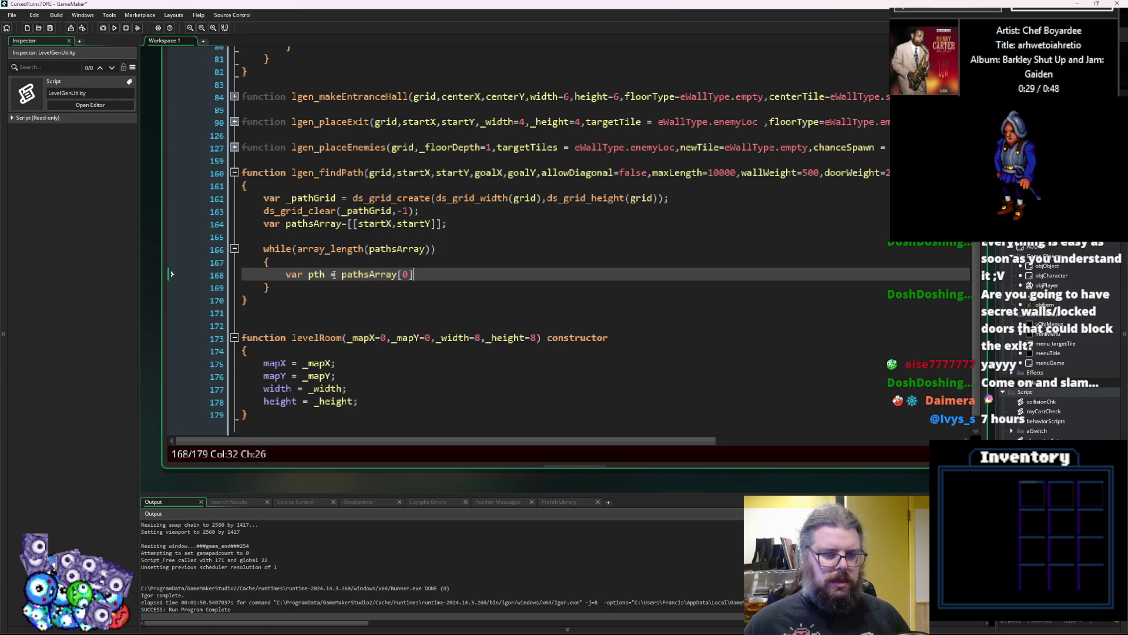
Add array_delete(pathsArray[0]); on the next line.
key(Return)
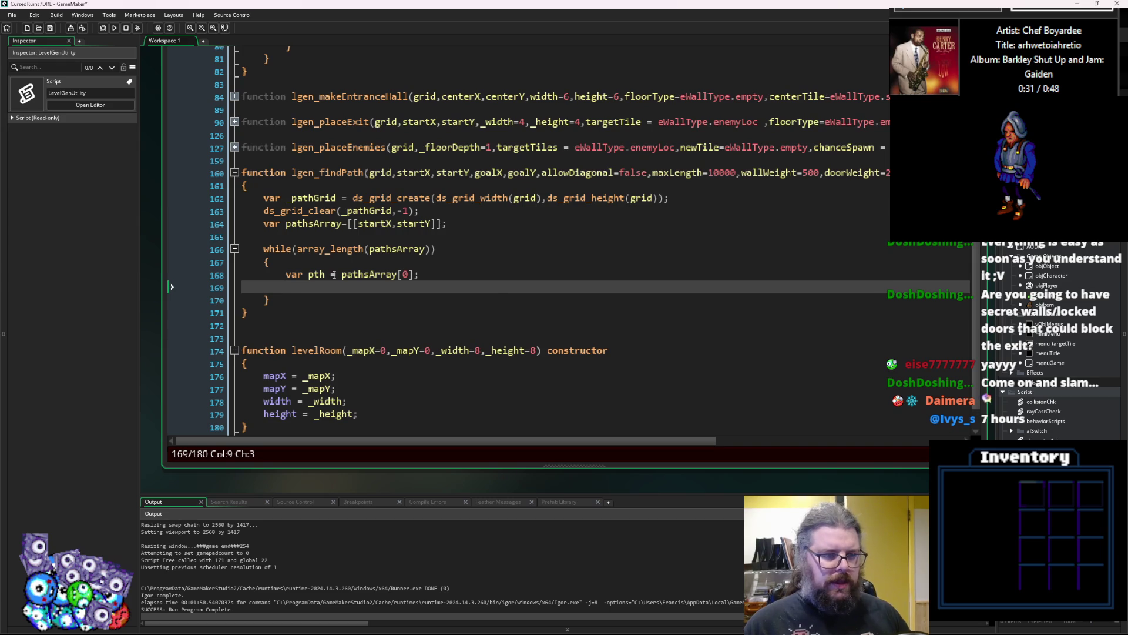
text(array_)
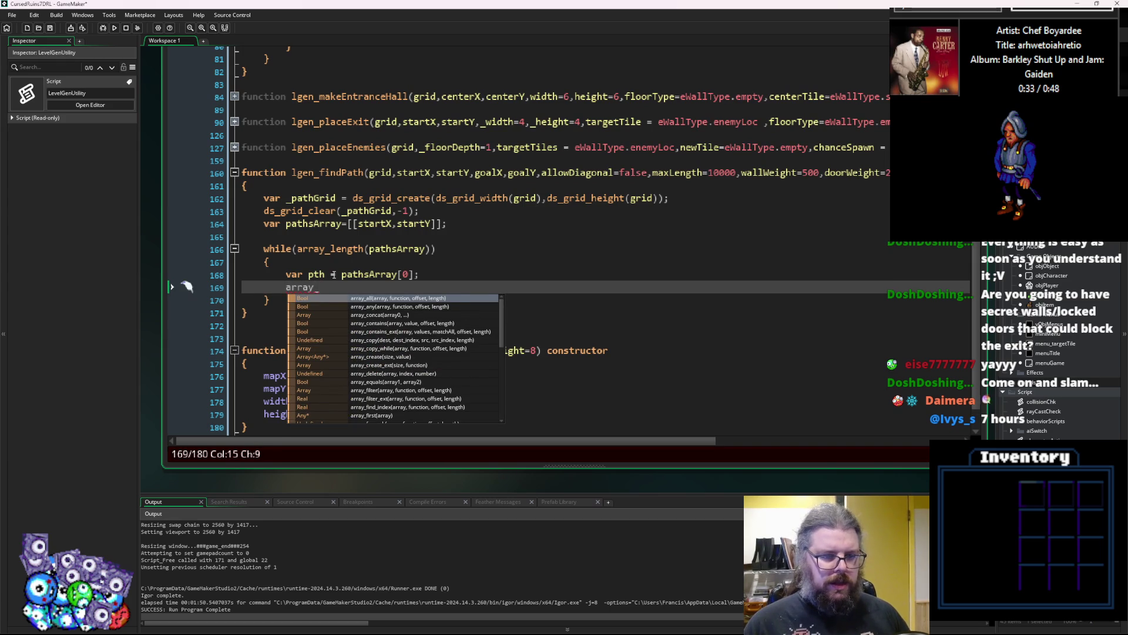
text(dele)
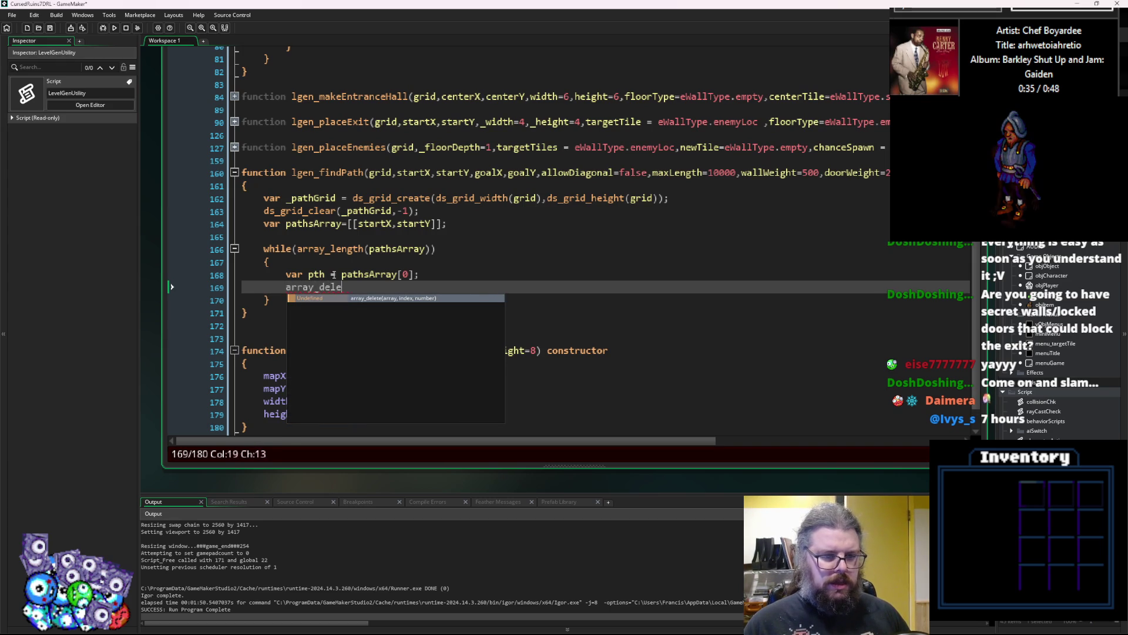
text(te())
key(Left)
text(pathsArray)
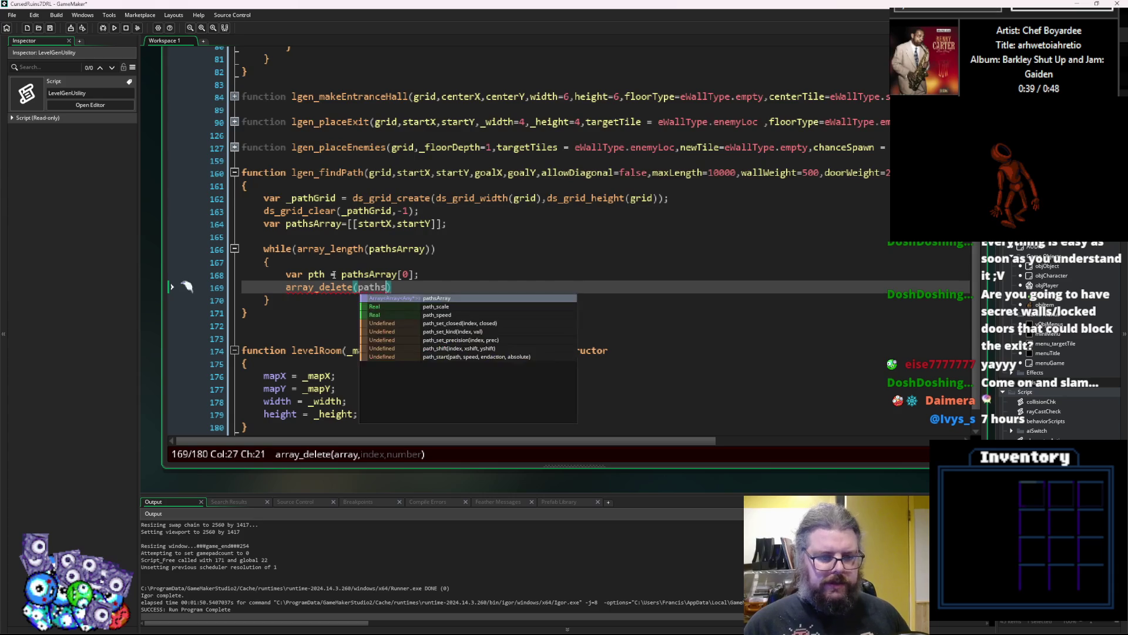
text([0])
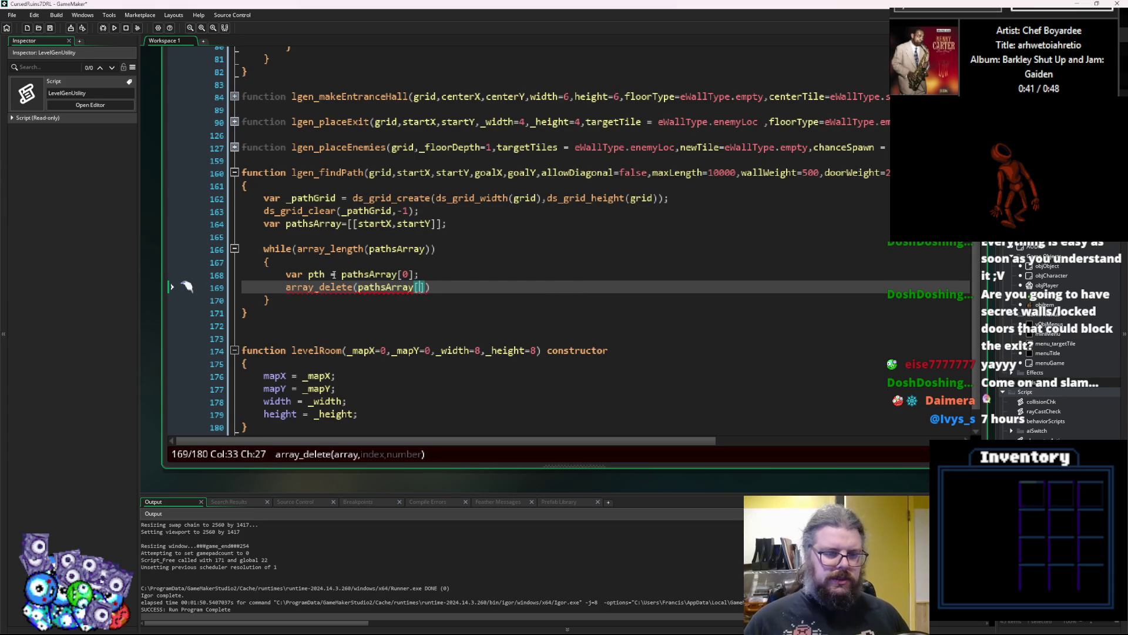
text();)
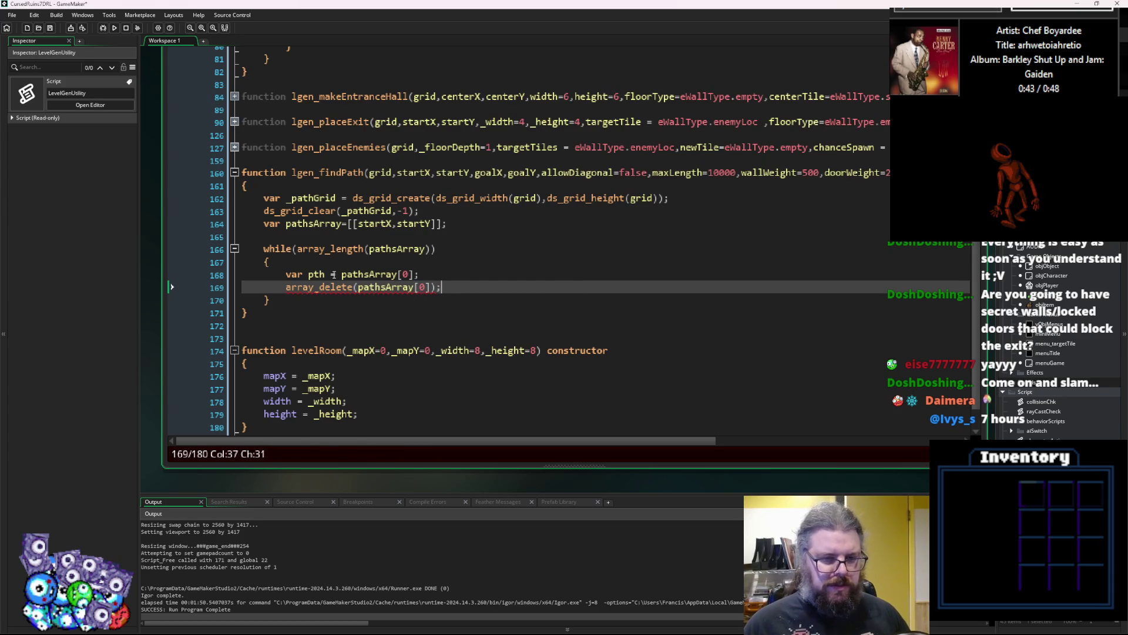
key(Return)
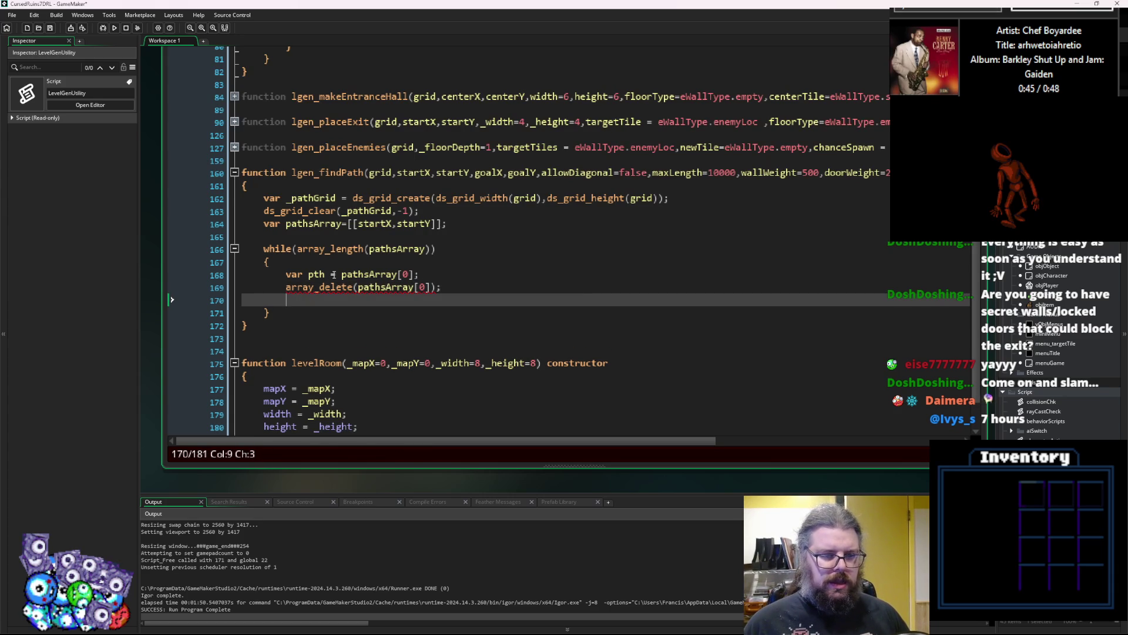
key(Up)
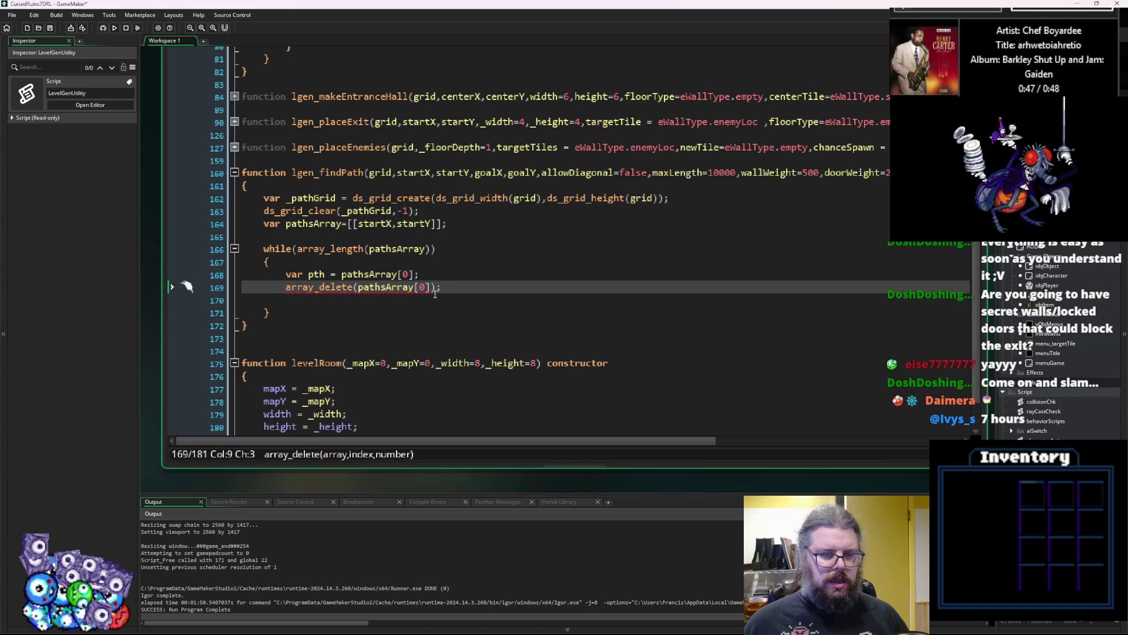
Rewrite the delete call as array_delete(pathsArray,0,1) to remove one entry at index 0.
click(421, 287)
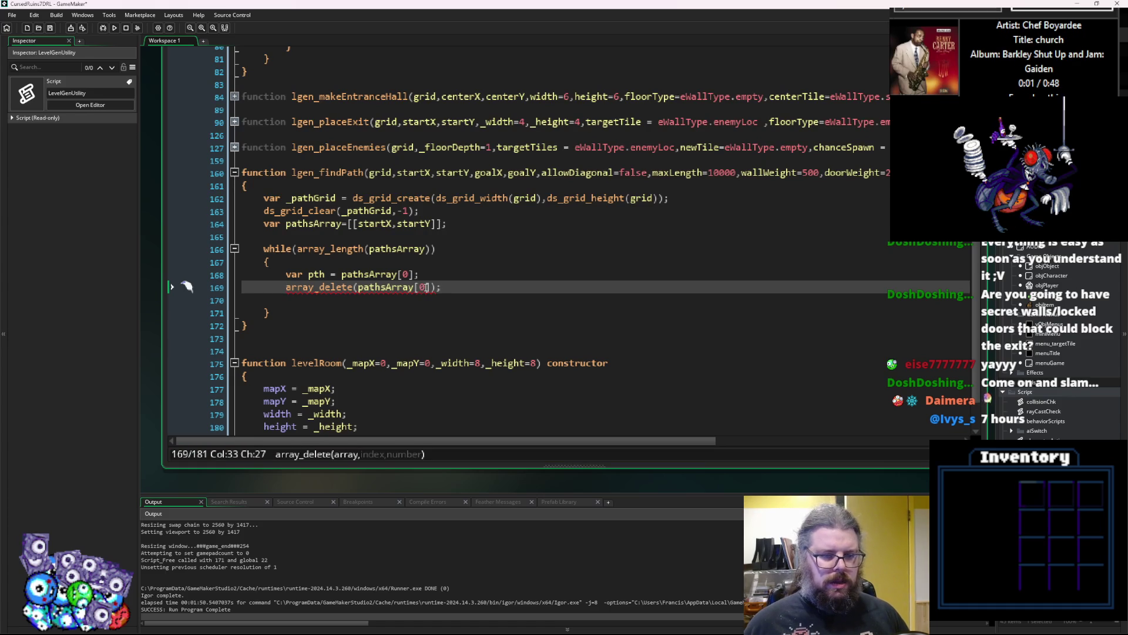
key(BackSpace)
text(,)
key(Right)
key(Delete)
text(,1)
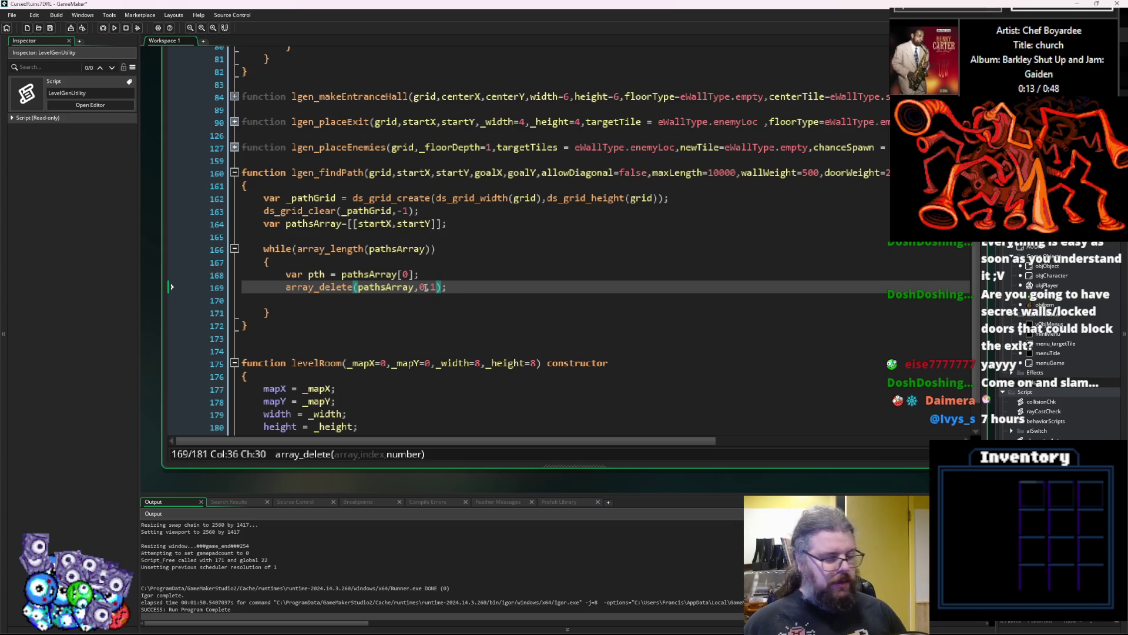
key(Up)
key(Down)
key(Down)
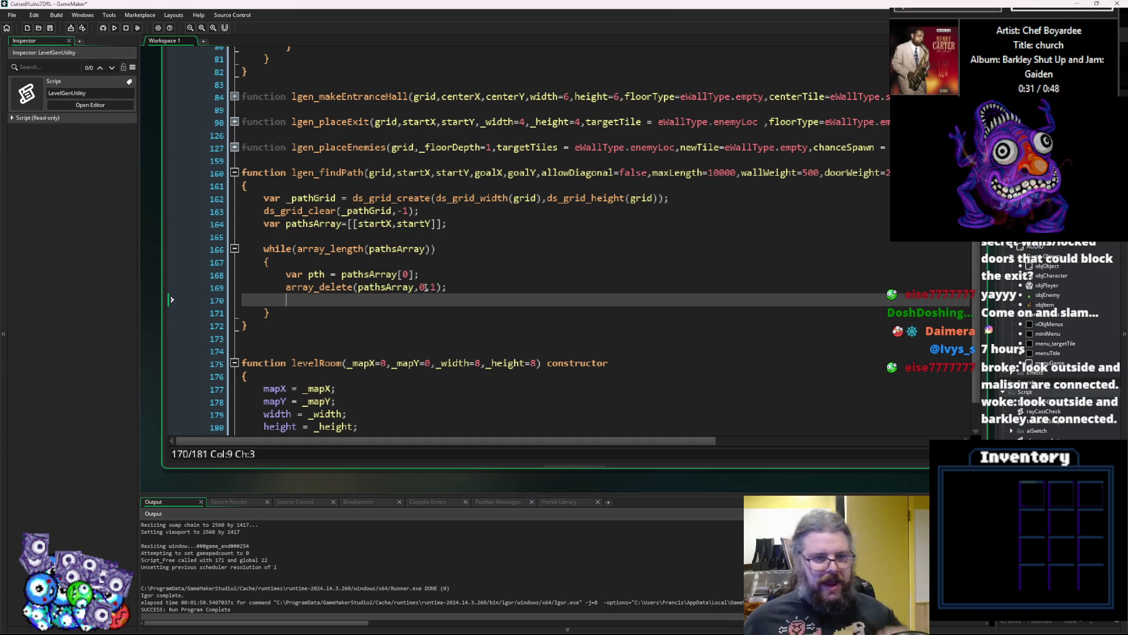
click(352, 248)
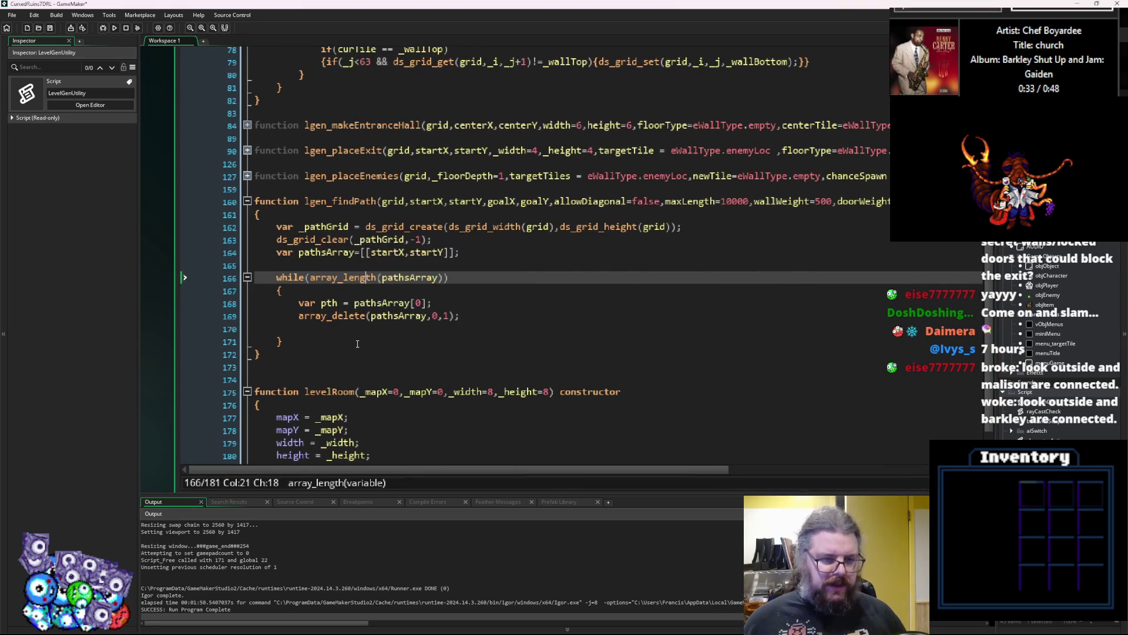
ctrl+scroll(345, 324, up, 1)
Below the delete call, start var ownValue = ds_grid_get(...), switching from ds_grid_set.
click(346, 324)
text(var m)
key(BackSpace)
text(ow)
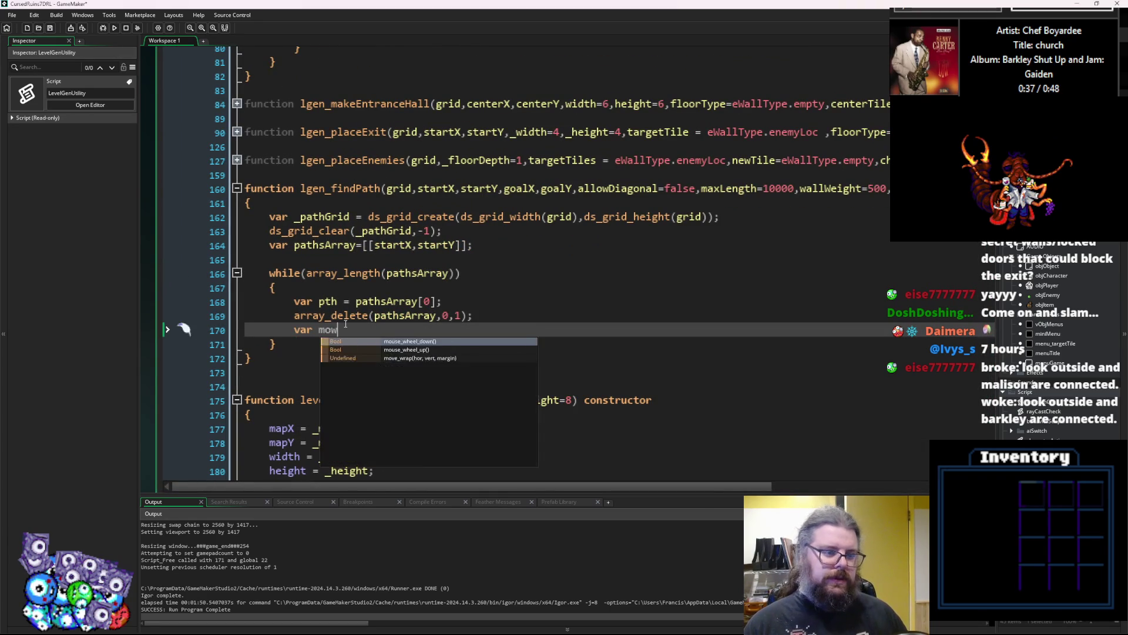
text(nValue = )
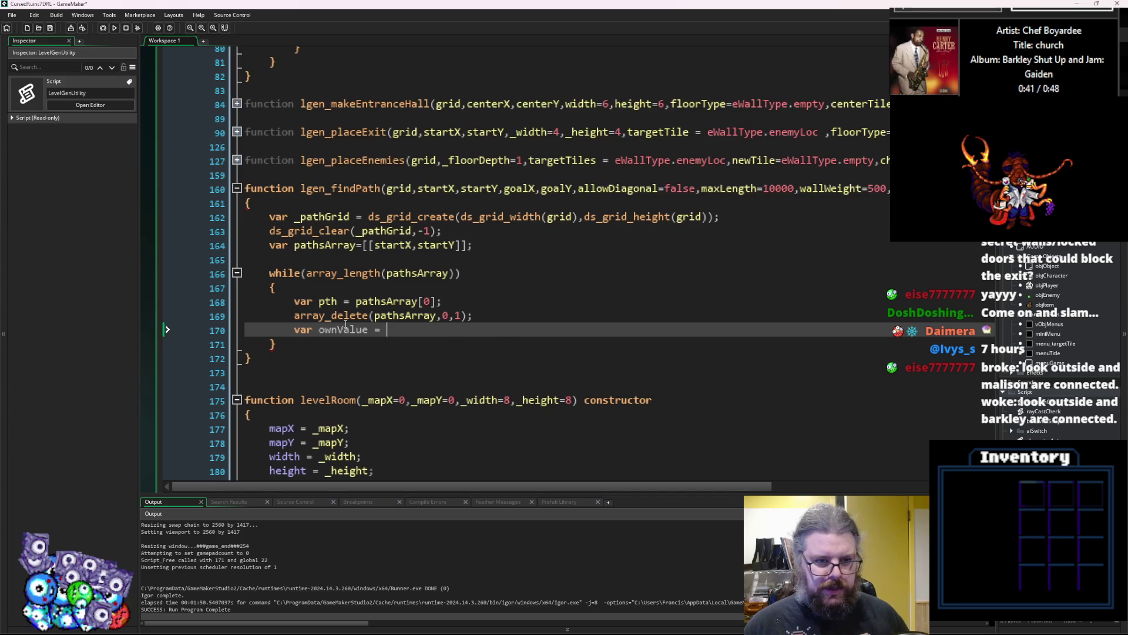
text(ds_grid_)
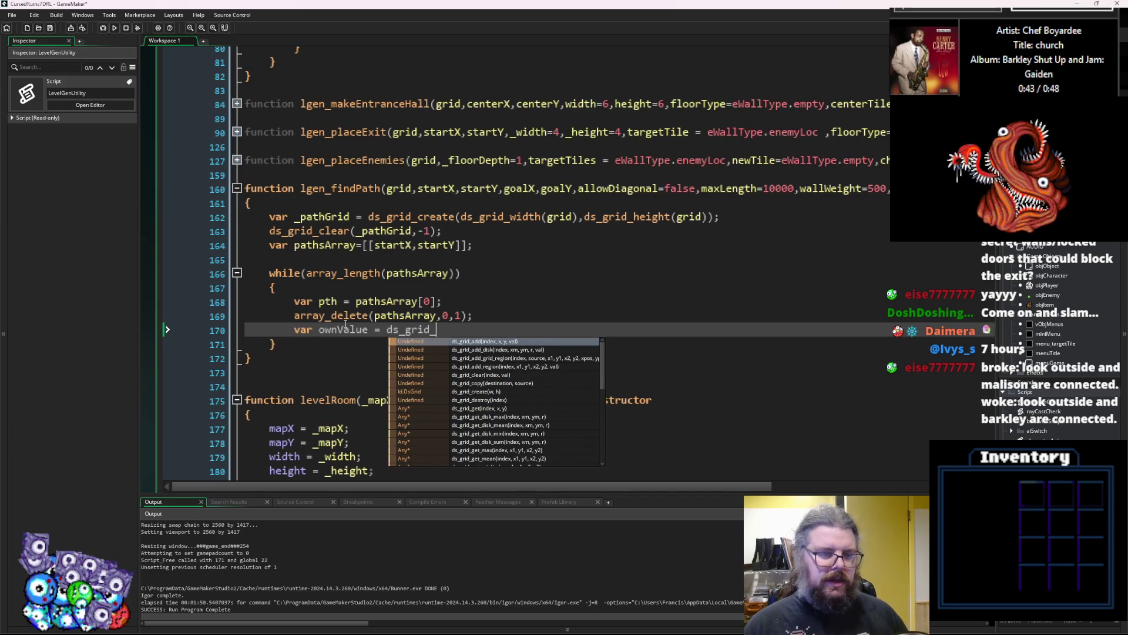
text(set)
key(Return)
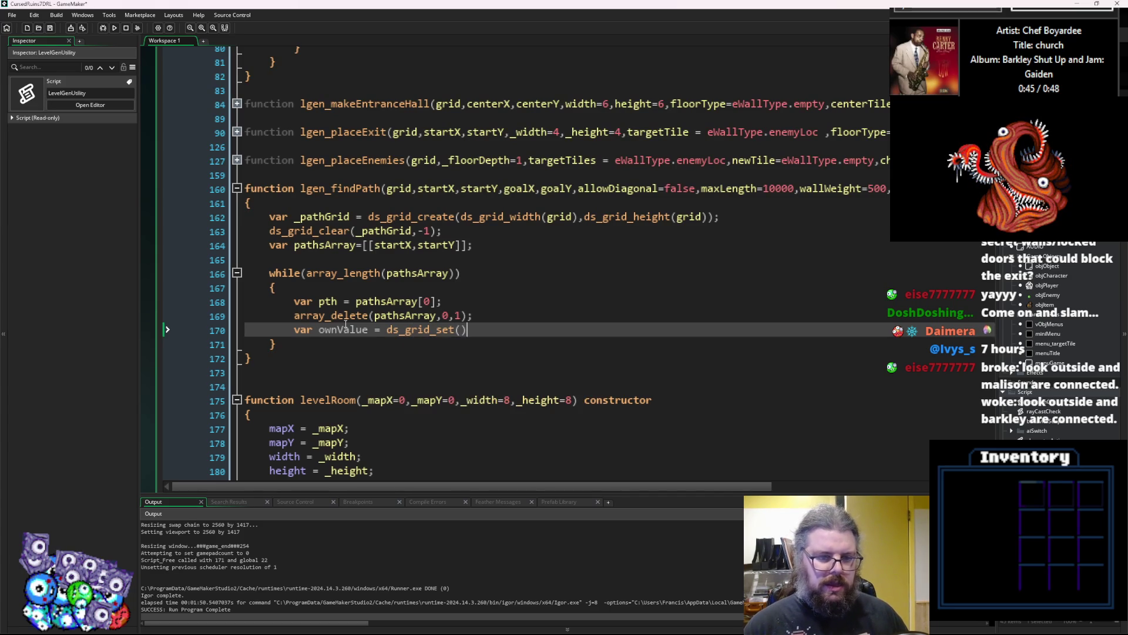
key(Left)
key(Left)
key(Left)
key(BackSpace)
text(g)
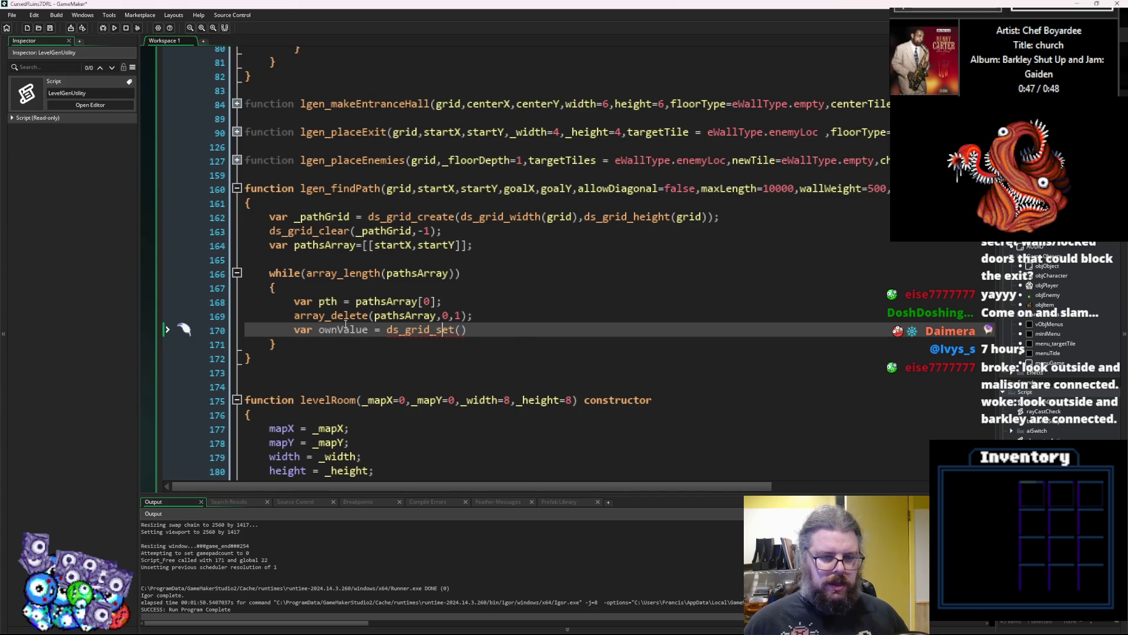
key(Return)
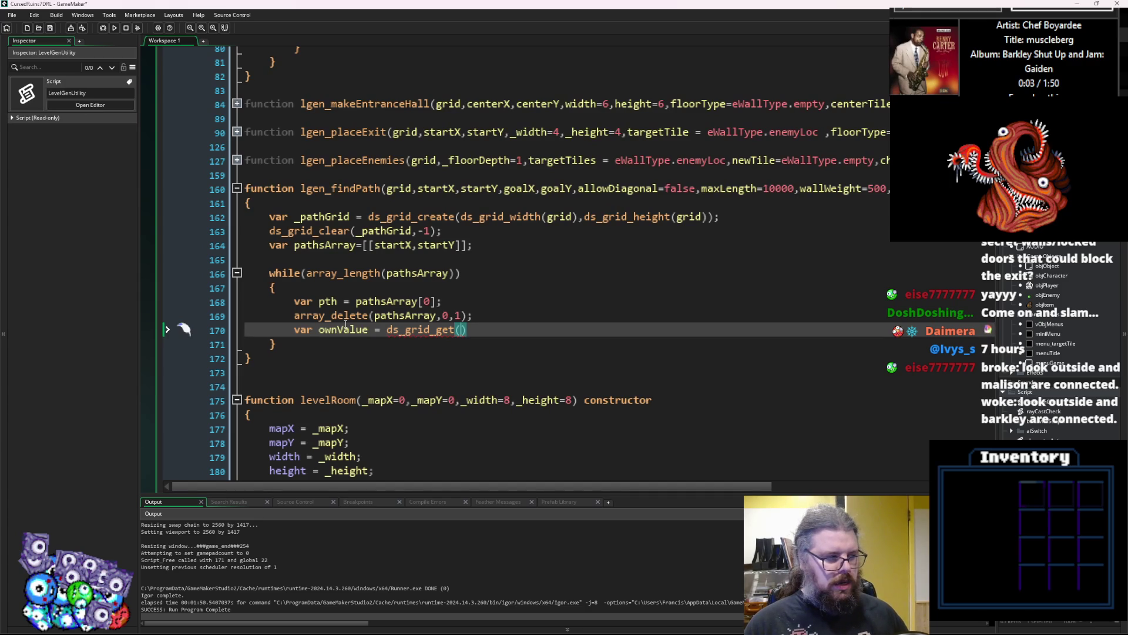
Give ds_grid_get the arguments _pathGrid, pth[0], pth[1] and open a new line.
text(_pathGr)
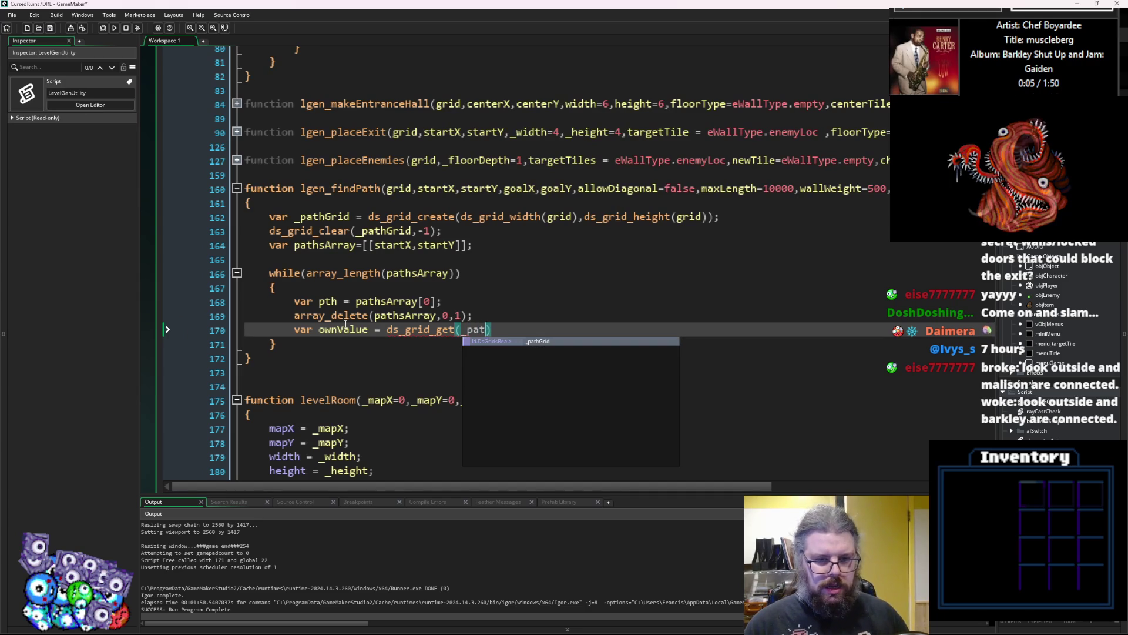
key(Return)
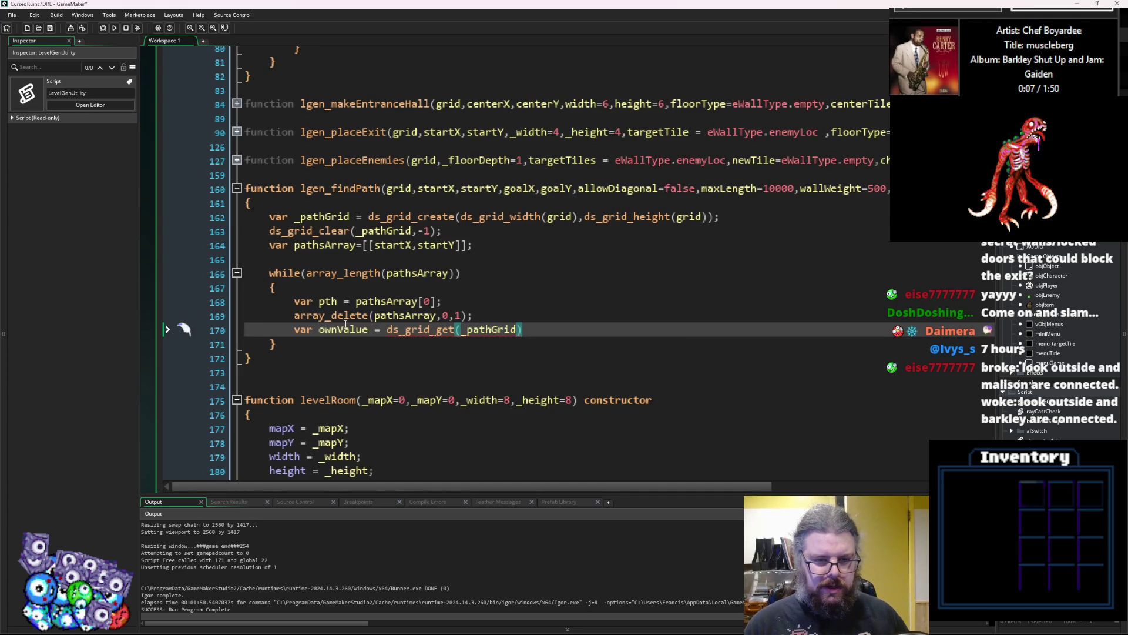
text(,)
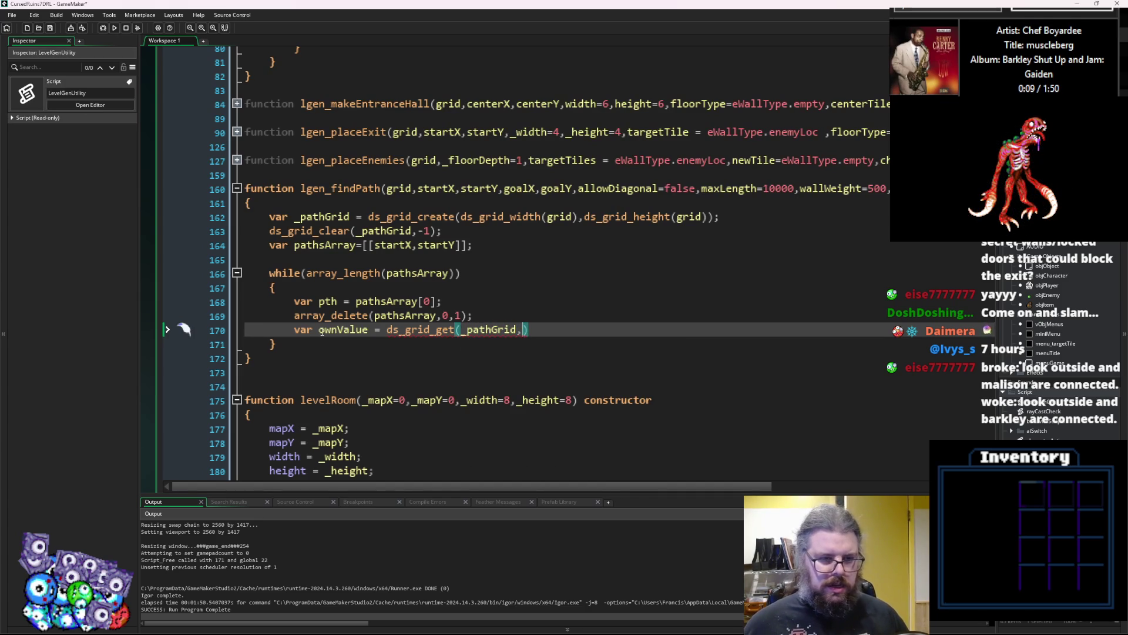
click(321, 359)
click(535, 293)
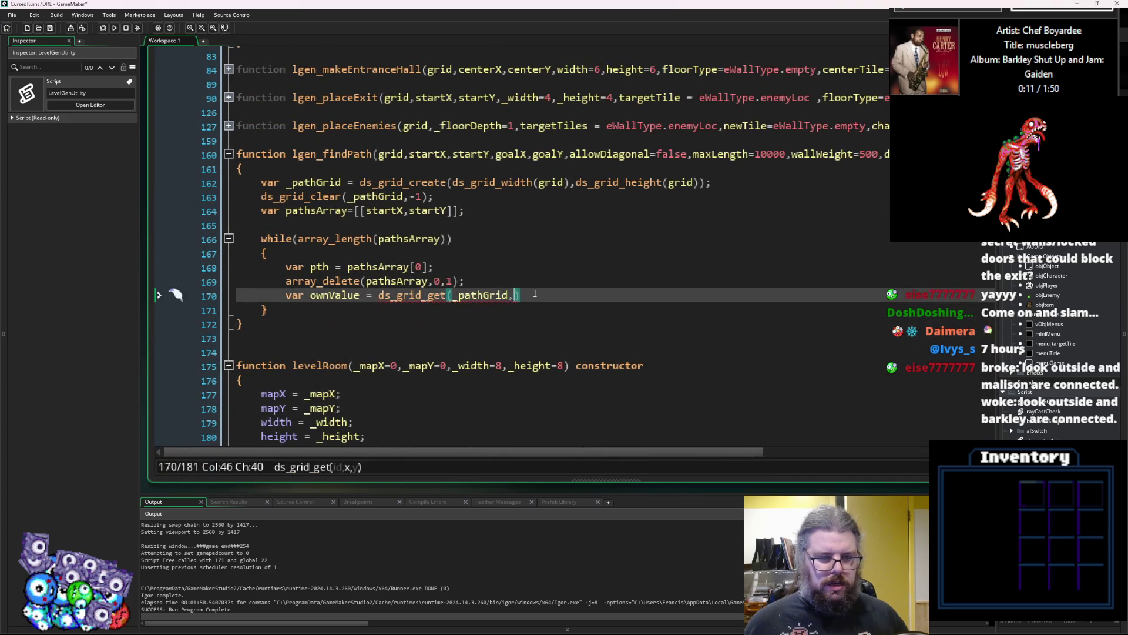
text(pth.x,)
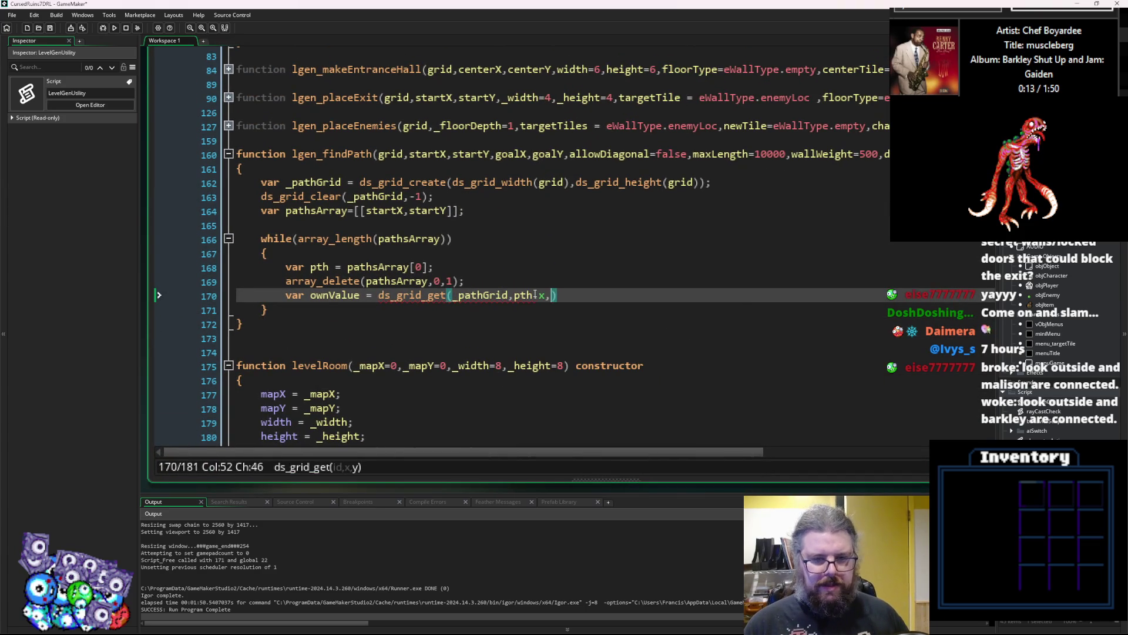
key(BackSpace)
key(BackSpace)
key(BackSpace)
text([0)
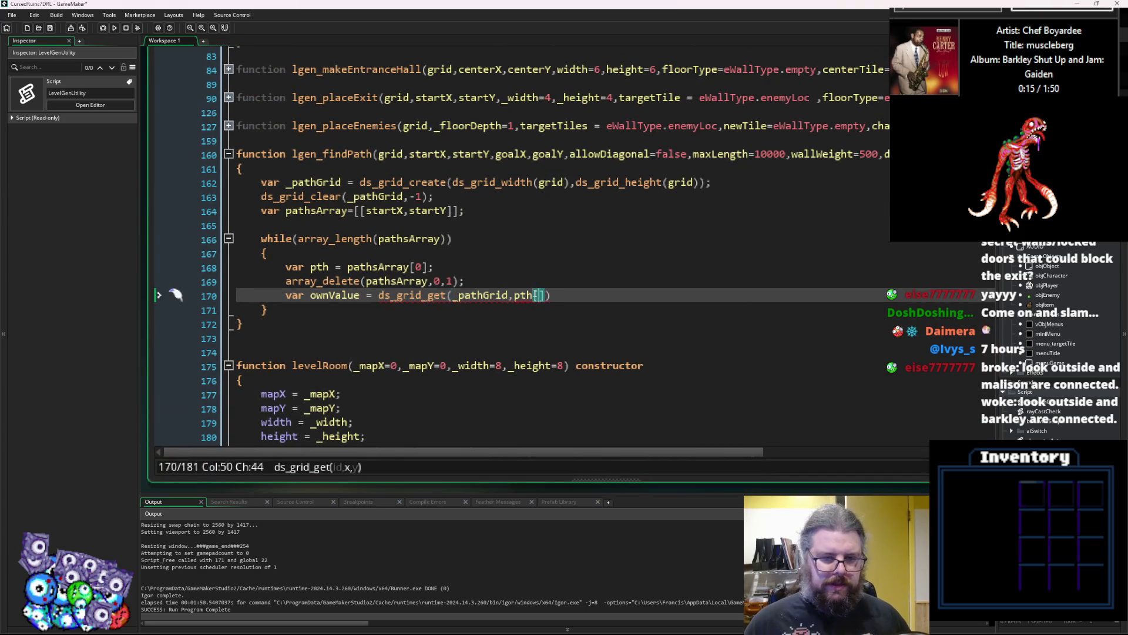
text(],)
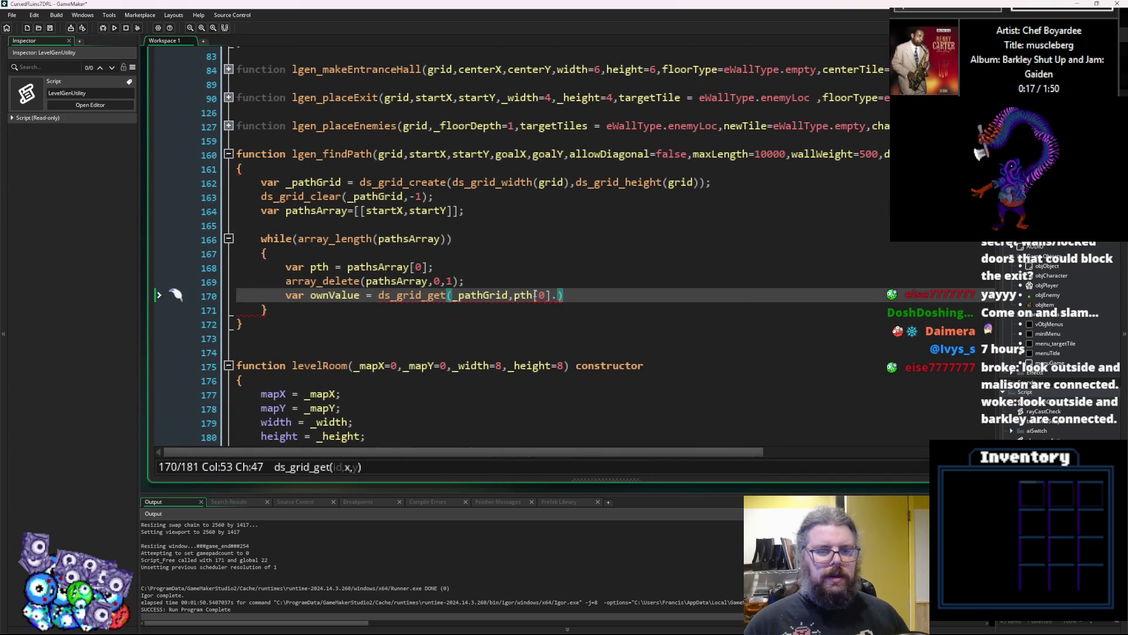
text(pth[)
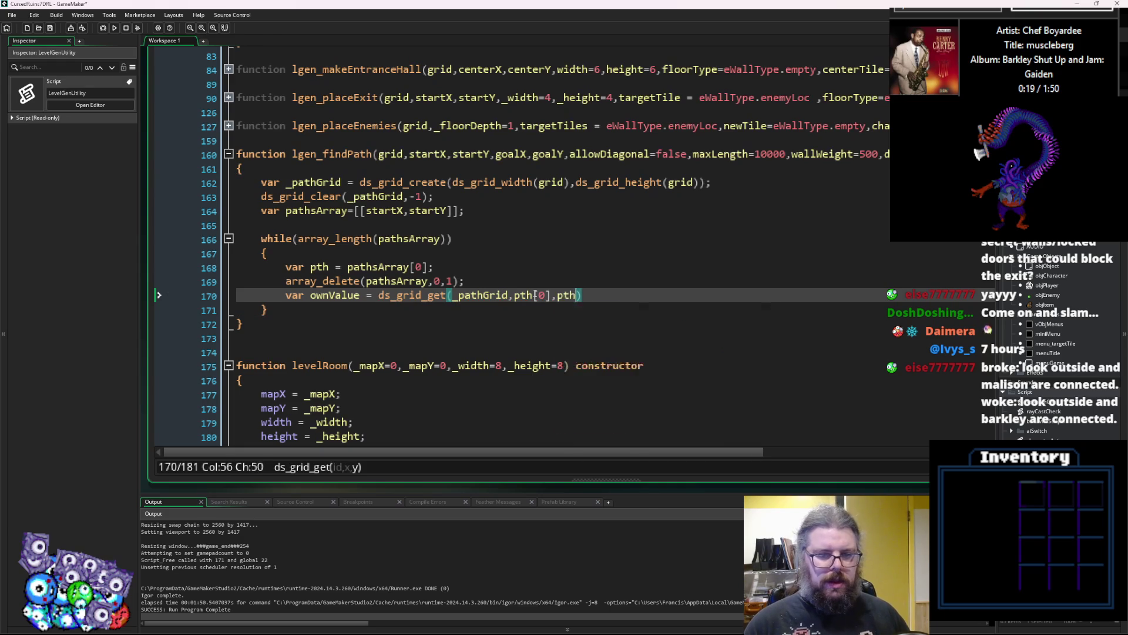
text(1]);)
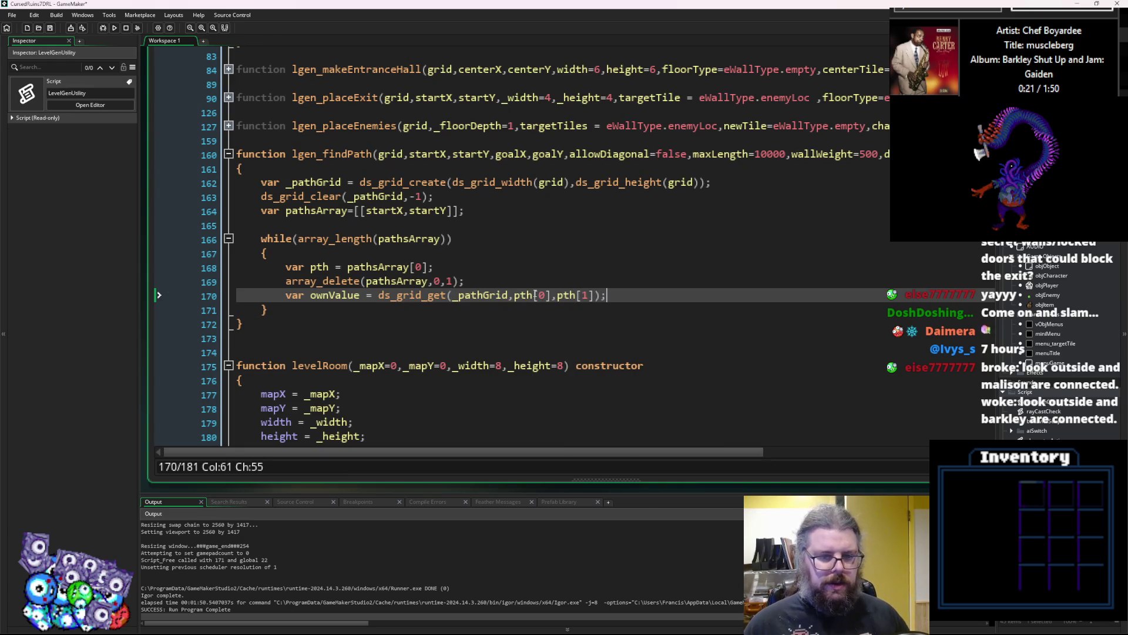
key(Return)
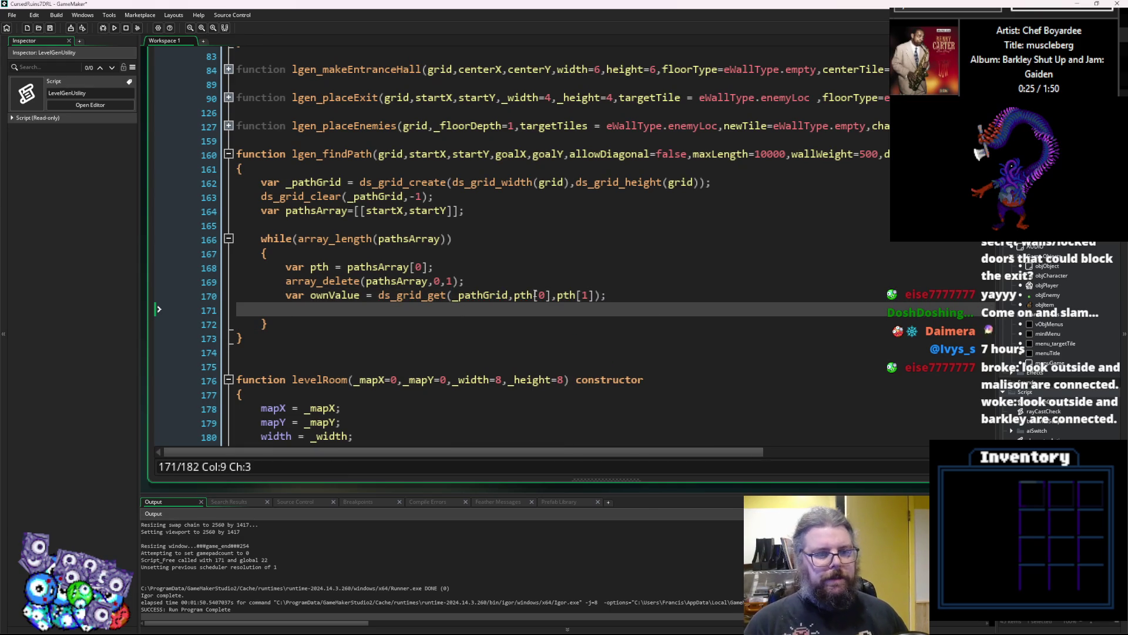
Above the while loop, write ds_grid_set with startX, startY and a pasted _pathGrid argument.
click(406, 227)
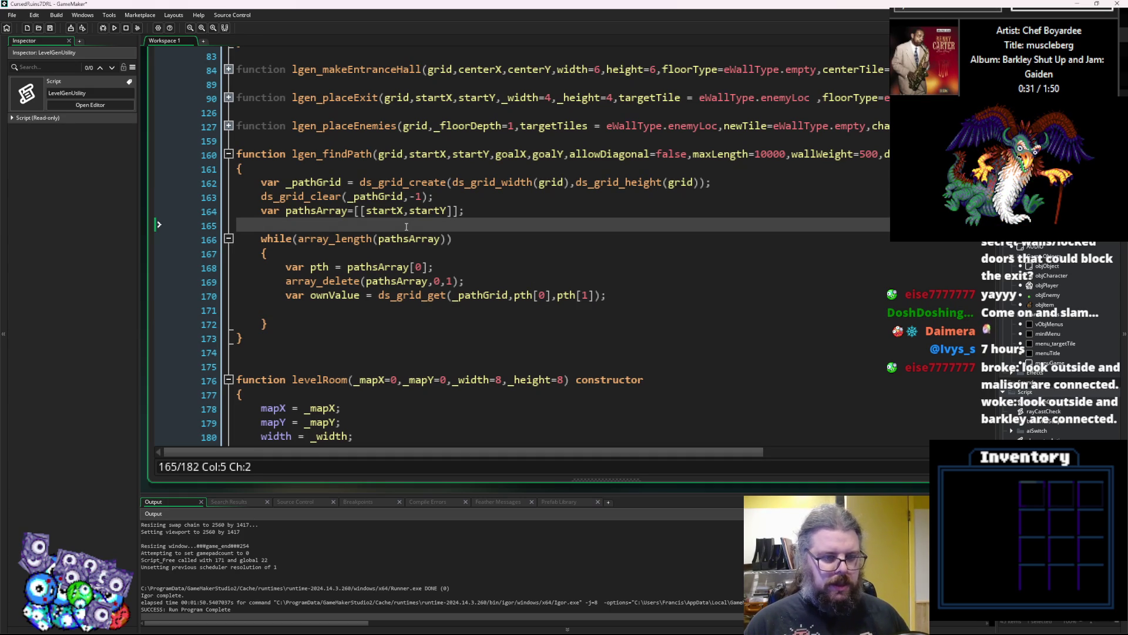
text(ds_grid)
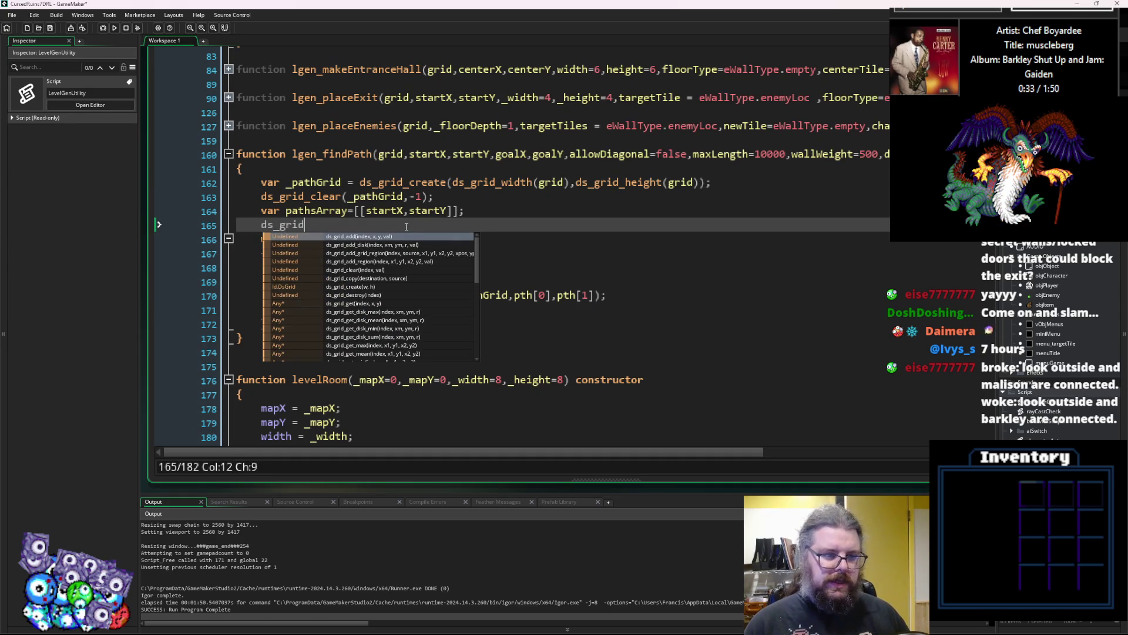
text(_set())
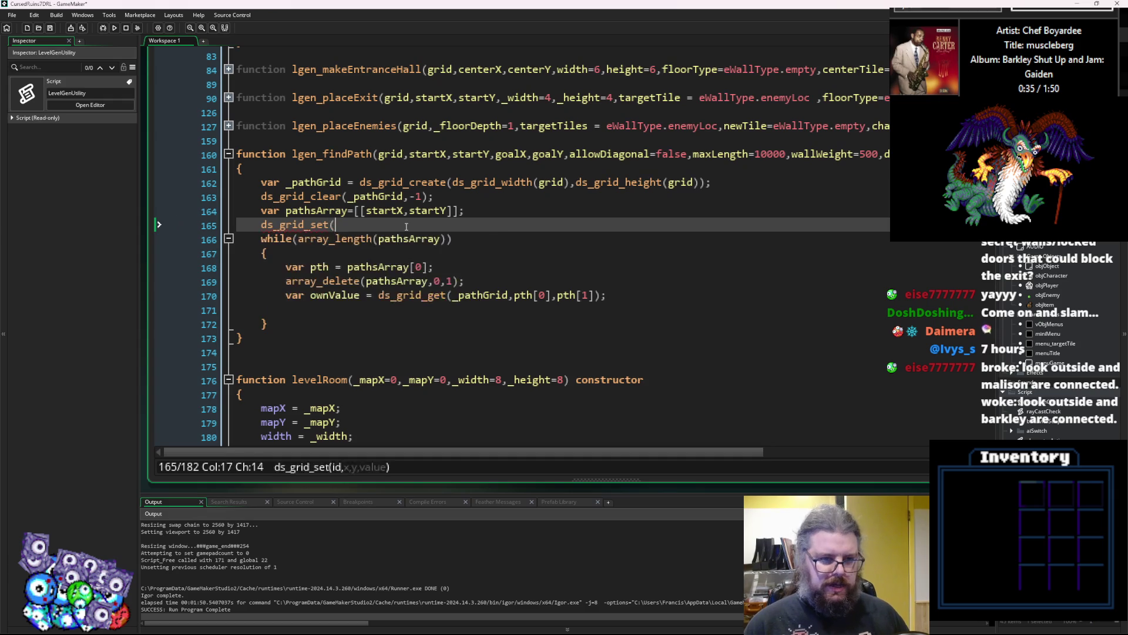
key(Left)
text(sta)
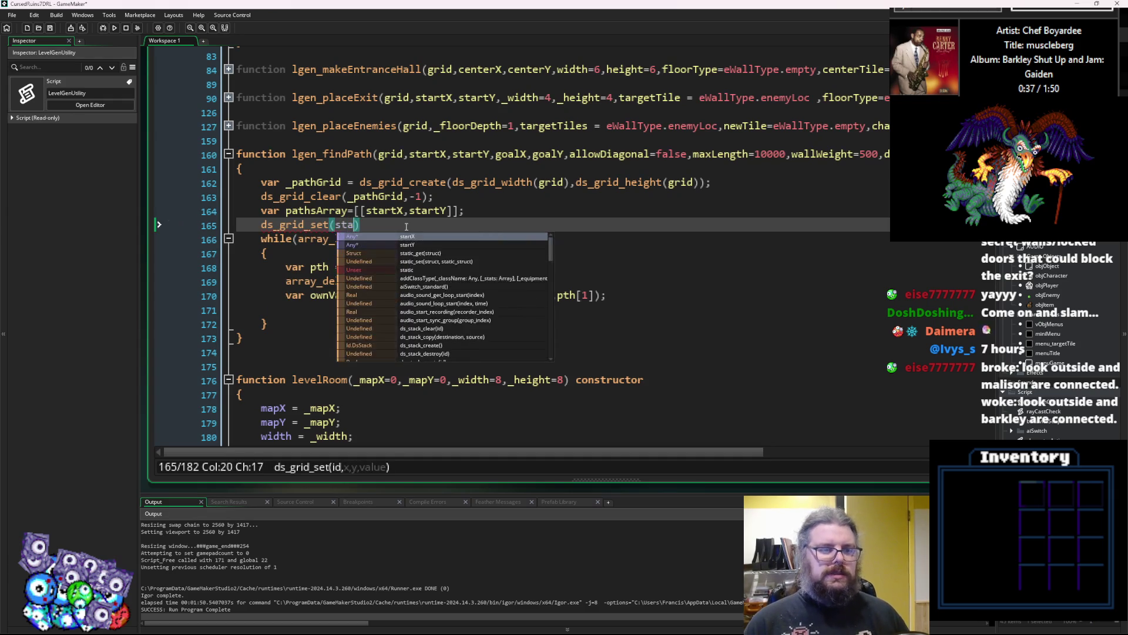
text(rtX,start)
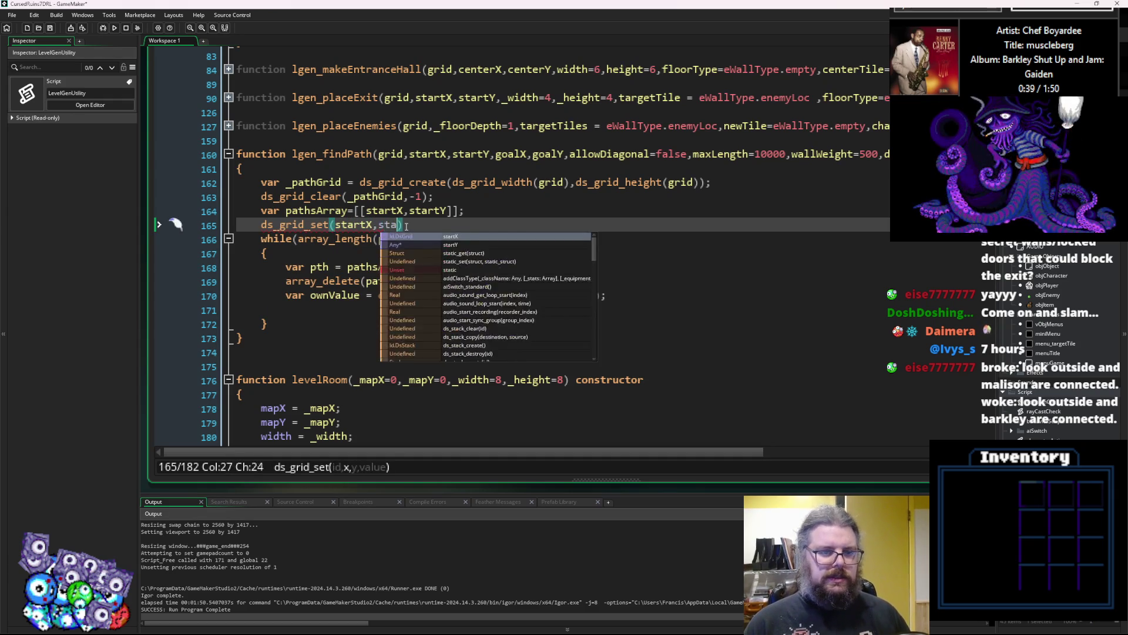
text(Y,)
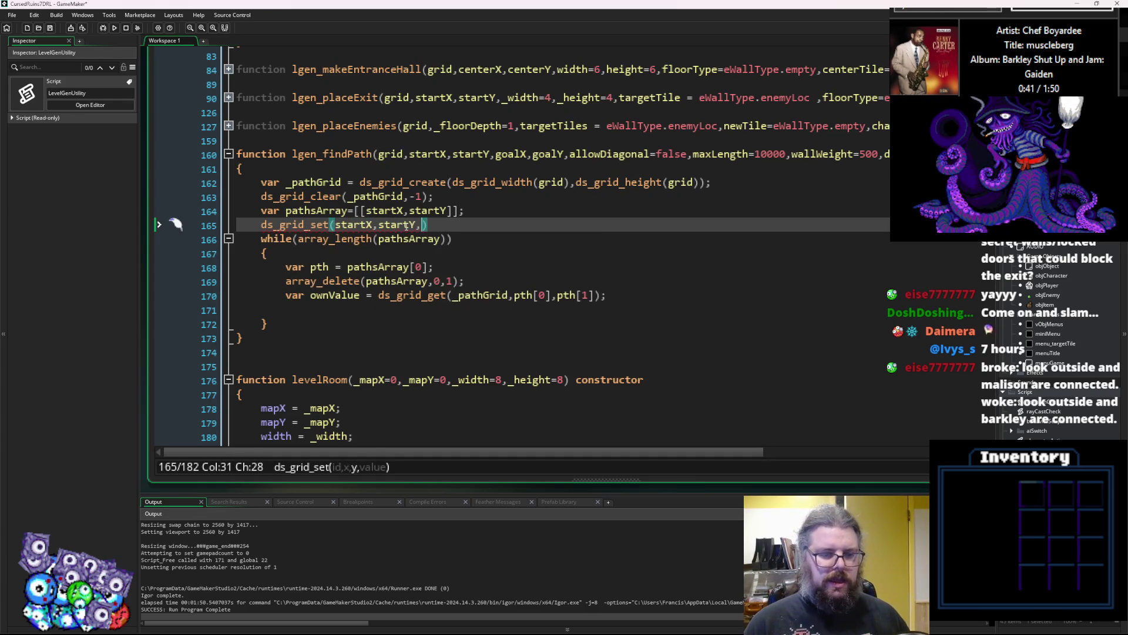
double_click(378, 198)
key(ctrl+c)
click(336, 226)
key(ctrl+v)
Finish the call as ds_grid_set(_pathGrid,startX,startY,0); and return inside the loop.
text(,)
key(Right)
key(Right)
key(Right)
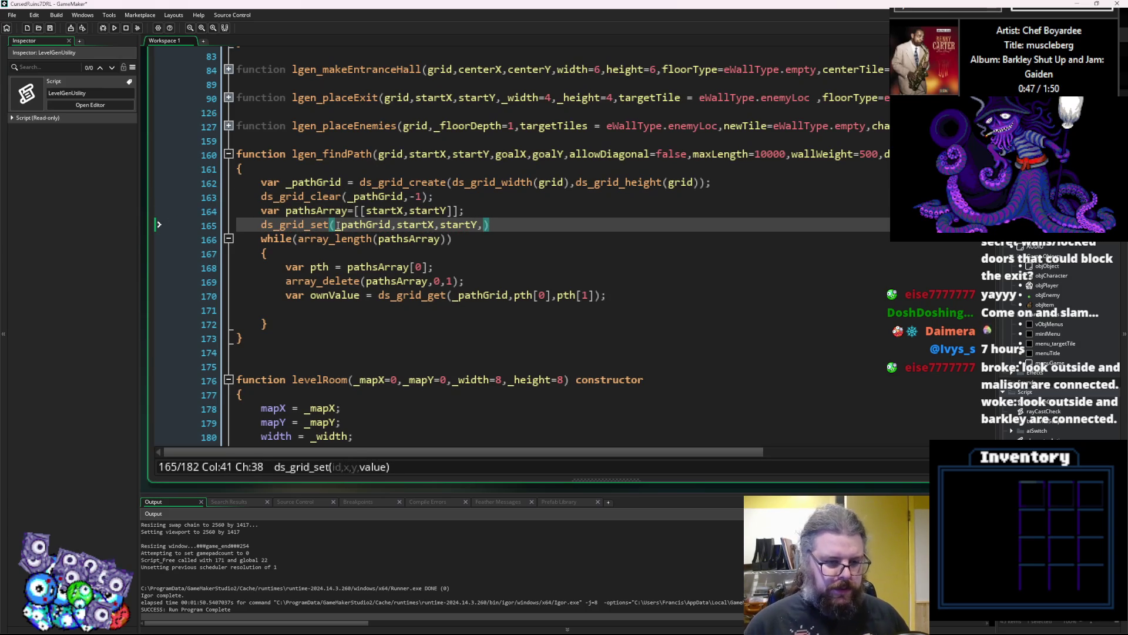
text(0)
key(Right)
text(;)
key(Return)
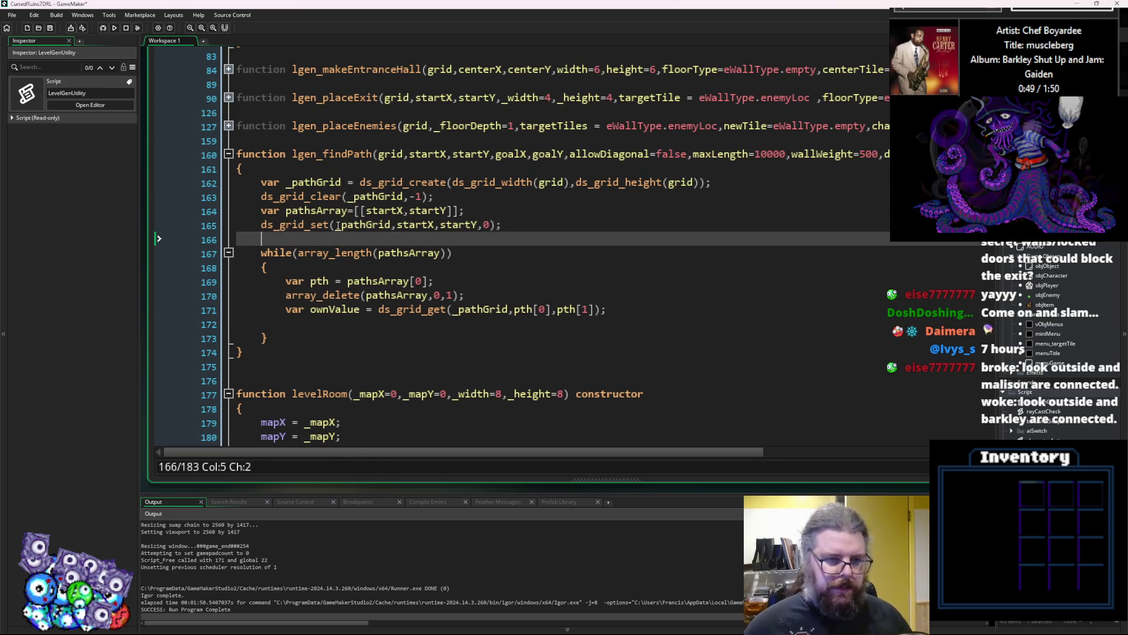
click(413, 330)
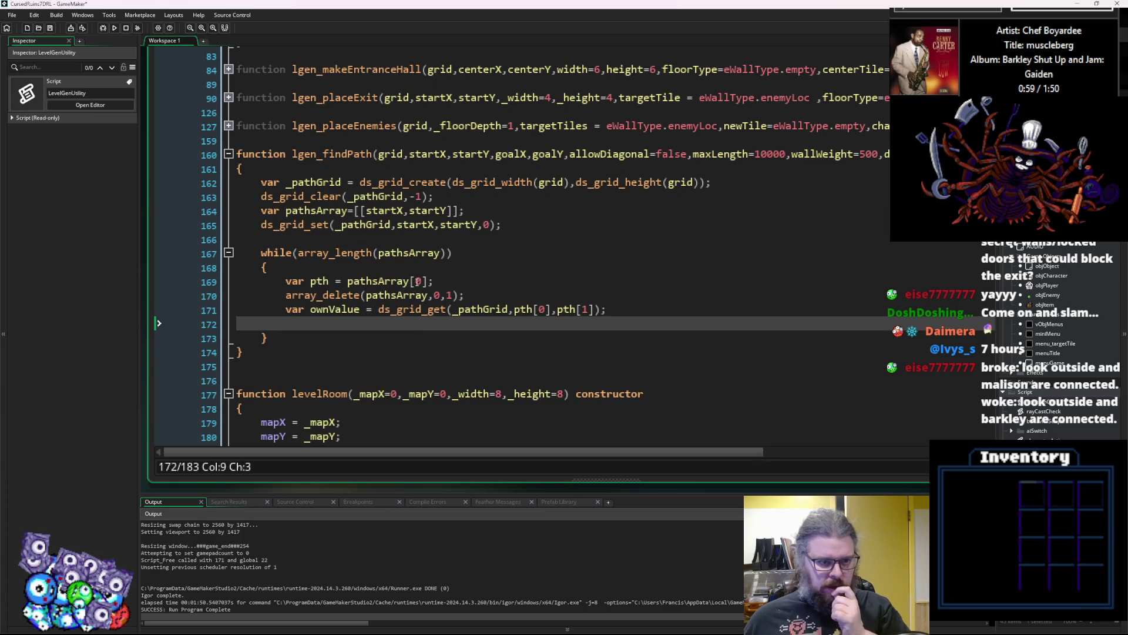
mouse_move(353, 246)
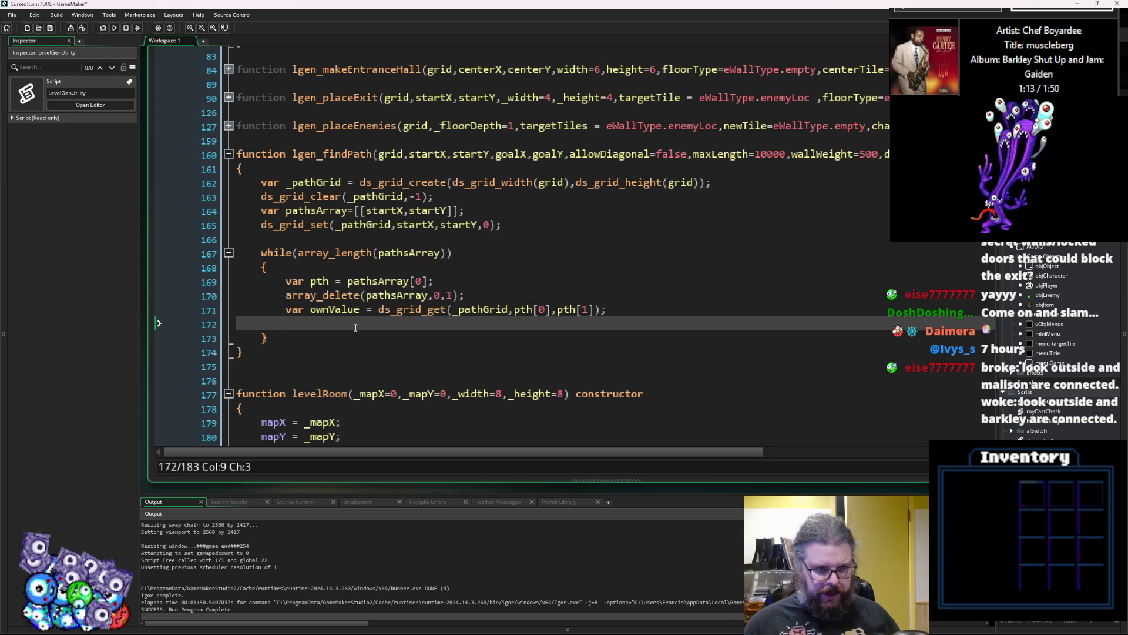
Declare var ptx = startX; and var pty = startY; above the while loop.
text(fo)
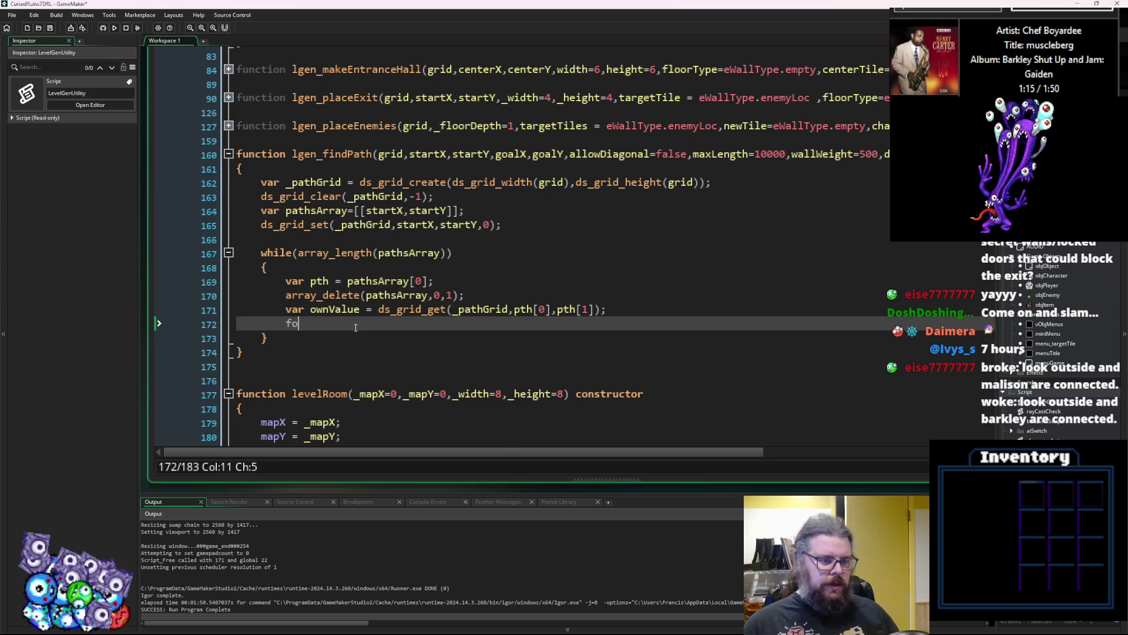
key(BackSpace)
key(BackSpace)
text(if)
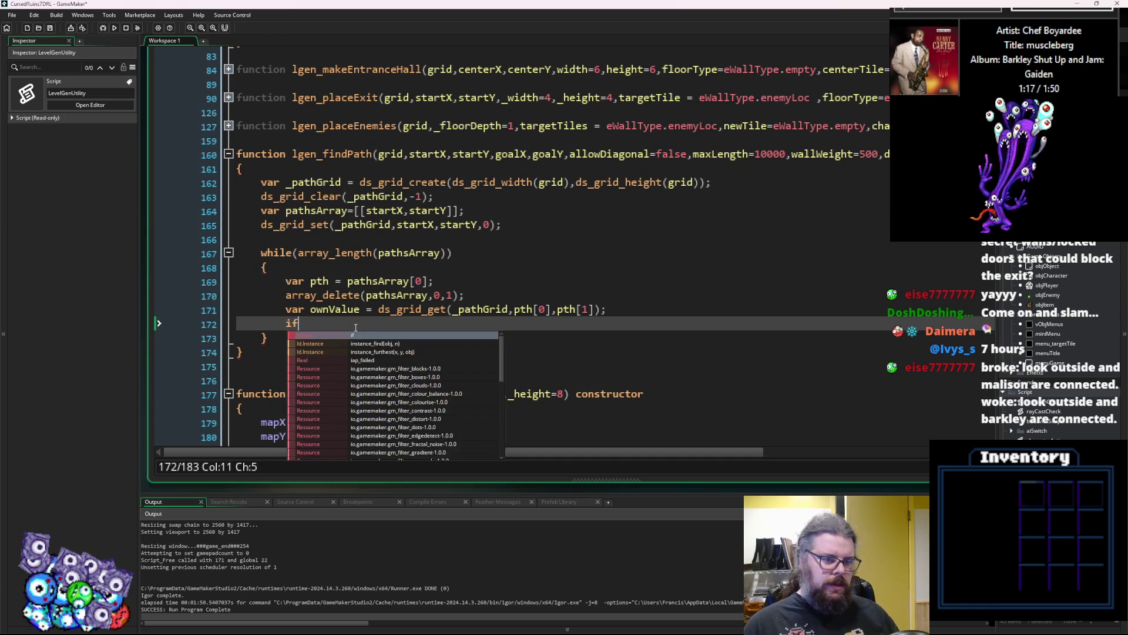
text(()
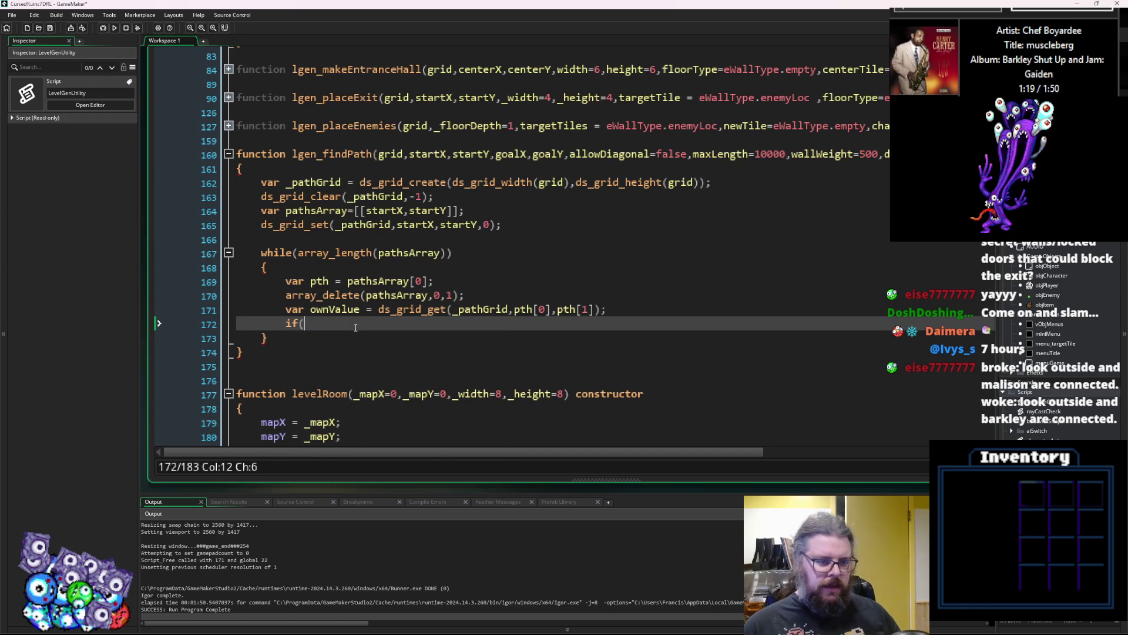
text(pth[)
text(0)
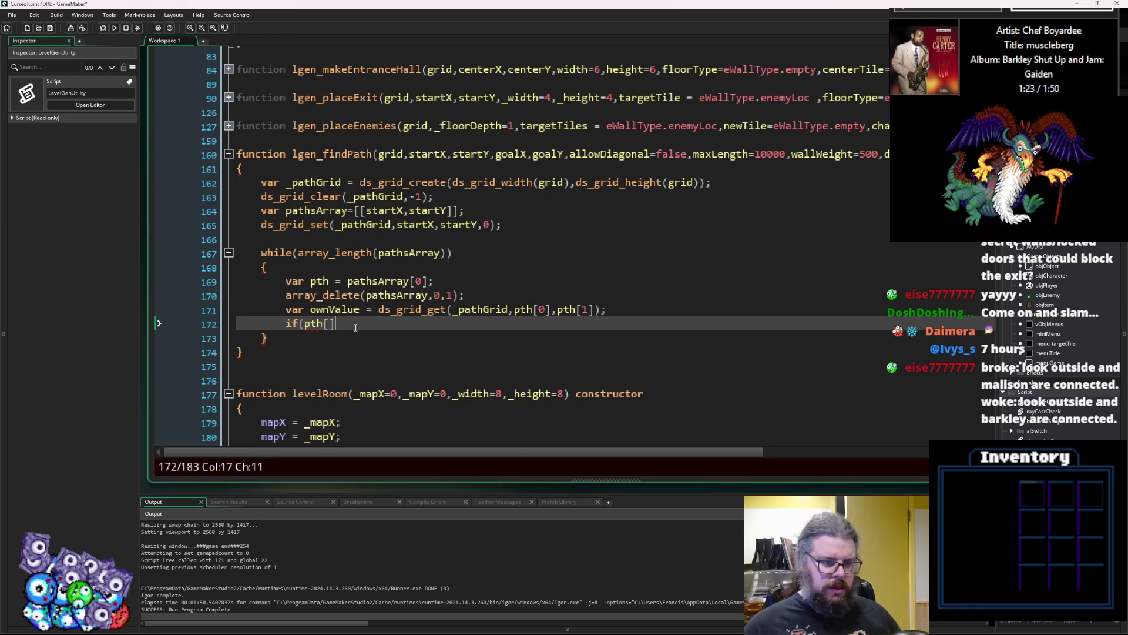
text(])
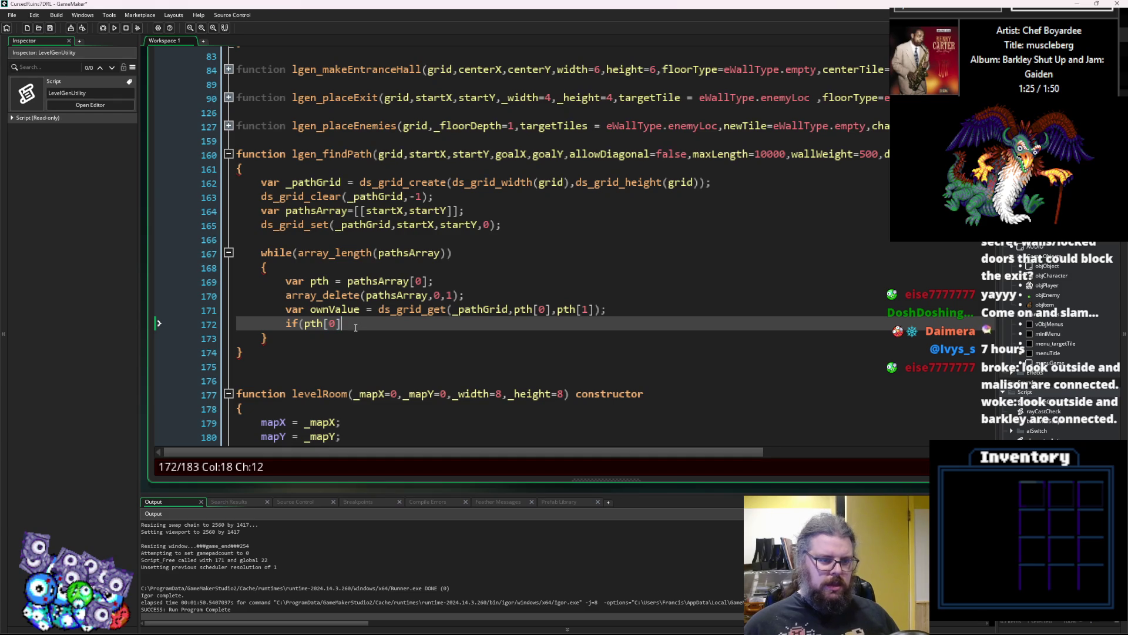
key(BackSpace)
key(BackSpace)
key(BackSpace)
key(Up)
key(Up)
key(Up)
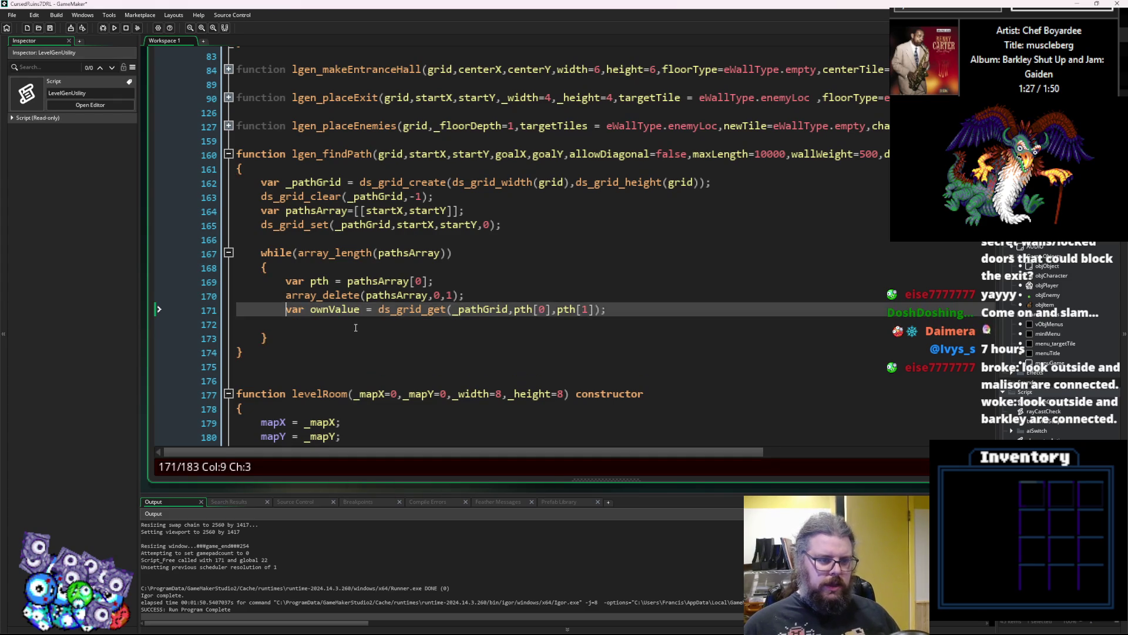
key(Up)
key(Up)
key(Return)
text(var )
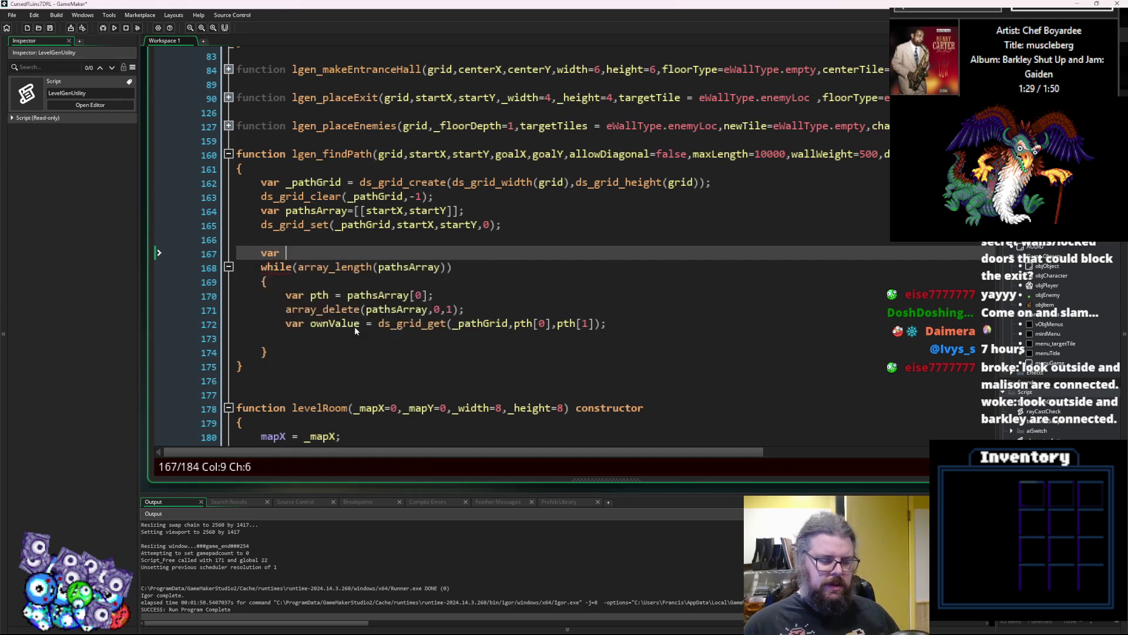
text(ptx = )
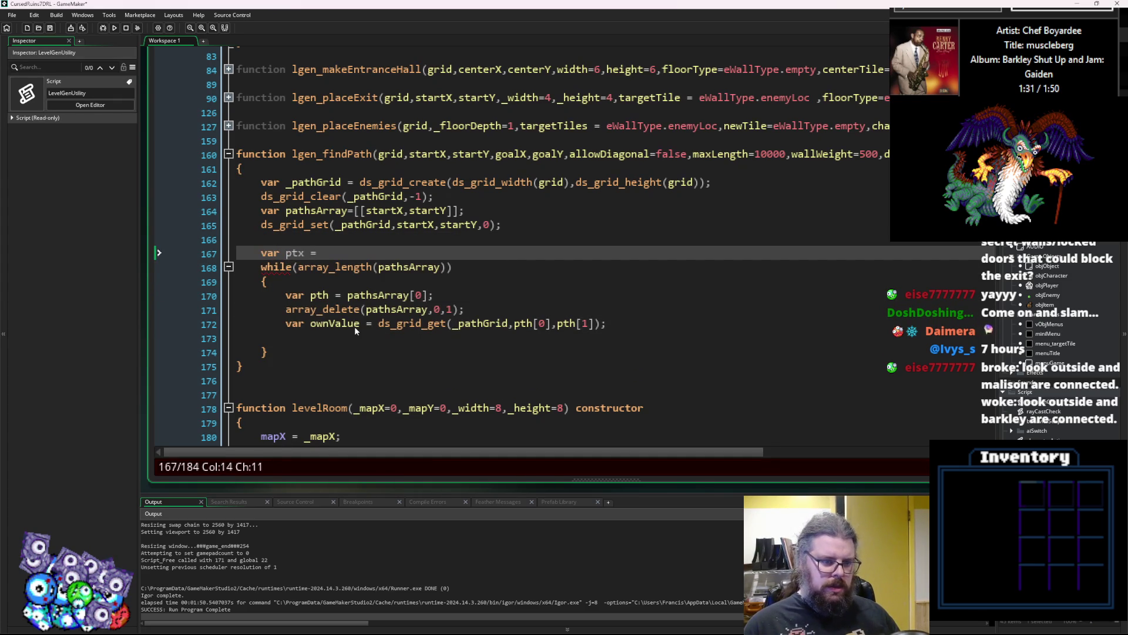
text(startX;)
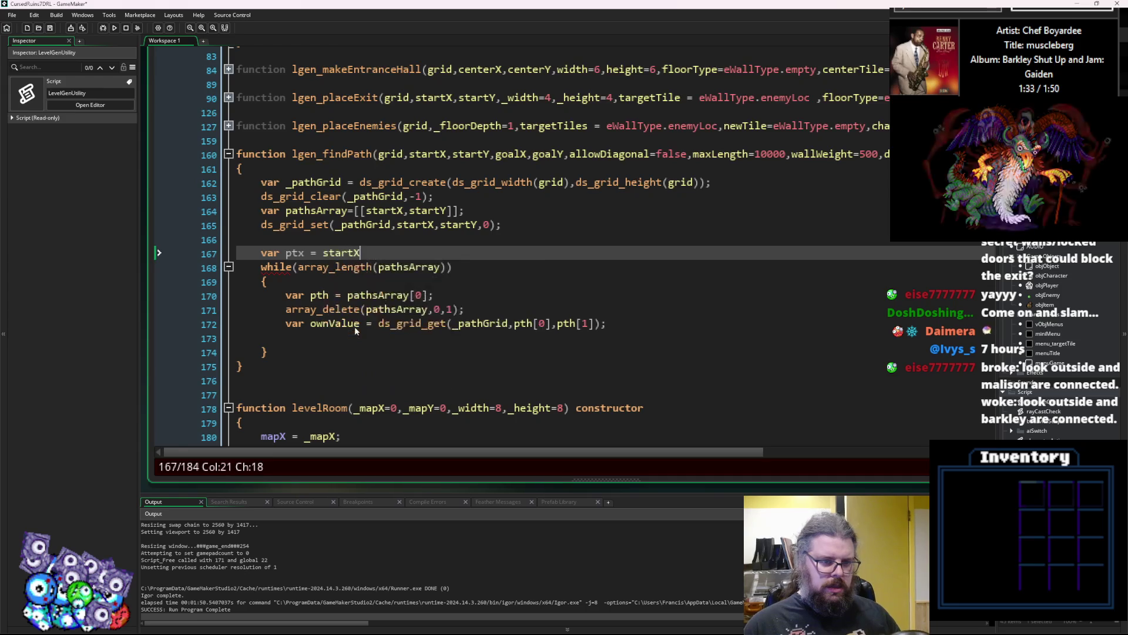
key(Return)
text(var pty)
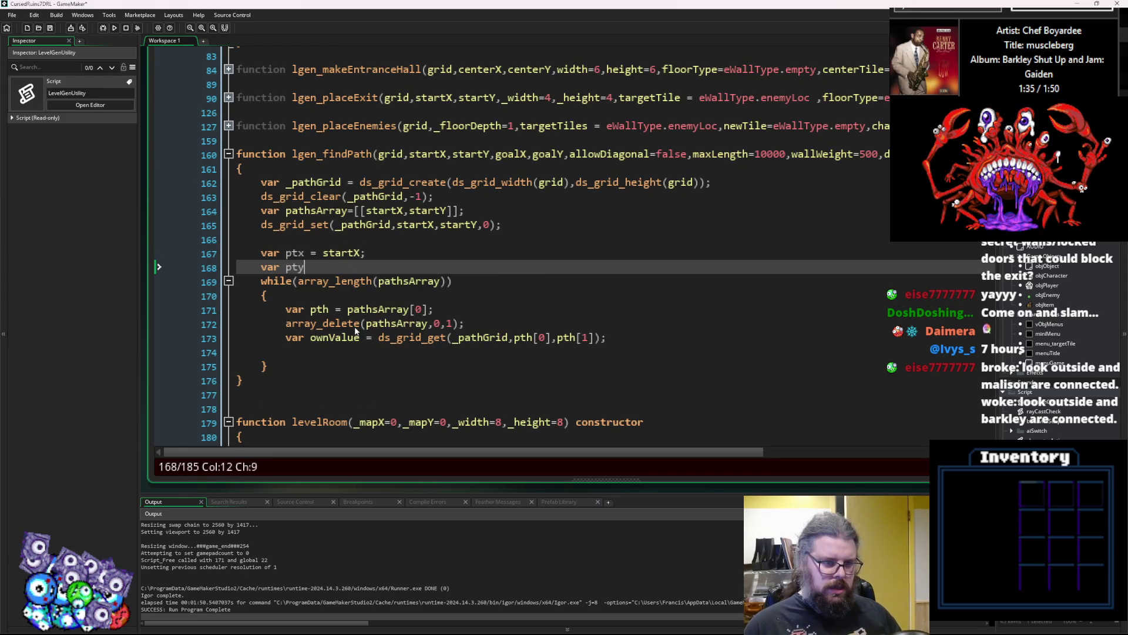
text( = st)
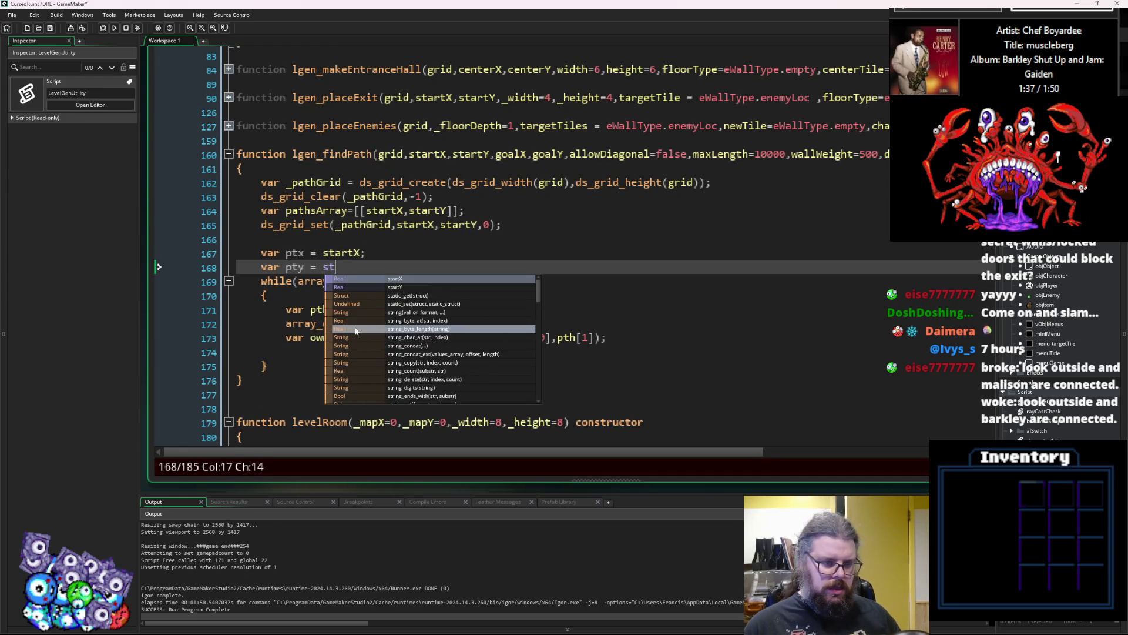
text(artY;)
Inside the loop, assign ptx = pathsArray[0][0]; and pty = pathsArray[0][1];.
key(Down)
key(Down)
key(Down)
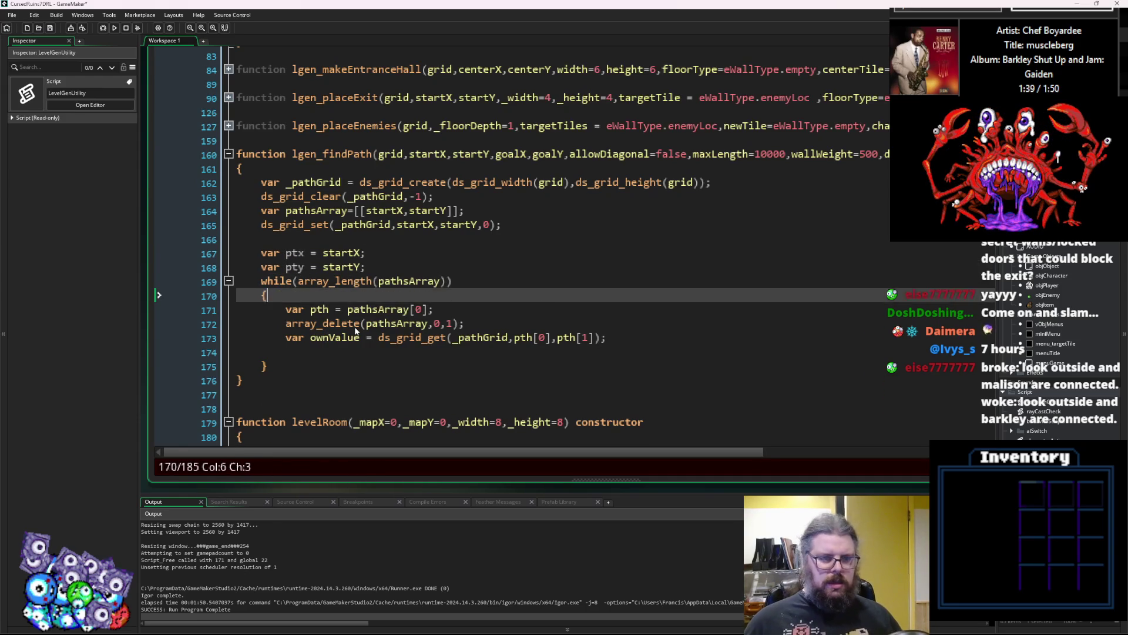
key(Up)
key(End)
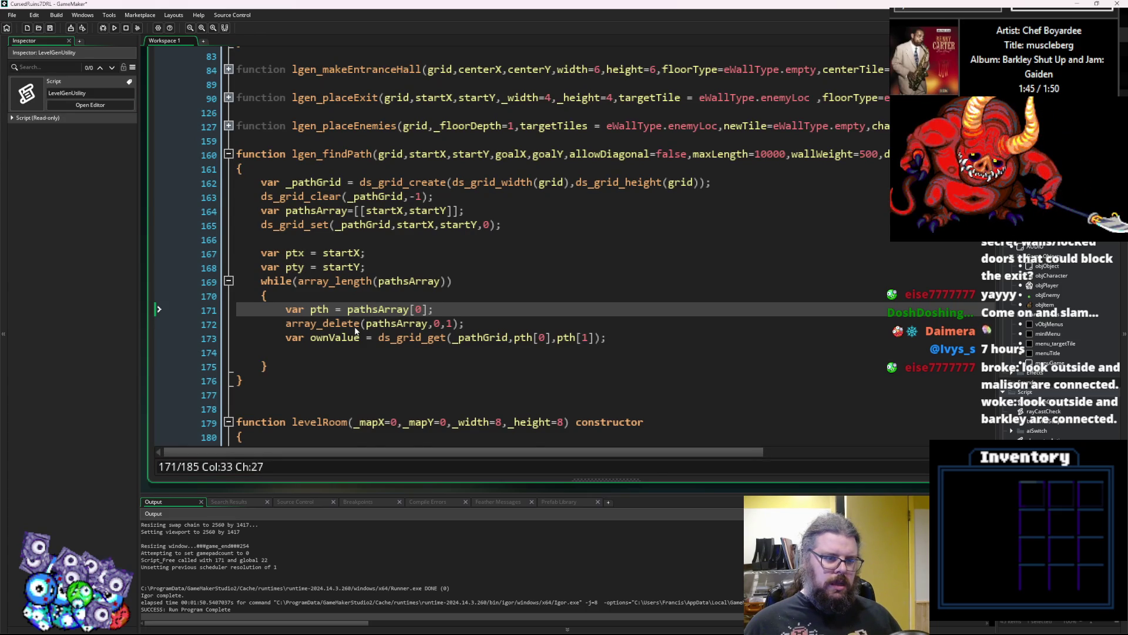
key(Return)
text(ptx = p)
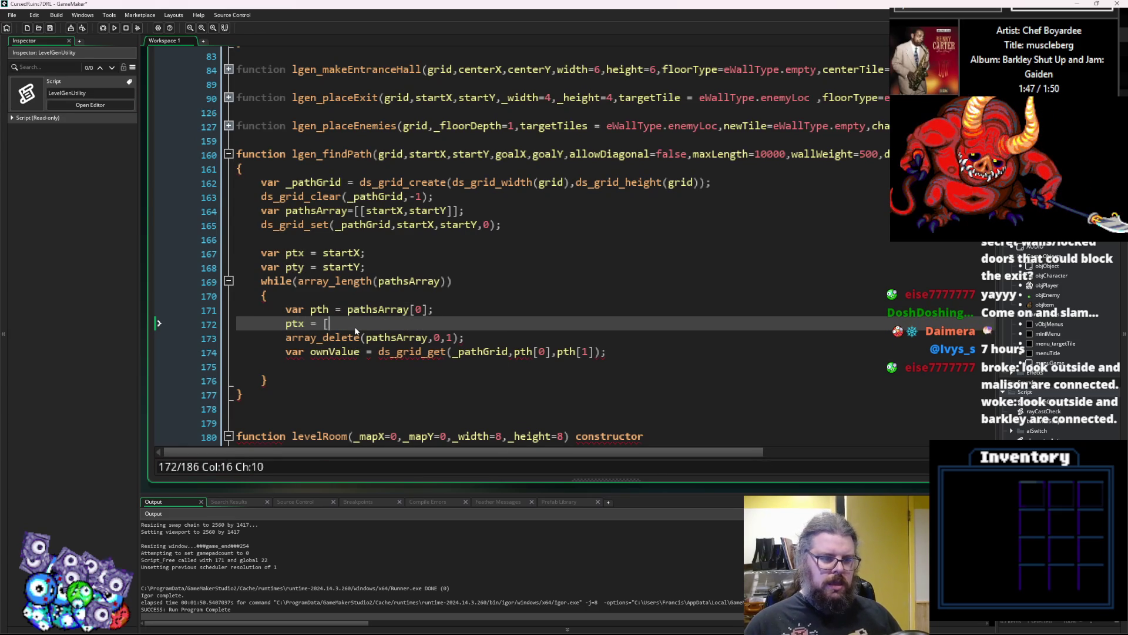
key(BackSpace)
text(pathsArray[0)
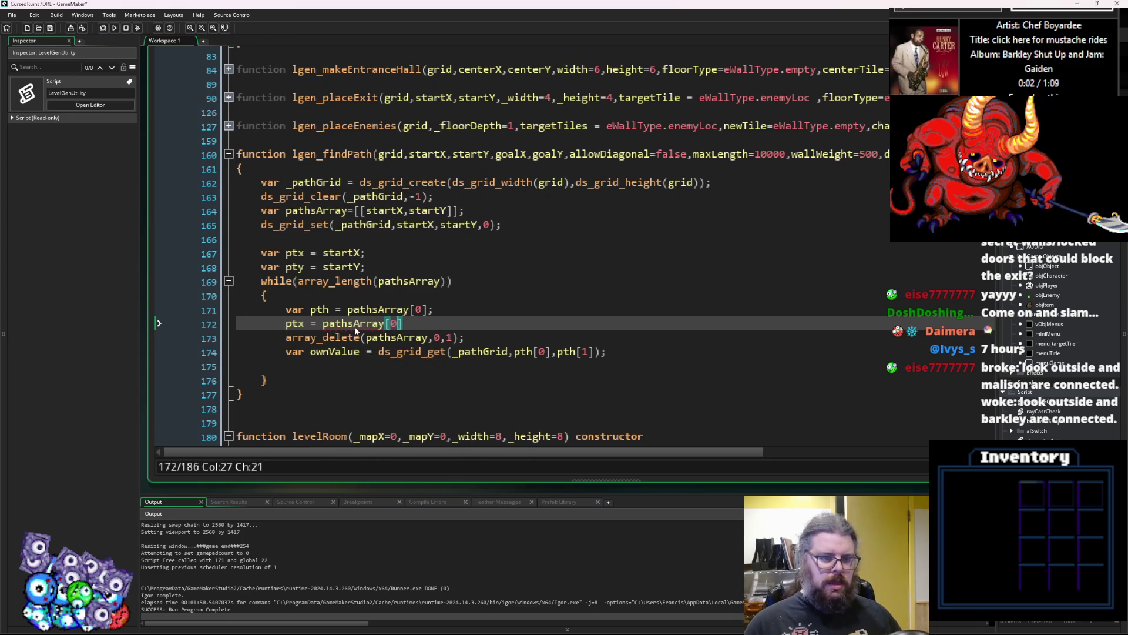
text(][0])
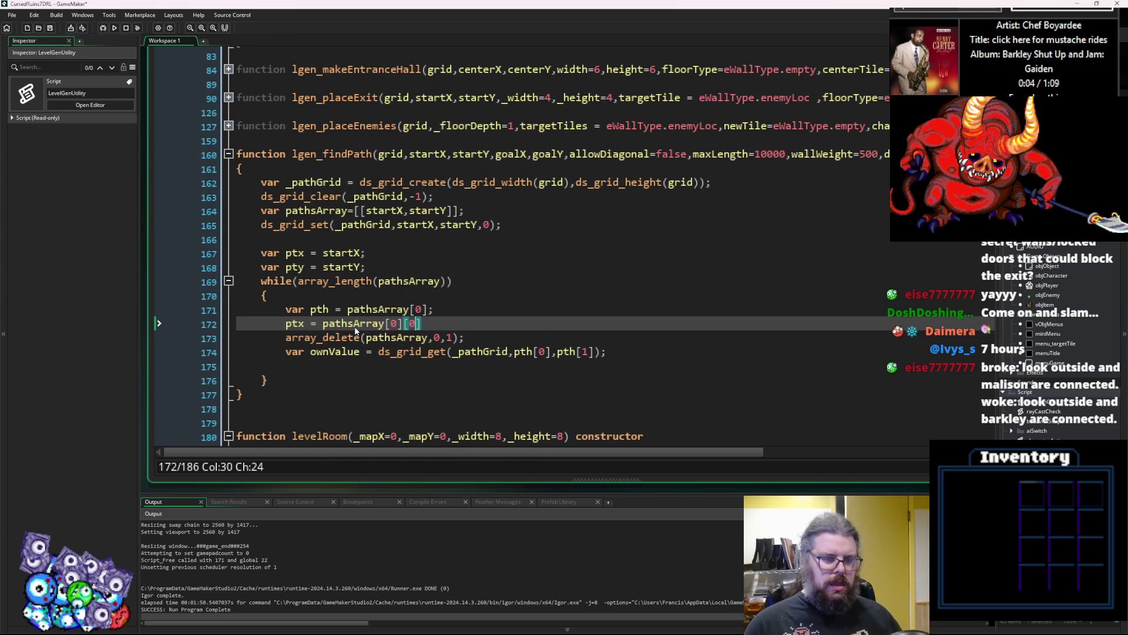
text(;)
key(Return)
text(pty)
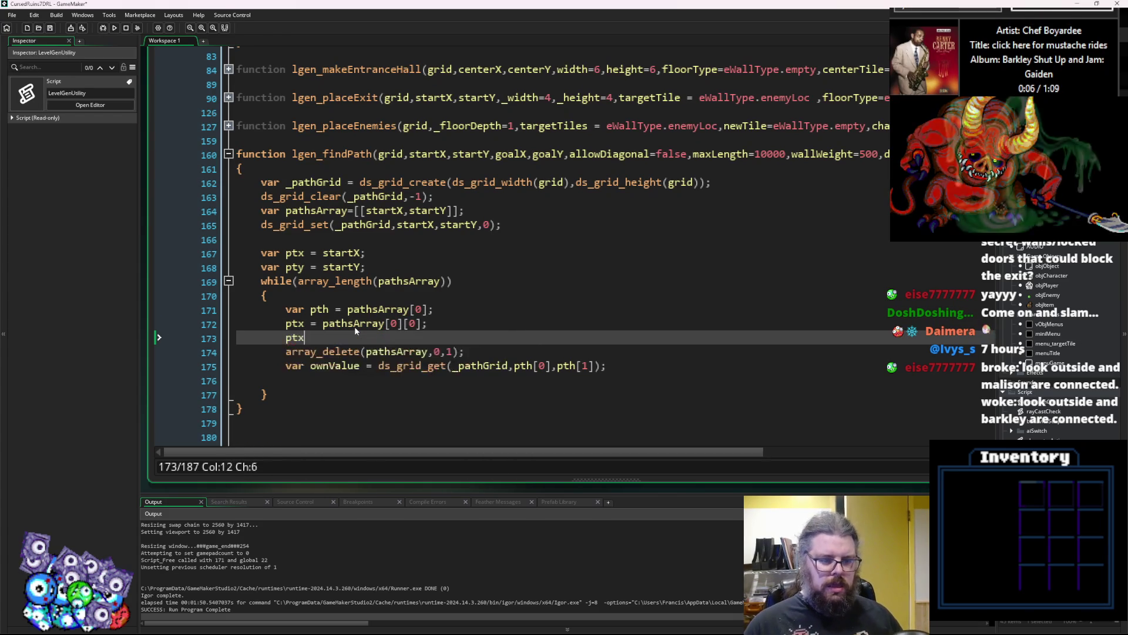
text( = pathsA)
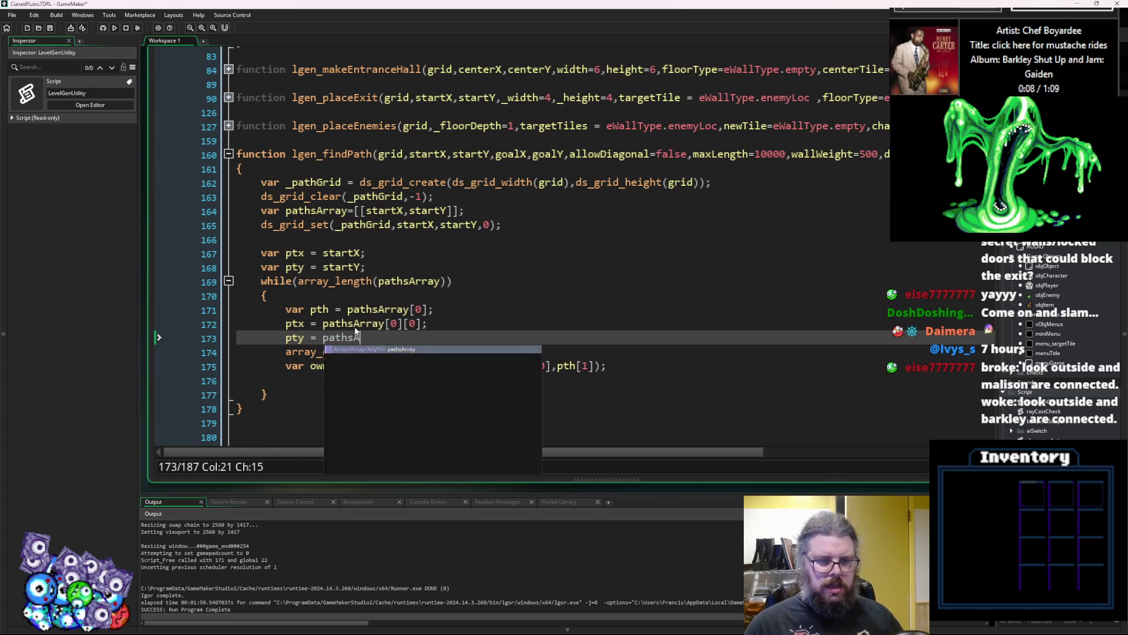
text(rray[0])
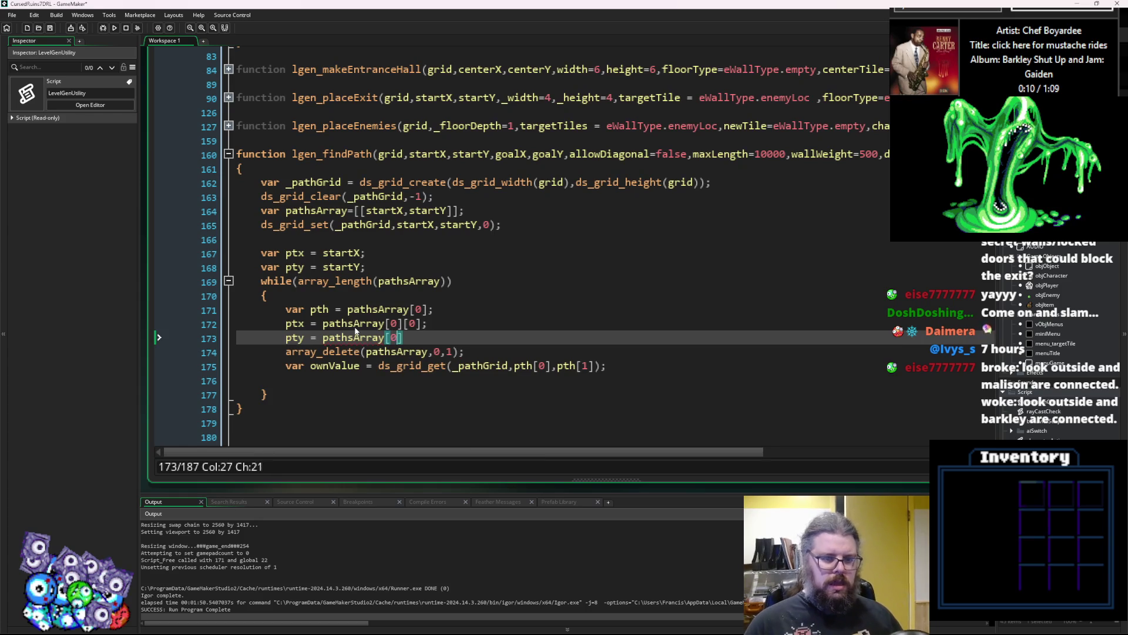
text([1])
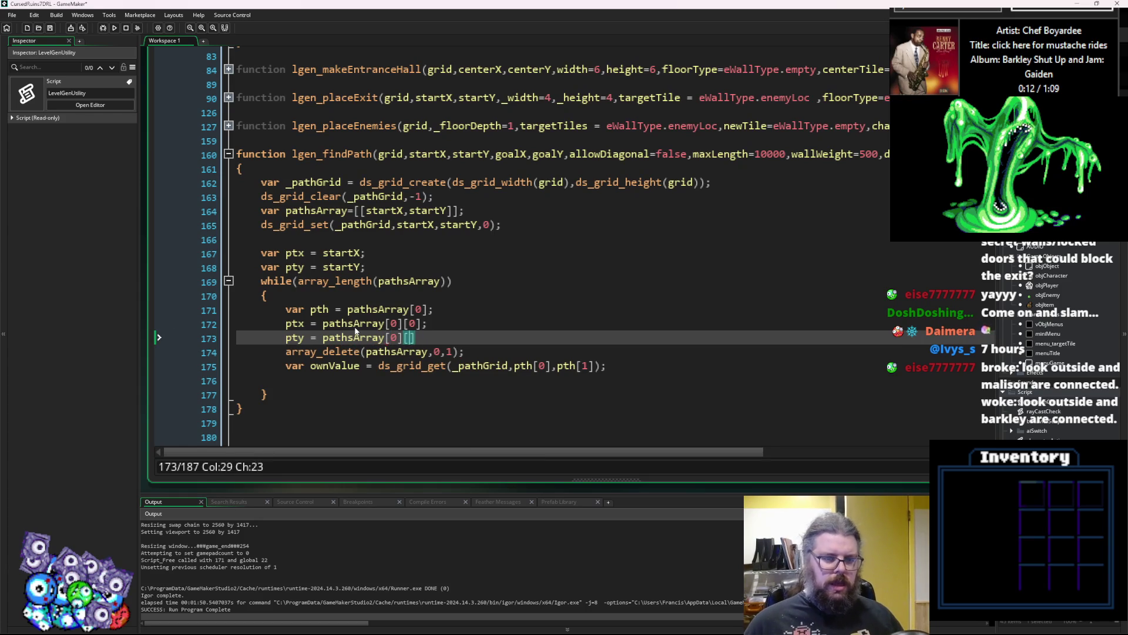
text(;)
Delete the pth line and change ds_grid_get's coordinates to ptx,pty.
drag(447, 313, 189, 304)
key(BackSpace)
key(BackSpace)
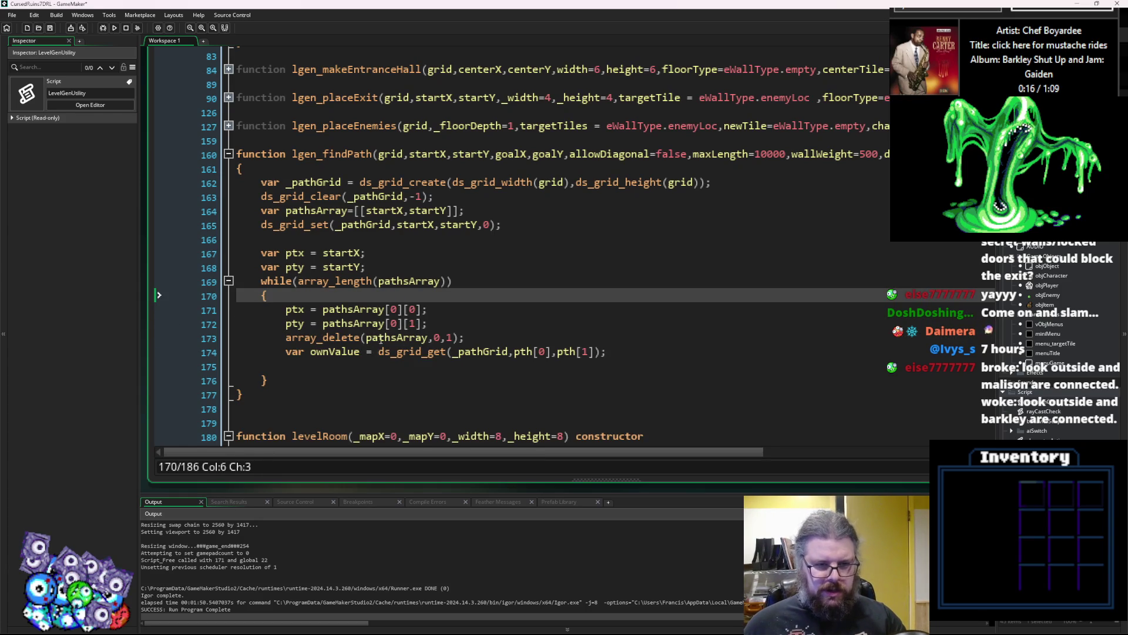
key(Down)
key(ctrl+Right)
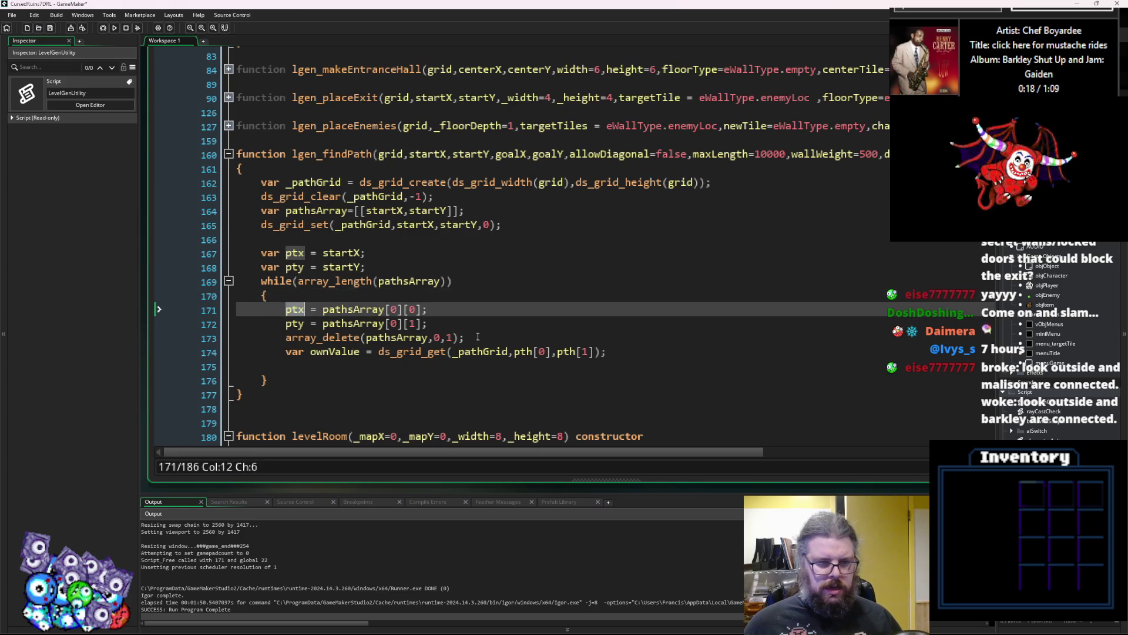
mouse_move(550, 352)
mouse_down()
mouse_move(515, 358)
mouse_move(542, 355)
mouse_up()
text(ptx,)
text(pty)
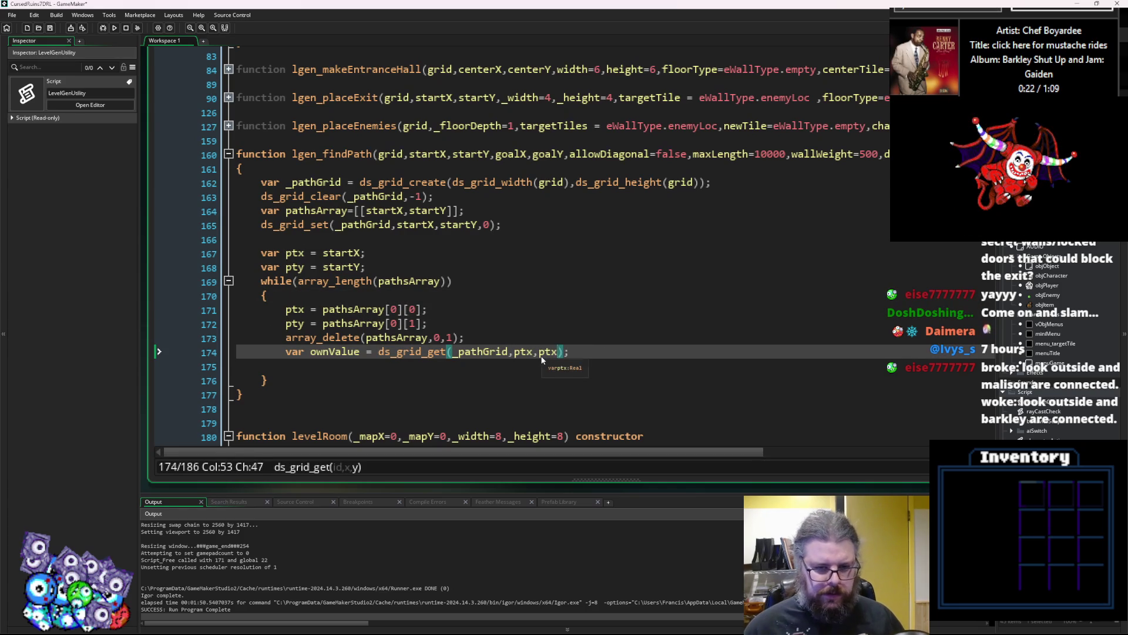
click(372, 338)
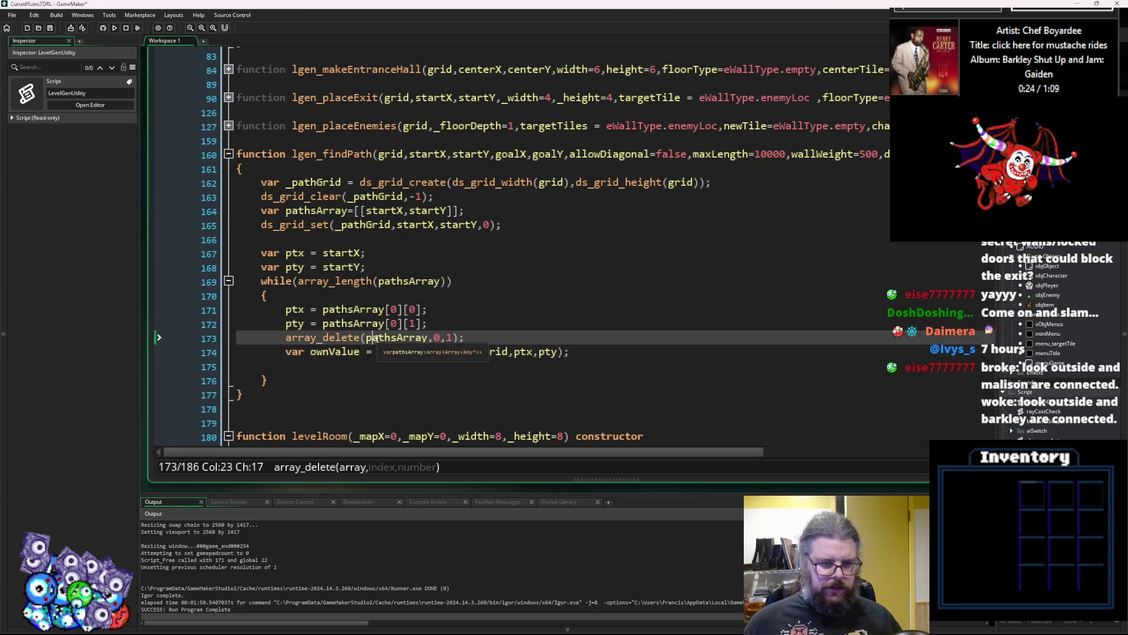
click(388, 362)
scroll(390, 359, down, 2)
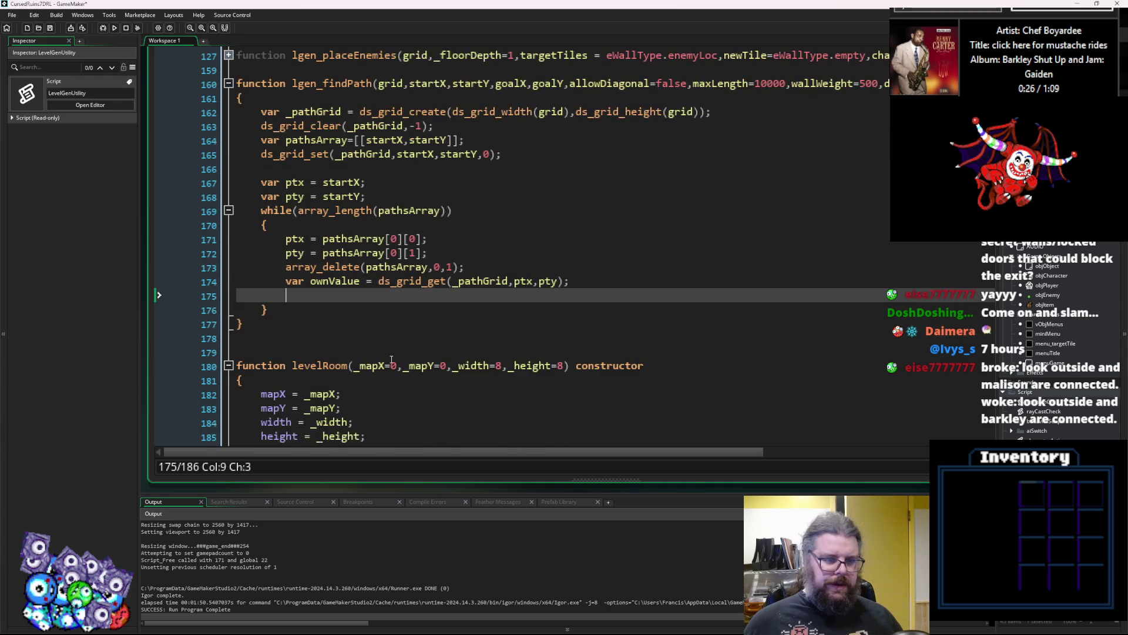
After ownValue, write an empty if(ptx>0 && pathsArray[ptx){} block.
click(396, 376)
click(339, 305)
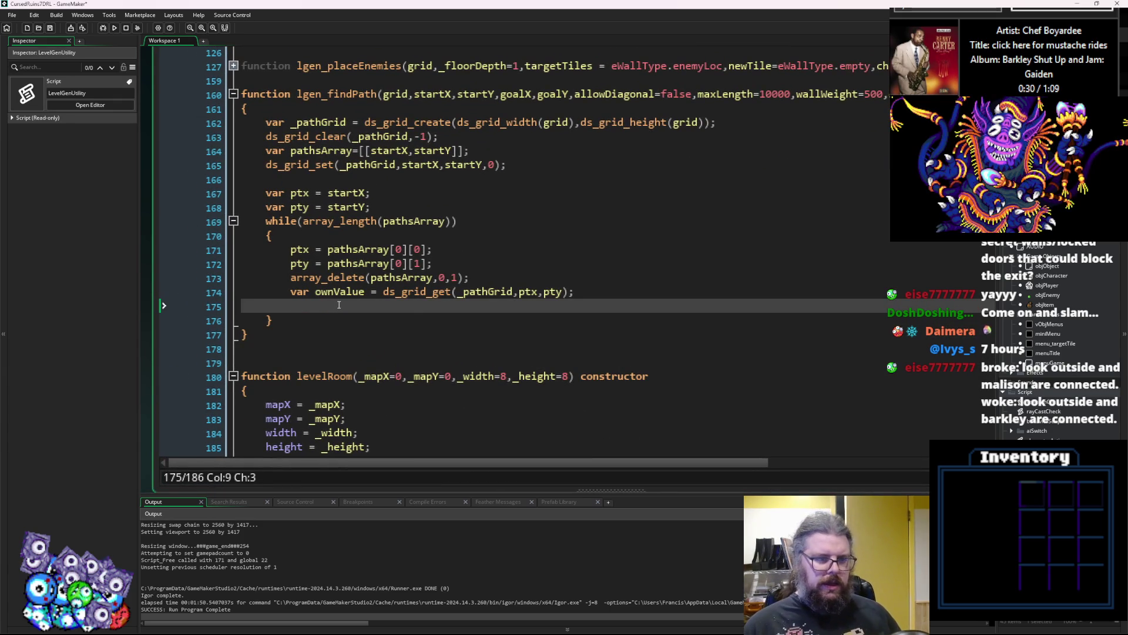
text(if(ptx>0)
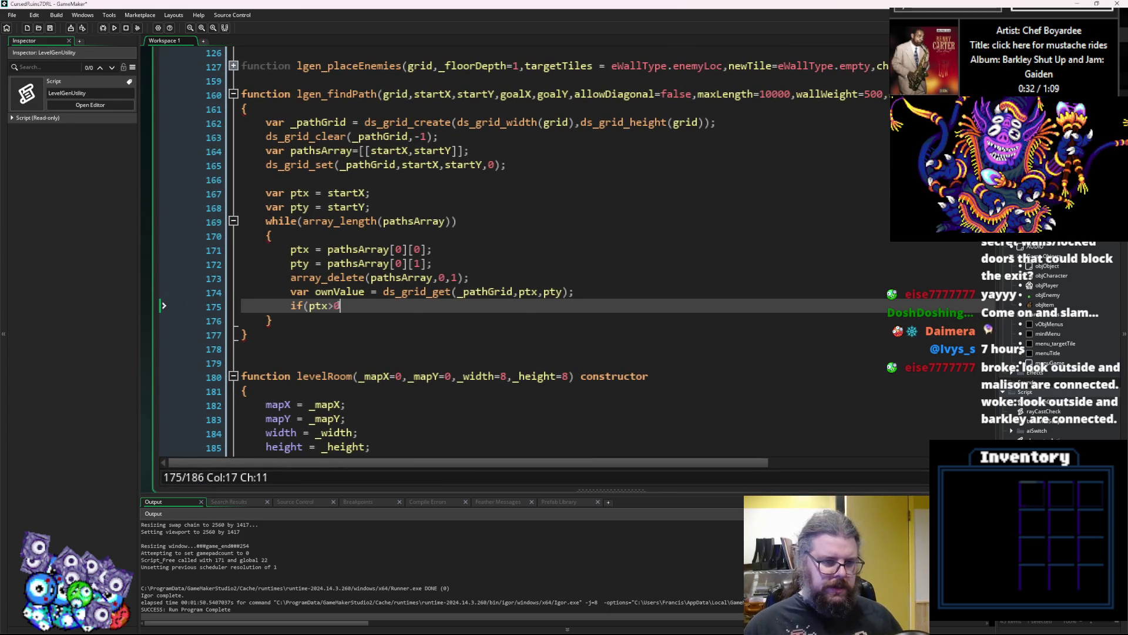
text(){})
key(Left)
key(Left)
key(Left)
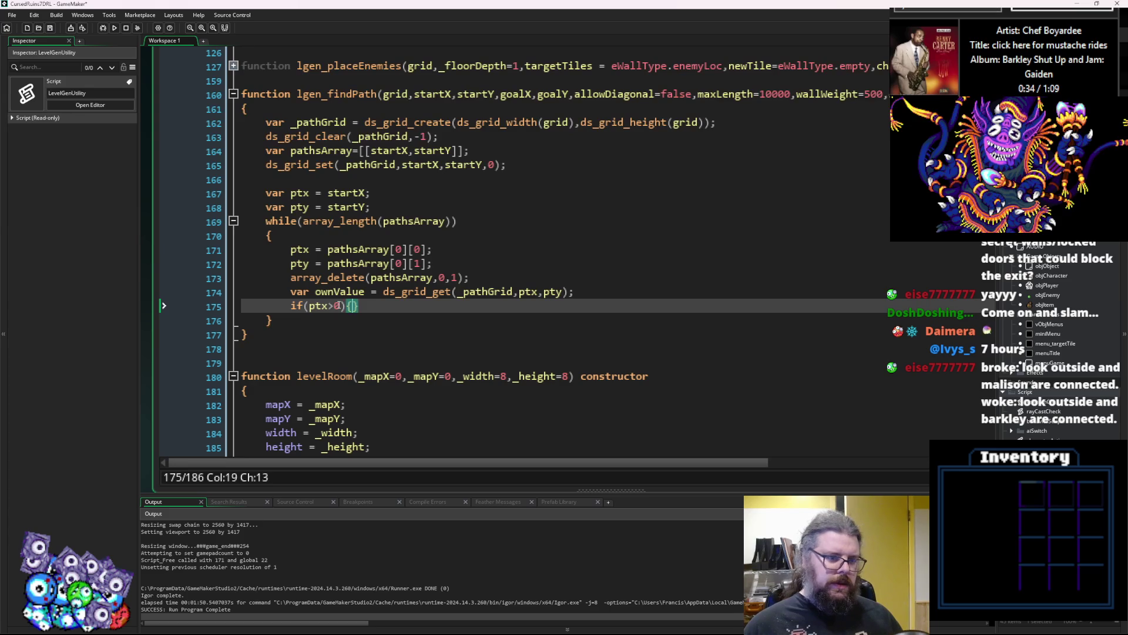
key(Right)
key(Right)
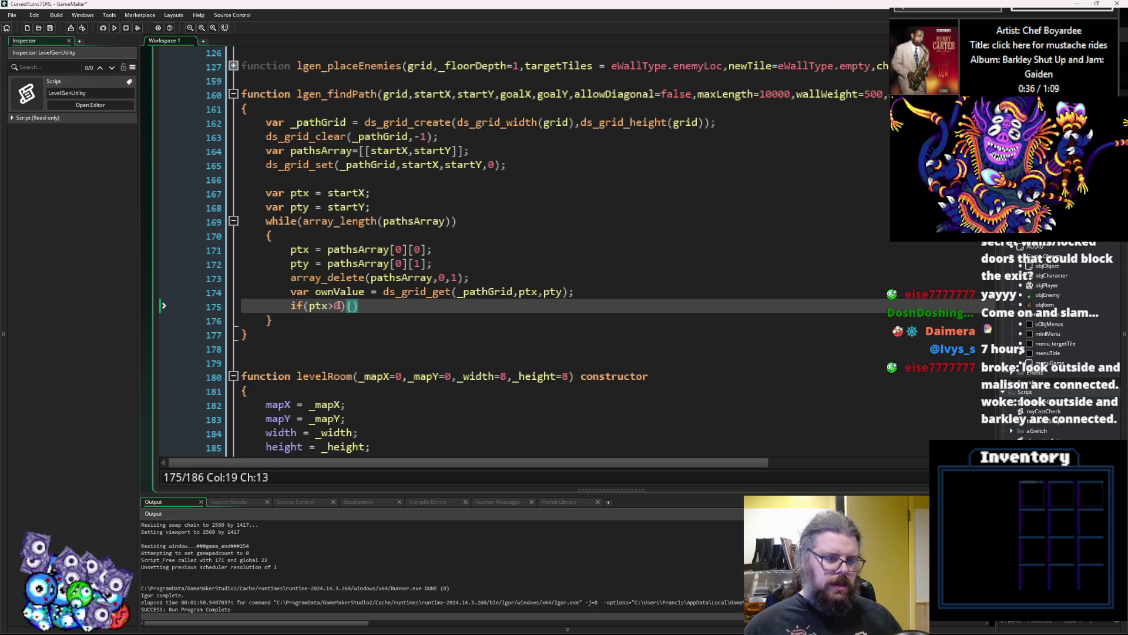
key(Left)
key(Left)
text(&& )
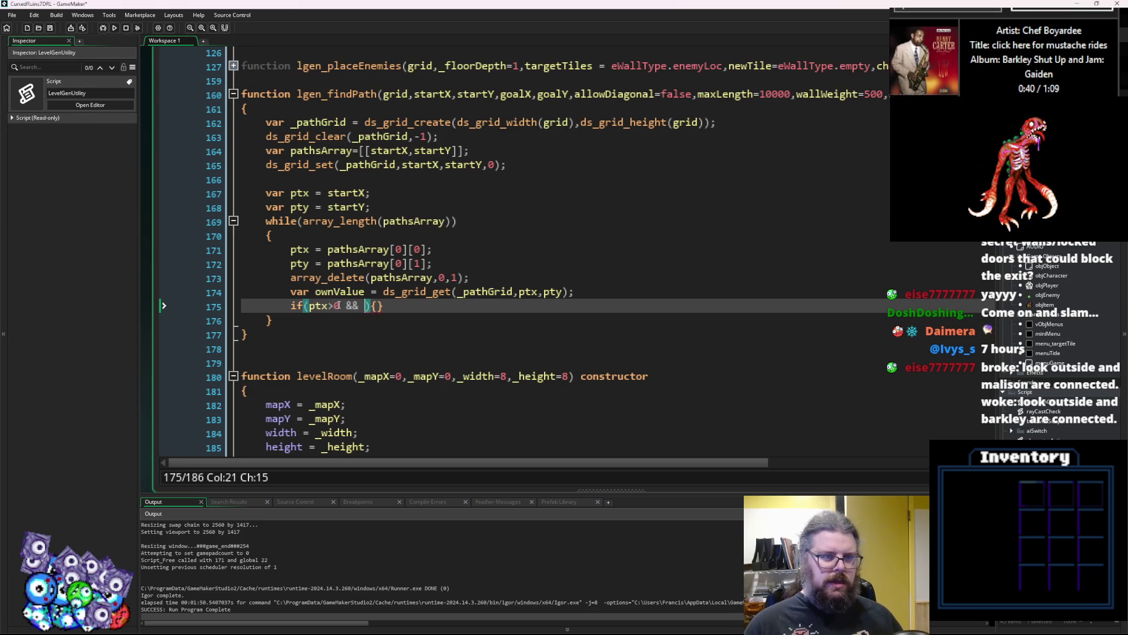
text(p)
key(BackSpace)
text(paths)
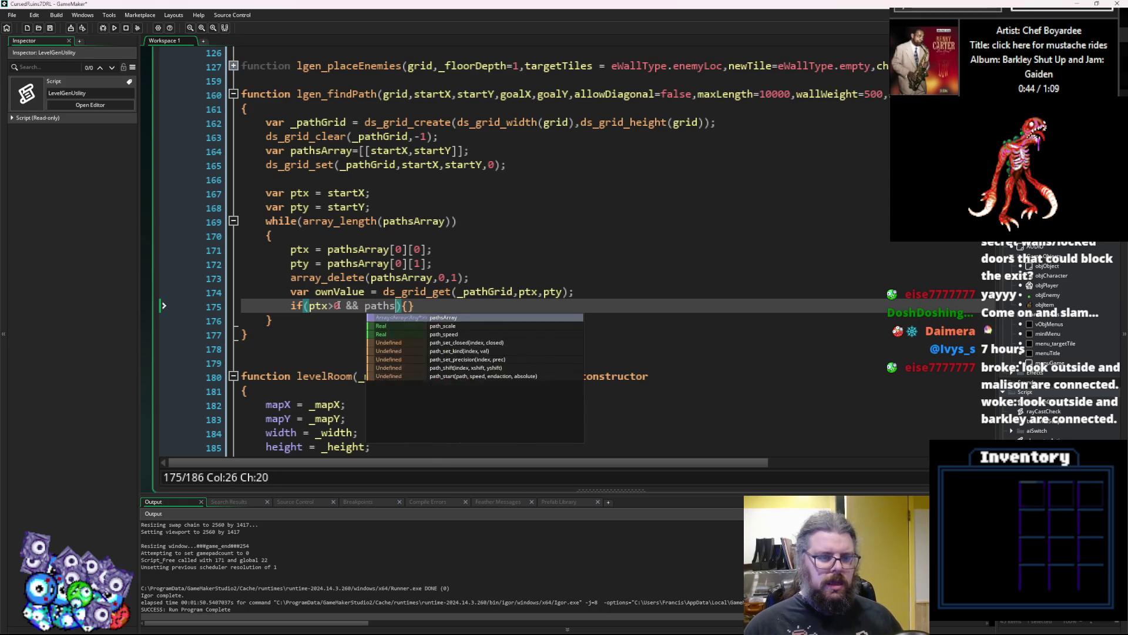
text(Array[)
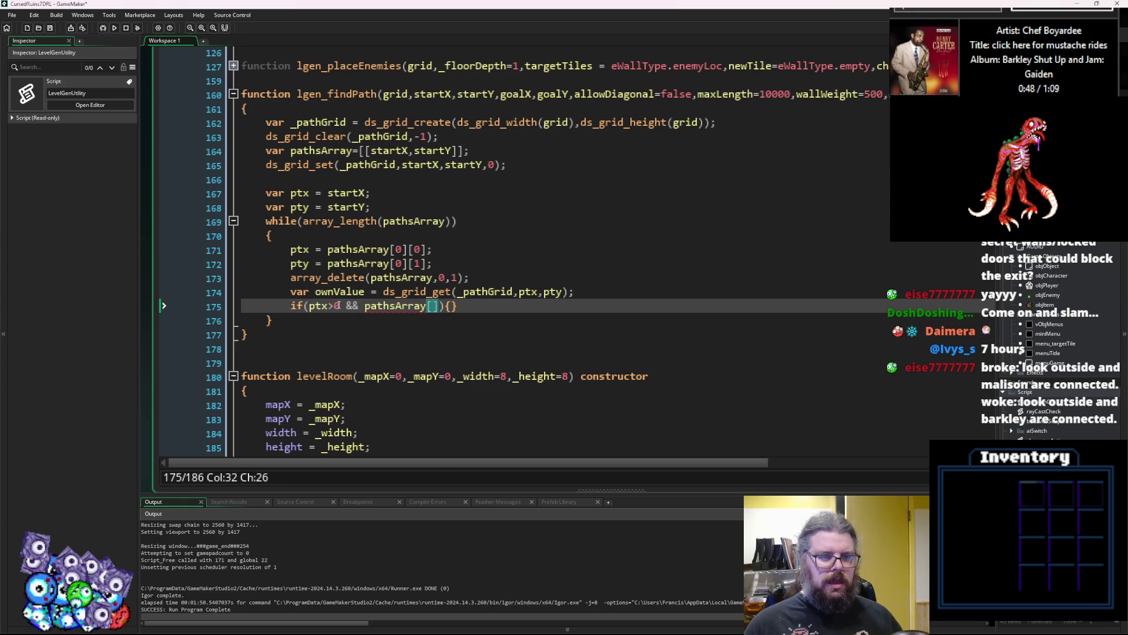
text(ptx)
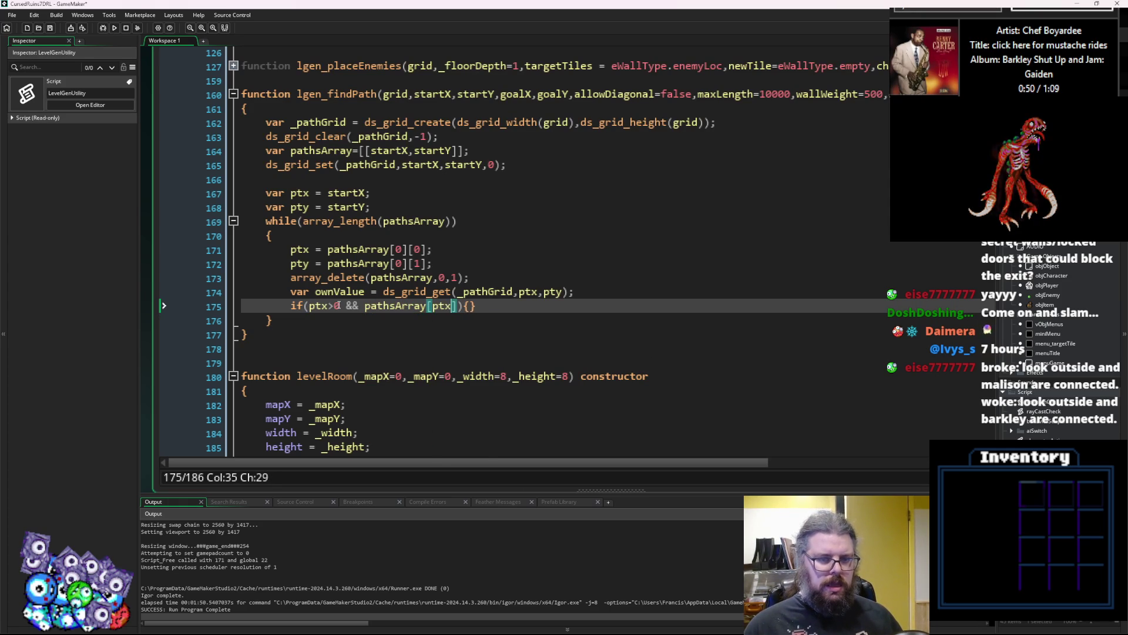
Change the condition's lookup to the grid accessor pathsArray[# ptx,pty].
key(Left)
key(Left)
key(Left)
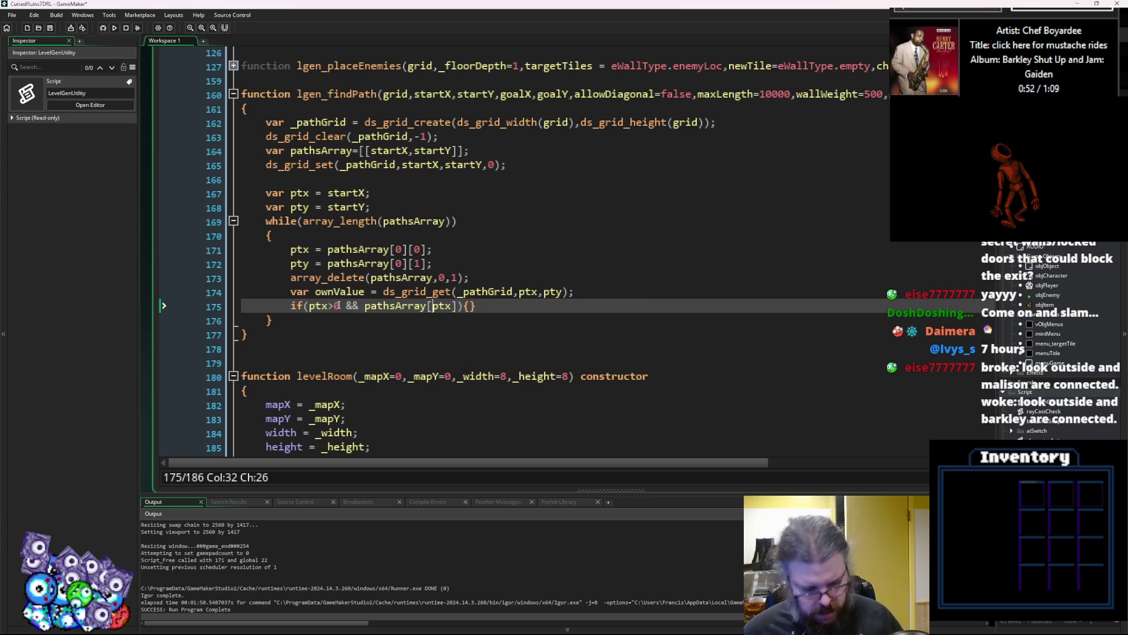
text(#)
key(Right)
key(Right)
key(Right)
text(,p)
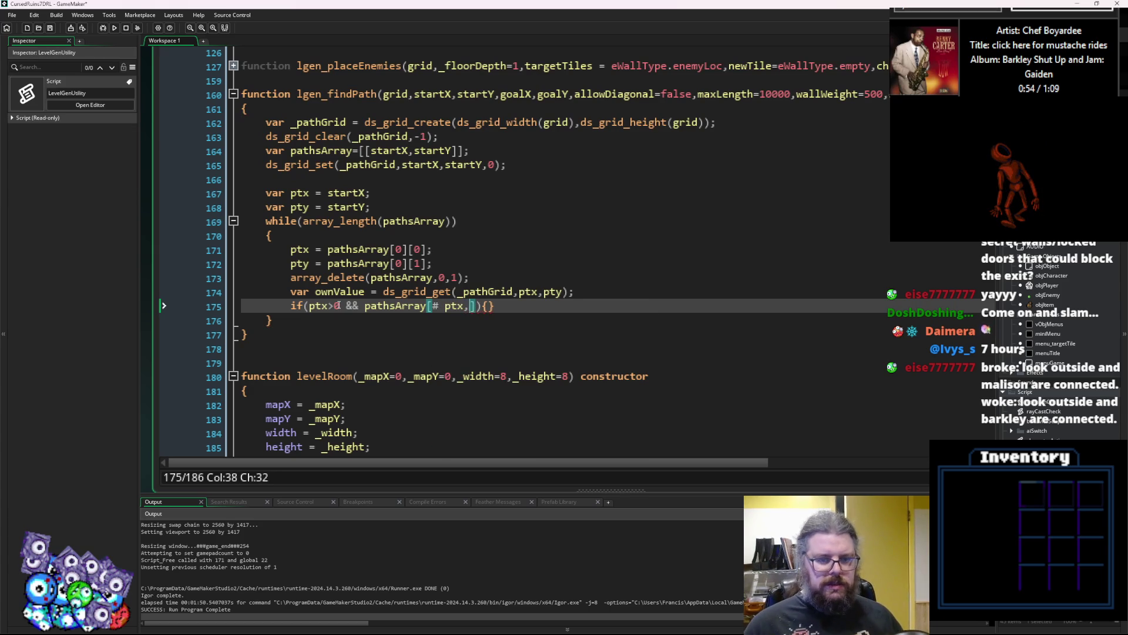
text(ty)
key(Right)
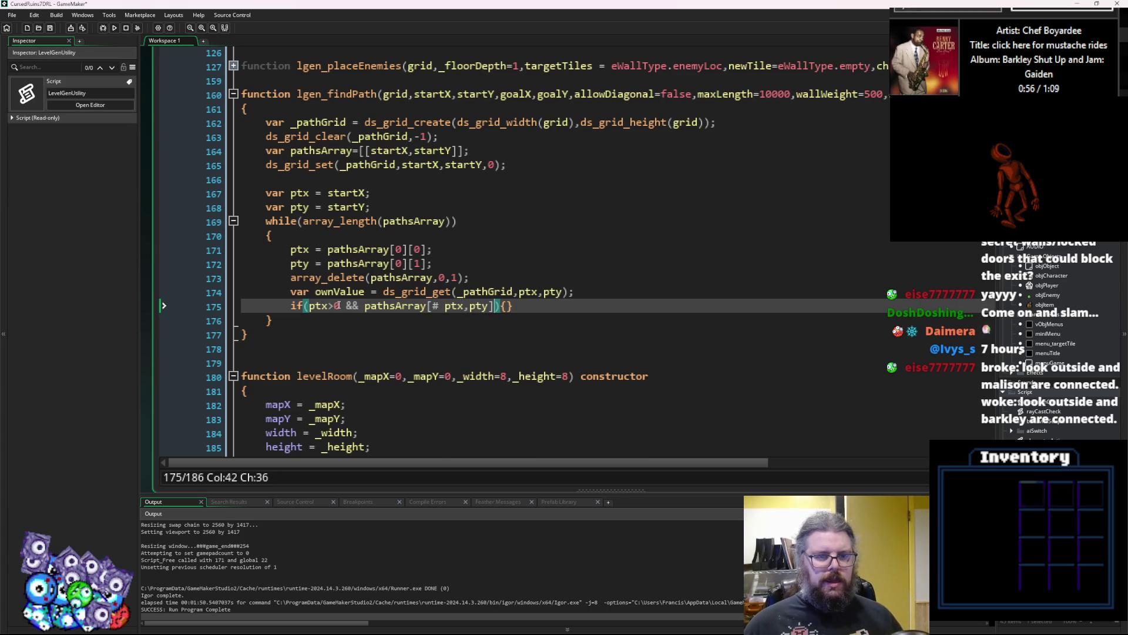
key(Right)
key(Left)
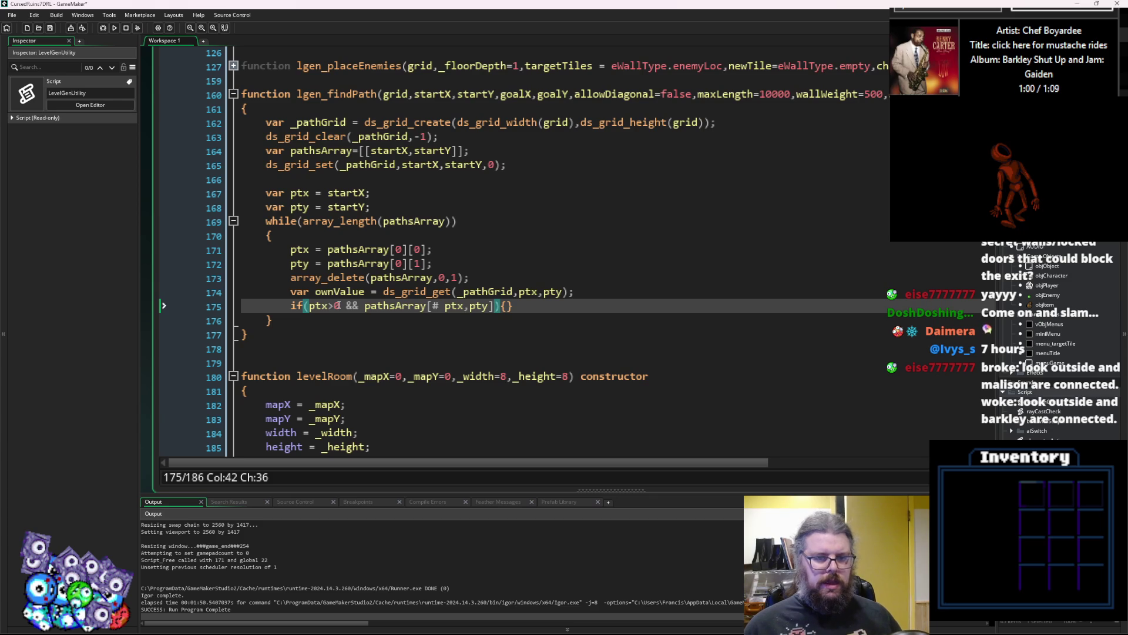
text(!=-1)
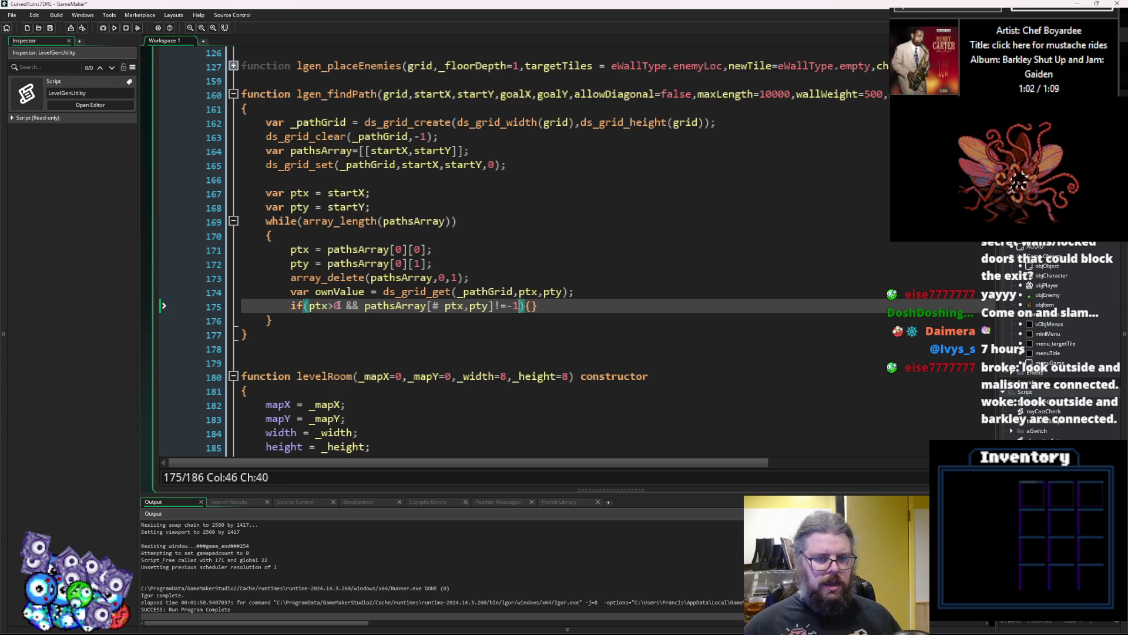
key(BackSpace)
key(BackSpace)
key(BackSpace)
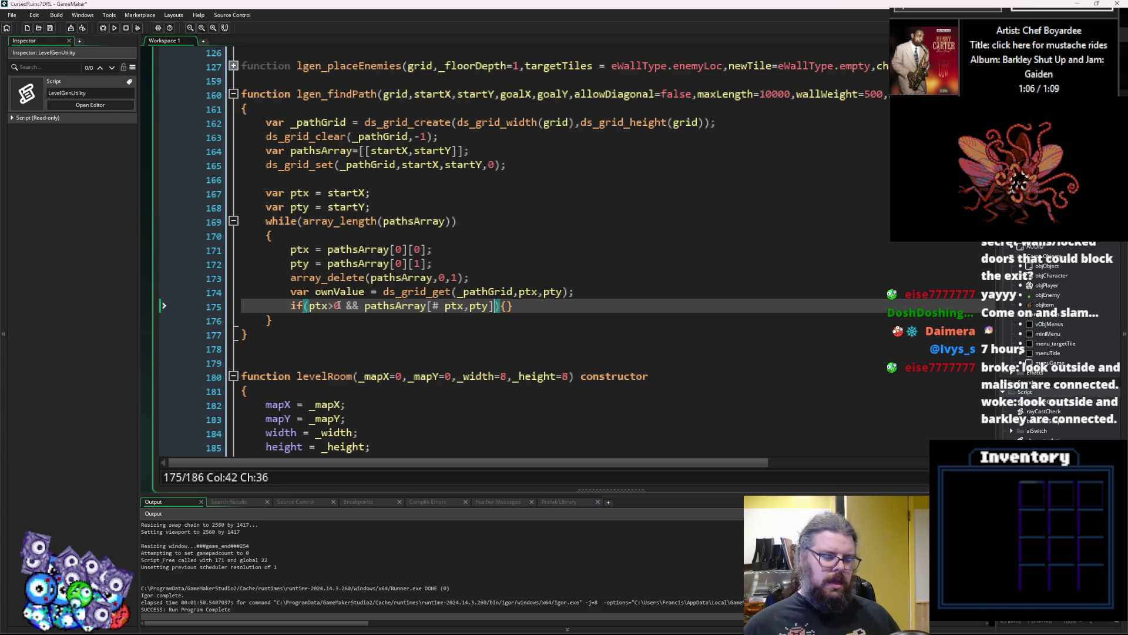
key(ctrl+Left)
key(ctrl+Left)
key(ctrl+Left)
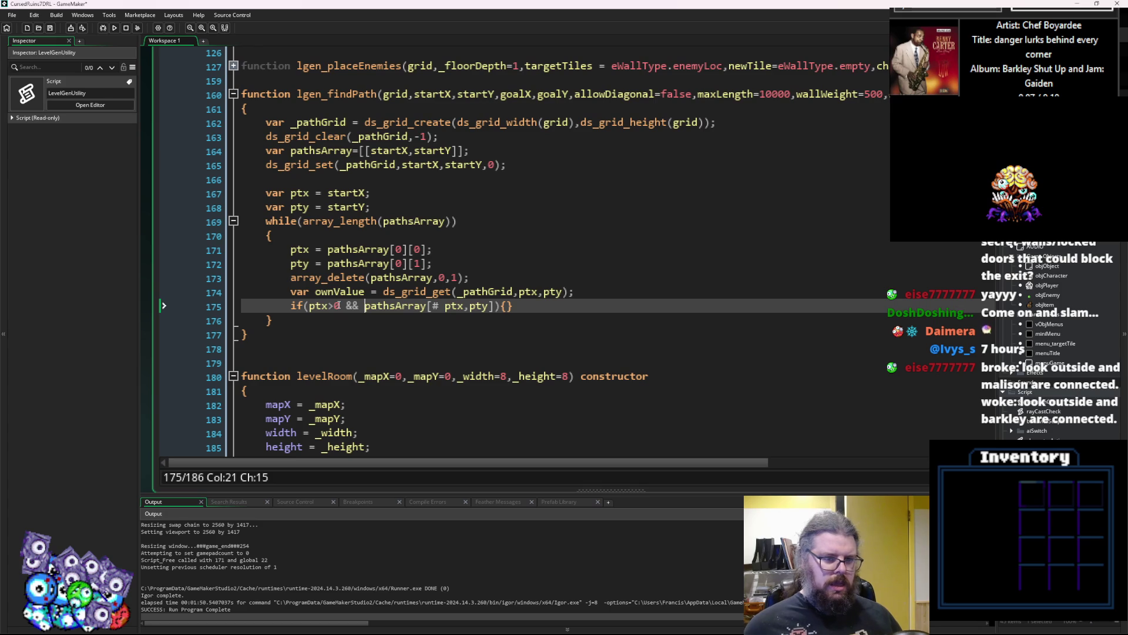
scroll(337, 306, up, 1)
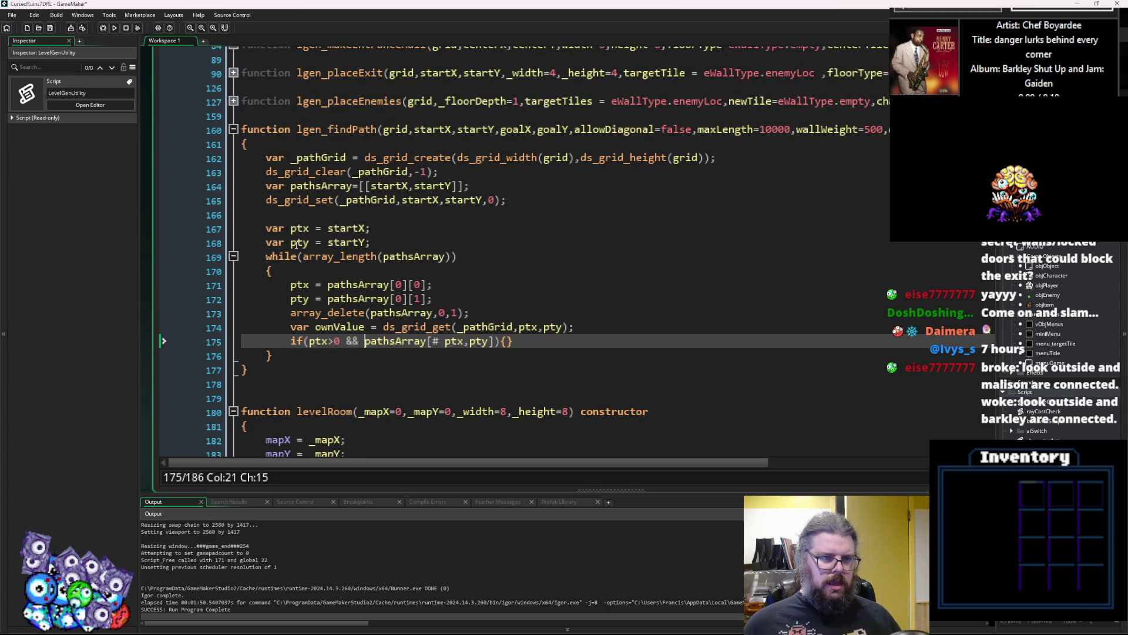
click(371, 216)
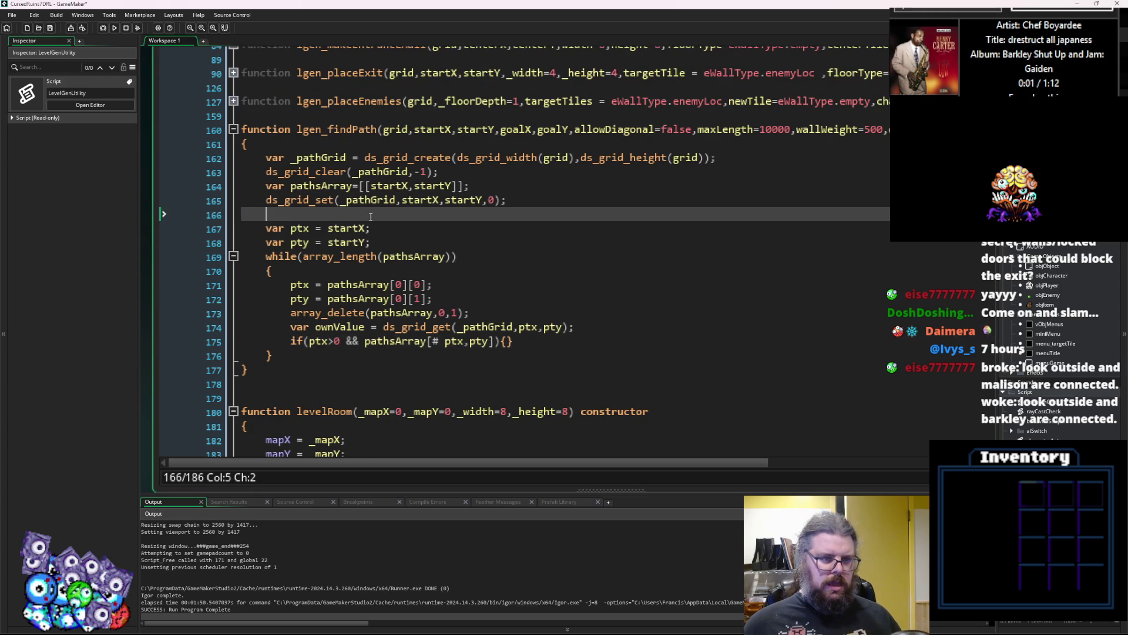
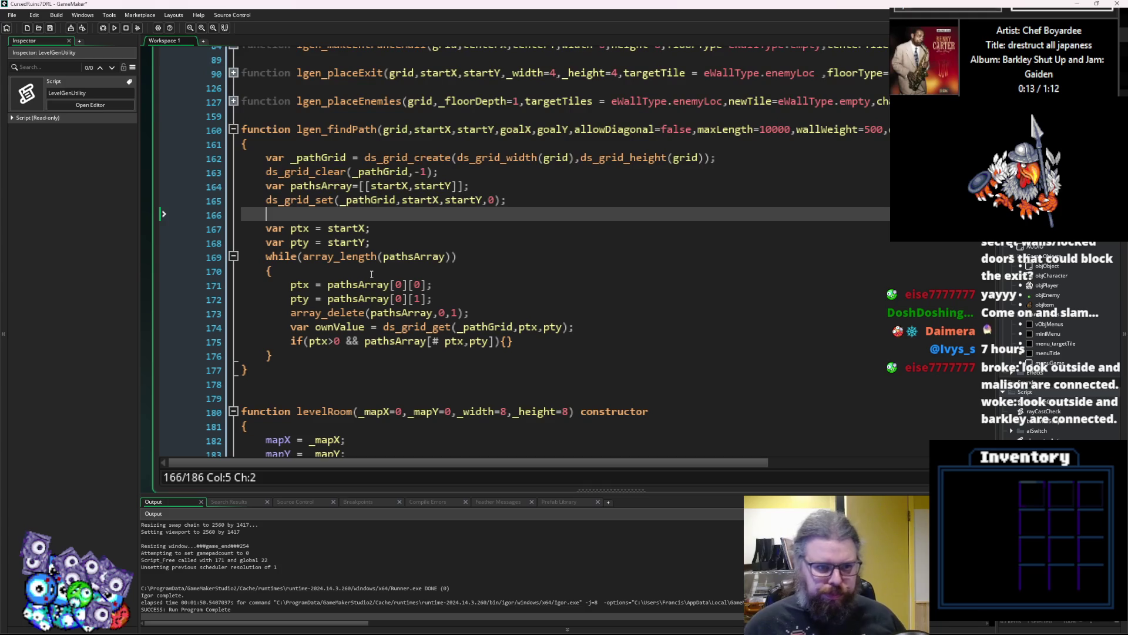
Review lgen_findPath's loop, highlighting the uses of _pathGrid, ownValue and pathsArray.
key(Down)
key(Down)
key(Down)
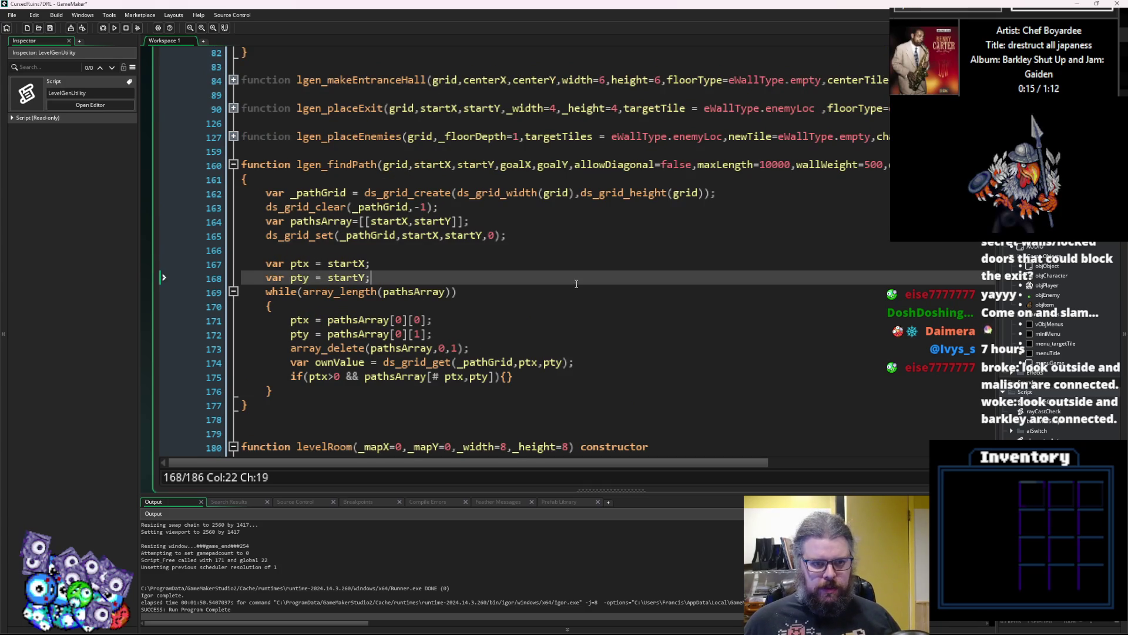
key(End)
key(Down)
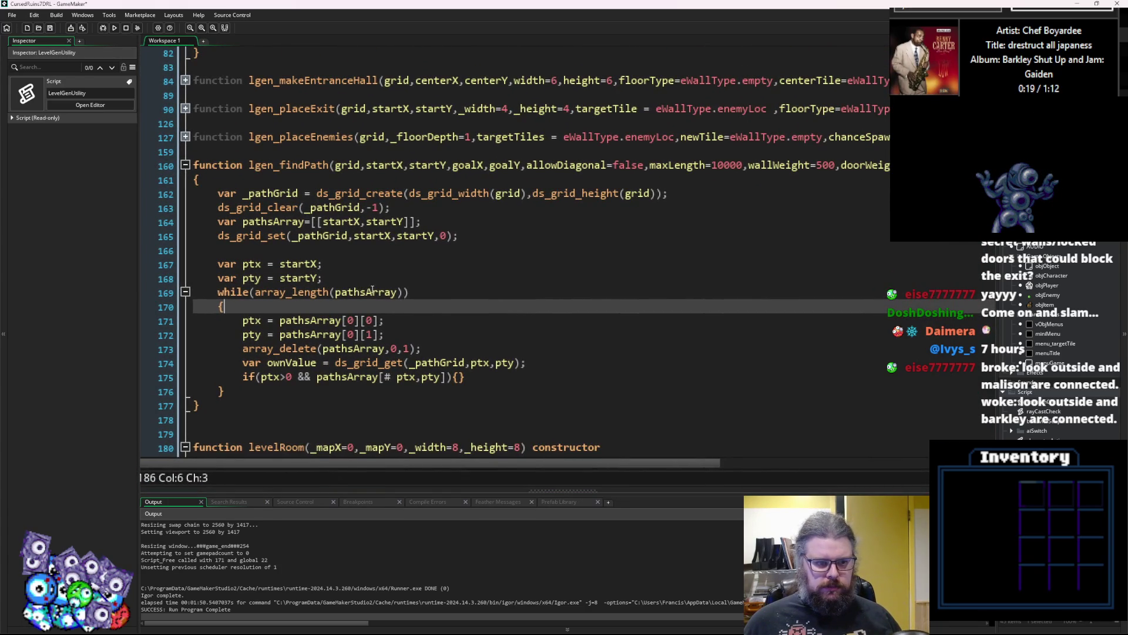
click(372, 290)
click(412, 268)
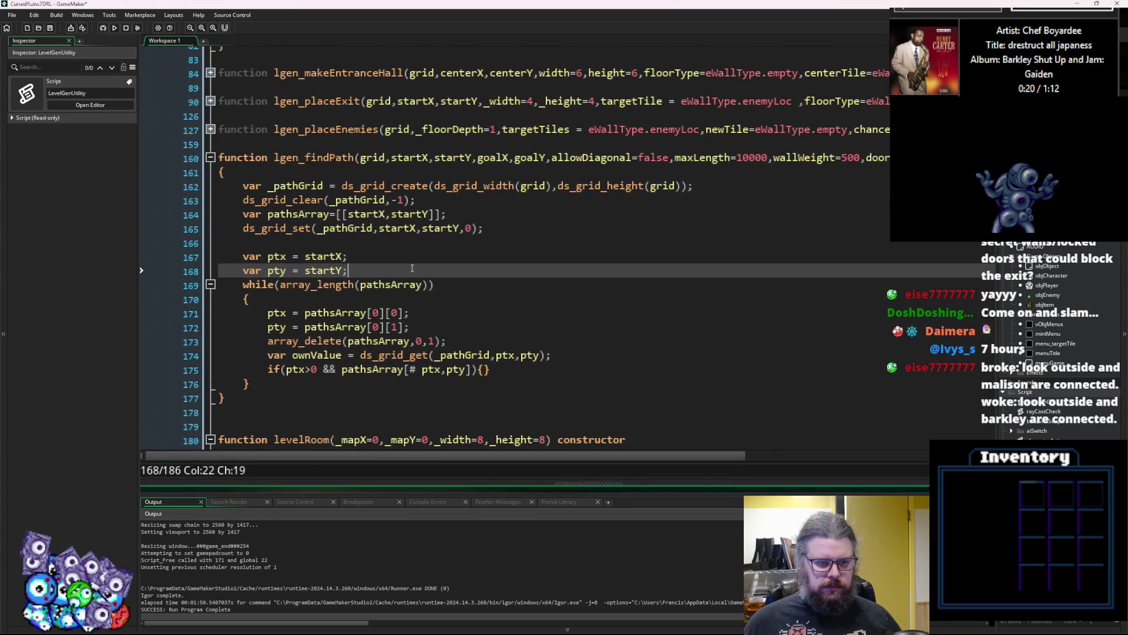
click(417, 229)
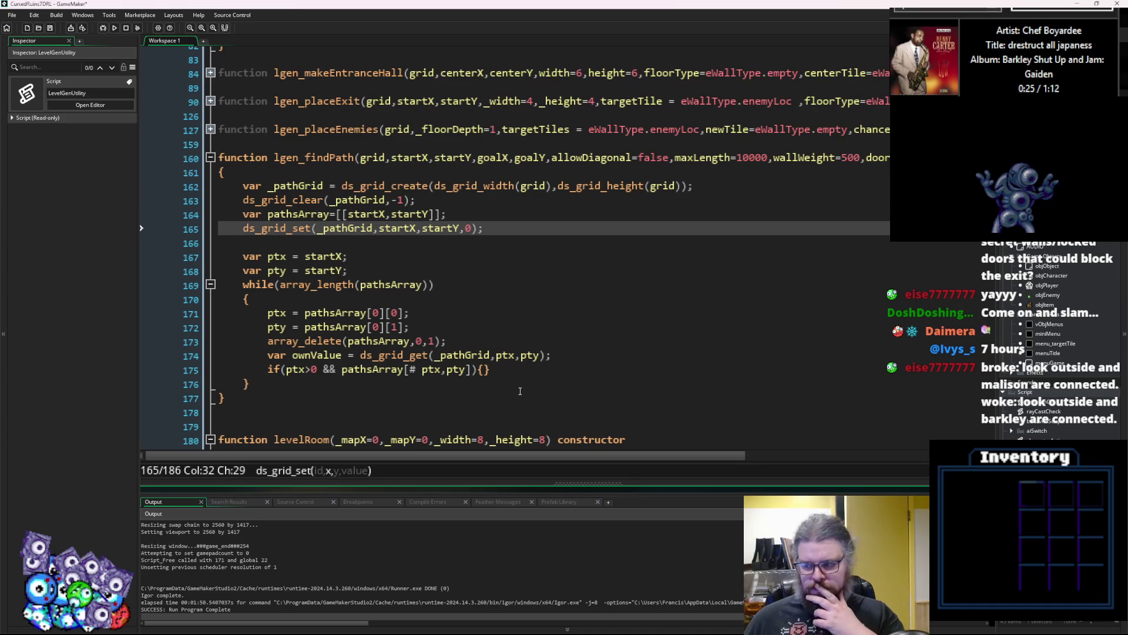
click(508, 355)
click(461, 355)
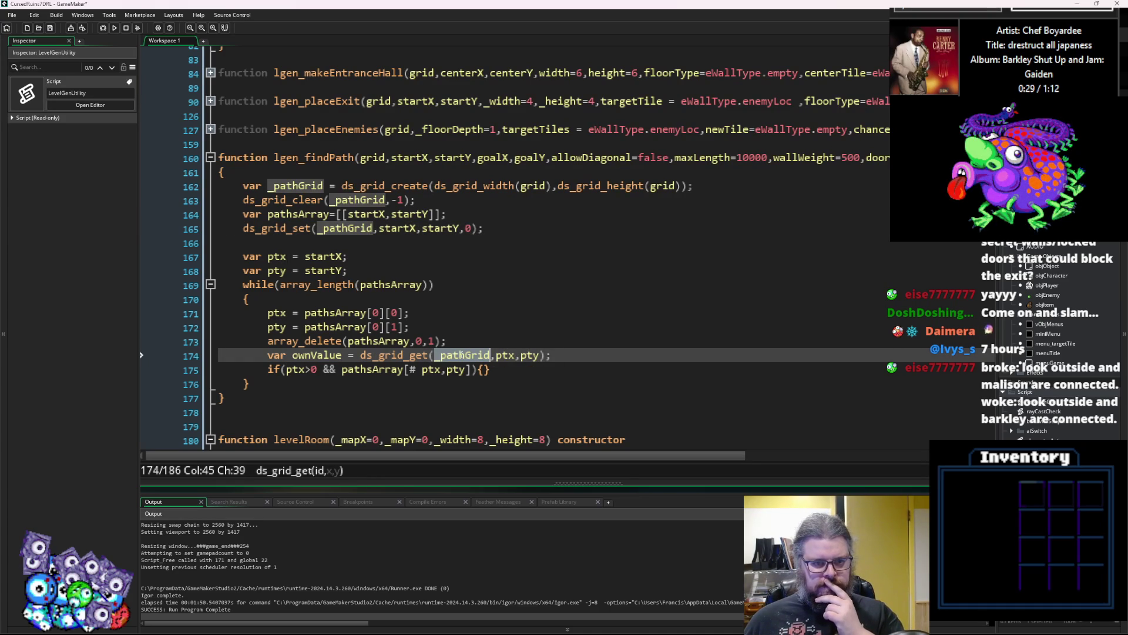
click(501, 285)
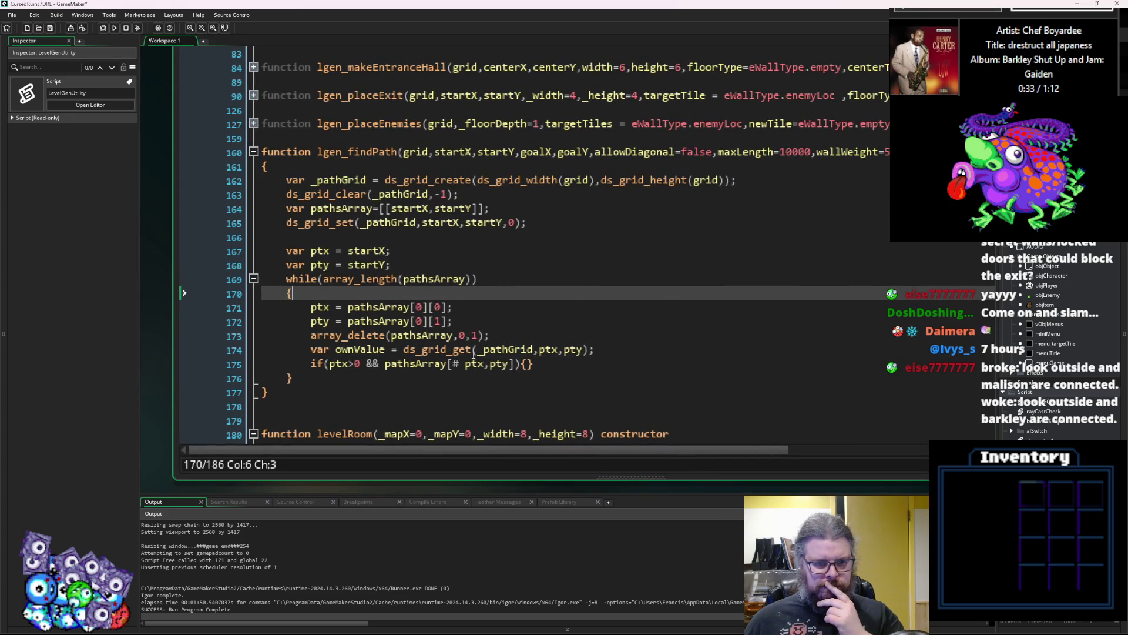
double_click(367, 350)
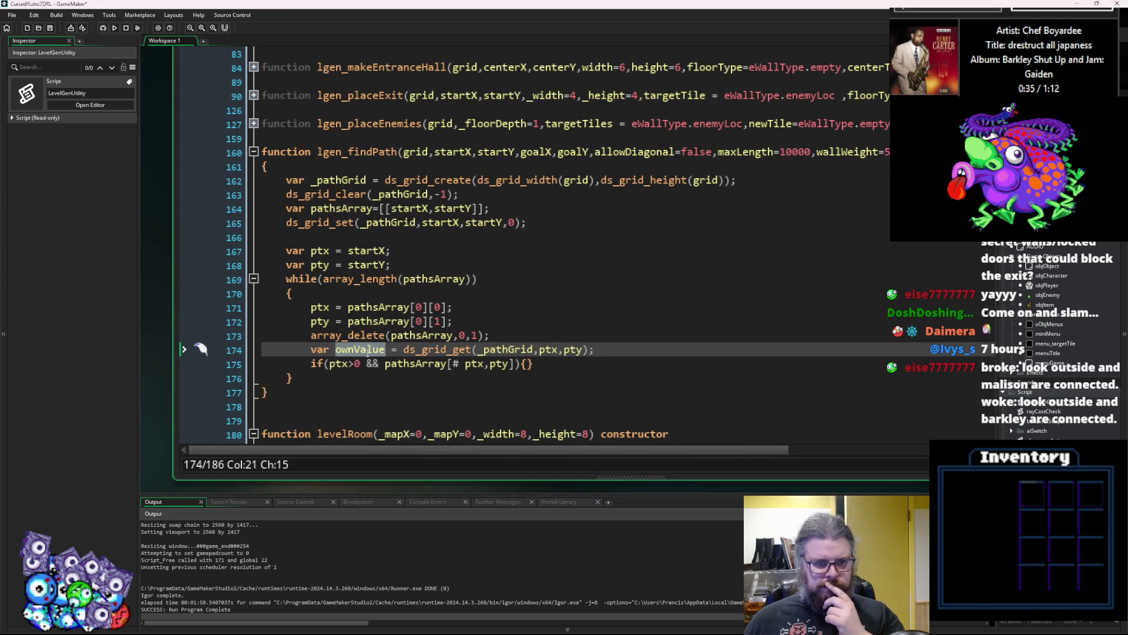
click(421, 336)
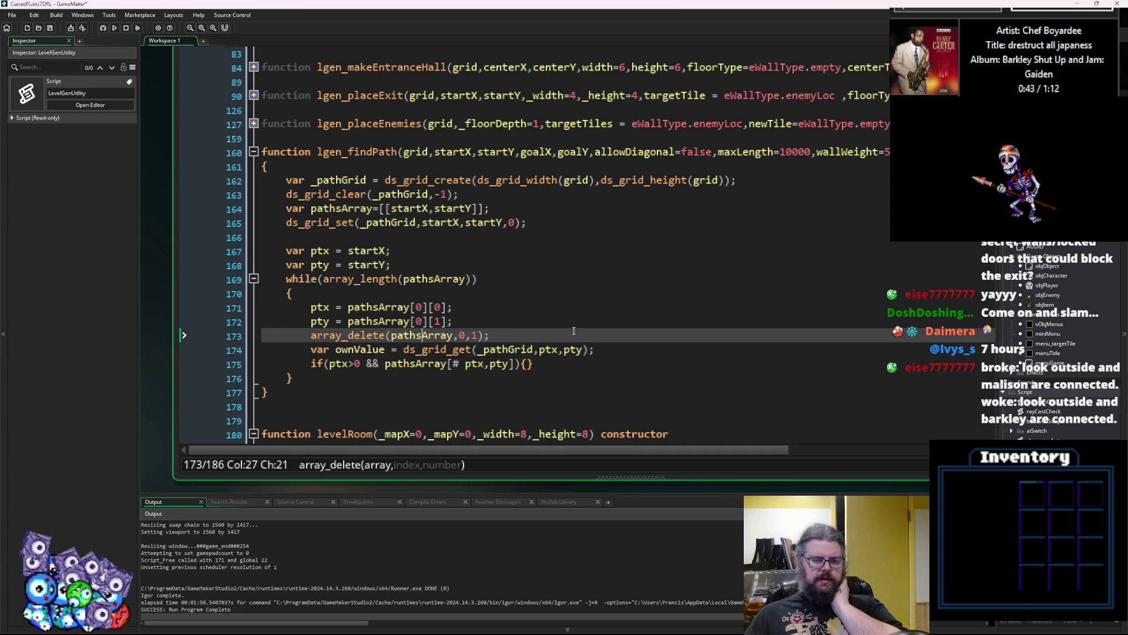
click(542, 363)
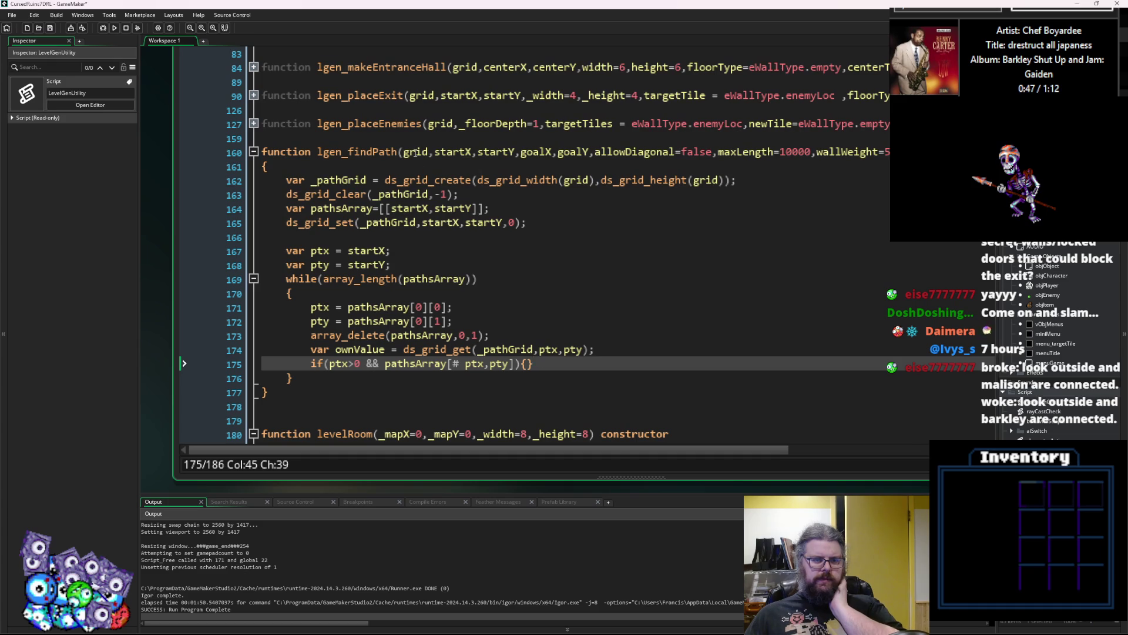
Replace the -1 clear value in ds_grid_clear with maxLength.
click(438, 196)
key(Right)
key(Right)
key(BackSpace)
key(BackSpace)
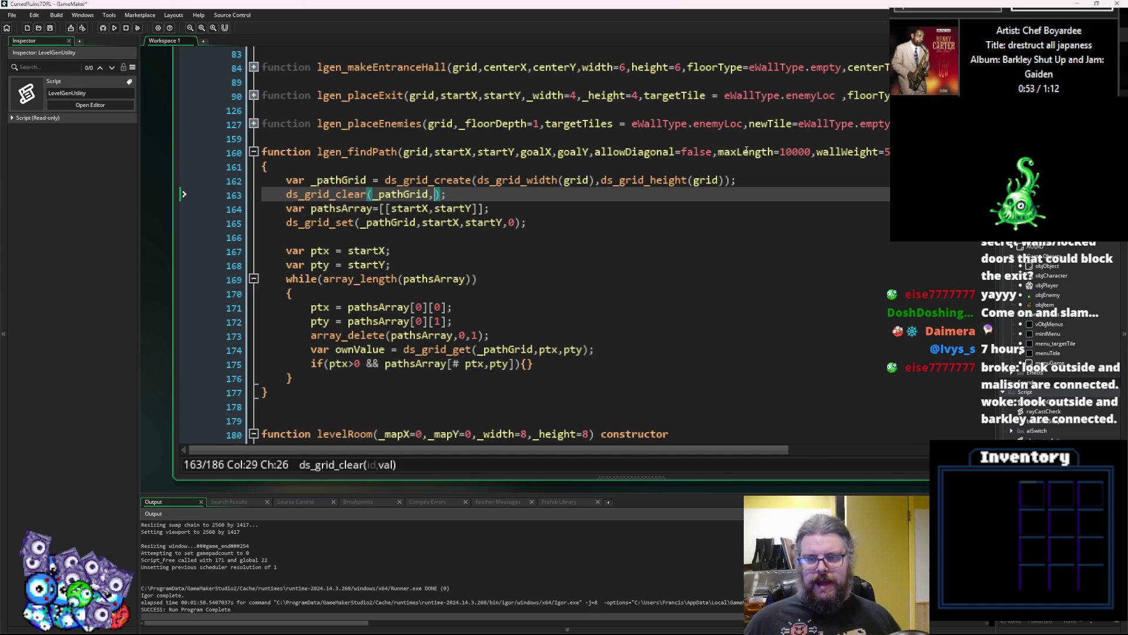
key(F3)
key(ctrl+c)
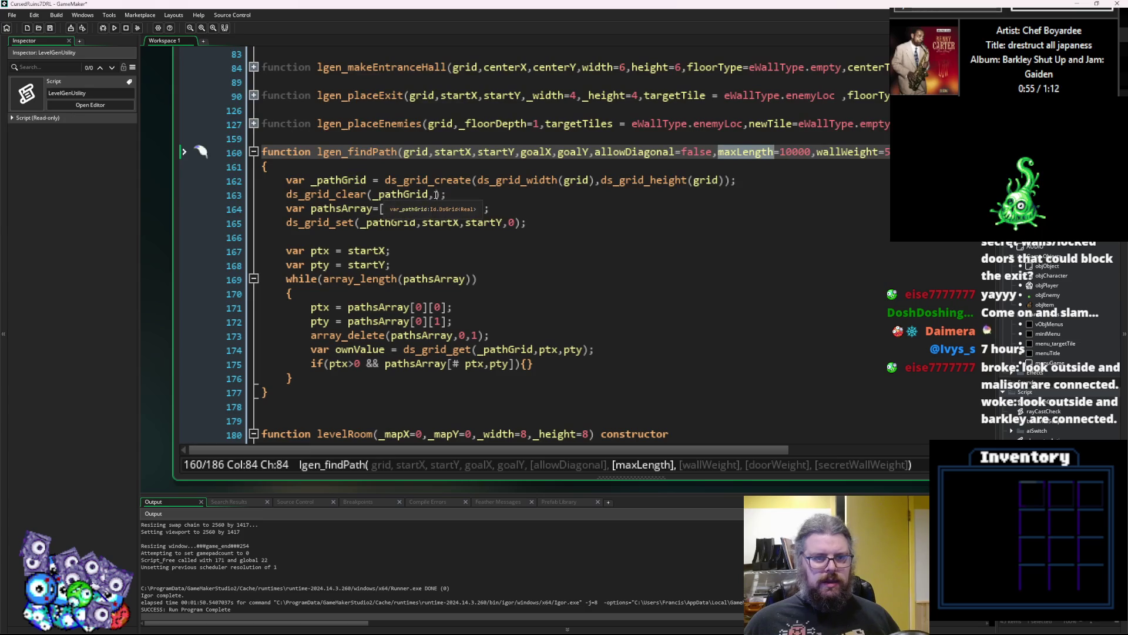
click(434, 195)
key(ctrl+v)
click(545, 254)
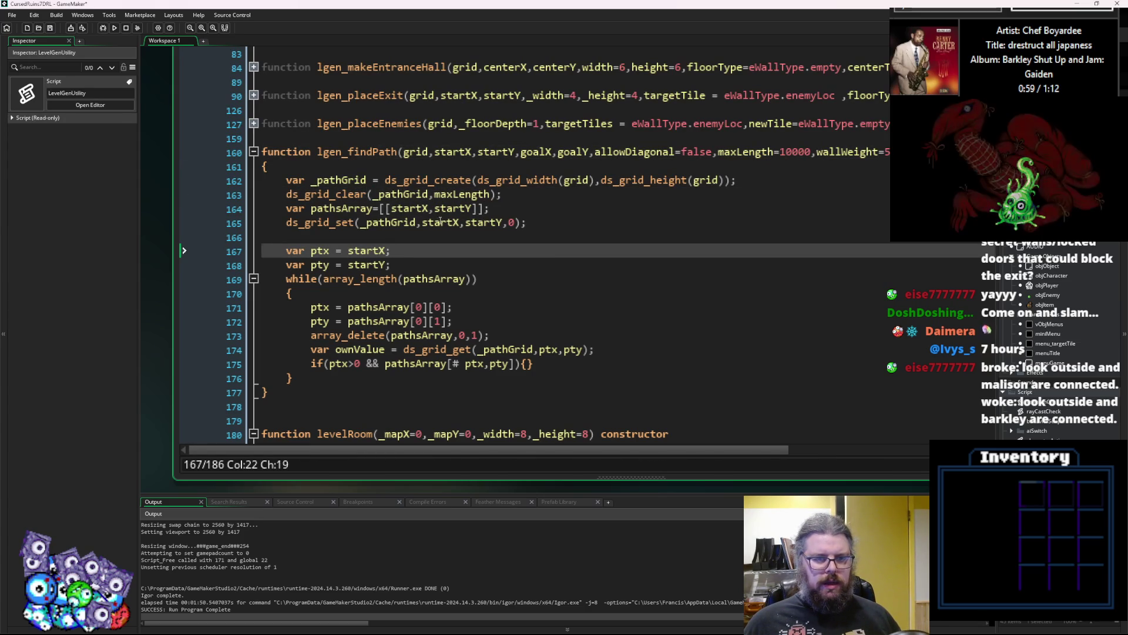
click(490, 195)
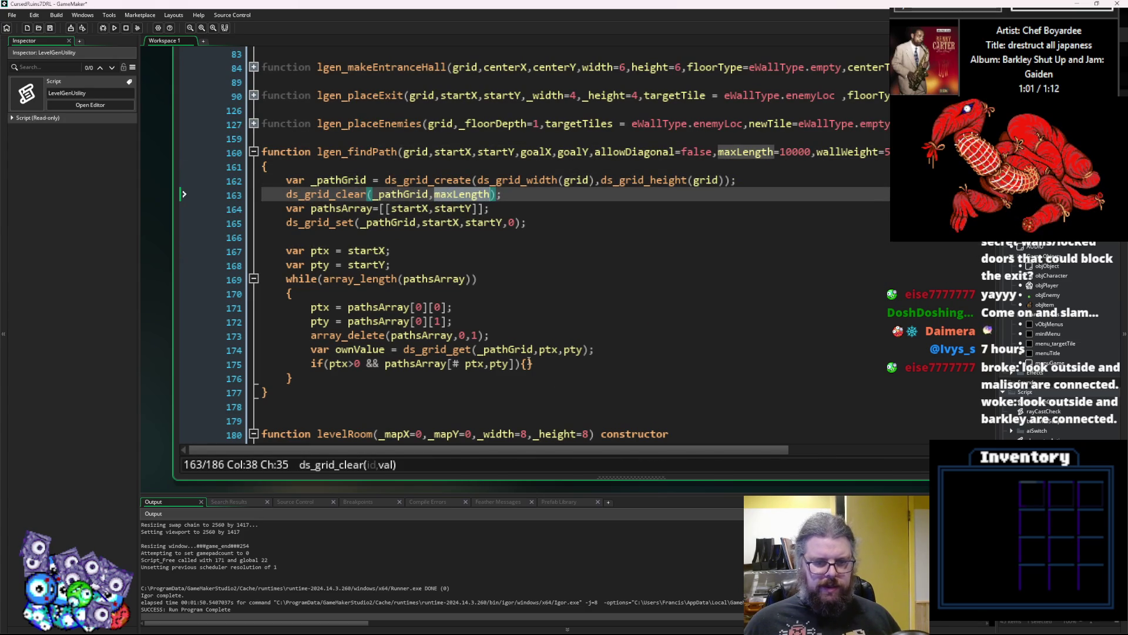
Add '<ownValue' to the end of the line-175 if condition.
click(511, 363)
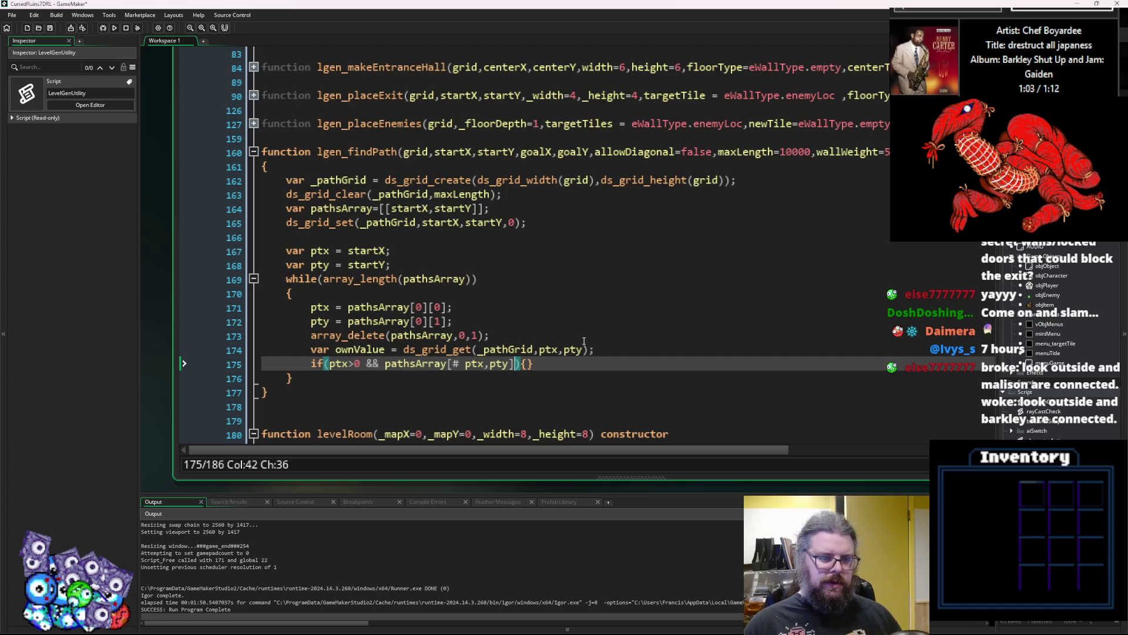
text(<ownVal)
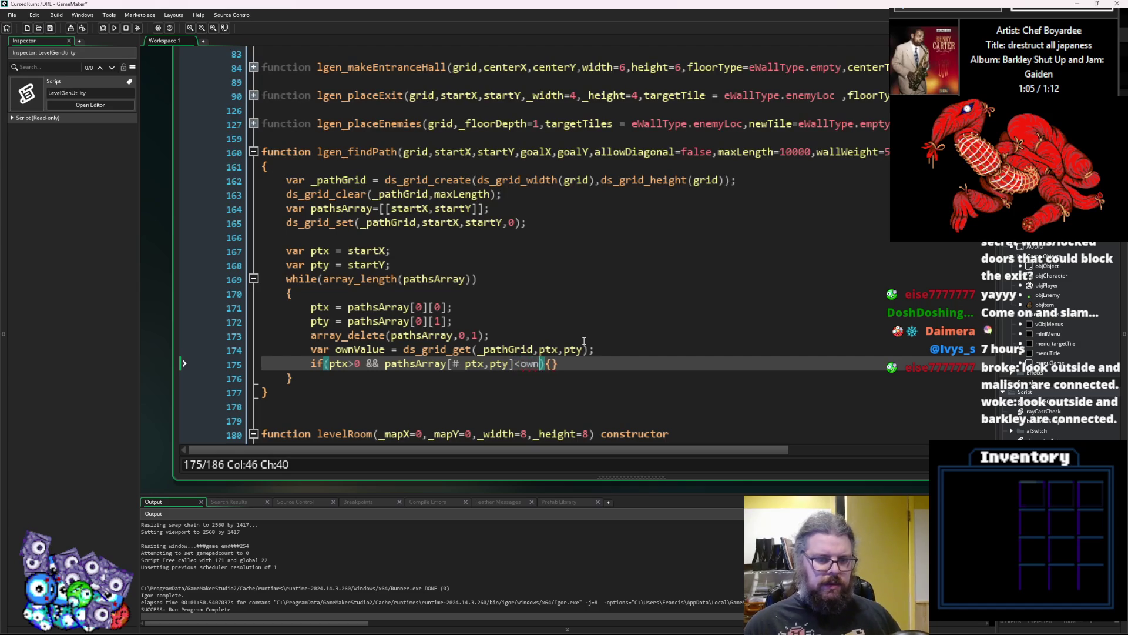
key(Return)
key(Right)
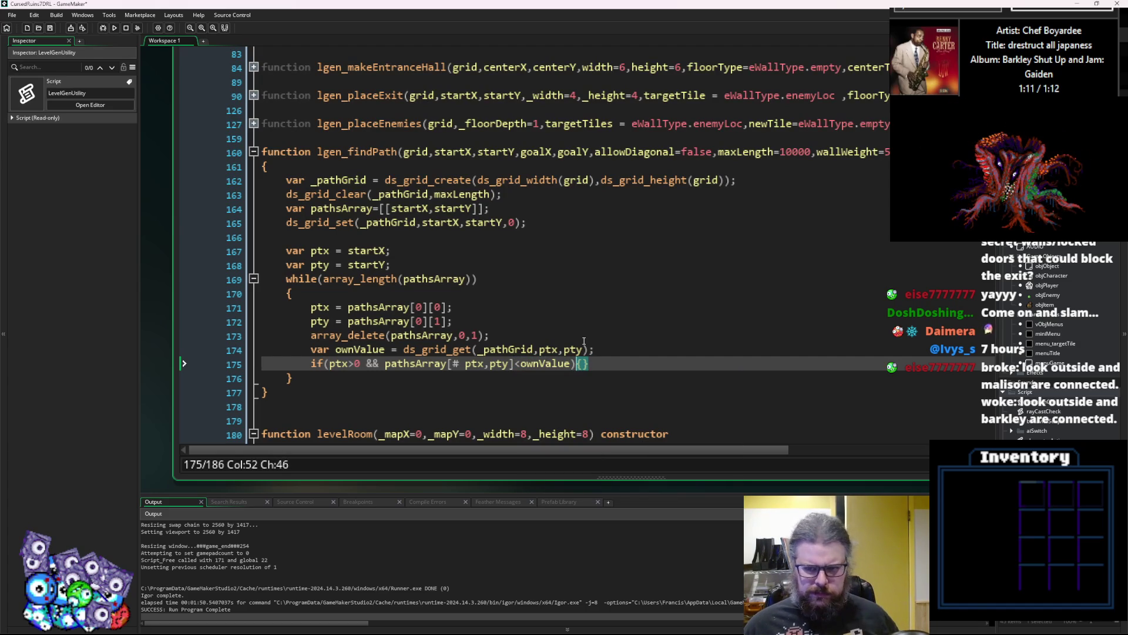
key(Right)
key(Left)
key(Left)
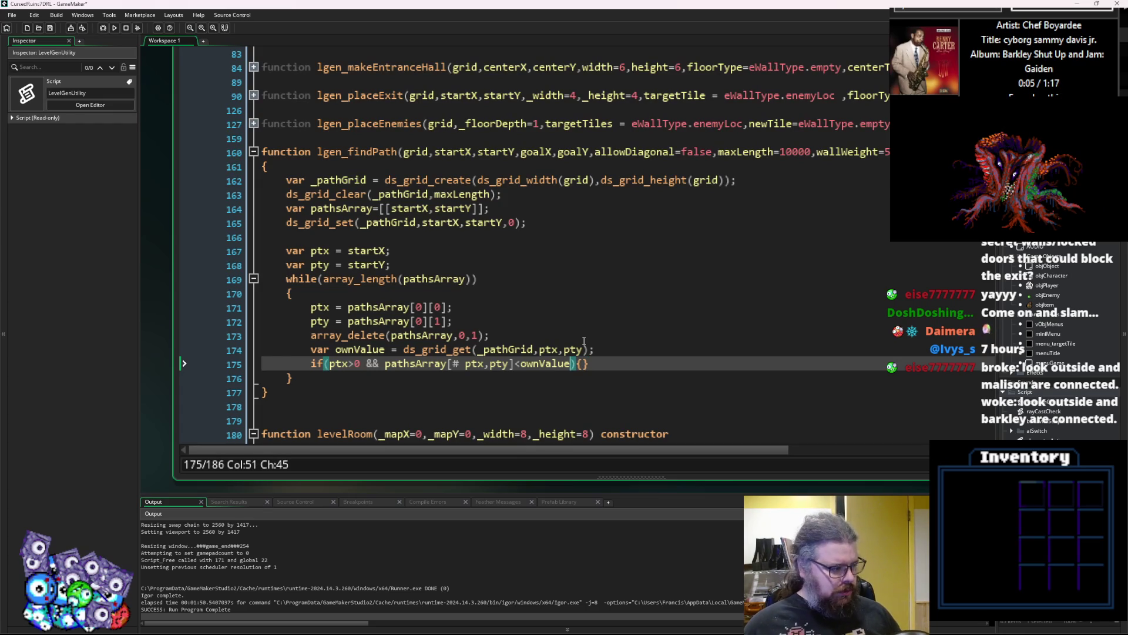
key(Right)
key(Right)
Put ds_grid_set(_pathGrid,ptx,pty,value+1); inside the if's braces.
text(ds_grid_set(_pathGrid,ptx,pty);)
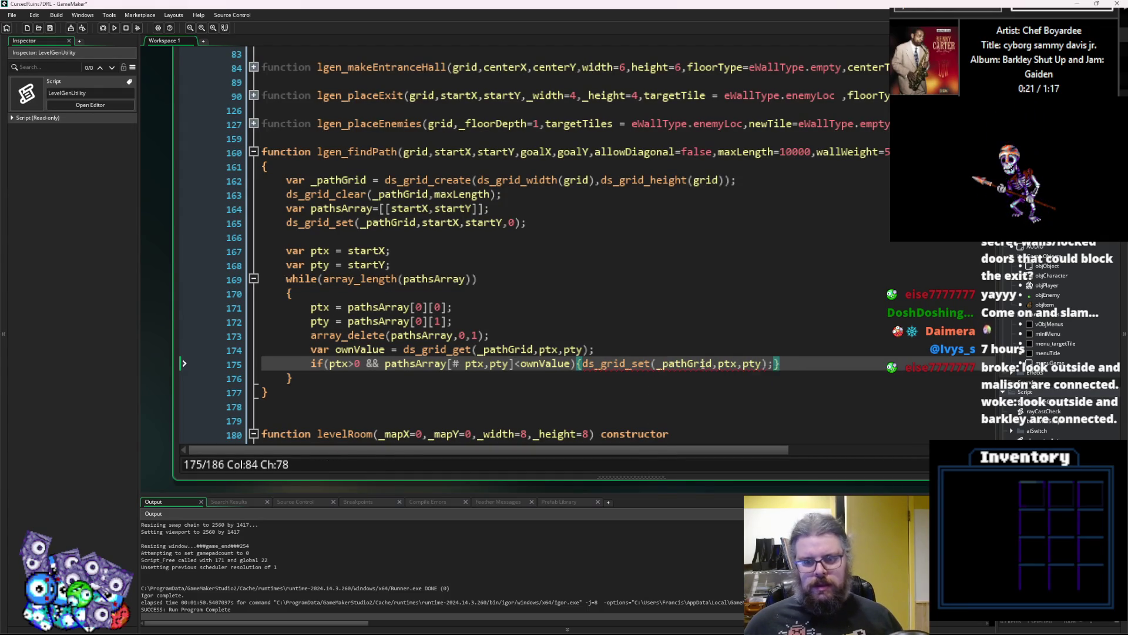
click(701, 364)
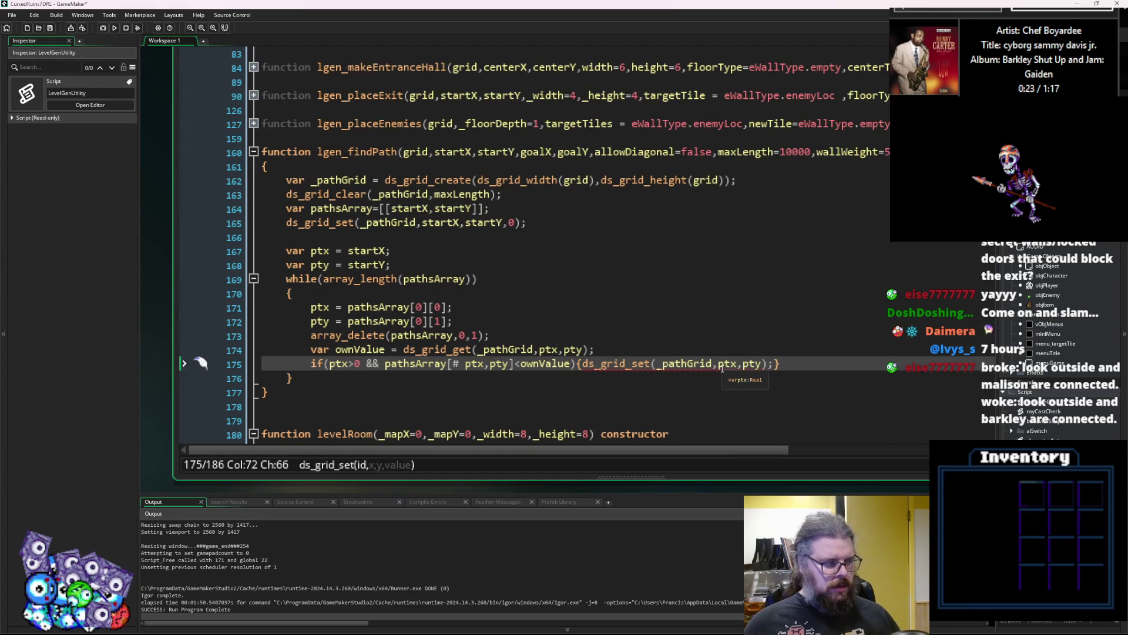
click(762, 363)
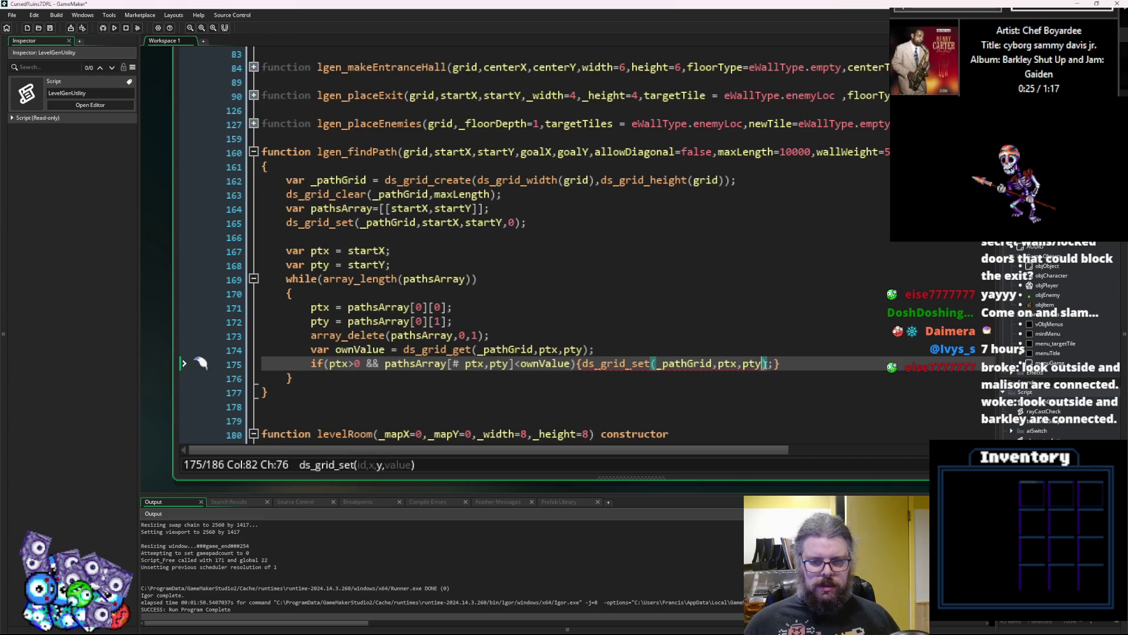
text(,)
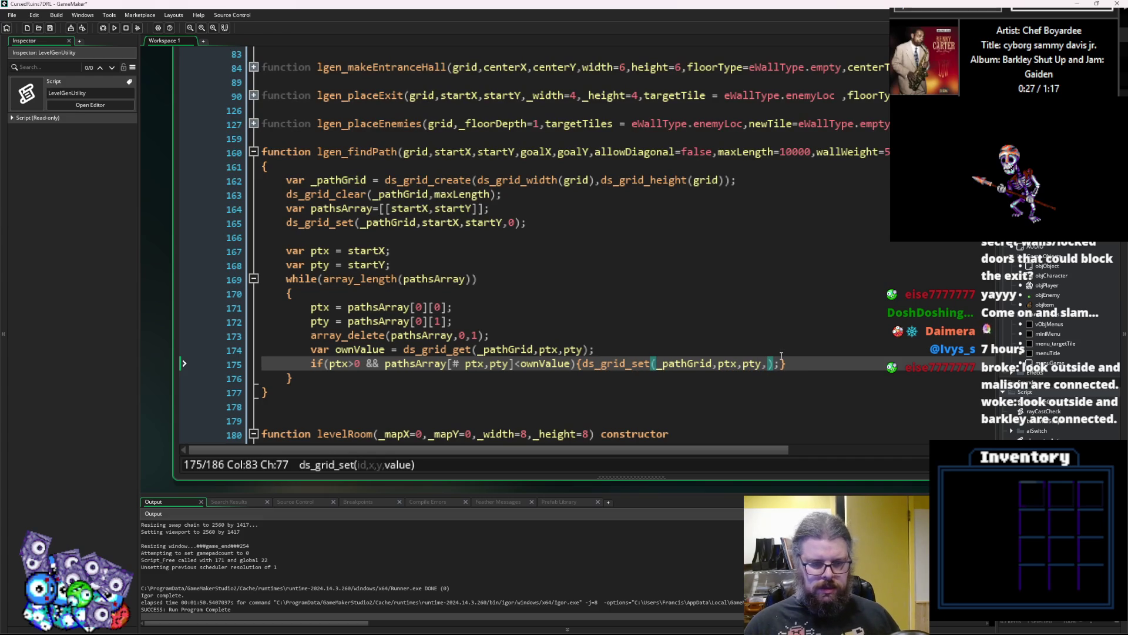
text(valu)
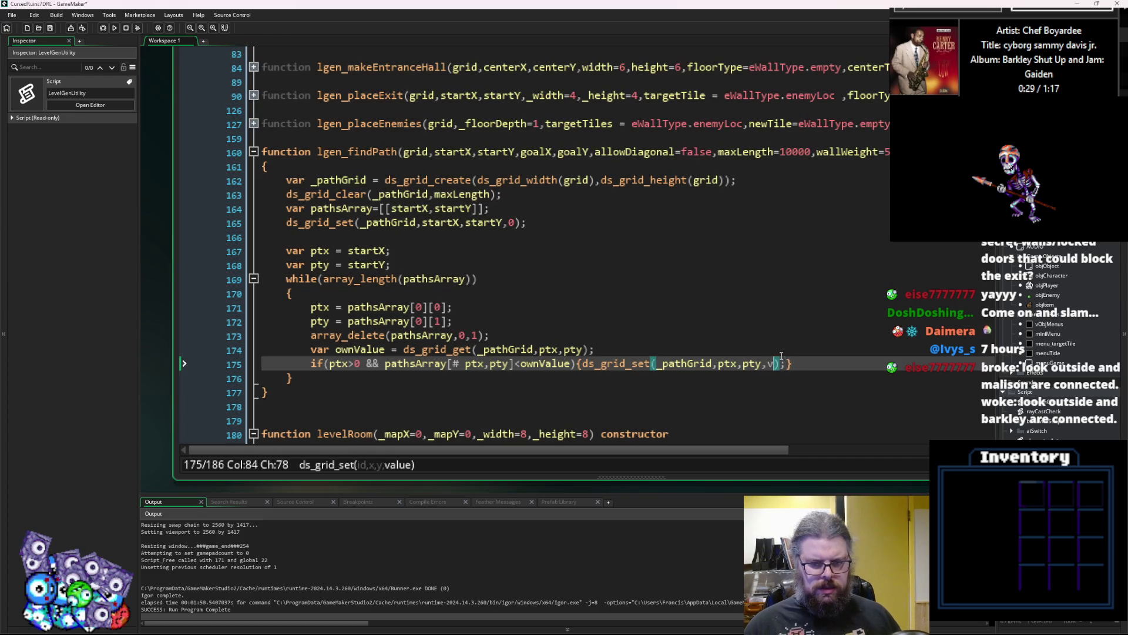
text(e)
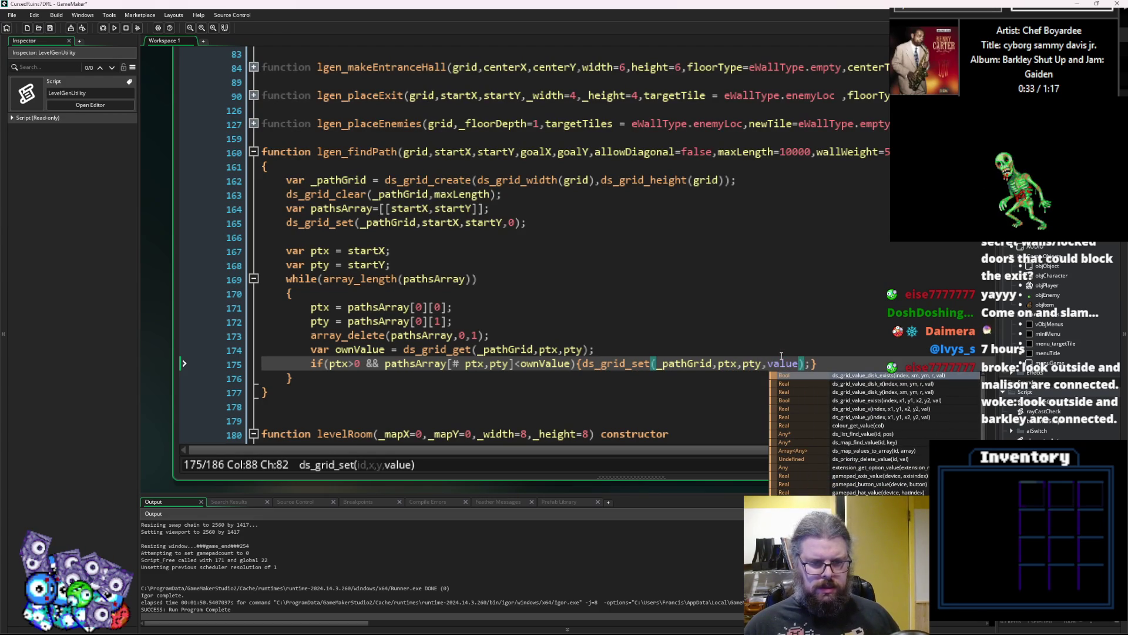
text(+1)
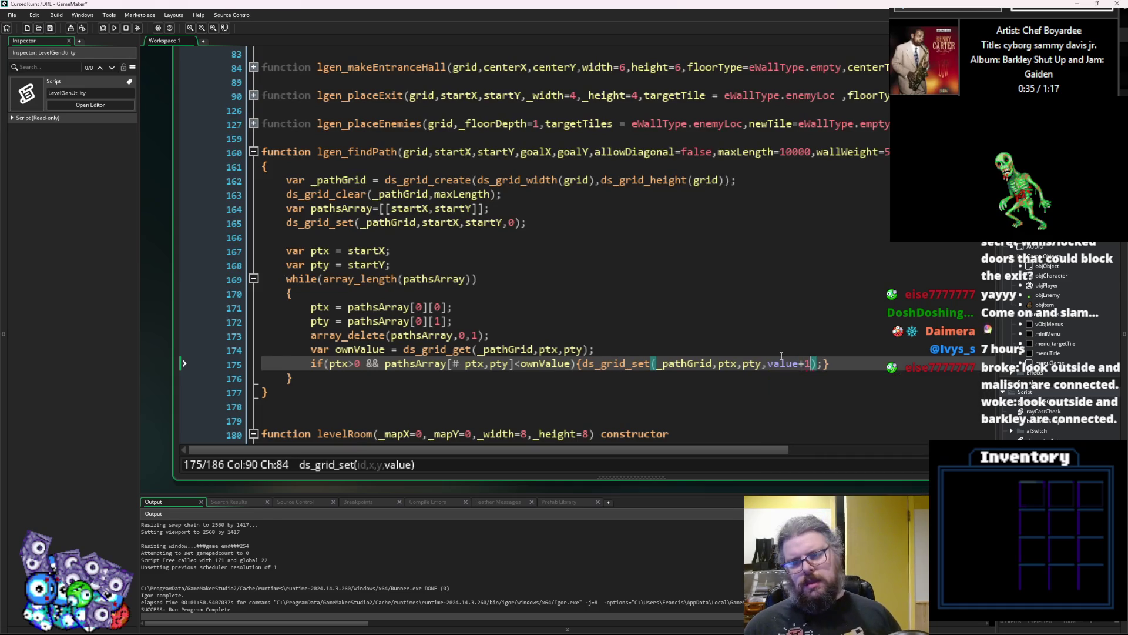
click(839, 352)
ctrl+scroll(839, 352, down, 2)
key(Down)
key(Down)
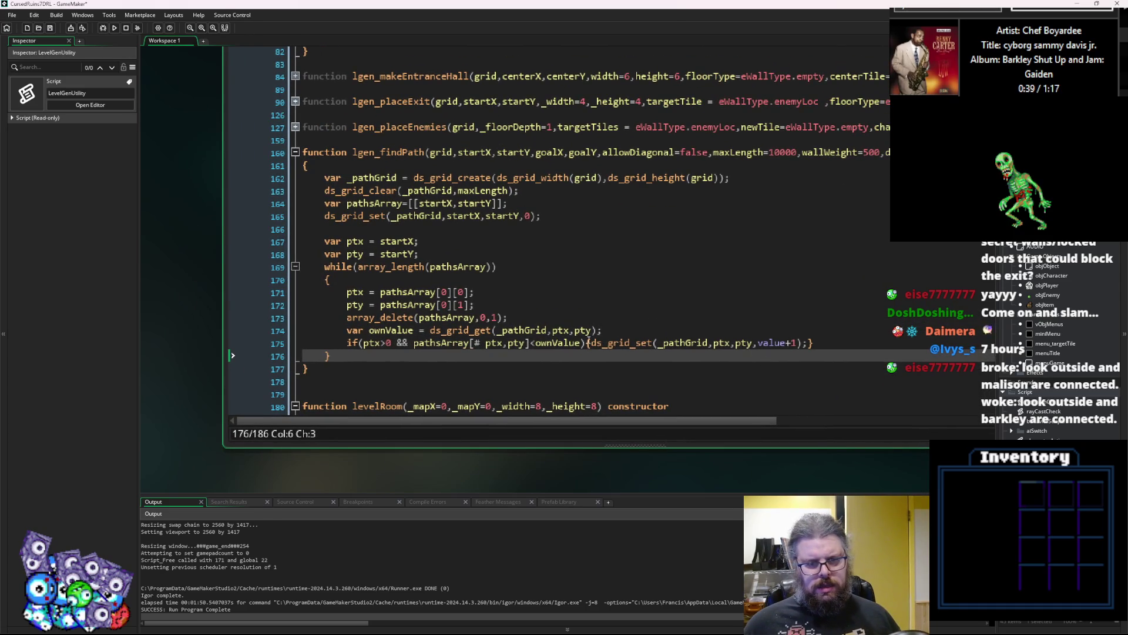
click(587, 343)
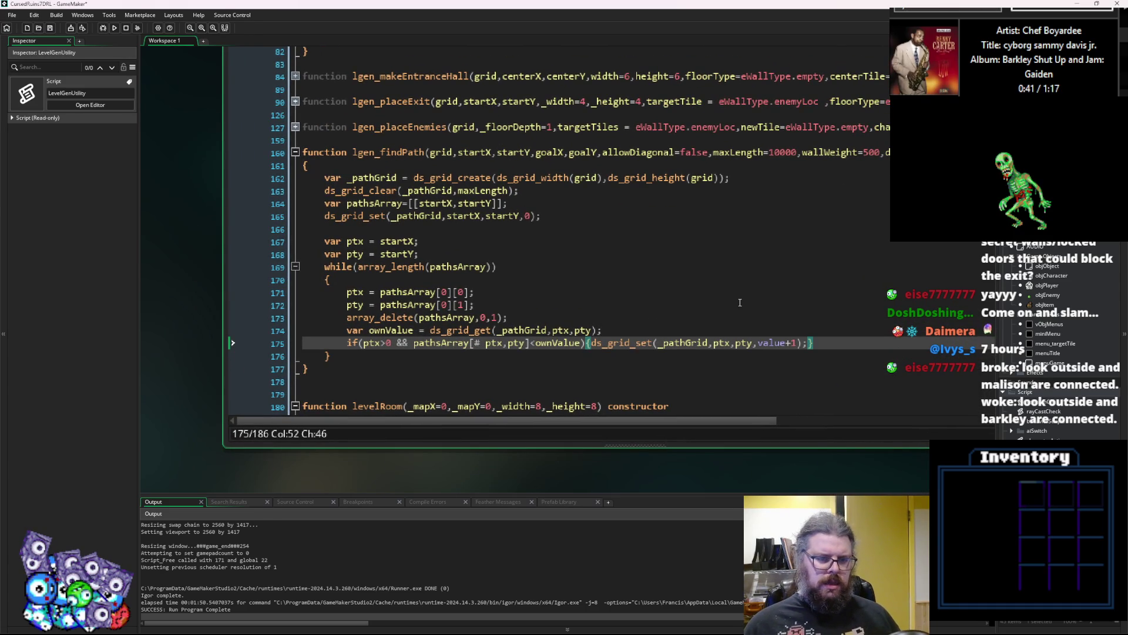
Split the if block's braces onto separate lines and remove the half-typed 'var t' line.
key(Return)
key(Right)
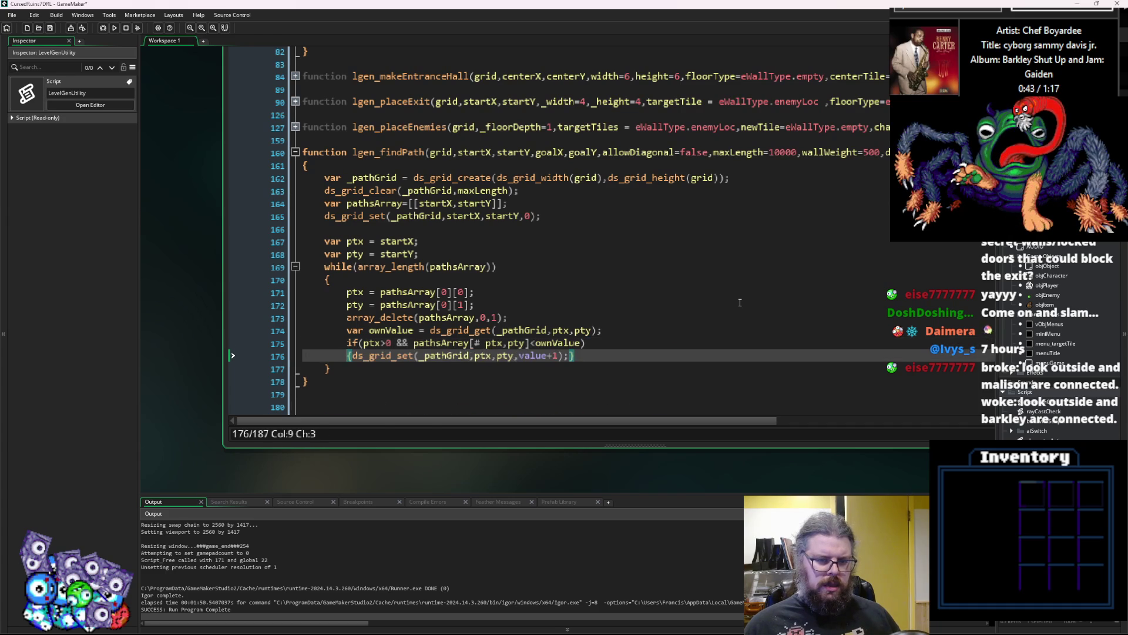
key(Return)
key(End)
key(Left)
key(Return)
key(Up)
key(Up)
key(End)
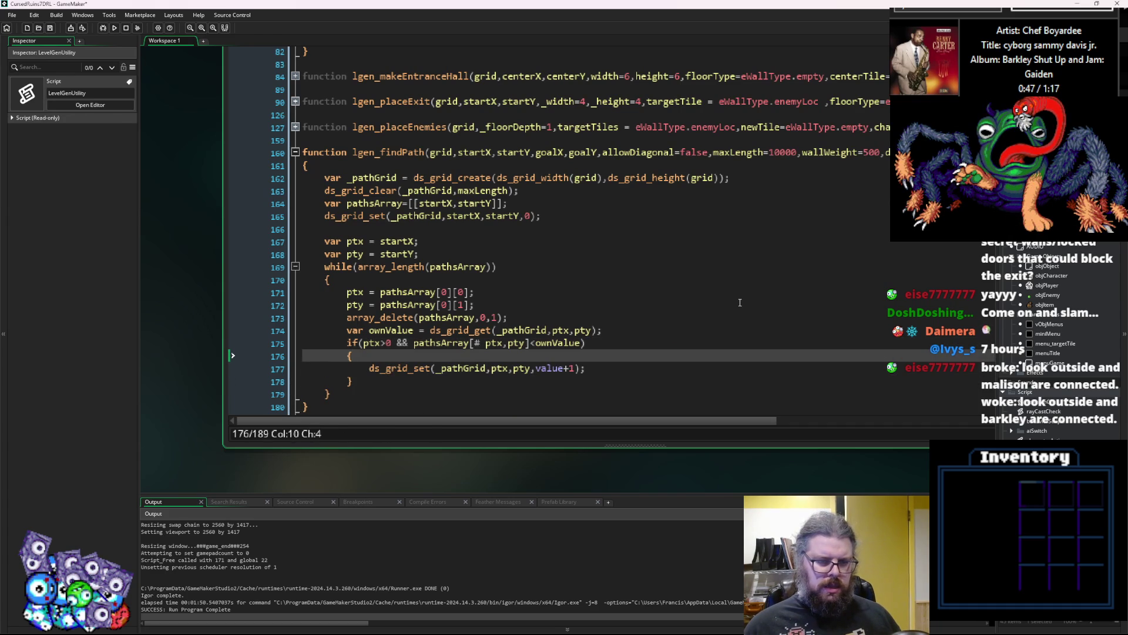
key(Return)
text(va)
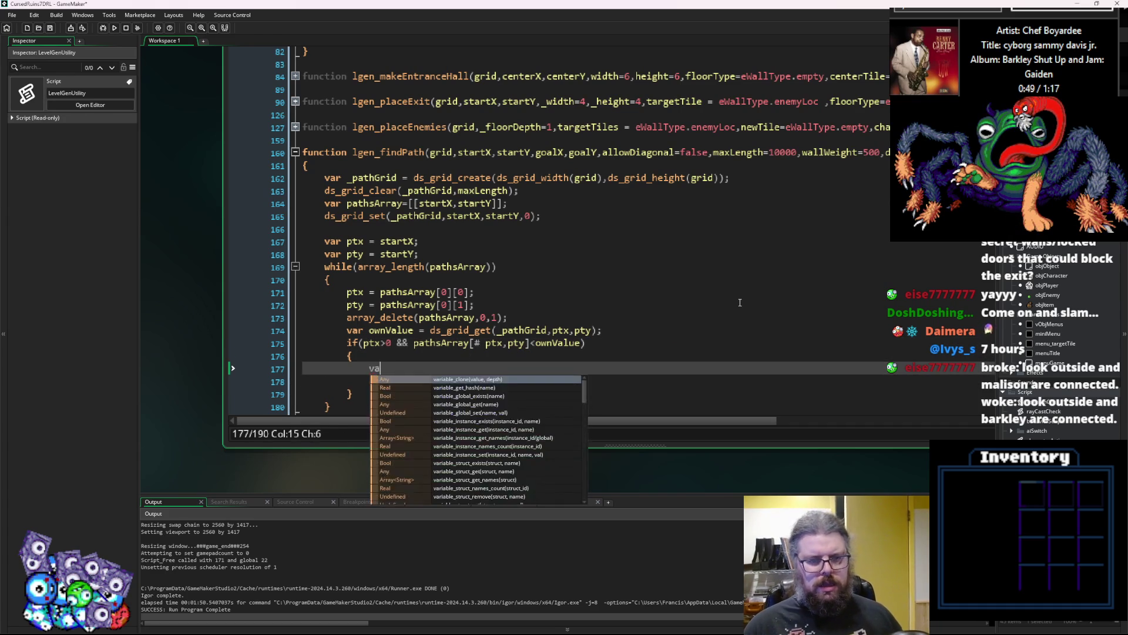
text(r ti)
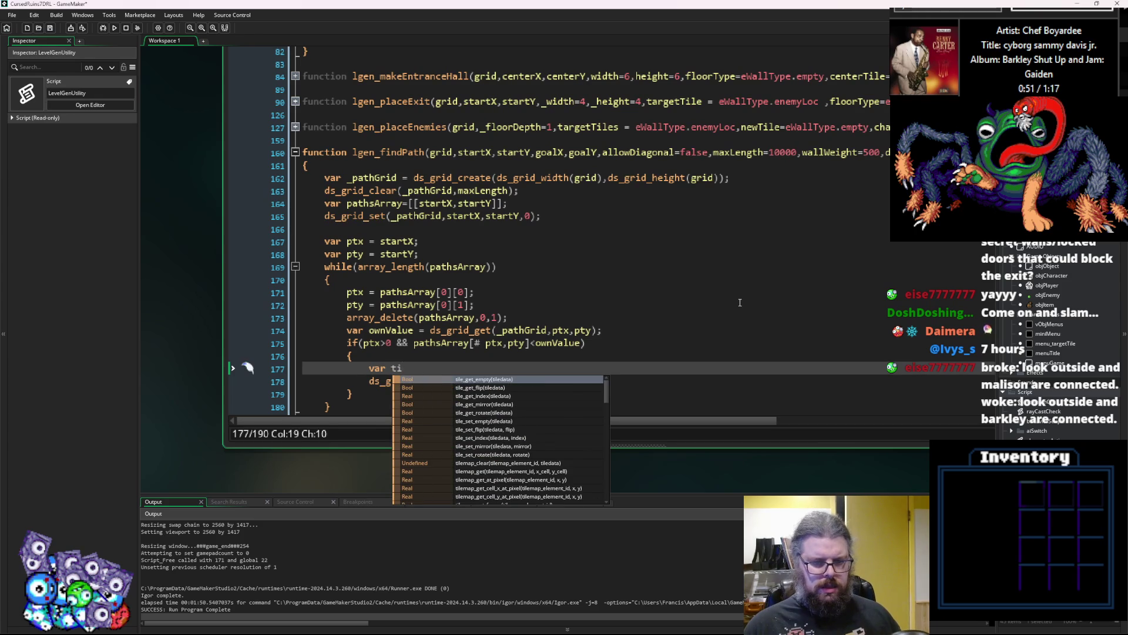
key(BackSpace)
key(BackSpace)
key(BackSpace)
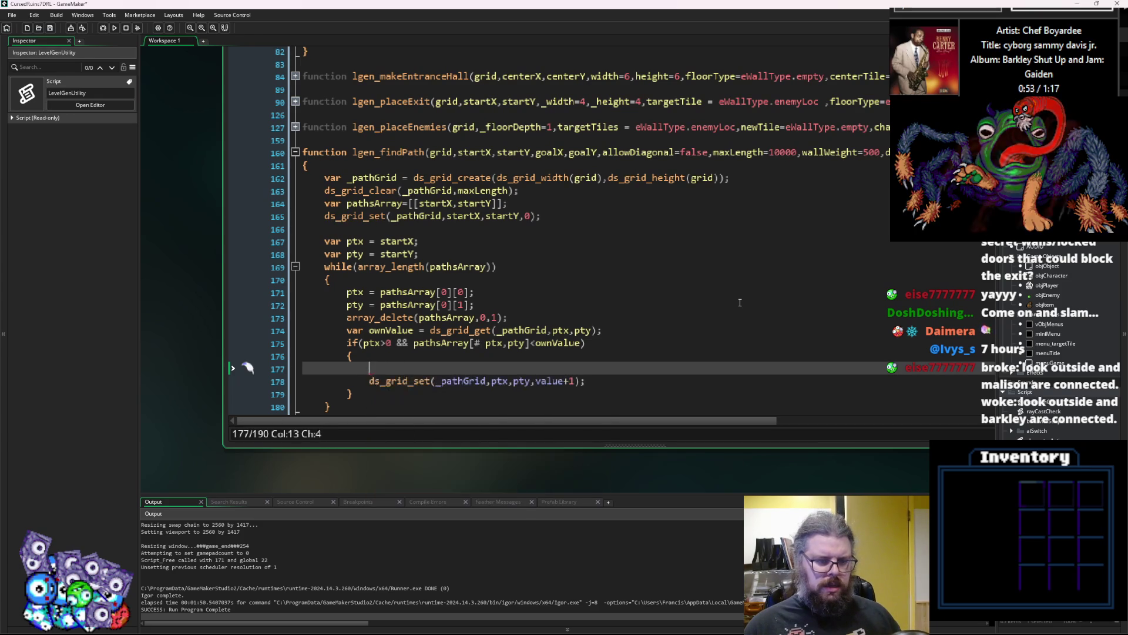
key(BackSpace)
key(BackSpace)
key(BackSpace)
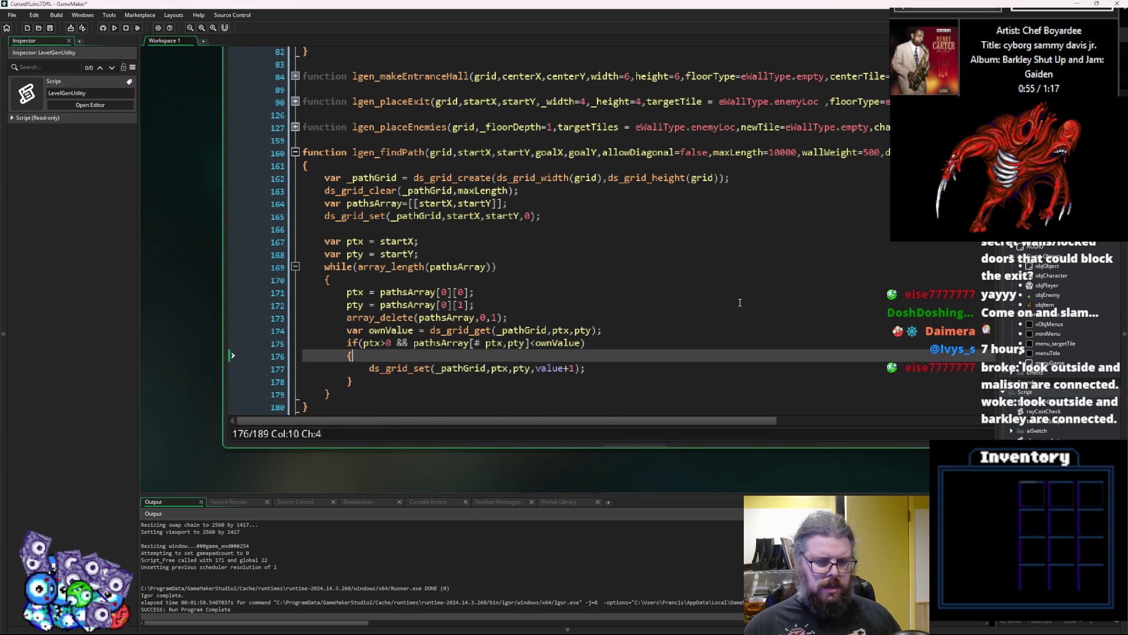
Widen the code editor so the while loop header and longer lines are visible.
click(698, 267)
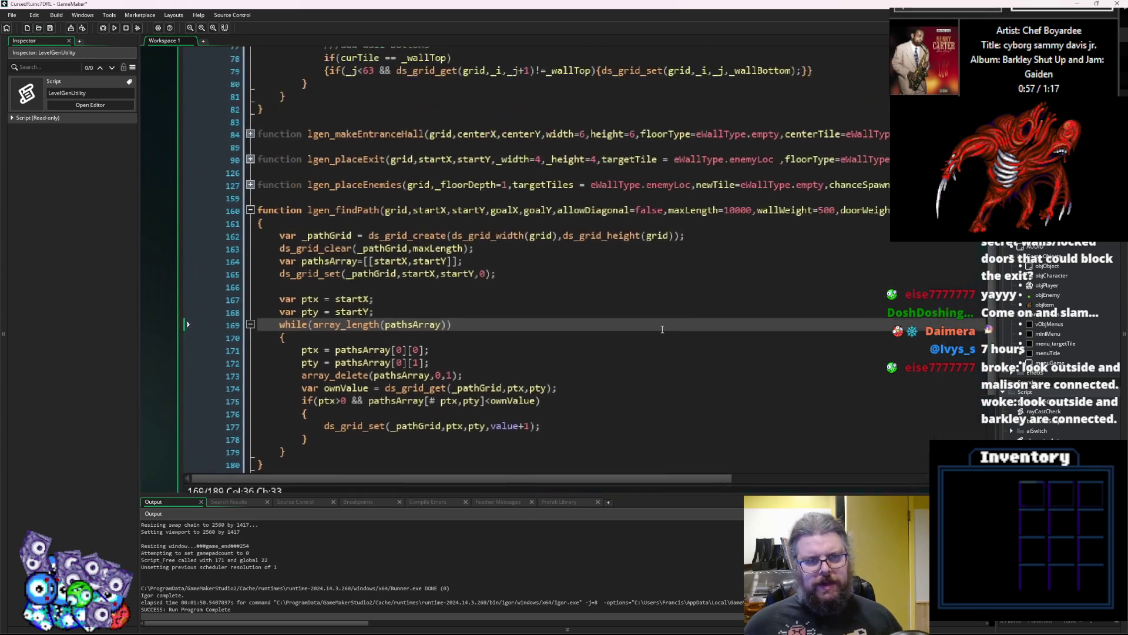
click(513, 199)
click(618, 281)
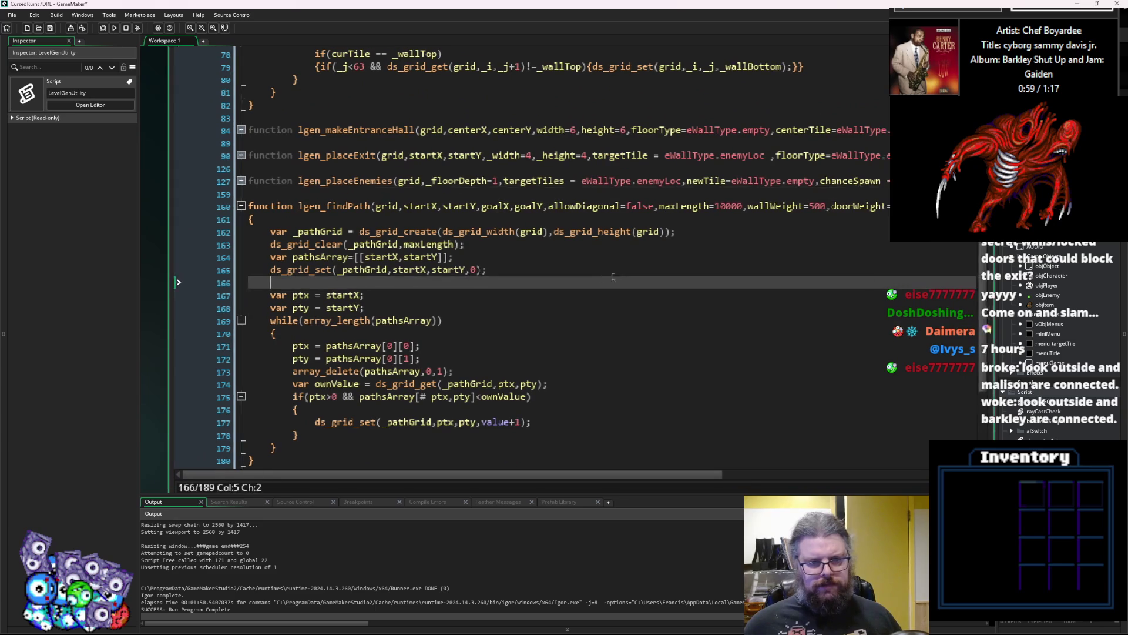
click(529, 333)
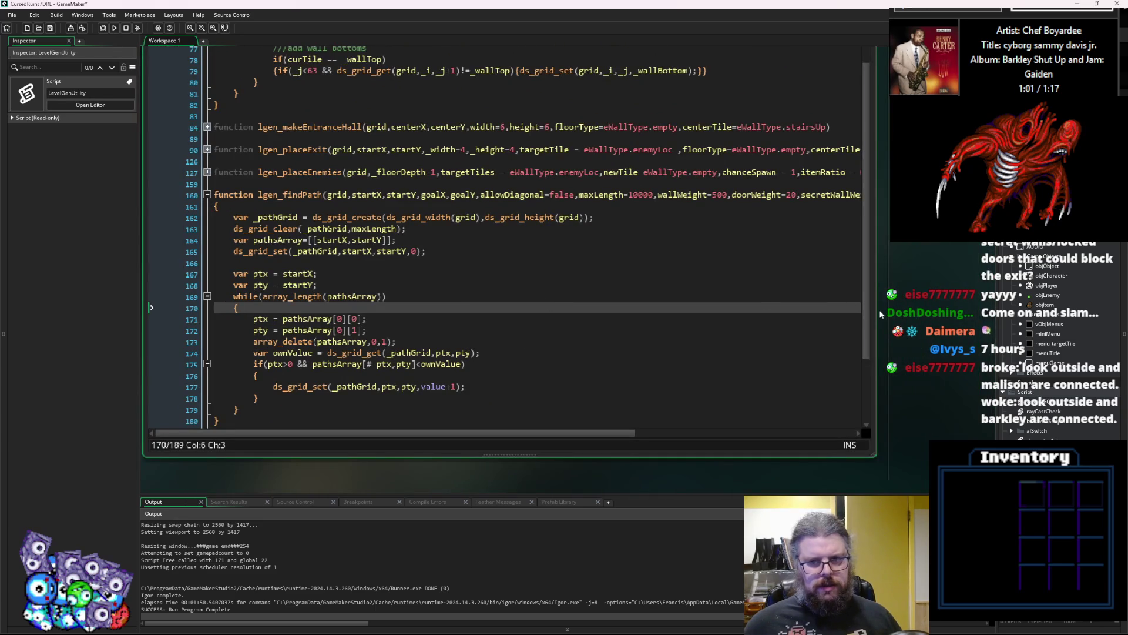
drag(874, 314, 923, 314)
click(529, 296)
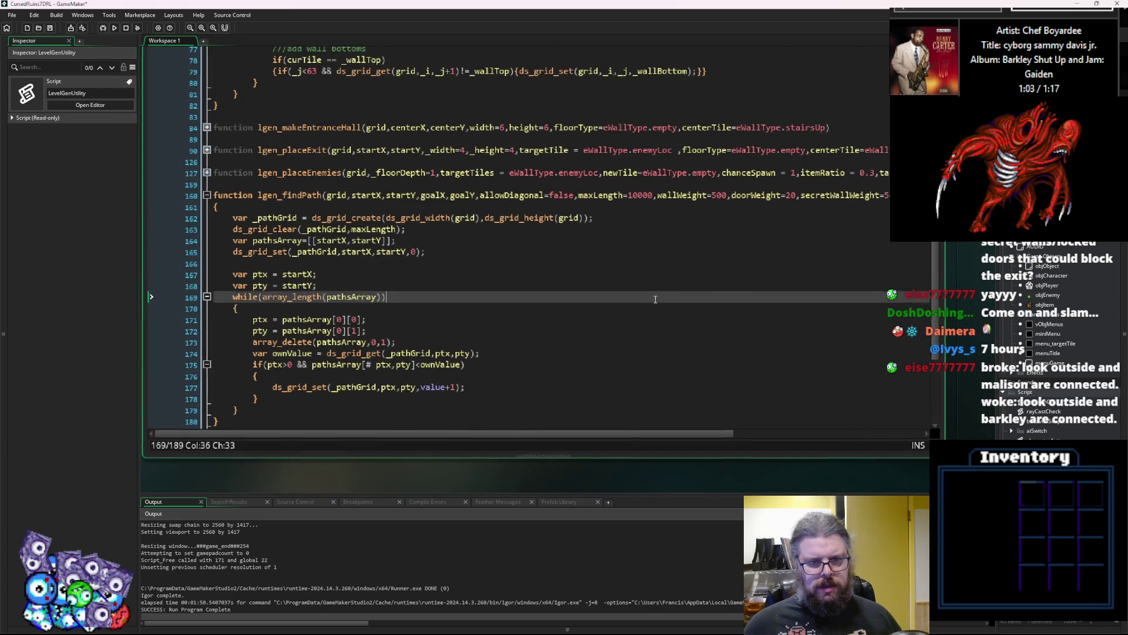
Open a blank line after the pty declaration, before the while loop.
click(360, 274)
click(358, 297)
click(359, 308)
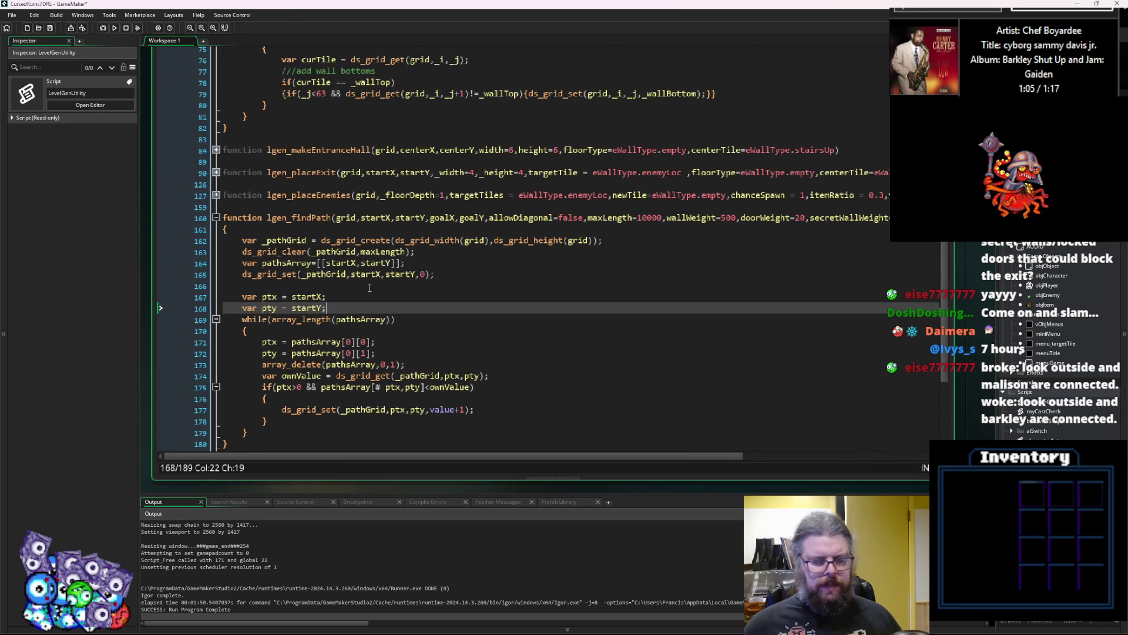
key(Return)
key(Return)
key(Up)
key(Return)
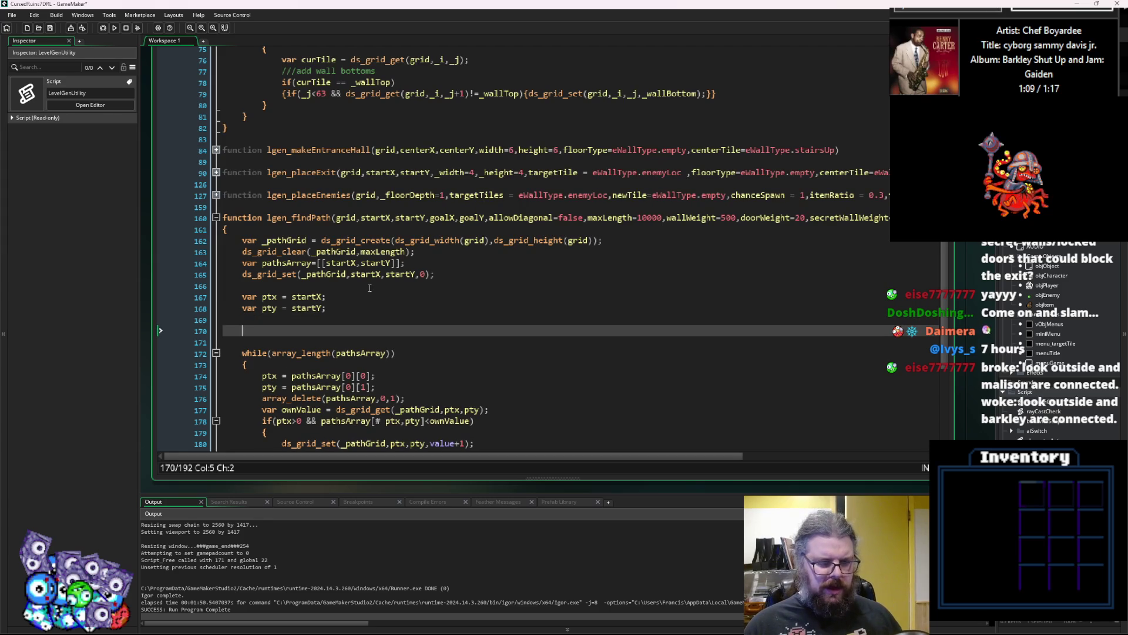
key(ctrl+z)
key(Return)
key(ctrl+z)
key(Return)
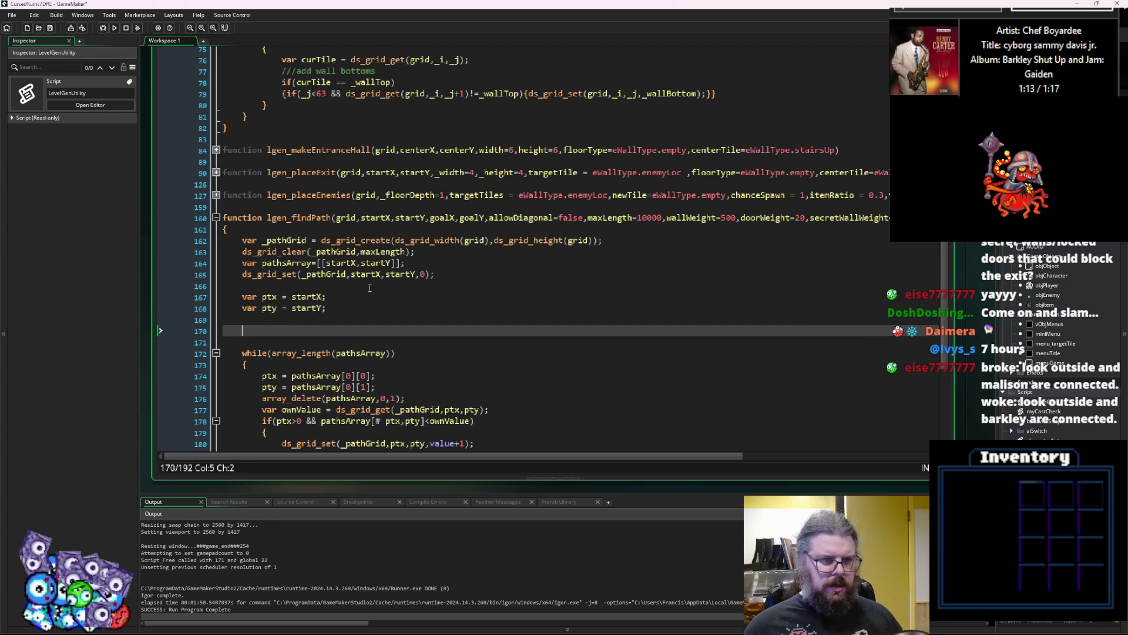
Insert a blank line above lgen_findPath and begin typing 'global' on line 160.
click(378, 218)
key(Home)
key(Return)
key(Return)
key(Up)
key(Up)
text(t)
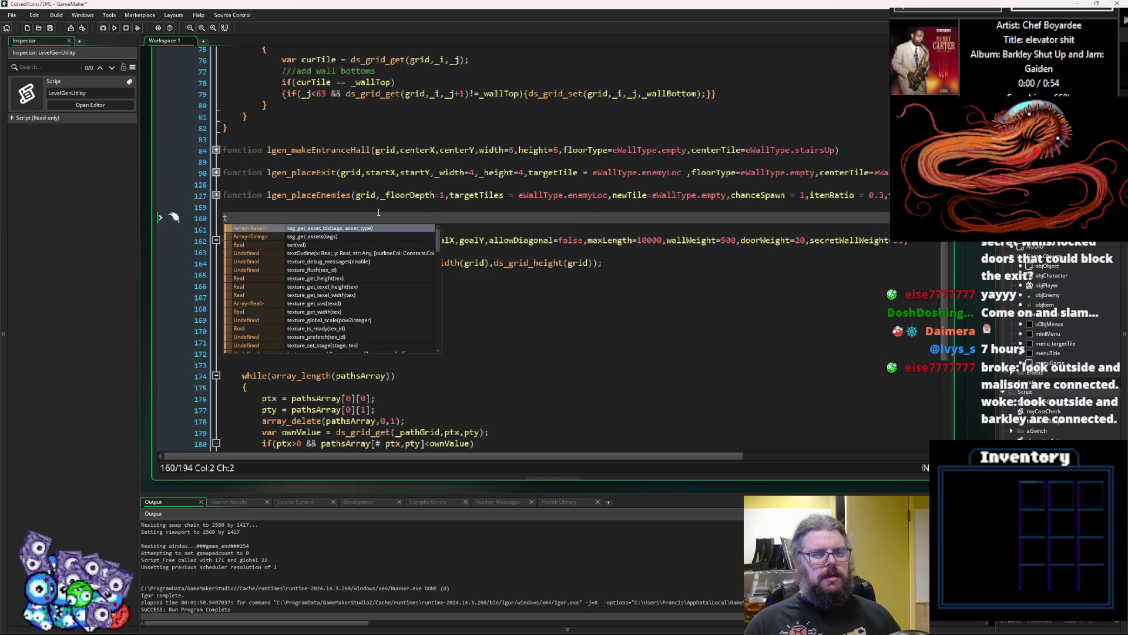
key(BackSpace)
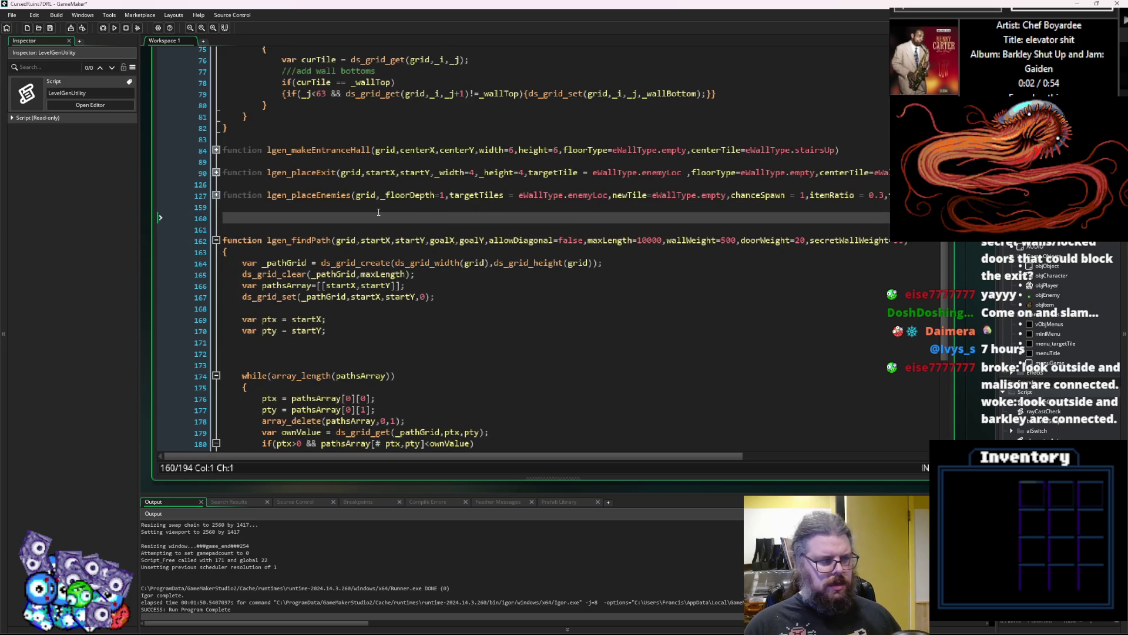
text(t)
key(BackSpace)
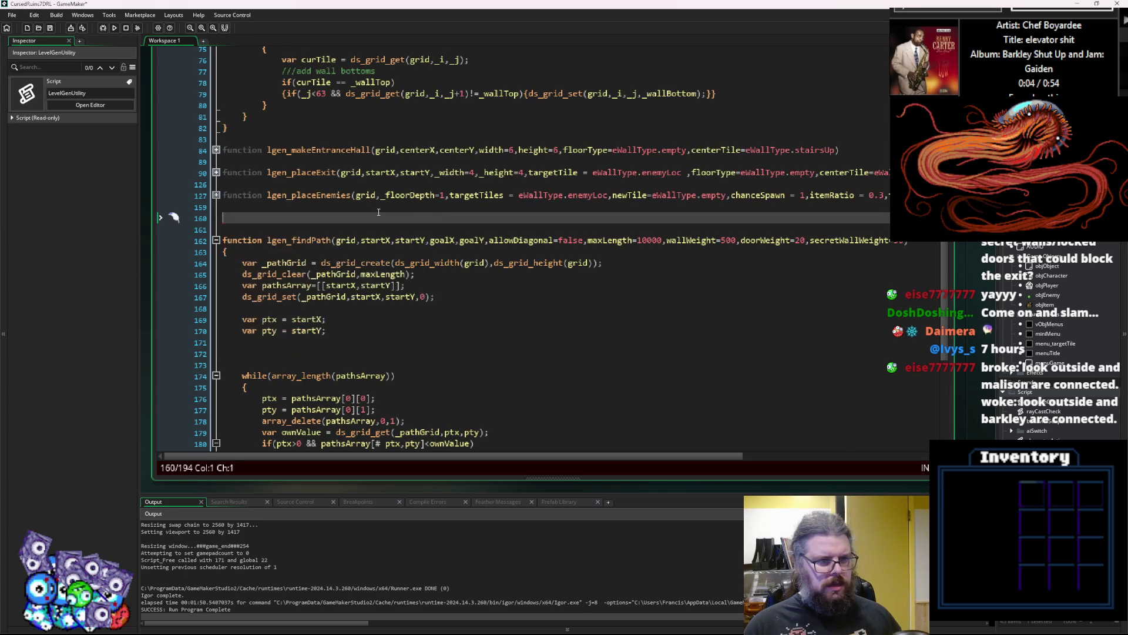
text(global ti)
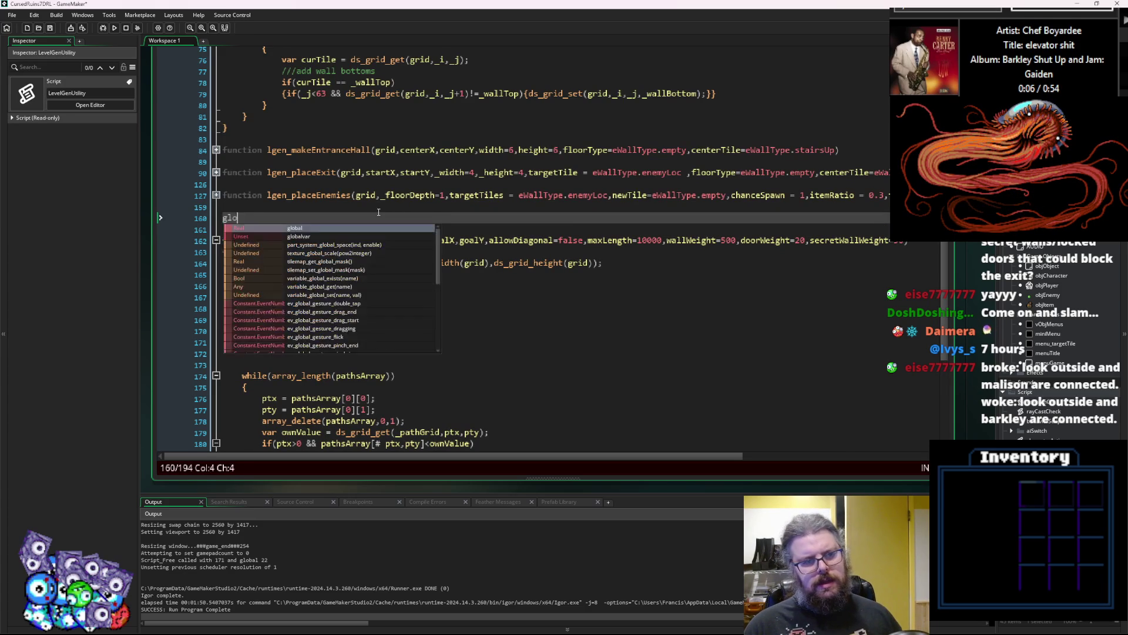
key(BackSpace)
key(BackSpace)
key(BackSpace)
Complete 'global.tileCosts = []' on line 160, then undo it and return before the while loop.
text(.tileCosts =)
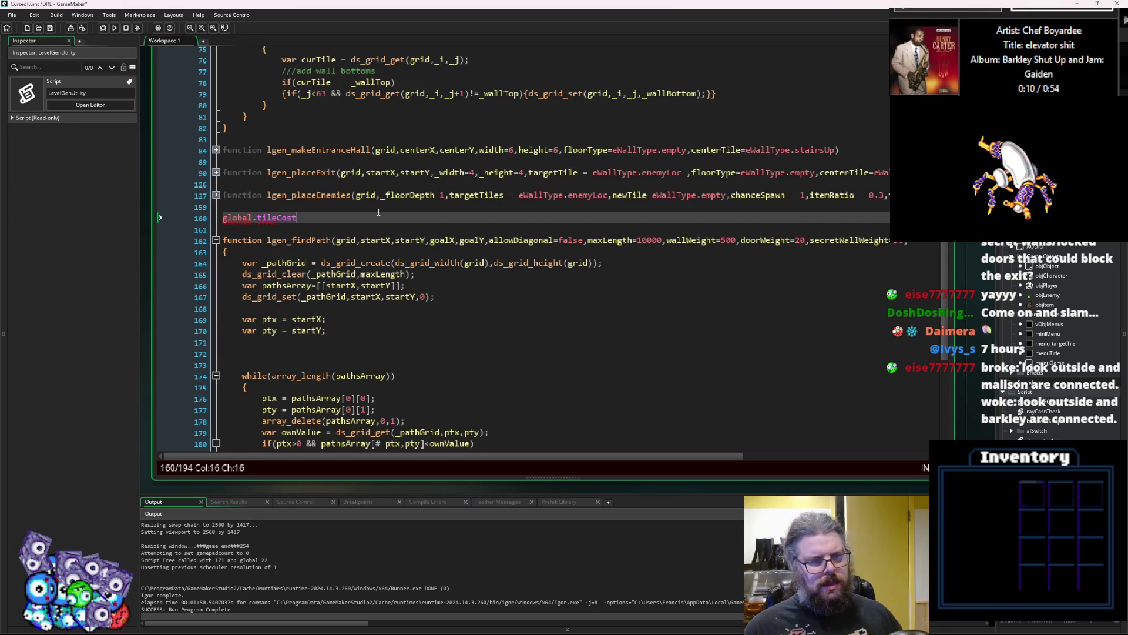
text( [])
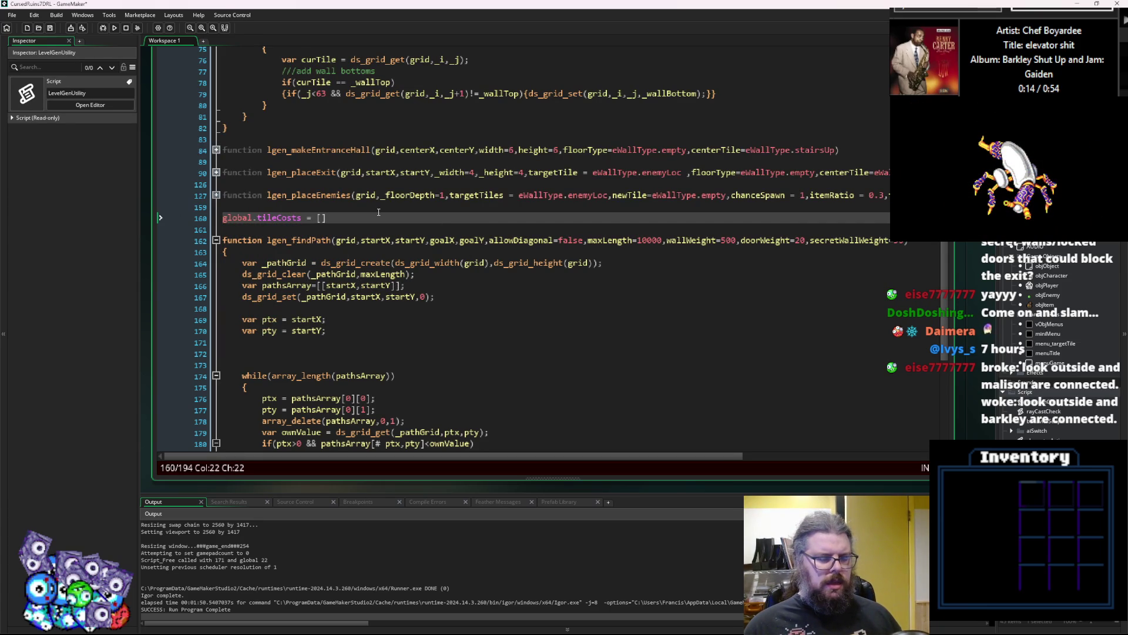
click(416, 240)
scroll(425, 344, down, 3)
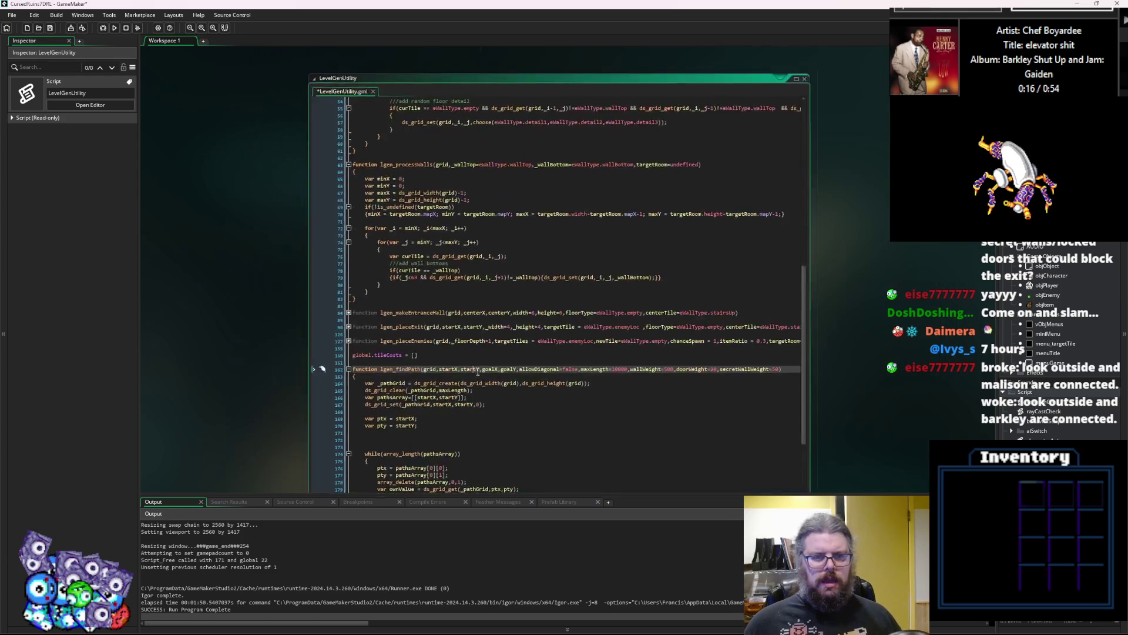
key(ctrl+z)
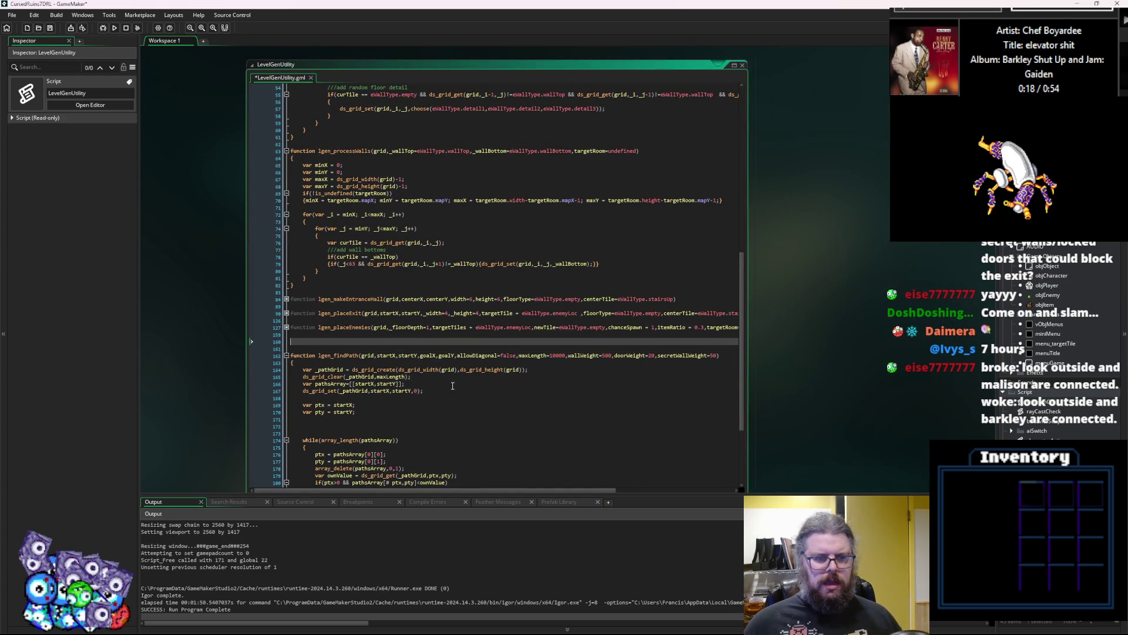
click(535, 244)
key(Down)
key(Down)
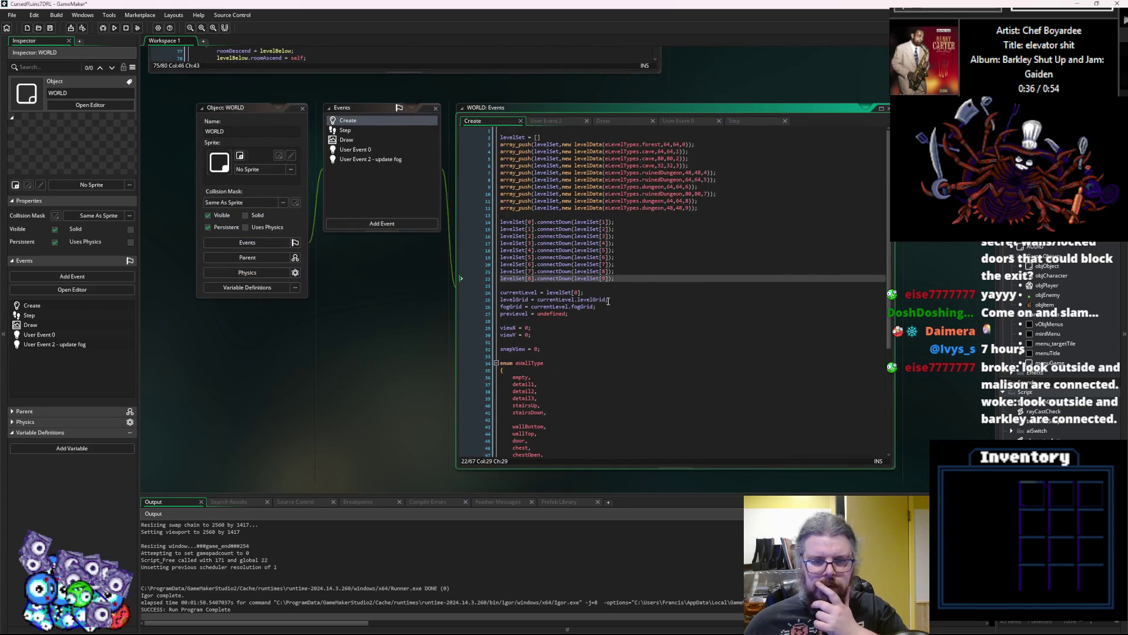
Add global.tileCosts = [1,1,1,1,1,1,500,500,20,1,1,1] below the wallType enum and select it.
scroll(608, 301, down, 3)
click(548, 409)
key(Return)
key(Return)
key(Up)
text(global.tileCosts = [])
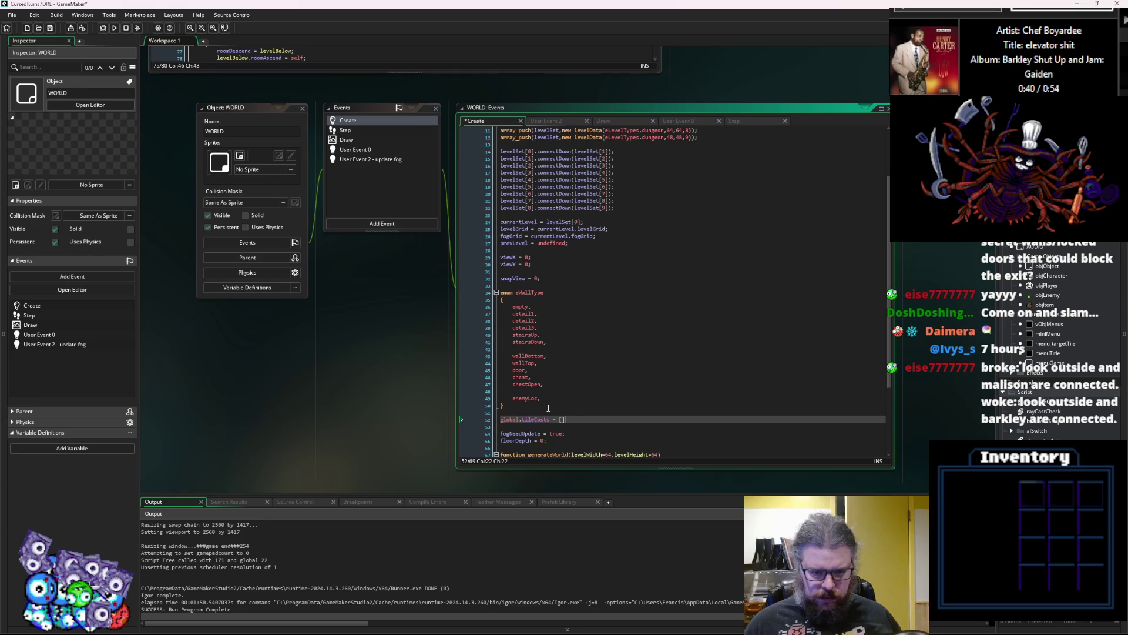
key(Left)
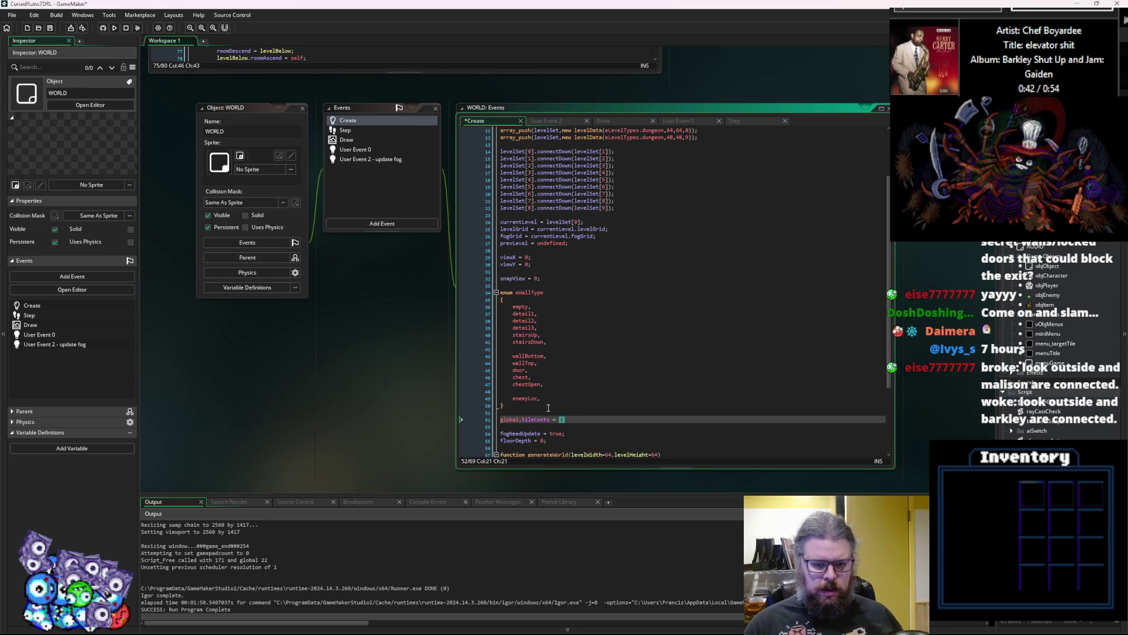
text(1,1,1)
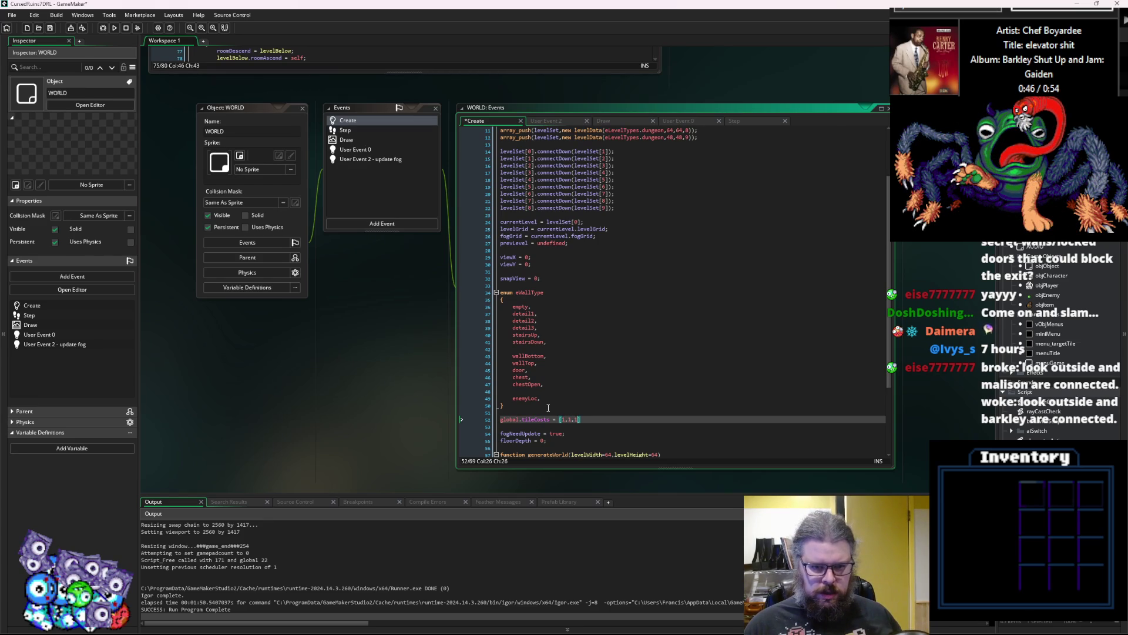
text(,1)
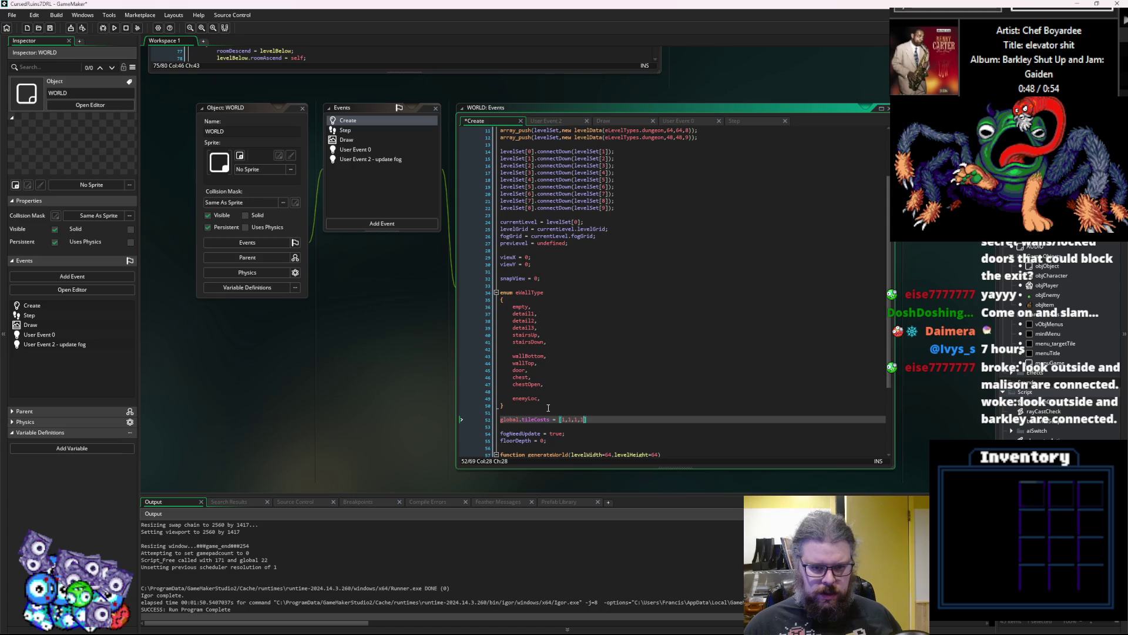
text(1,1,)
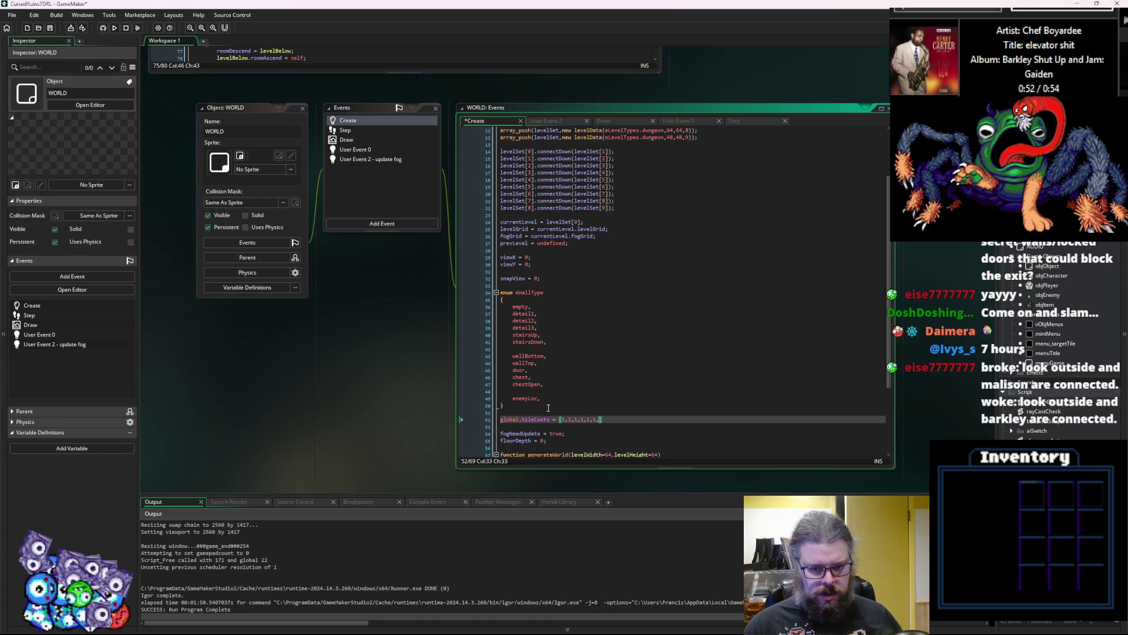
text(9)
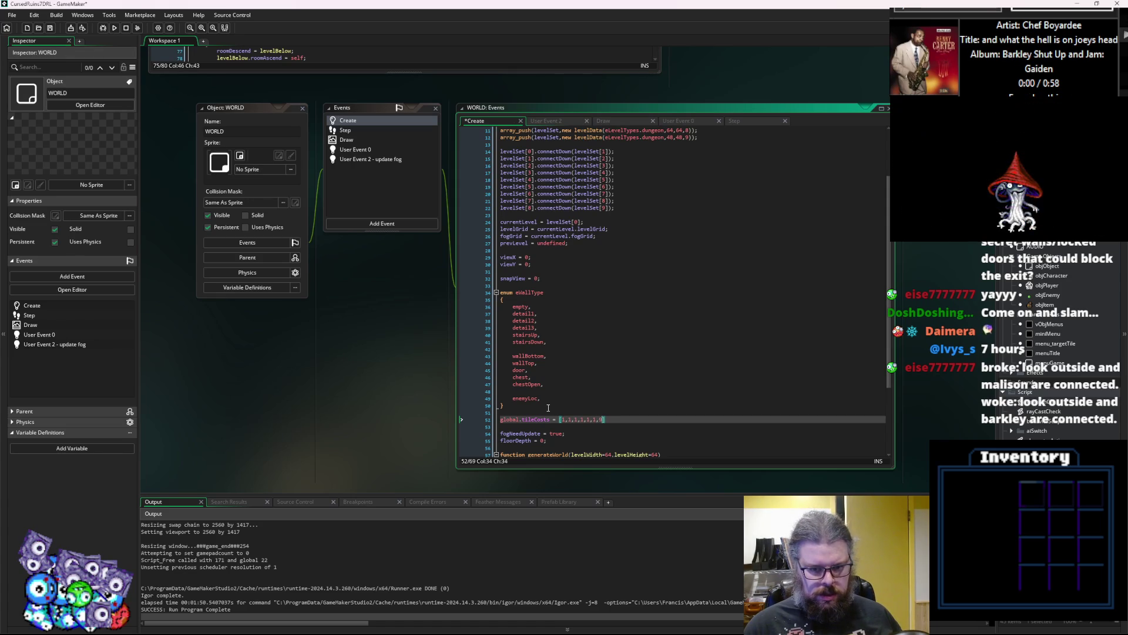
text(500,)
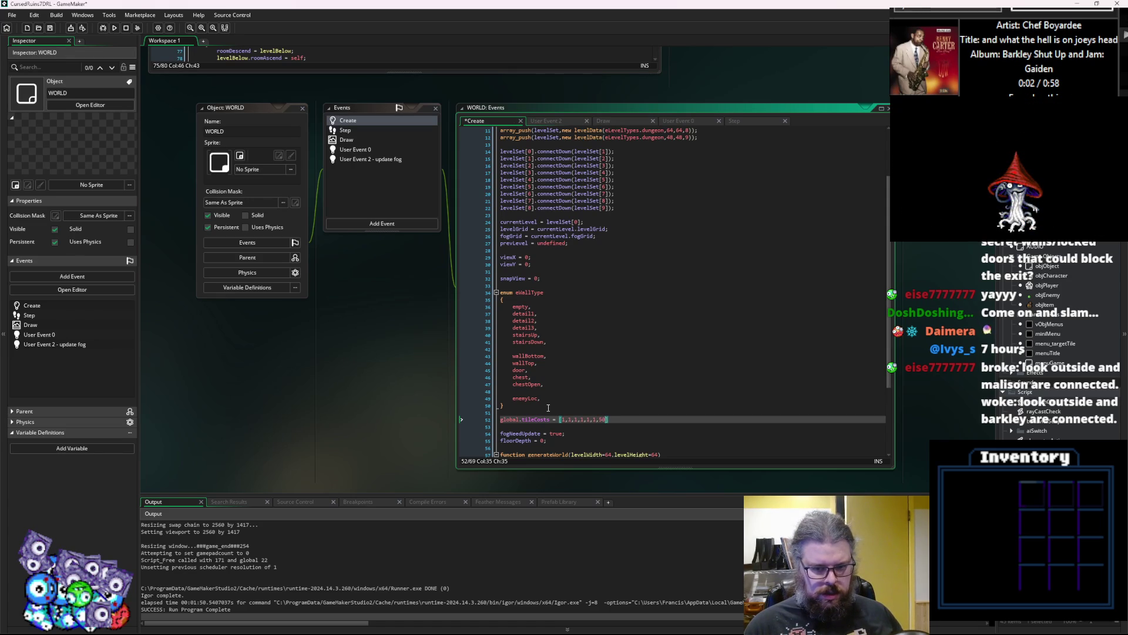
text(500,5)
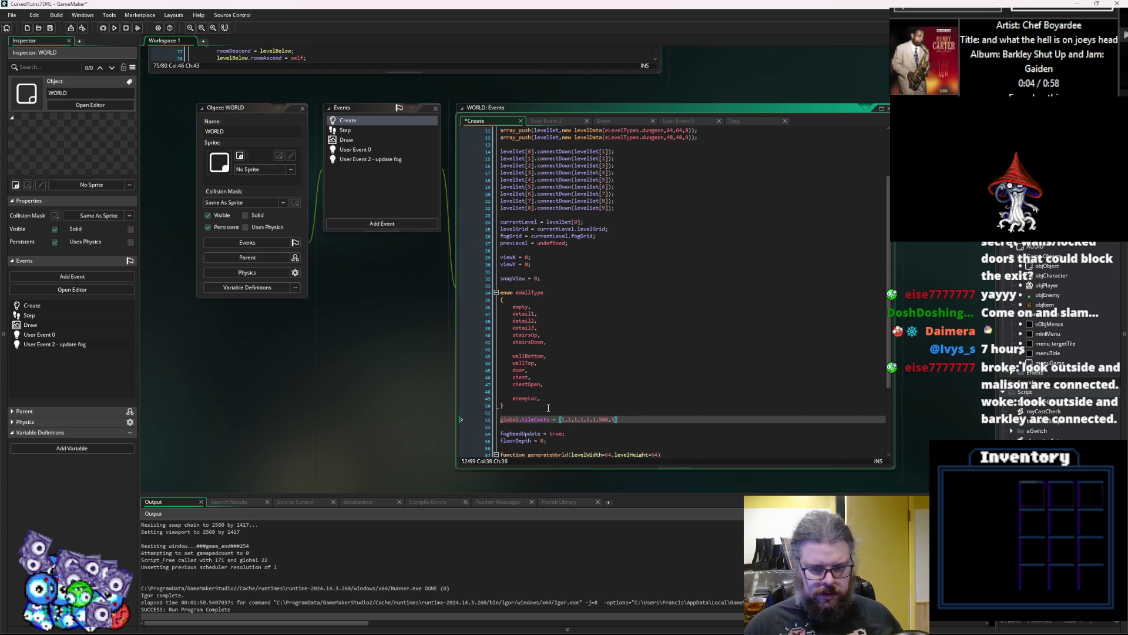
text(,)
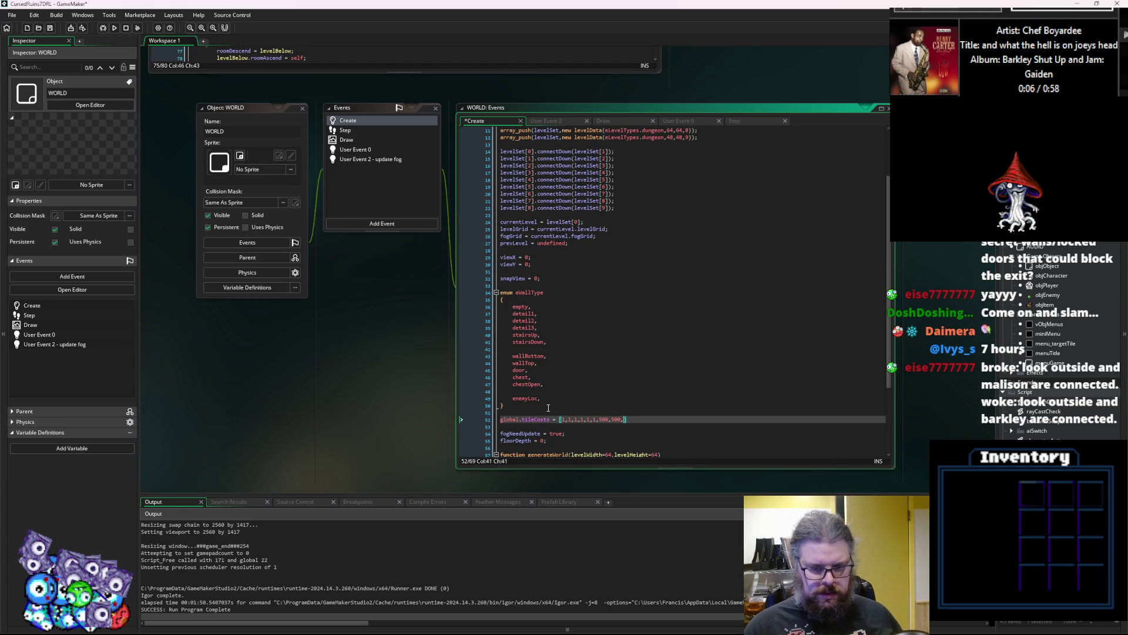
text(20)
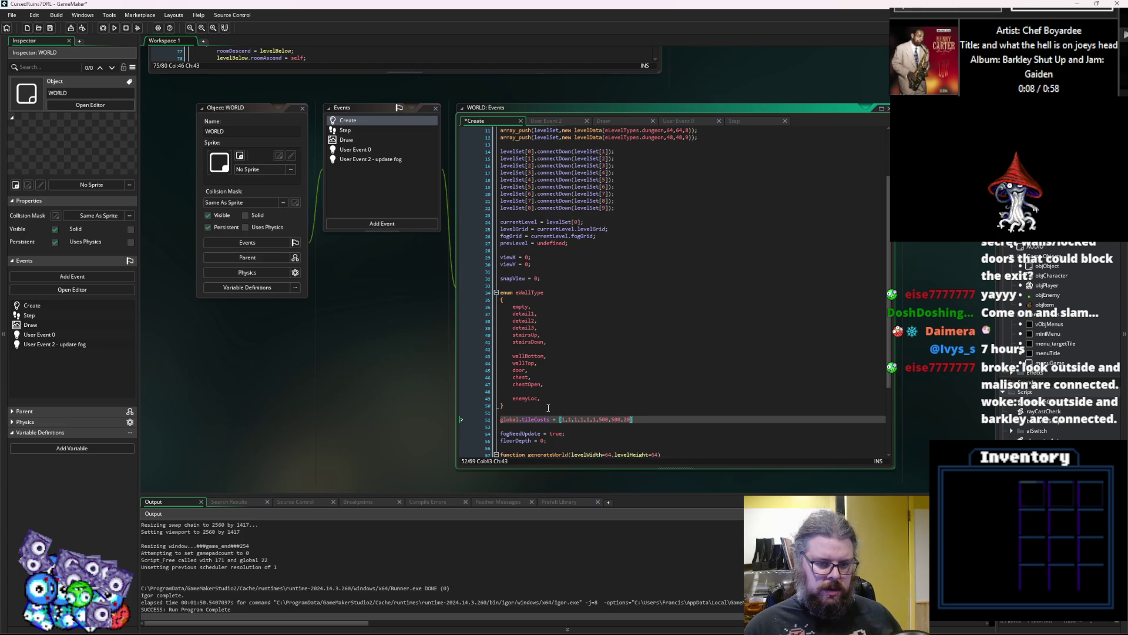
text(,1,)
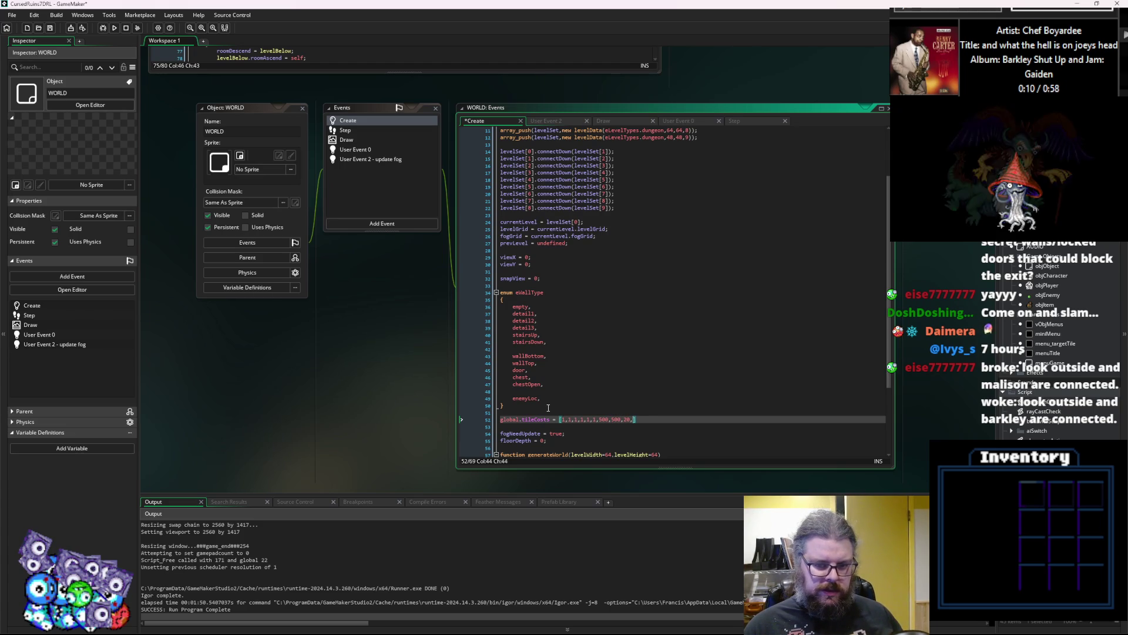
text(1,1,)
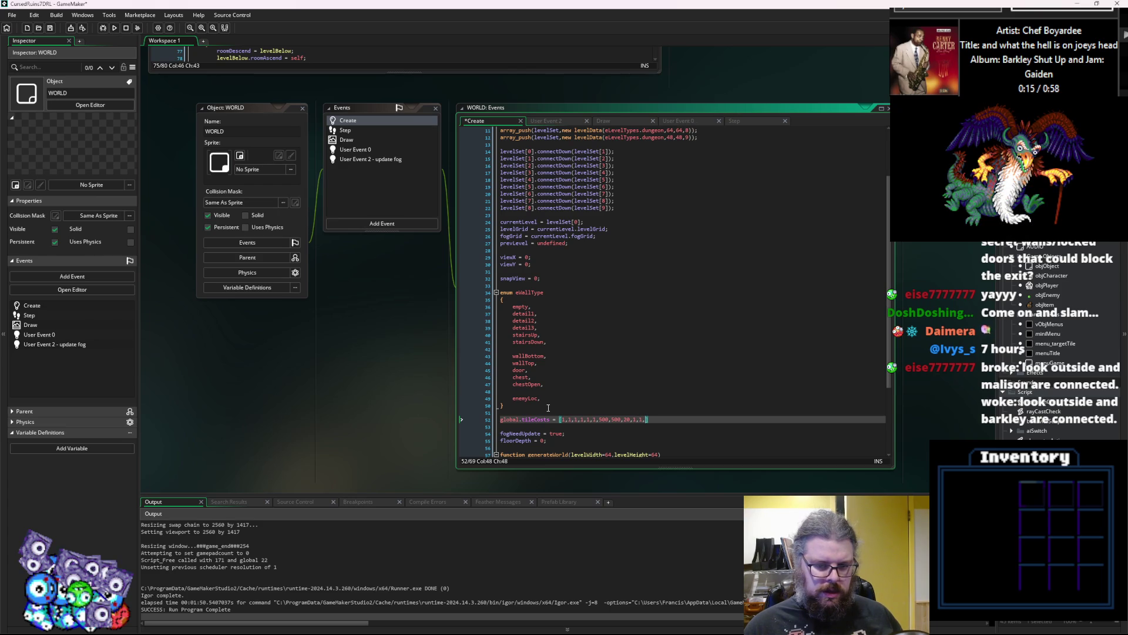
text(;)
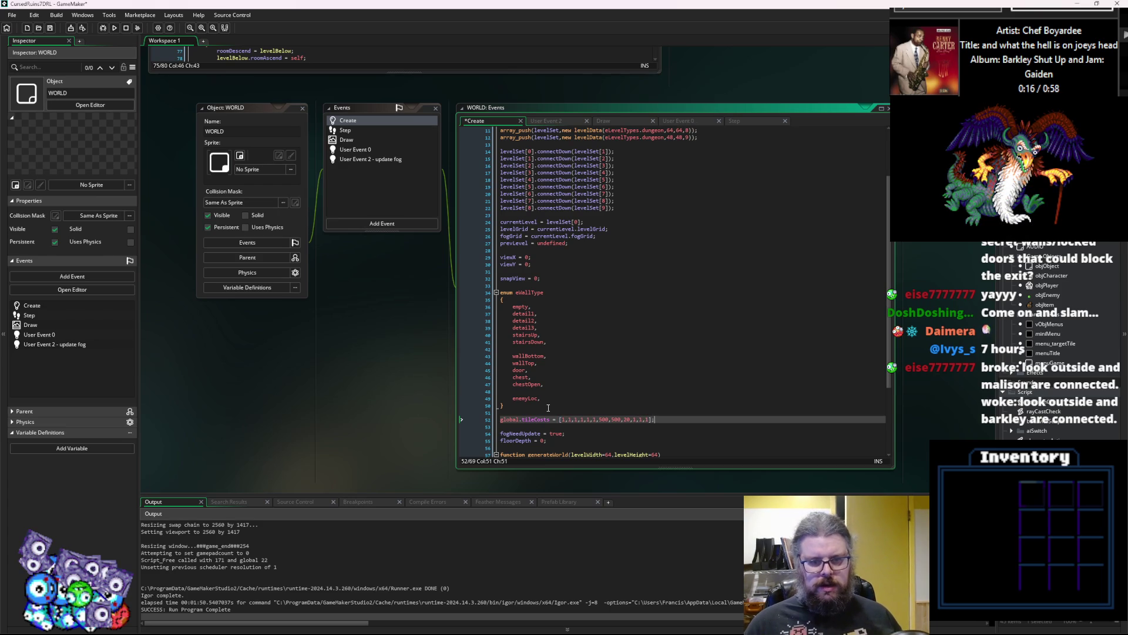
mouse_move(672, 383)
mouse_down()
mouse_move(493, 378)
mouse_move(459, 392)
mouse_up()
key(ctrl+c)
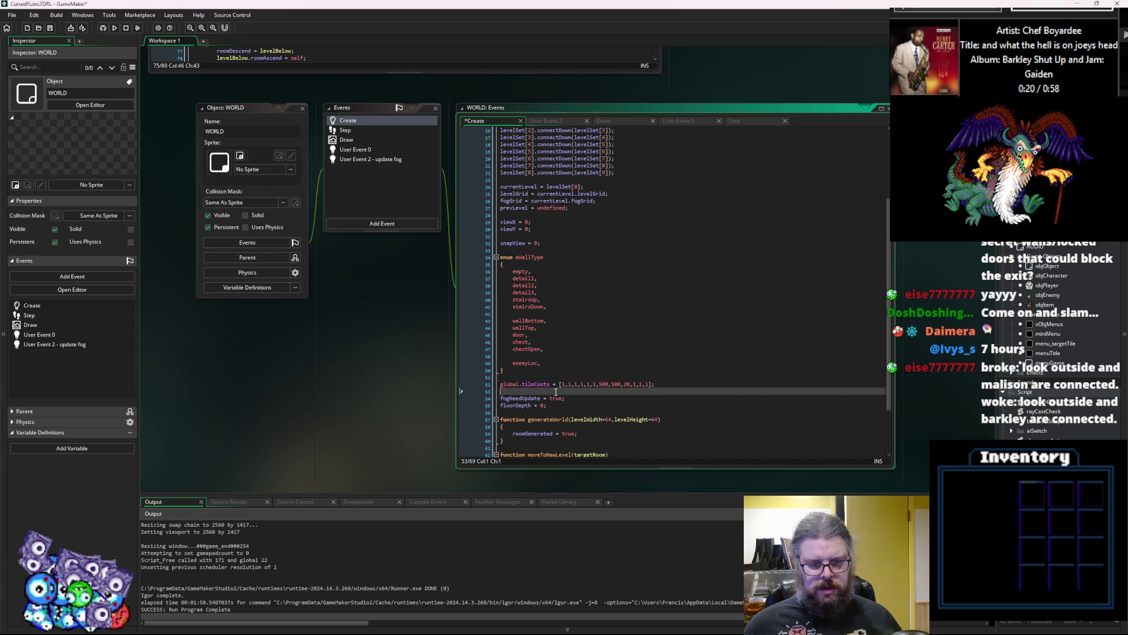
mouse_move(411, 235)
mouse_down()
mouse_move(412, 367)
mouse_move(425, 175)
mouse_up()
Declare var tilecost = []; on line 172 of lgen_findPath.
click(633, 255)
scroll(464, 293, up, 7)
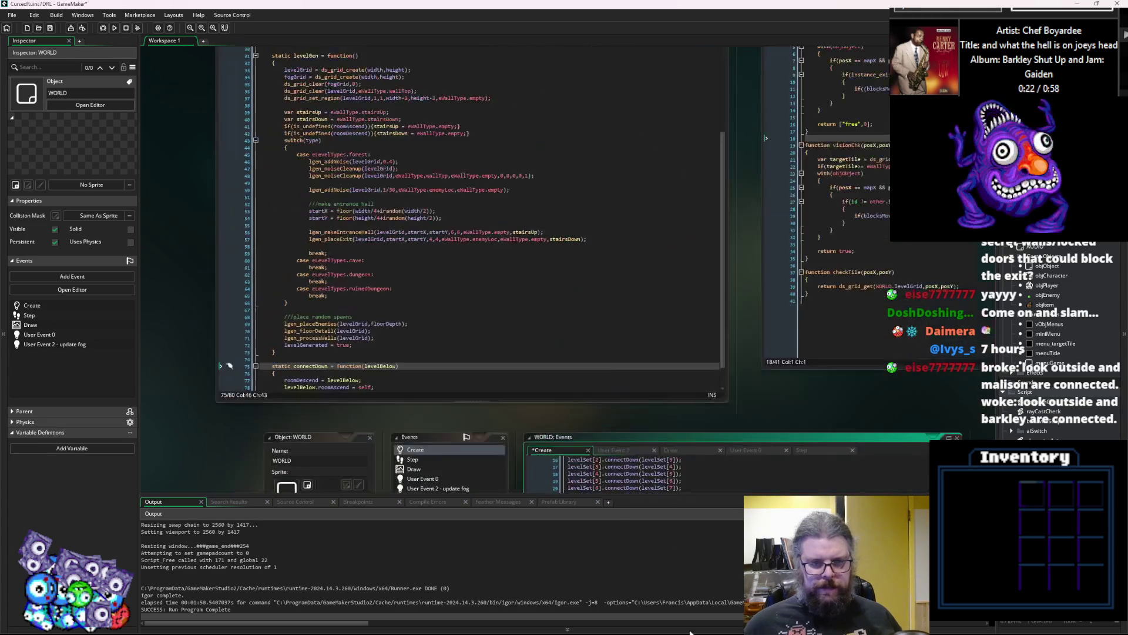
click(469, 292)
click(470, 305)
mouse_move(502, 414)
mouse_down()
mouse_move(529, 329)
mouse_move(552, 311)
mouse_up()
scroll(613, 442, down, 8)
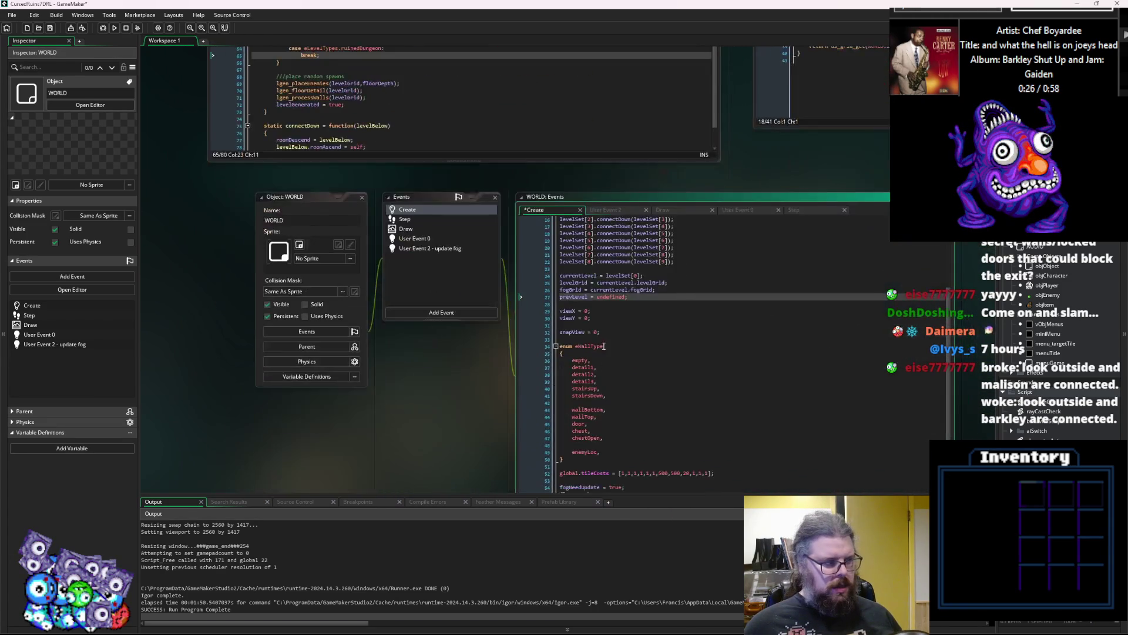
scroll(588, 211, down, 10)
scroll(643, 245, down, 10)
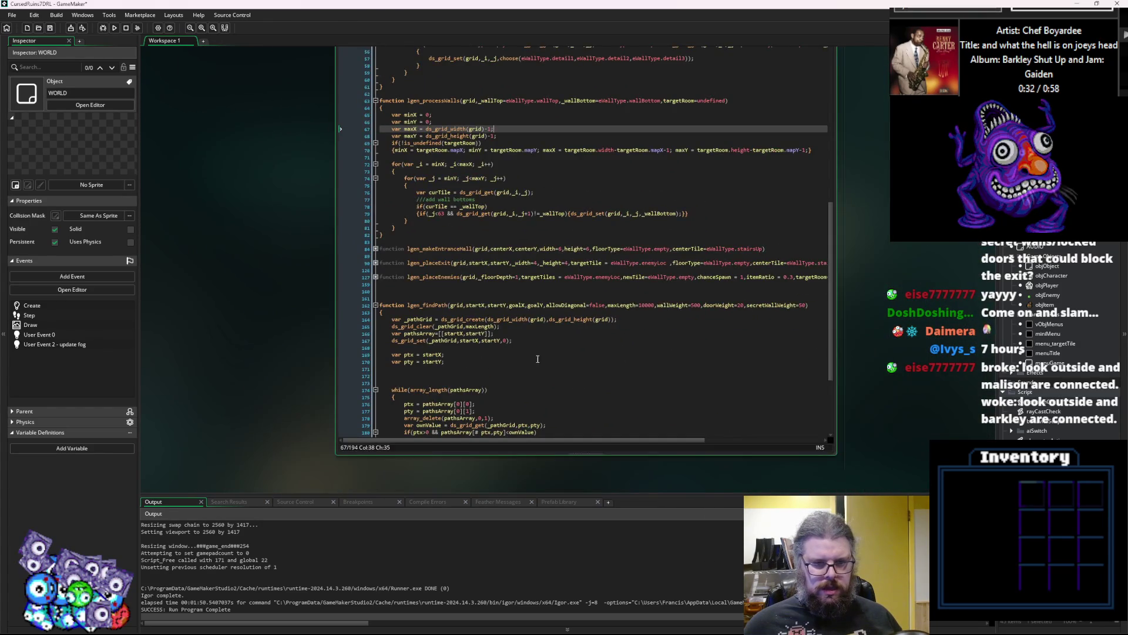
scroll(537, 362, up, 1)
click(565, 378)
key(ctrl+v)
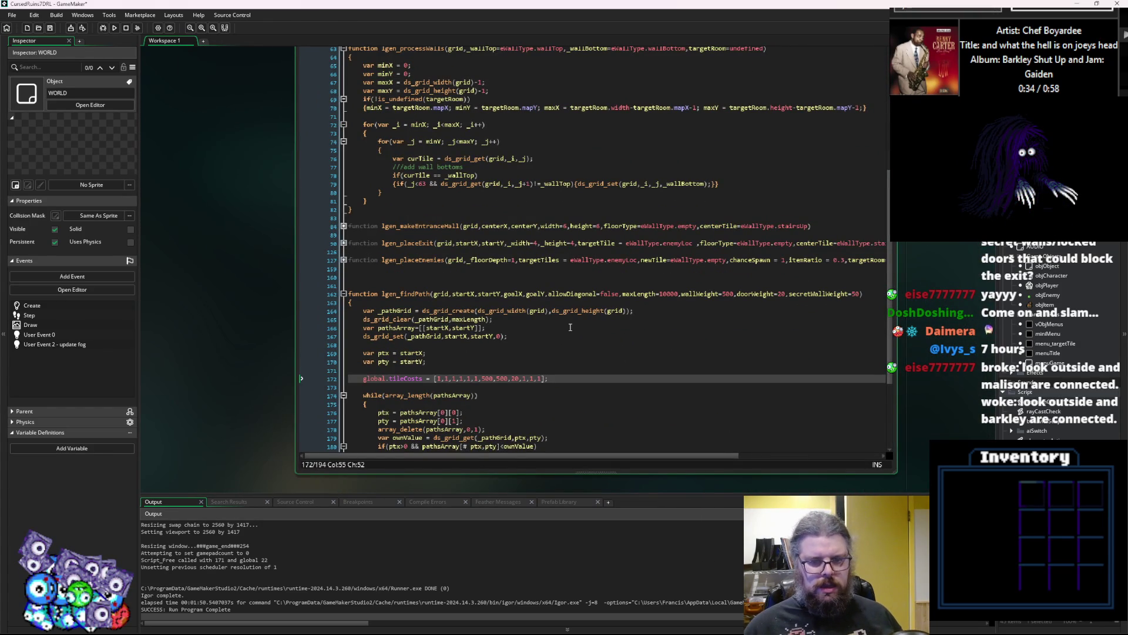
key(BackSpace)
key(BackSpace)
key(BackSpace)
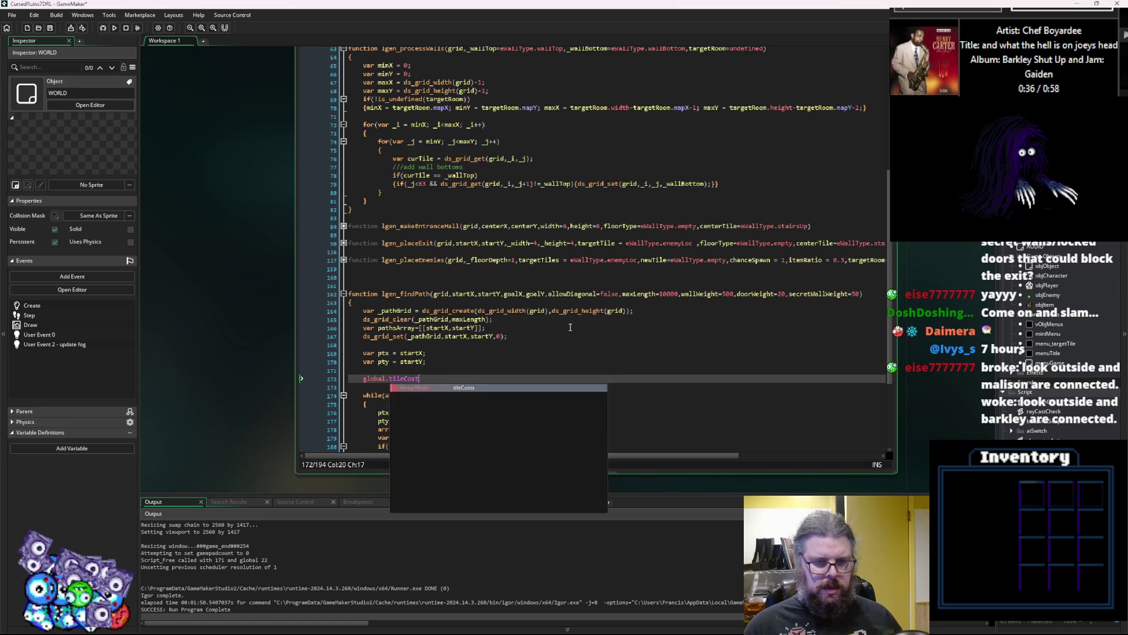
text(s;)
key(Return)
text(var )
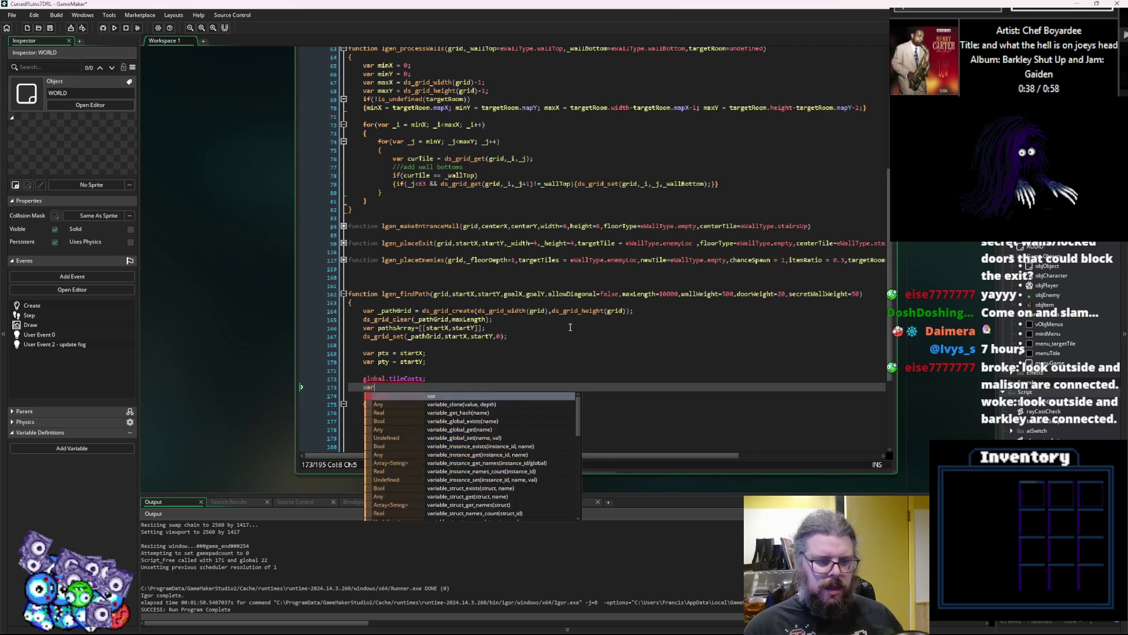
text(ti)
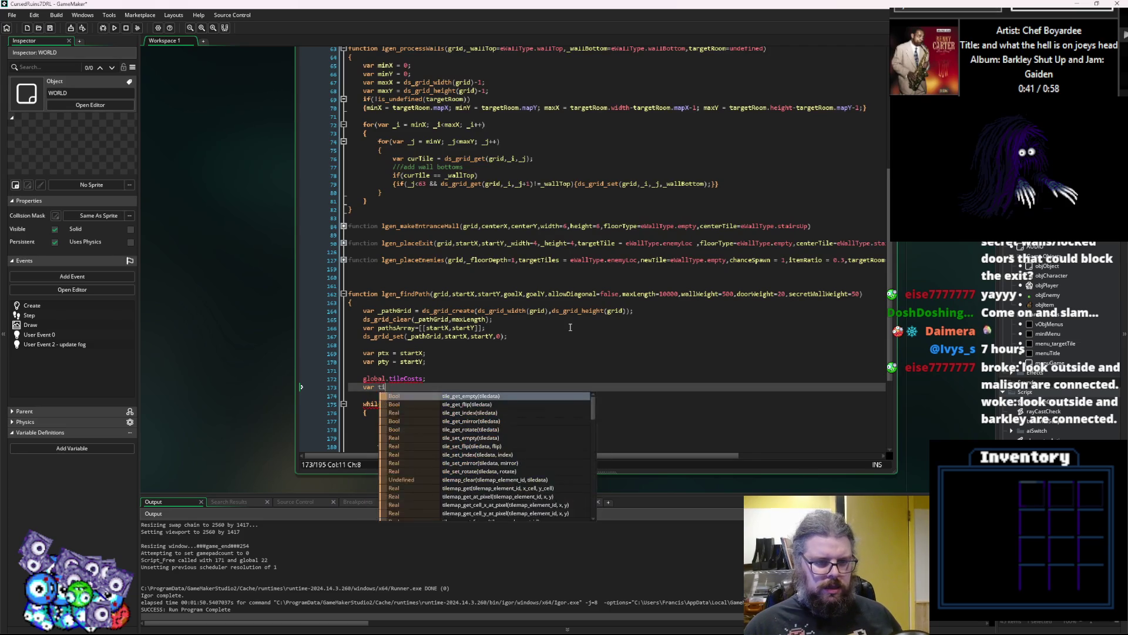
text(lecost = )
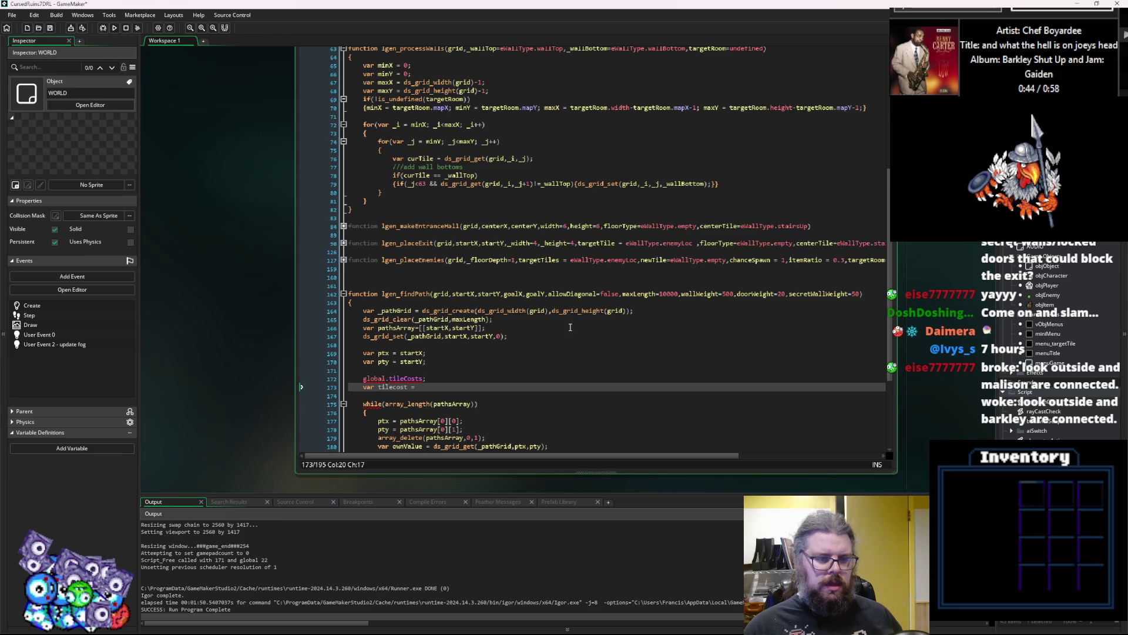
text([];)
key(Return)
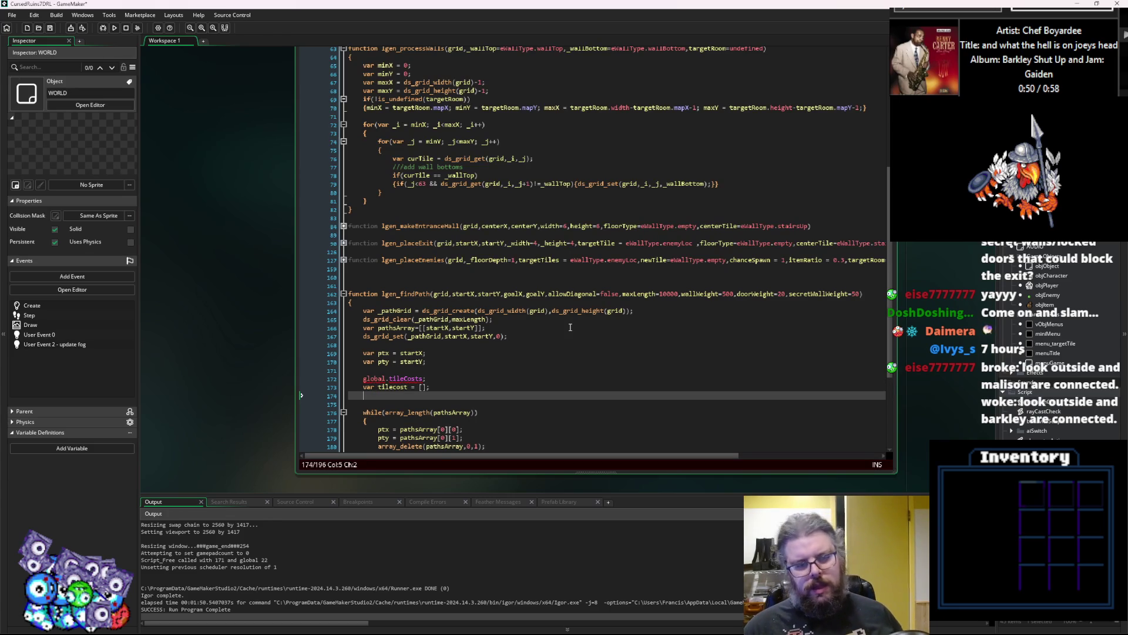
Write array_copy(tilecost,0,global.tileCosts,0,array_length()) below the declaration.
text(array_co)
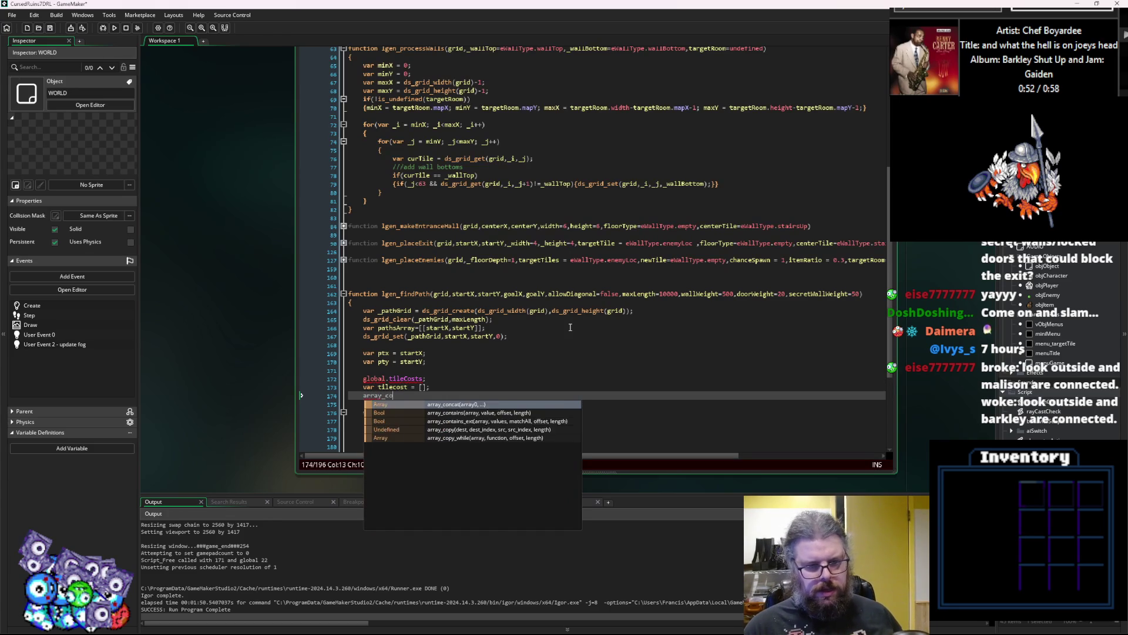
text(py())
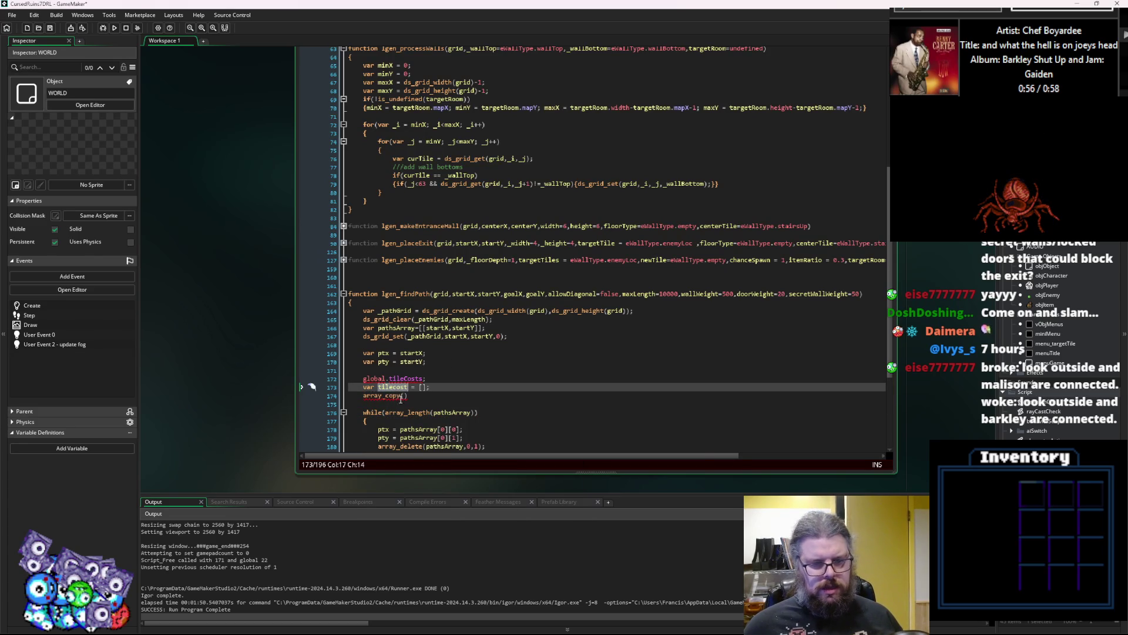
key(Left)
text(tilecost,0)
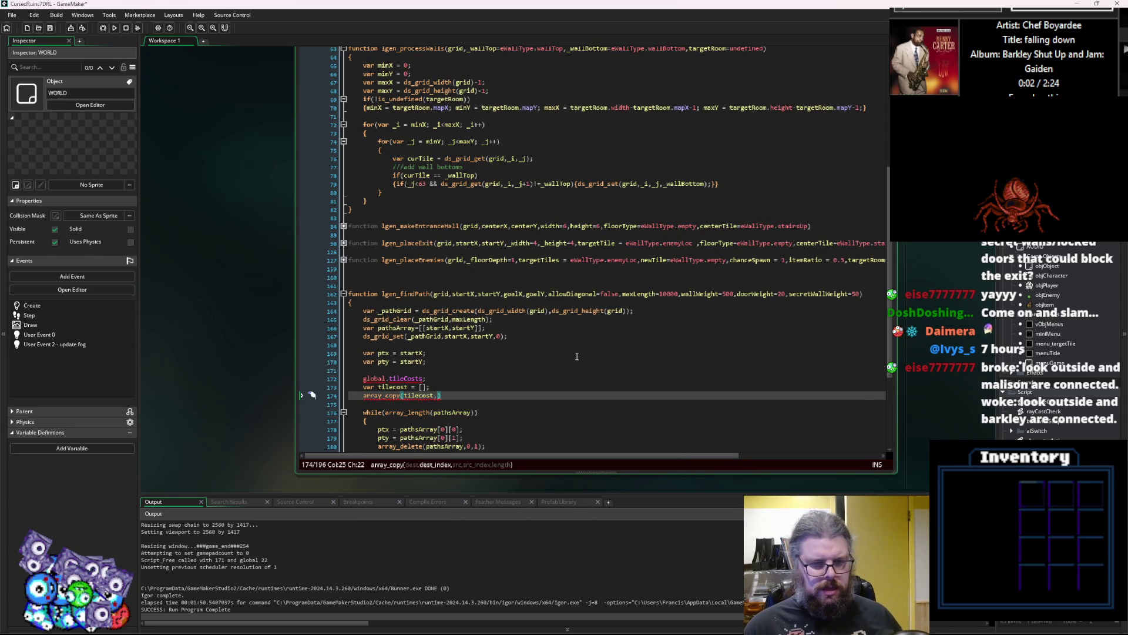
text(,)
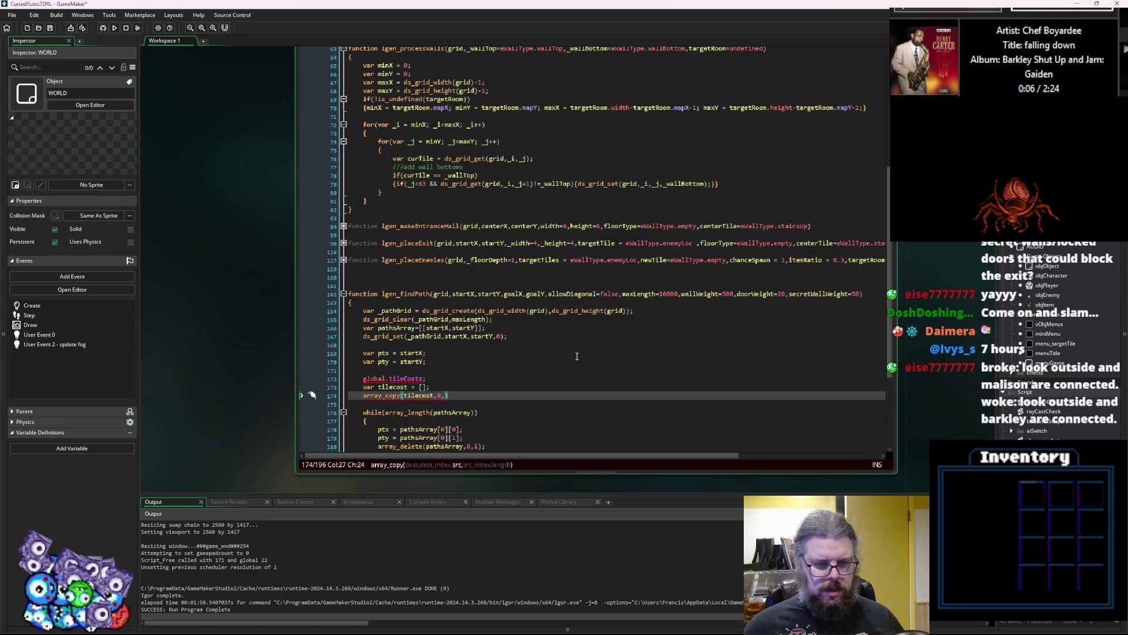
click(366, 380)
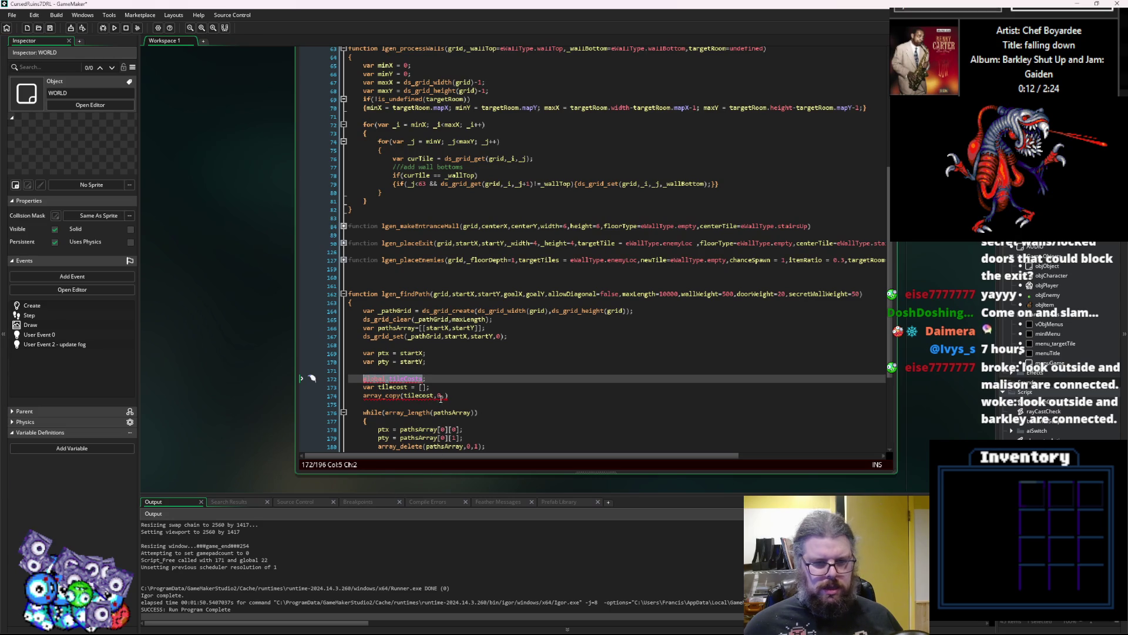
click(445, 395)
text(global.tileCosts)
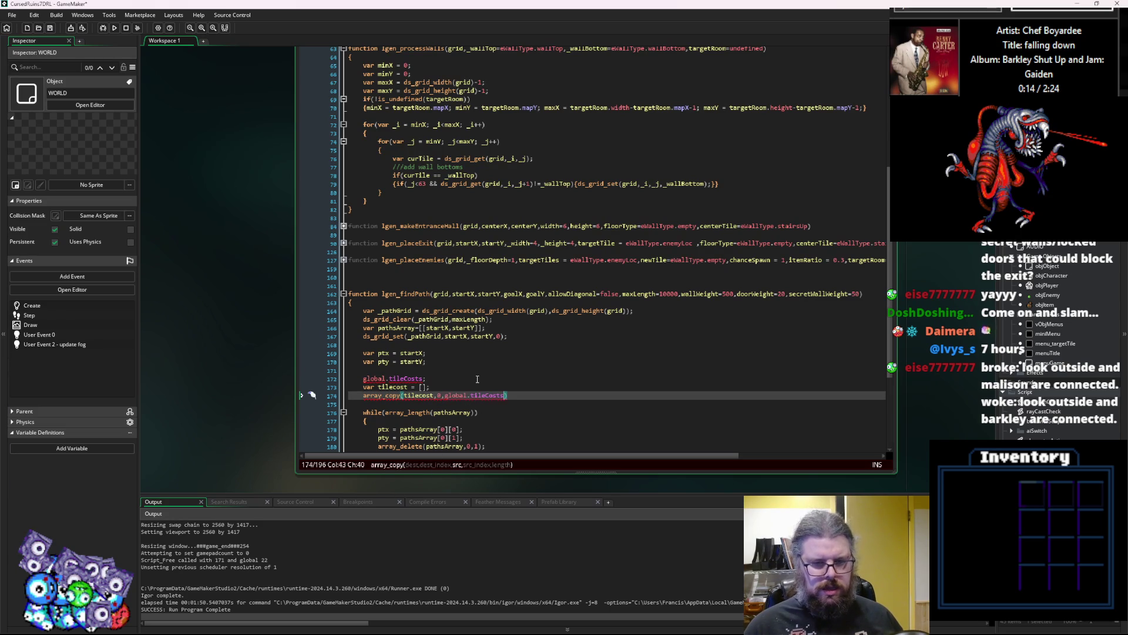
text(,0,)
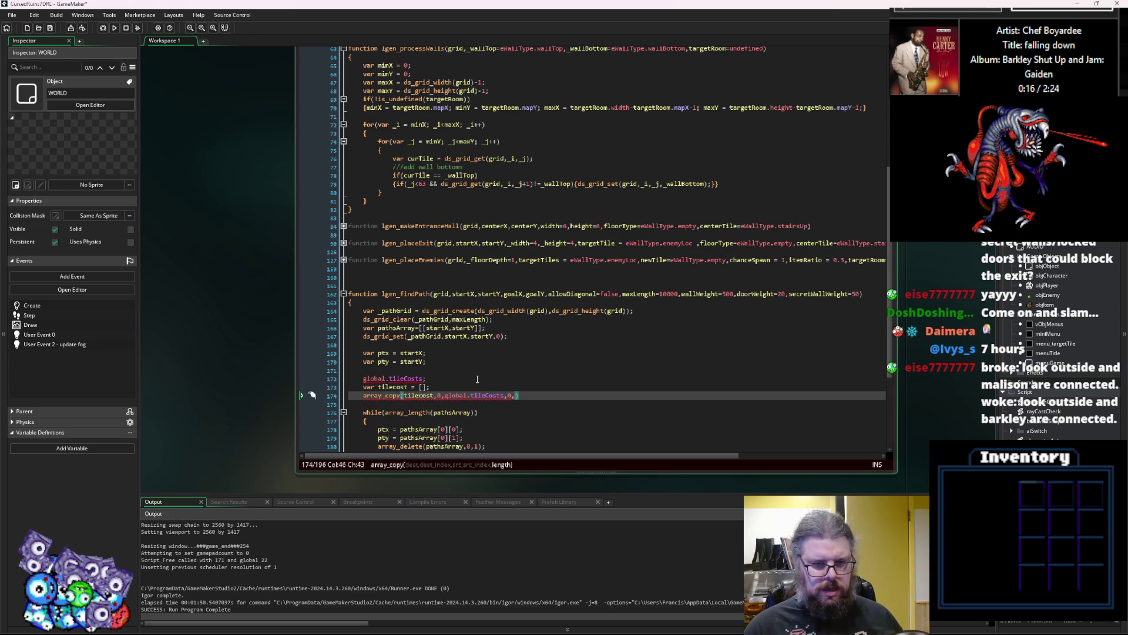
text(arra)
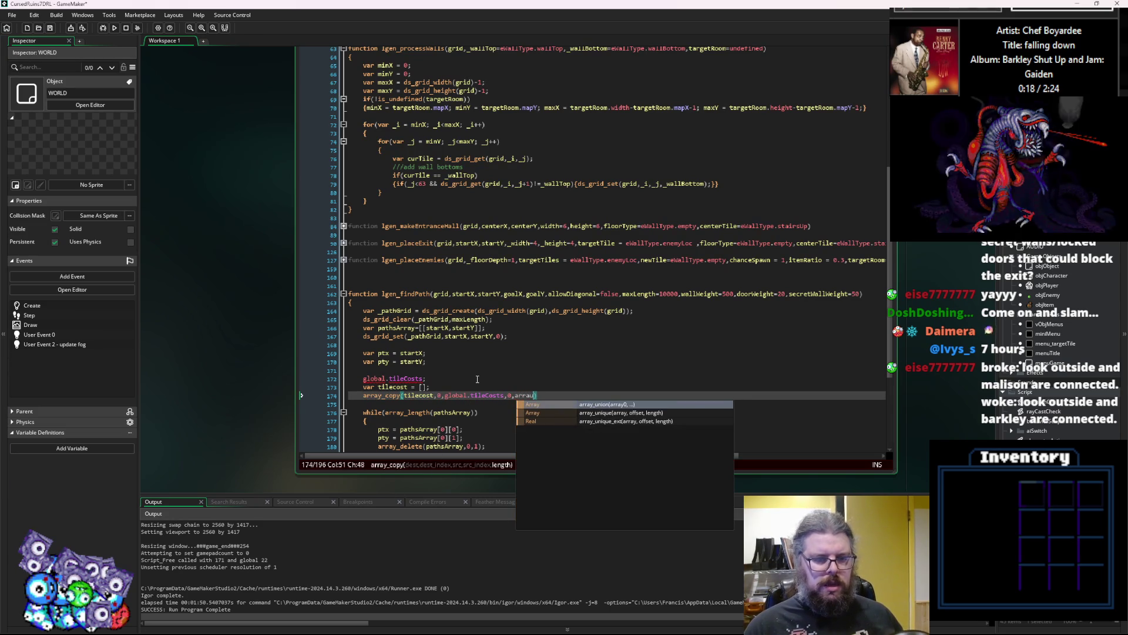
text(y_leng)
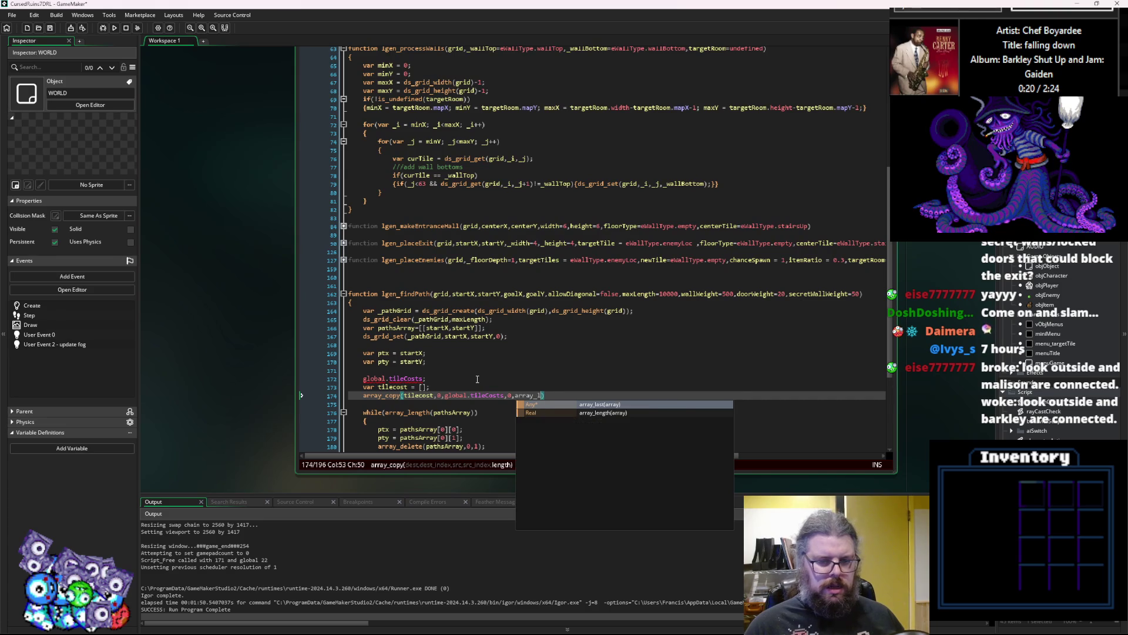
key(Return)
text(())
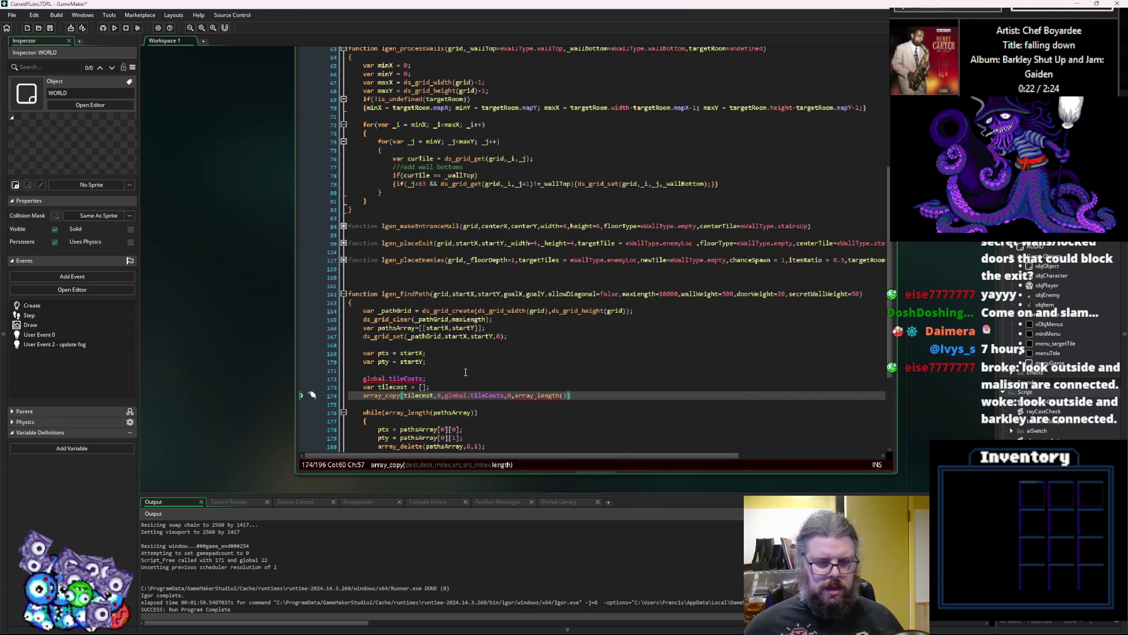
Pass global.tileCosts to array_length, close array_copy, and delete the leftover global.tileCosts line.
drag(425, 379, 363, 379)
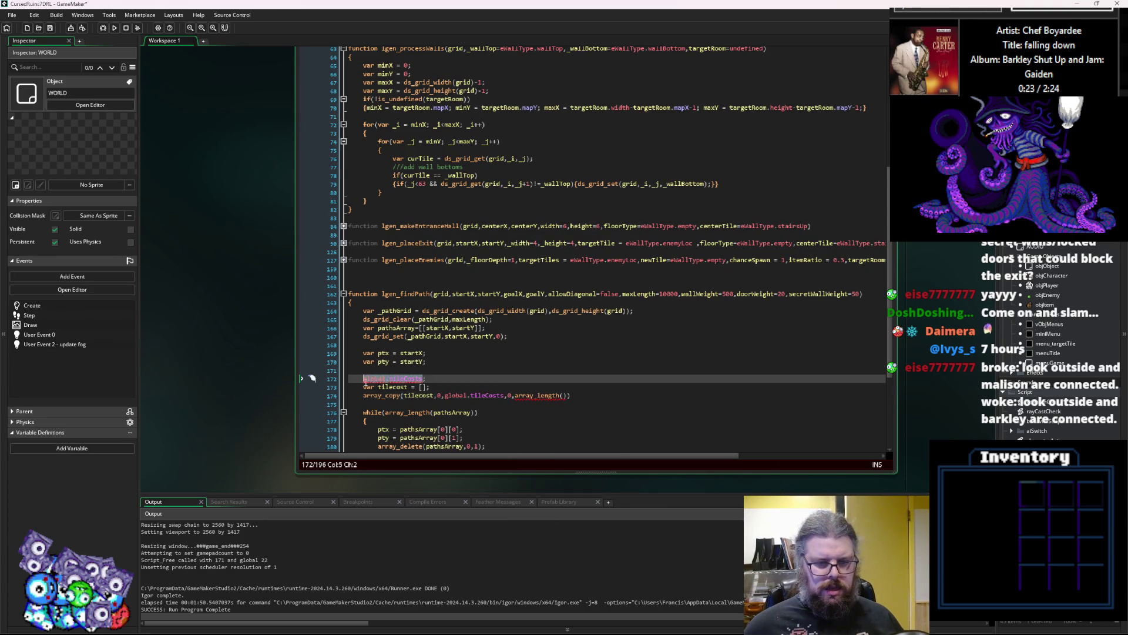
key(ctrl+c)
click(566, 396)
key(ctrl+v)
key(End)
text())
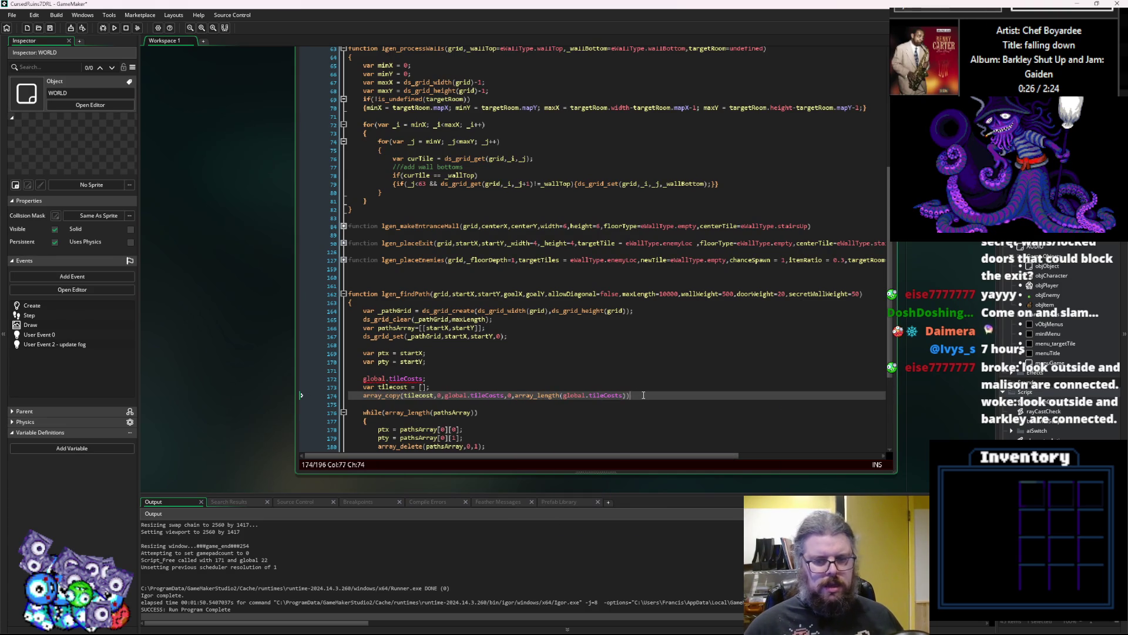
drag(442, 379, 291, 376)
key(BackSpace)
key(BackSpace)
key(BackSpace)
Start a new line indexing tilecost with an eWallType value.
click(664, 375)
key(Return)
text(tilecost.w)
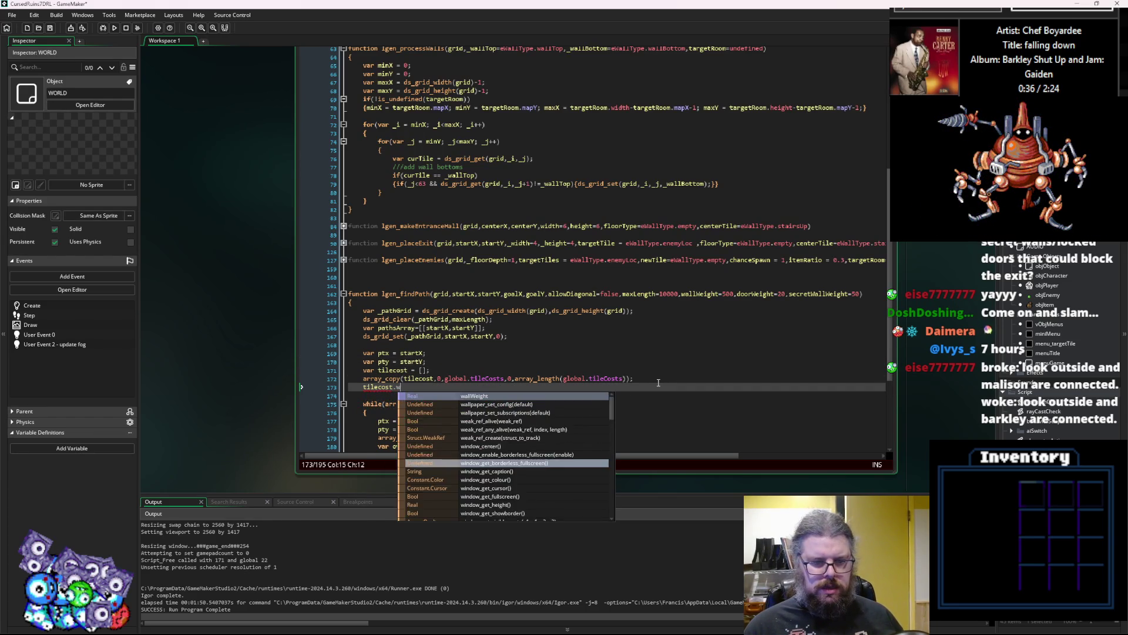
key(Escape)
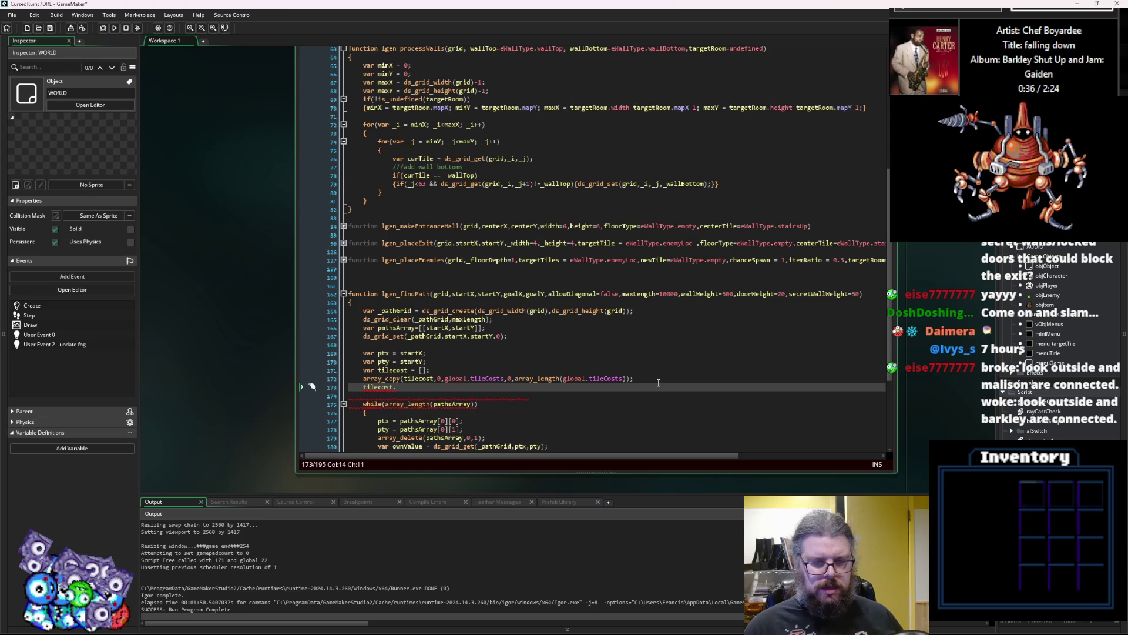
text(e)
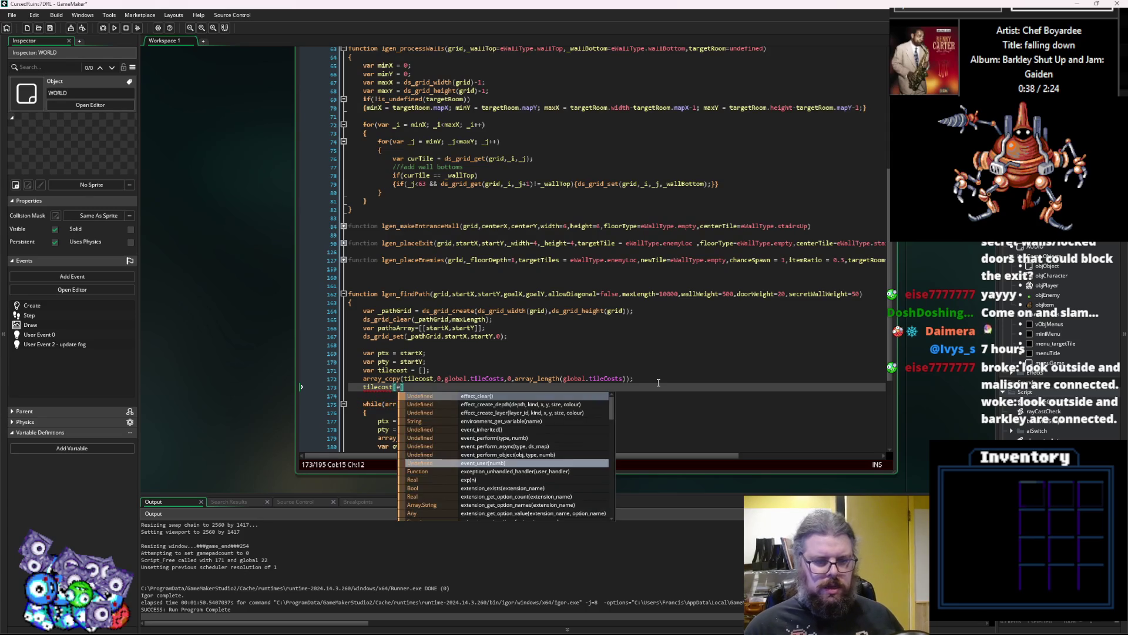
key(BackSpace)
text(Wal)
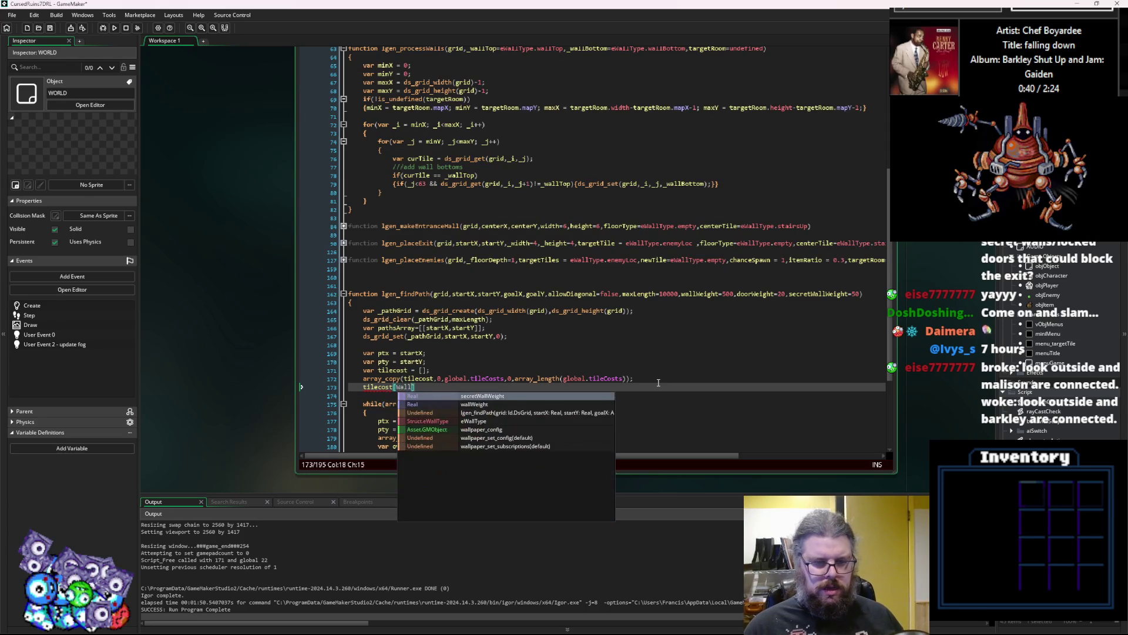
key(Down)
key(Down)
key(Down)
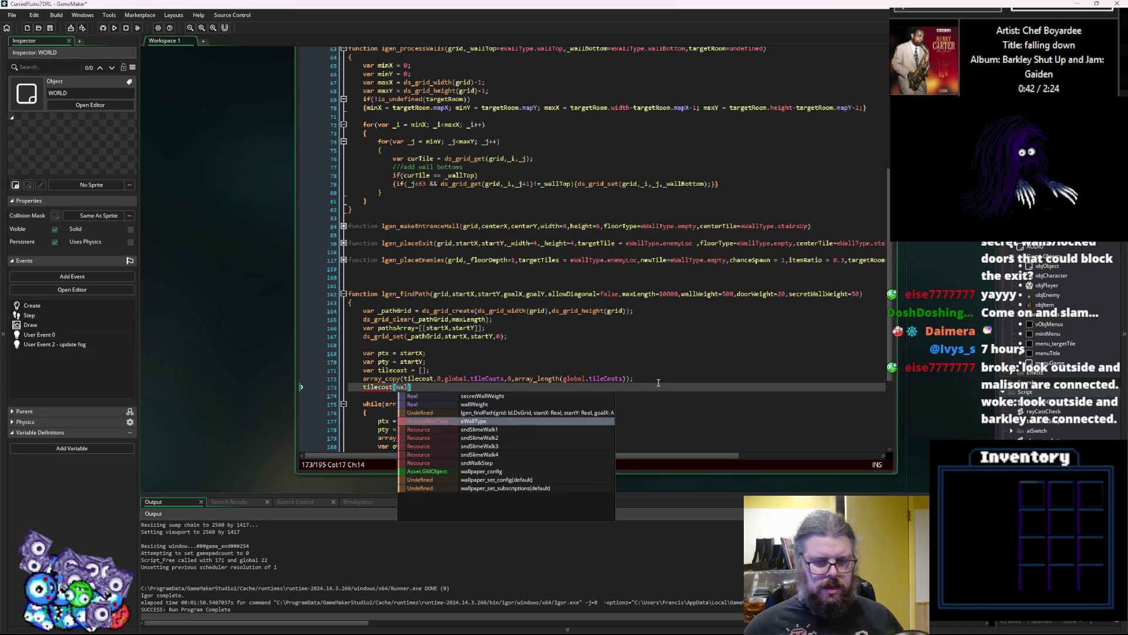
Set tilecost[eWallType.wallBottom] = wallWeight; in lgen_findPath.
key(Return)
text(.)
key(Down)
key(Down)
key(Down)
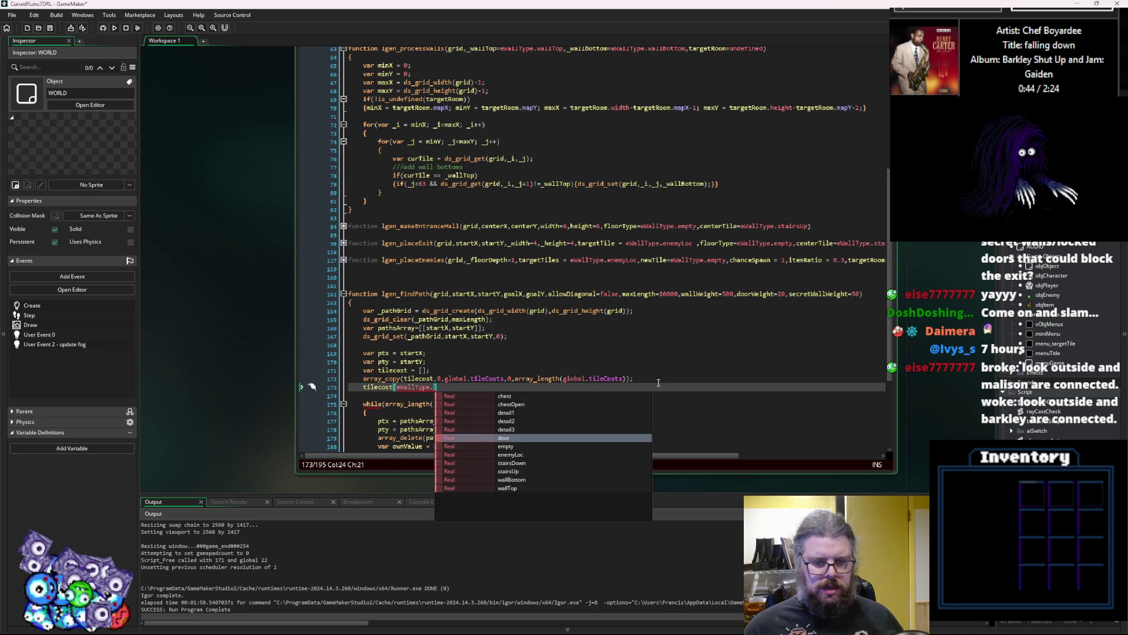
key(Down)
key(Return)
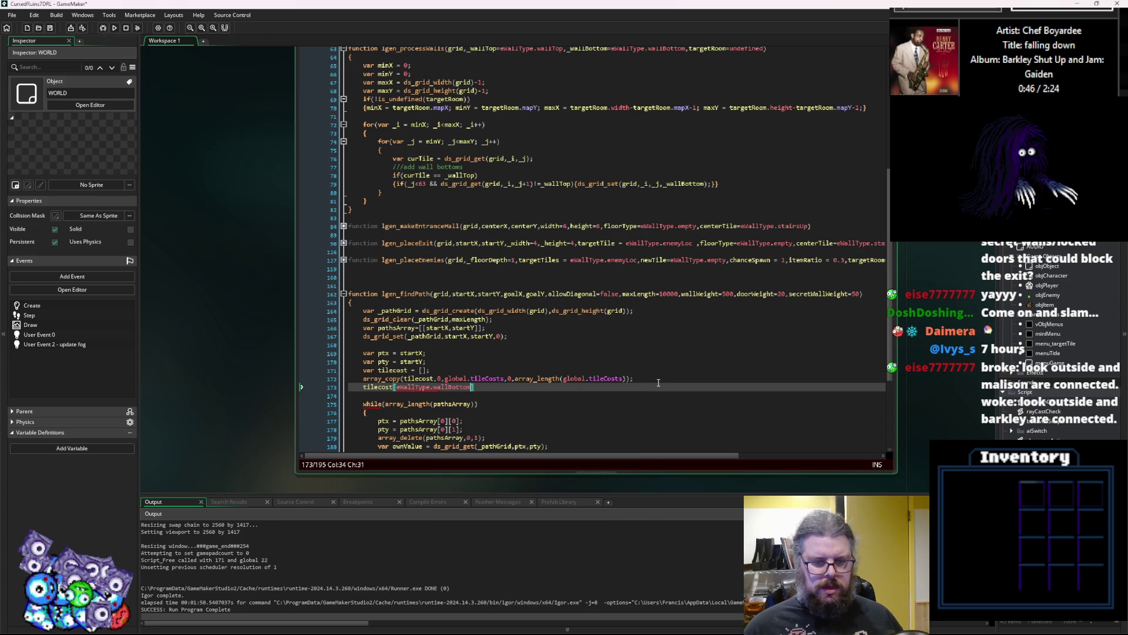
text(] =)
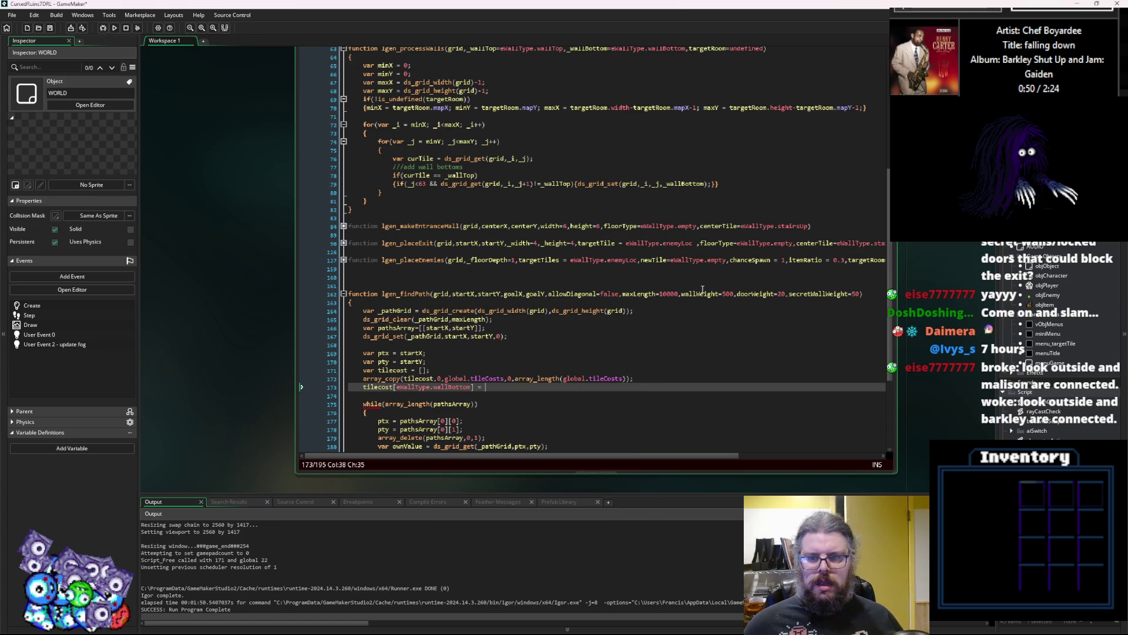
click(703, 292)
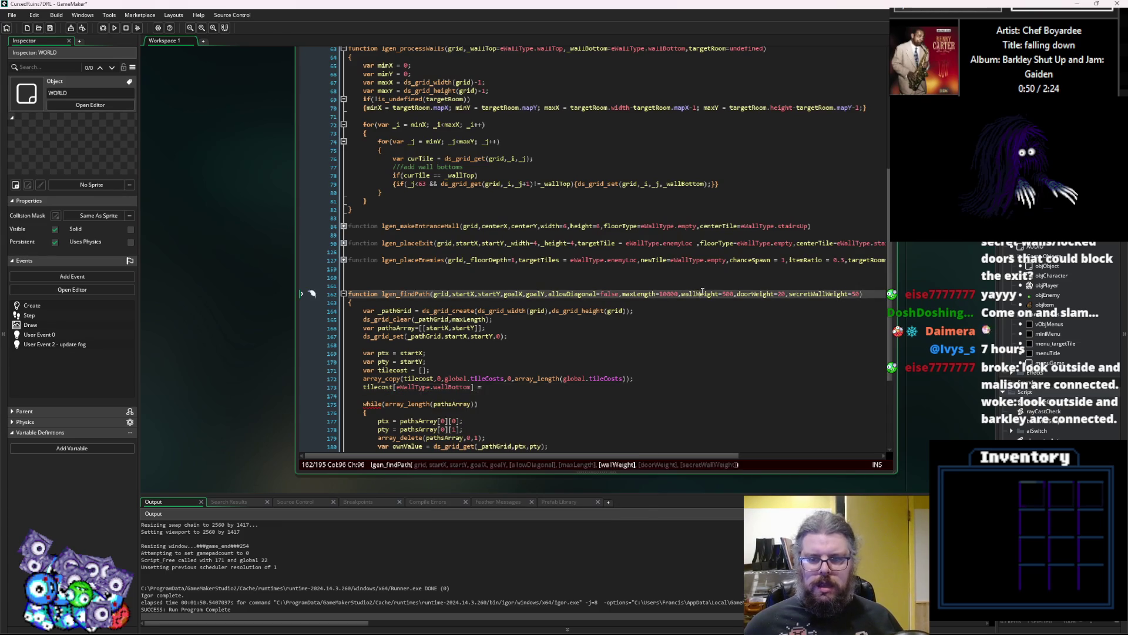
click(514, 387)
text(wallWeight;)
key(Return)
Add tilecost[eWallType.wallTop] = wallWeight; on the next line.
text(lecost[ew)
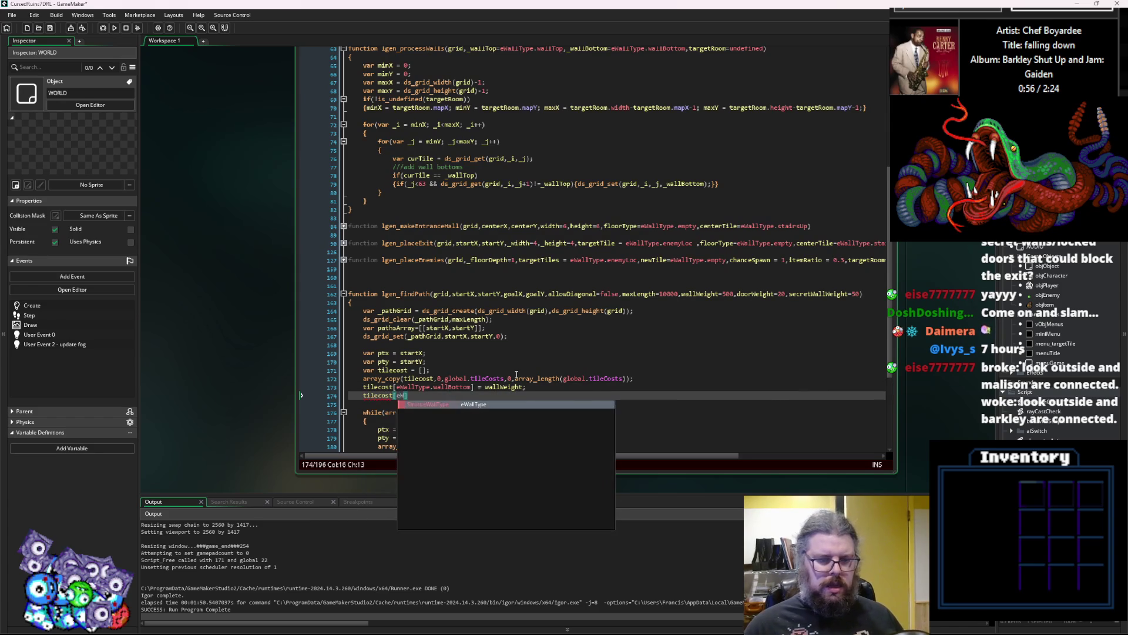
text(Type.wall)
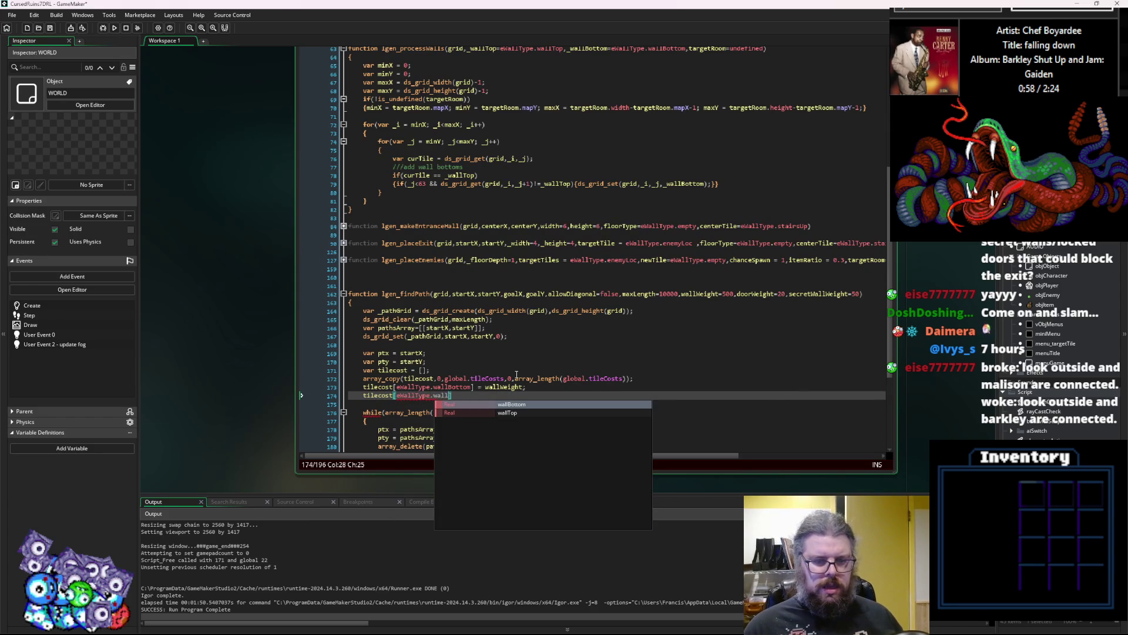
key(Down)
key(Return)
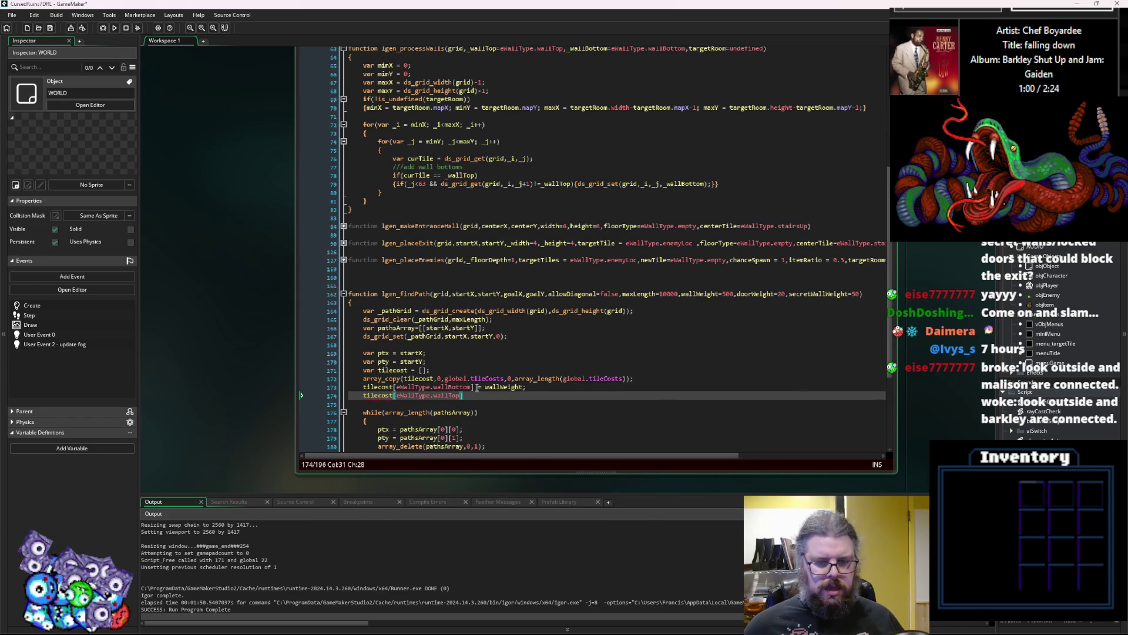
text(] = wallWeight;)
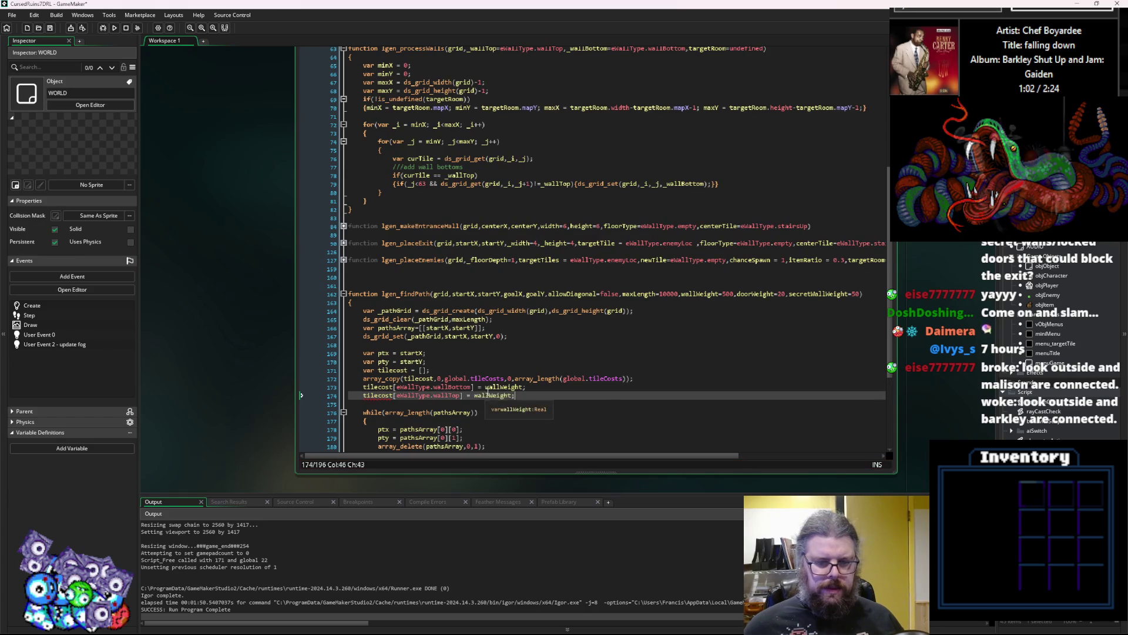
Duplicate the wallTop cost line and change the copy's index to door.
scroll(496, 382, down, 2)
drag(534, 352, 344, 352)
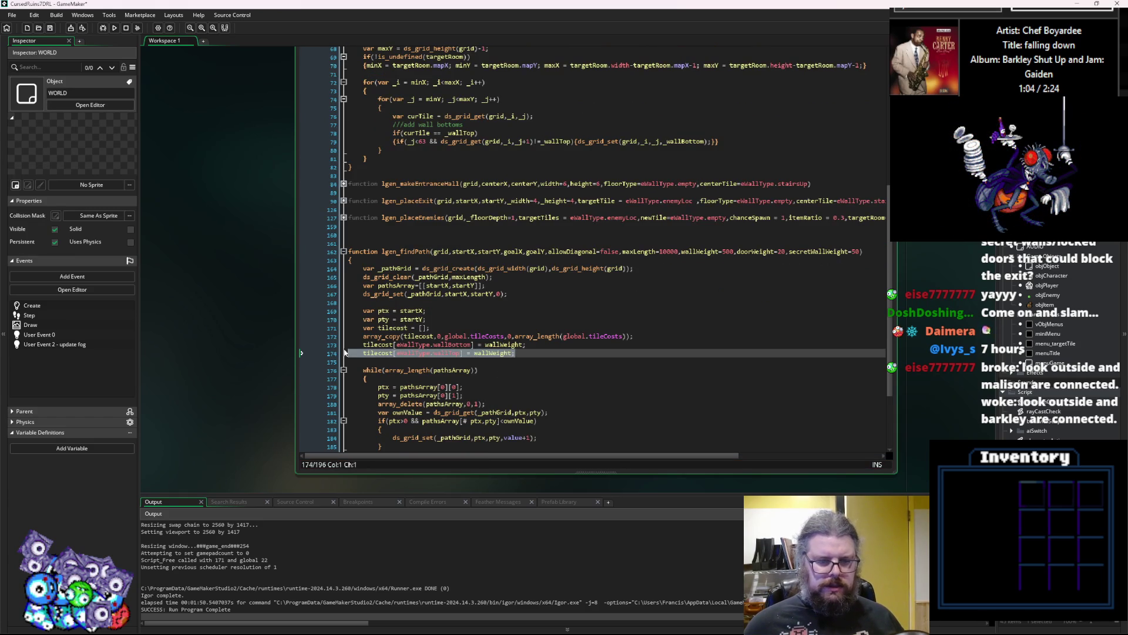
click(527, 356)
key(ctrl+d)
key(ctrl+d)
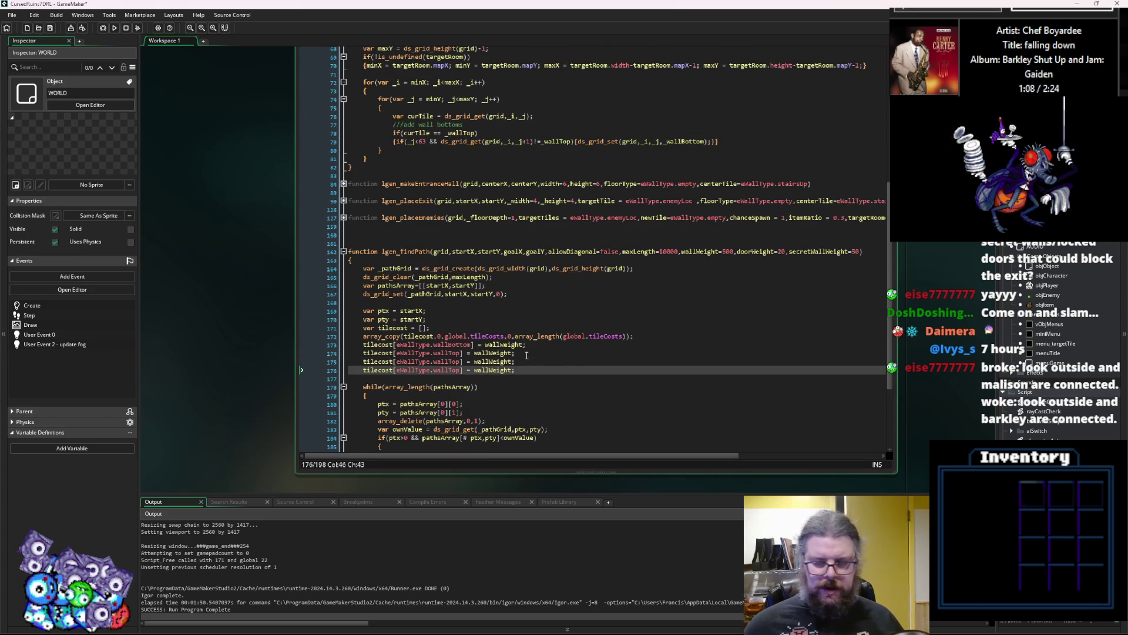
scroll(491, 365, down, 1)
click(459, 341)
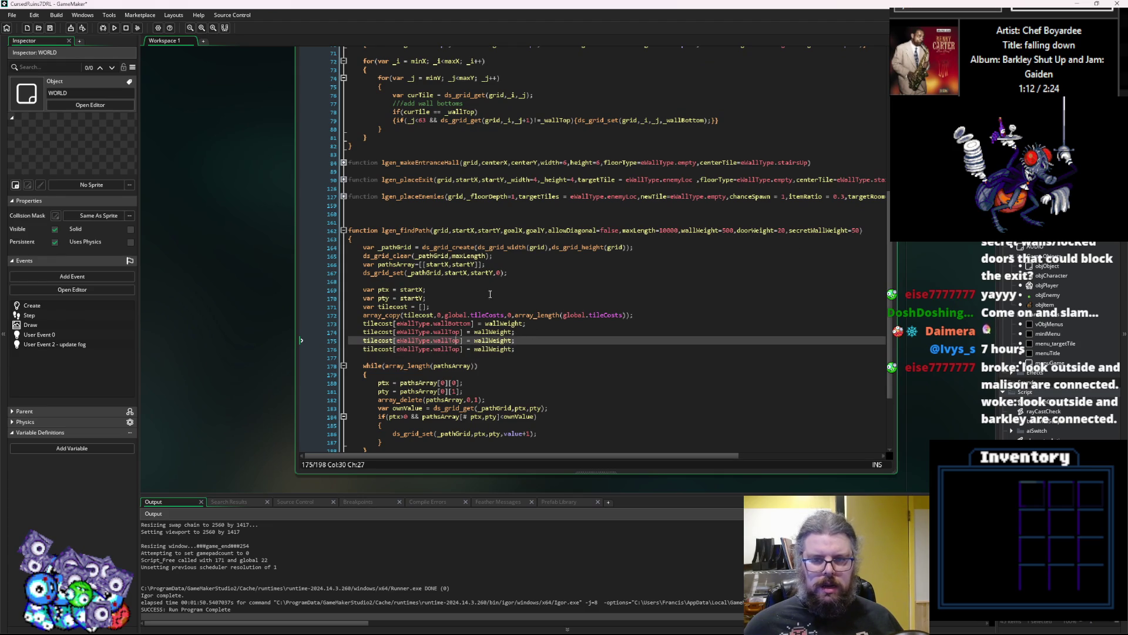
click(435, 341)
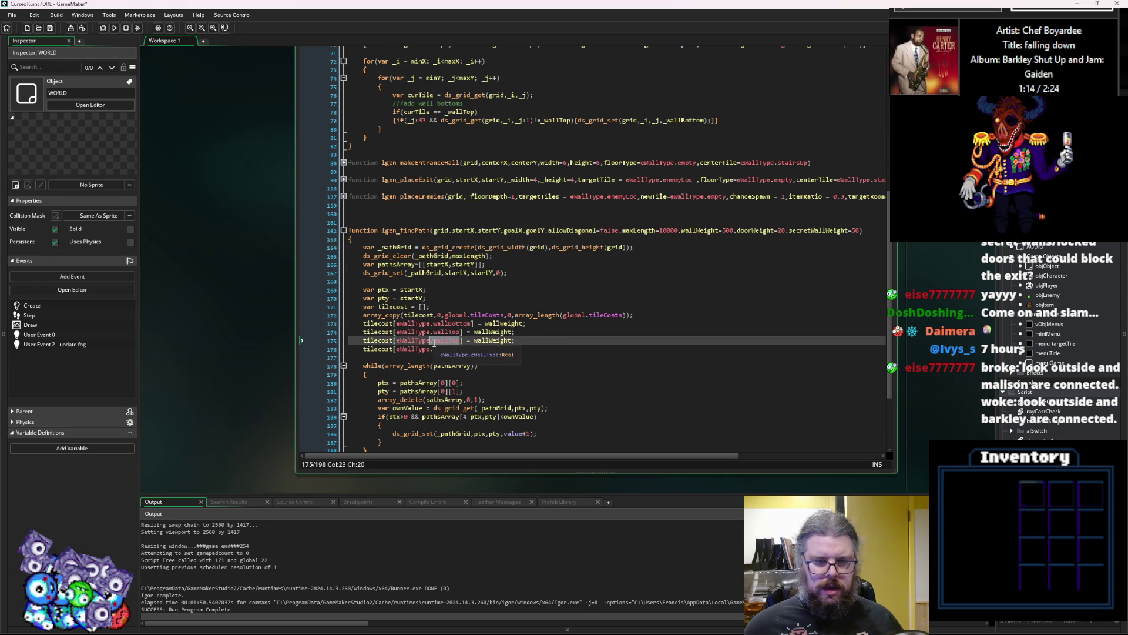
double_click(435, 341)
text(doo)
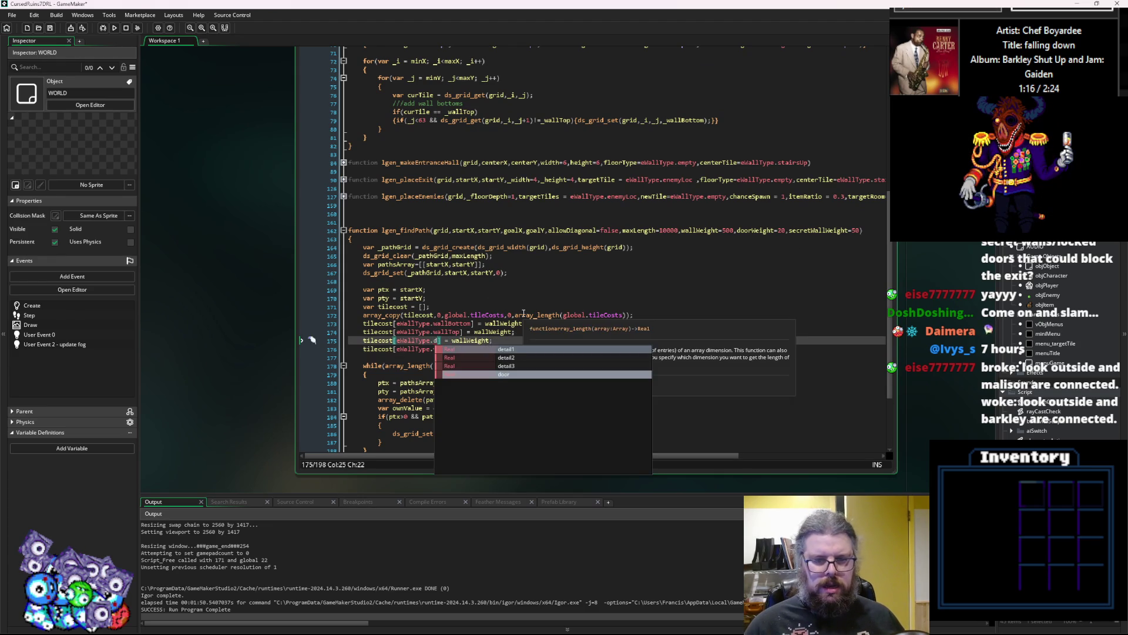
text(r)
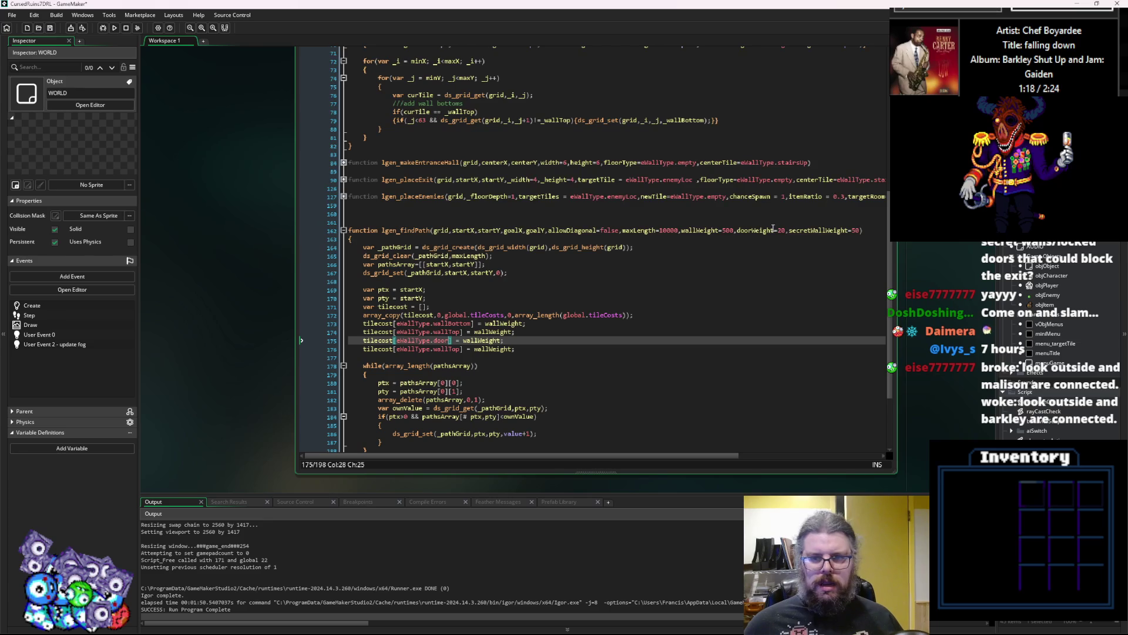
Replace wallWeight with doorWeight on the door cost line.
double_click(759, 230)
key(ctrl+c)
double_click(483, 340)
key(ctrl+v)
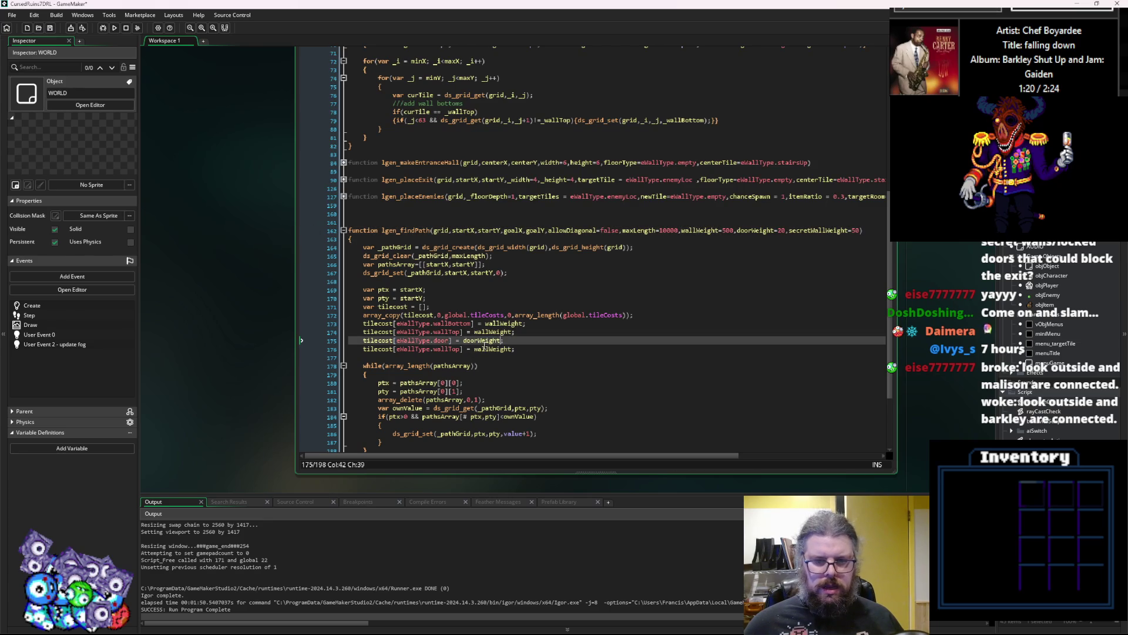
Delete the leftover duplicated cost line and review tilecost uses in the loop.
click(333, 350)
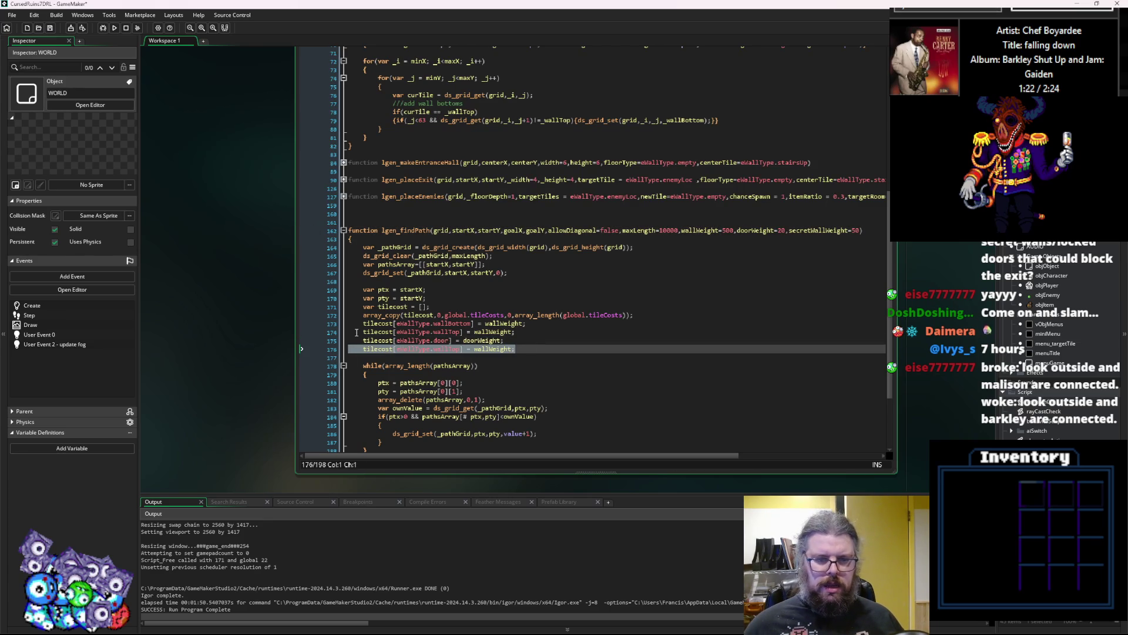
key(BackSpace)
key(BackSpace)
click(395, 331)
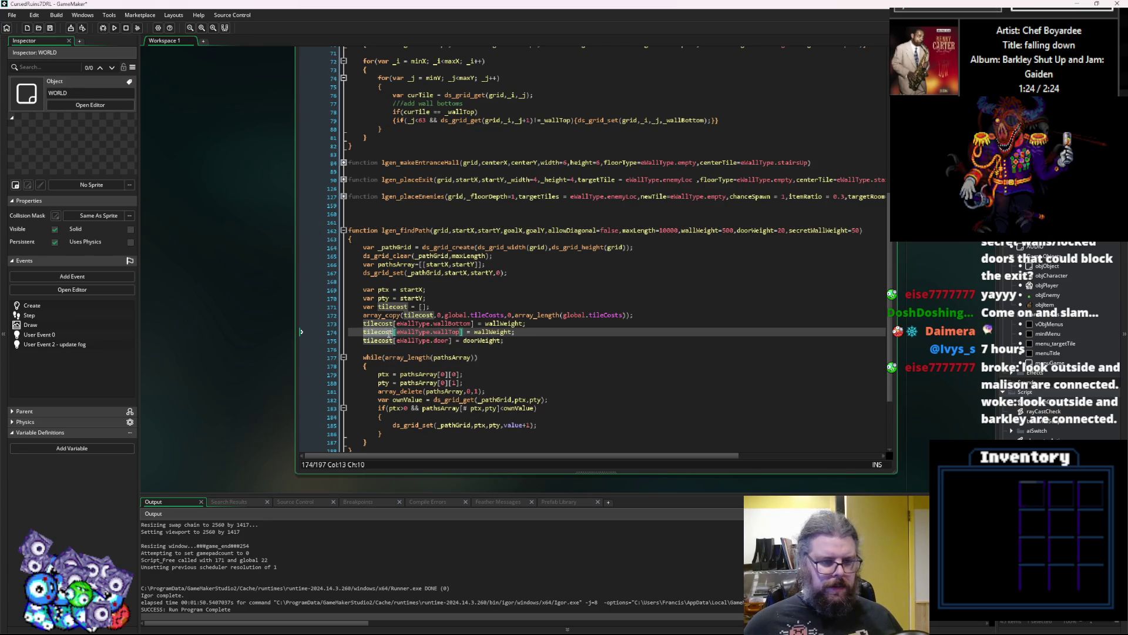
scroll(502, 360, down, 3)
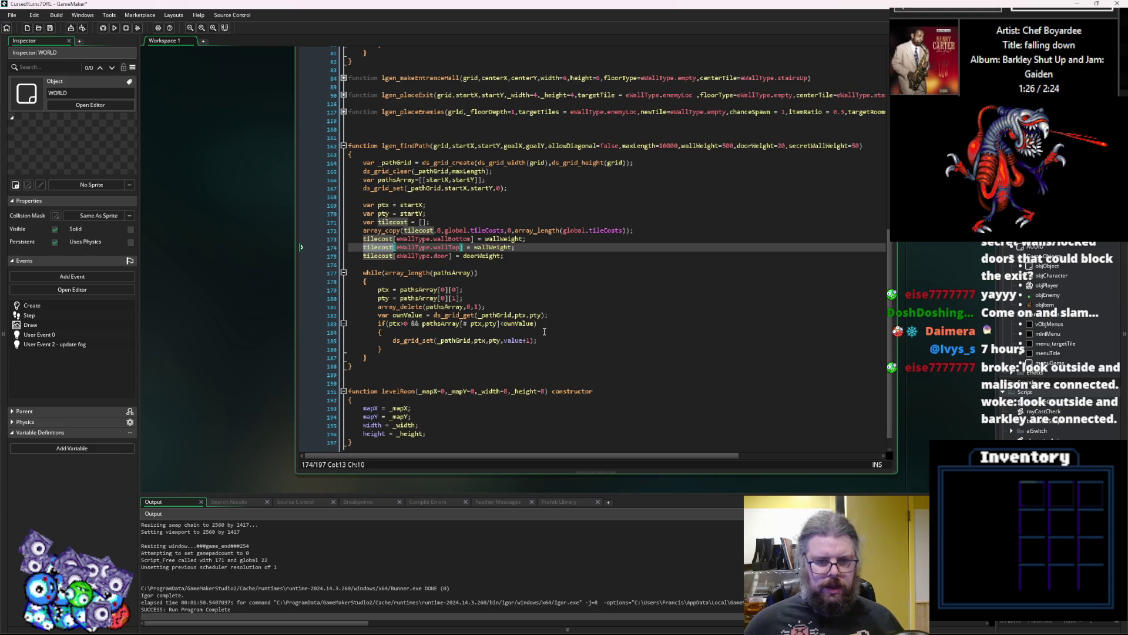
click(539, 341)
ctrl+scroll(516, 352, up, 3)
click(516, 352)
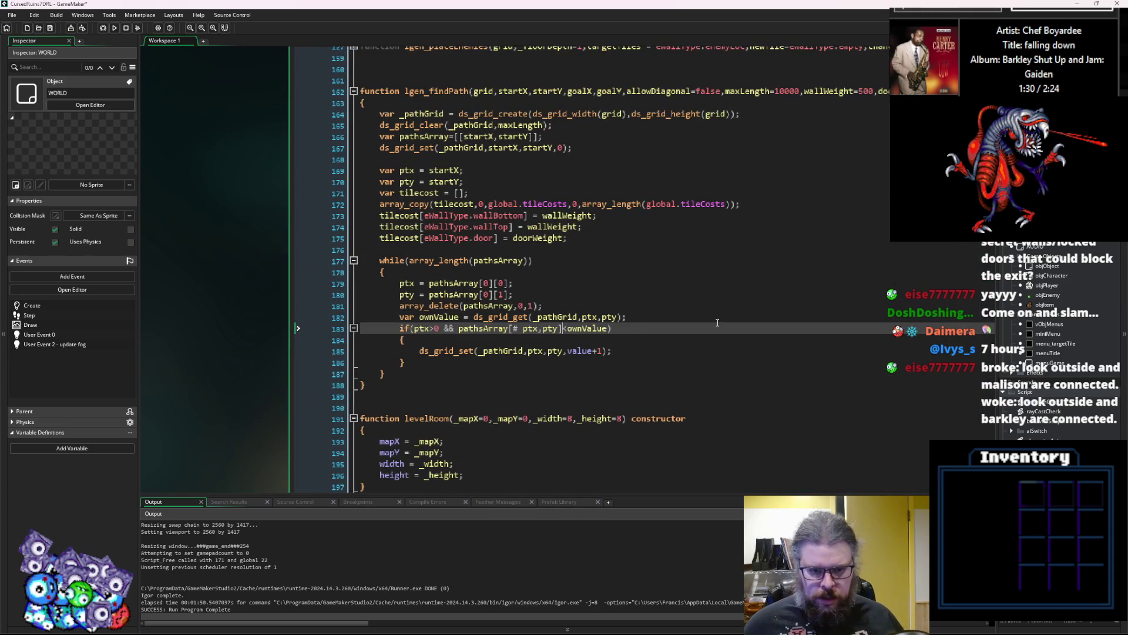
Replace value with ownValue in ds_grid_set and add an indexed tilecost term.
click(584, 351)
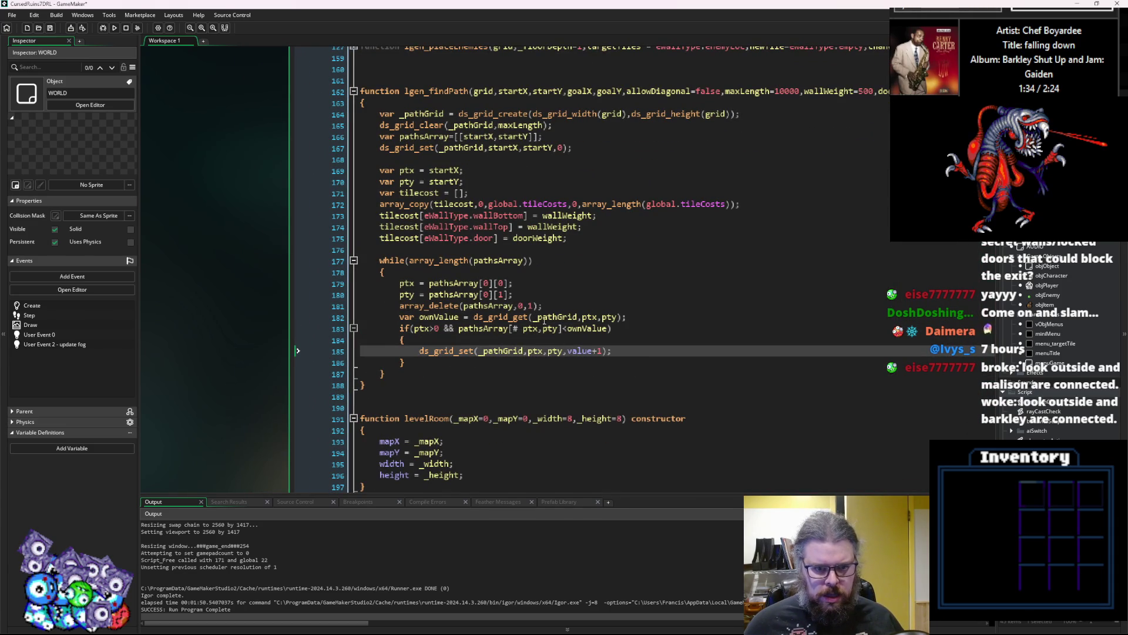
double_click(582, 351)
text(ownValue)
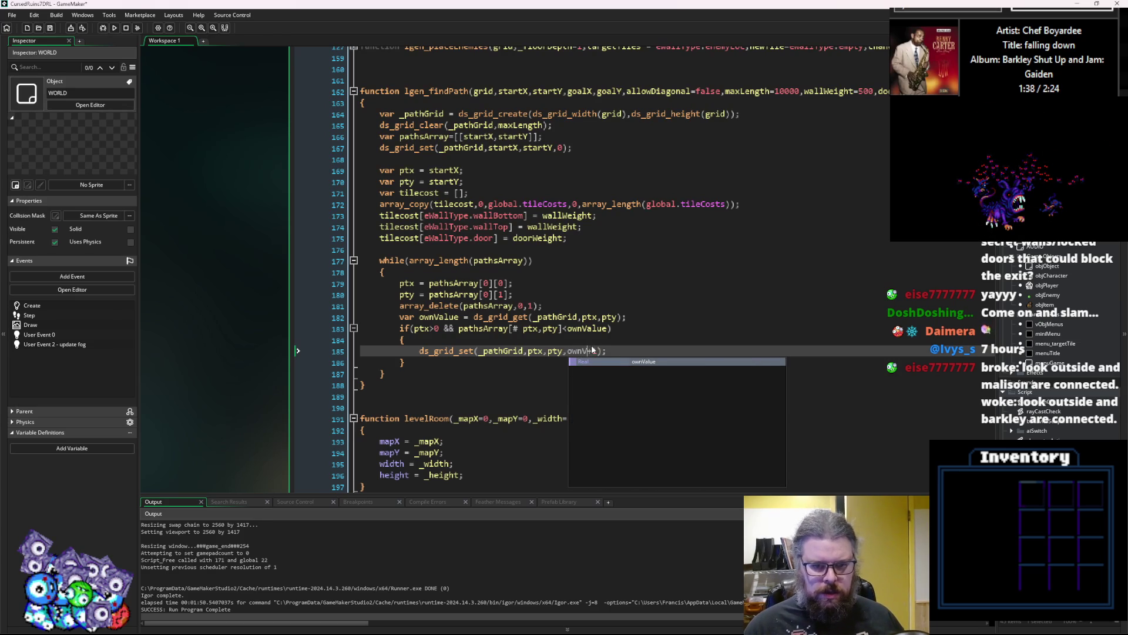
key(BackSpace)
key(BackSpace)
key(BackSpace)
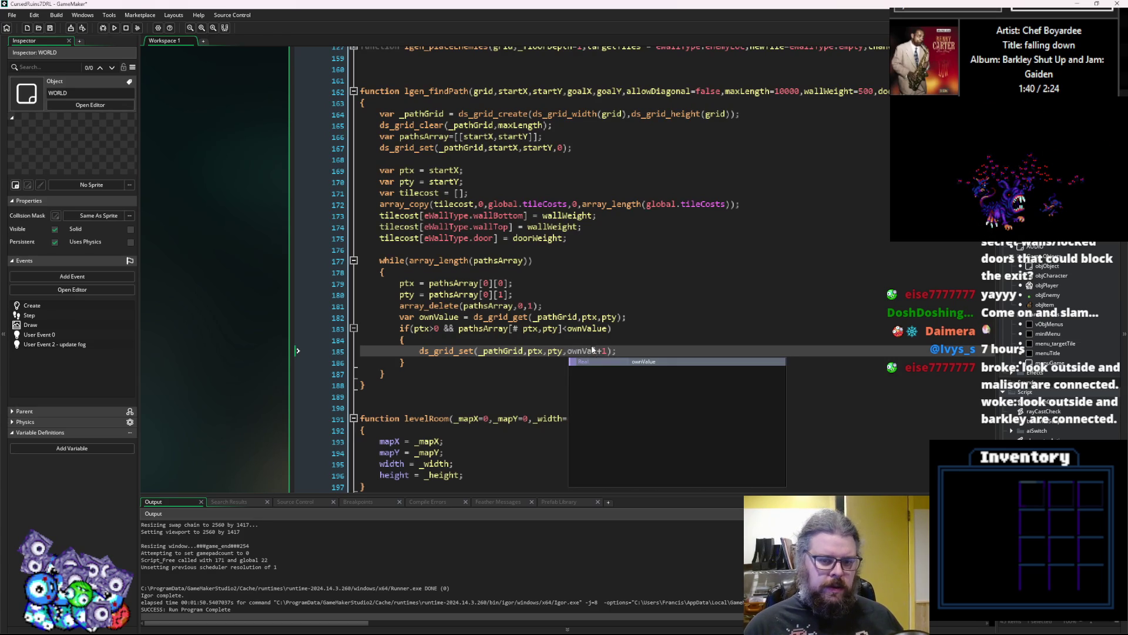
text(ue)
key(Right)
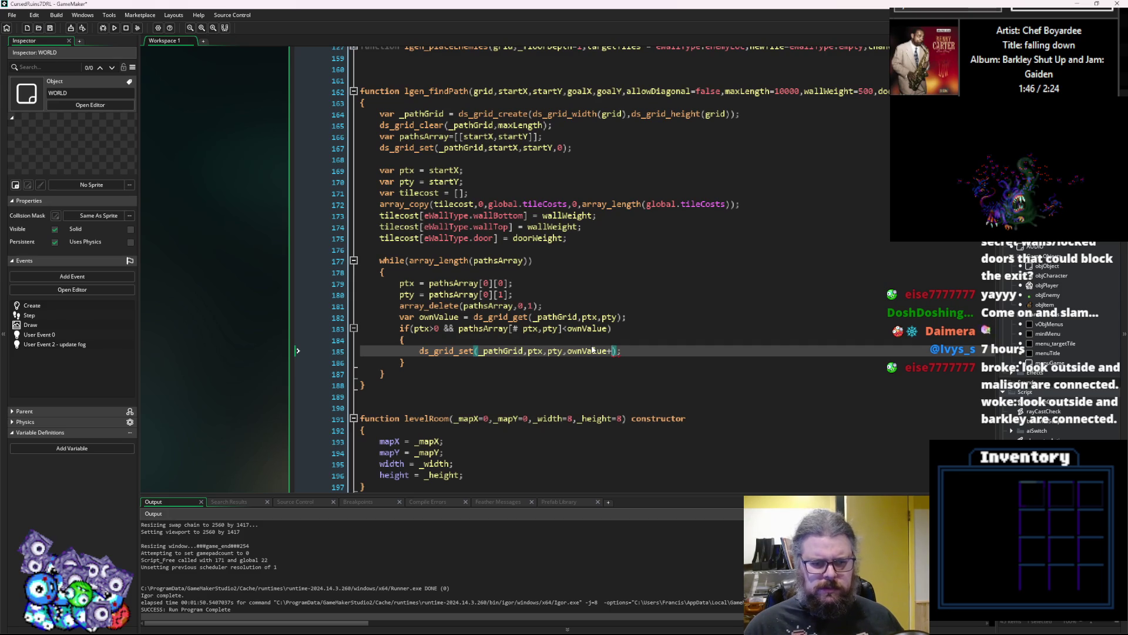
key(Right)
text(tilecost)
key(Left)
key(Left)
key(Left)
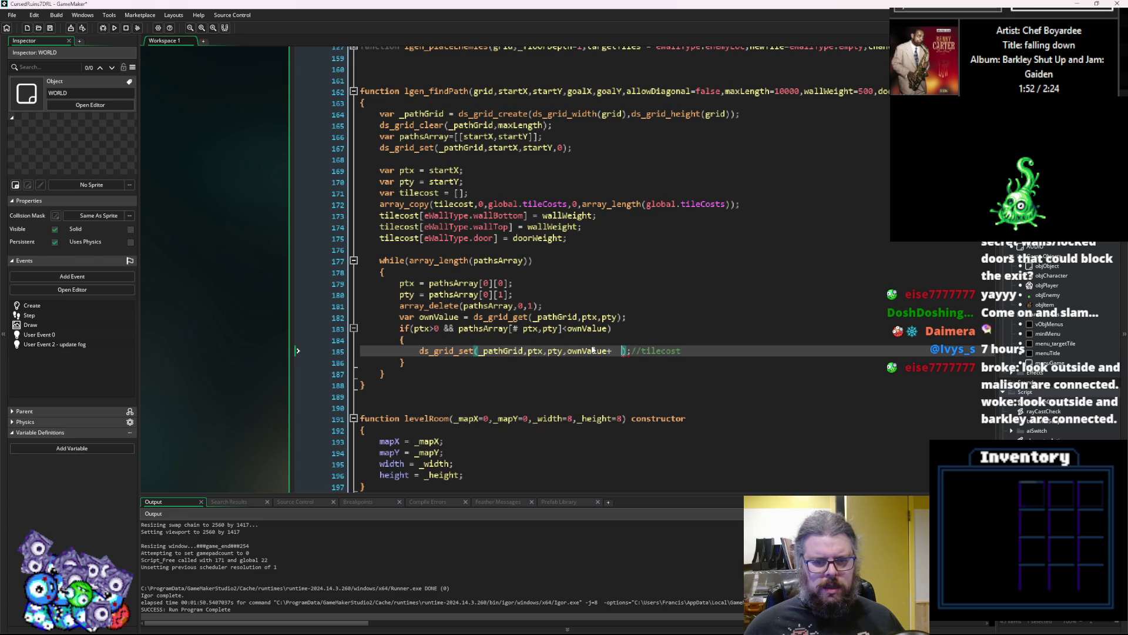
text(tilecost)
key(ctrl+Left)
key(BackSpace)
key(ctrl+Right)
text([)
Index tilecost with WORLD.currentLevel.levelGrid[# ptx,pty].
key(Delete)
key(Delete)
key(Left)
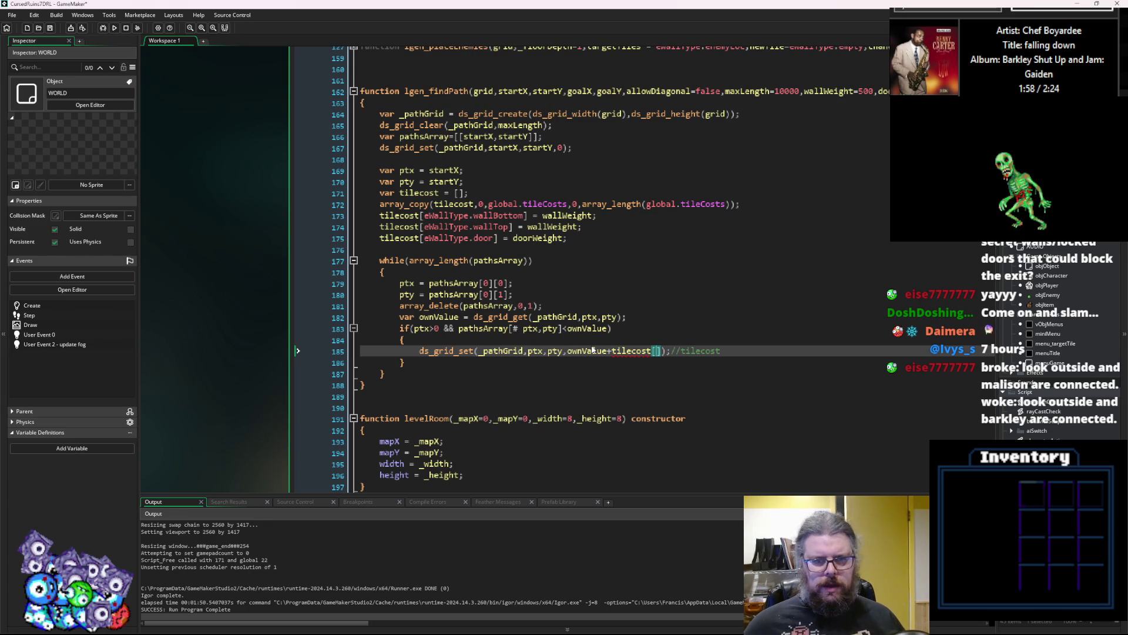
text(w)
key(Return)
text(.)
text(currentL)
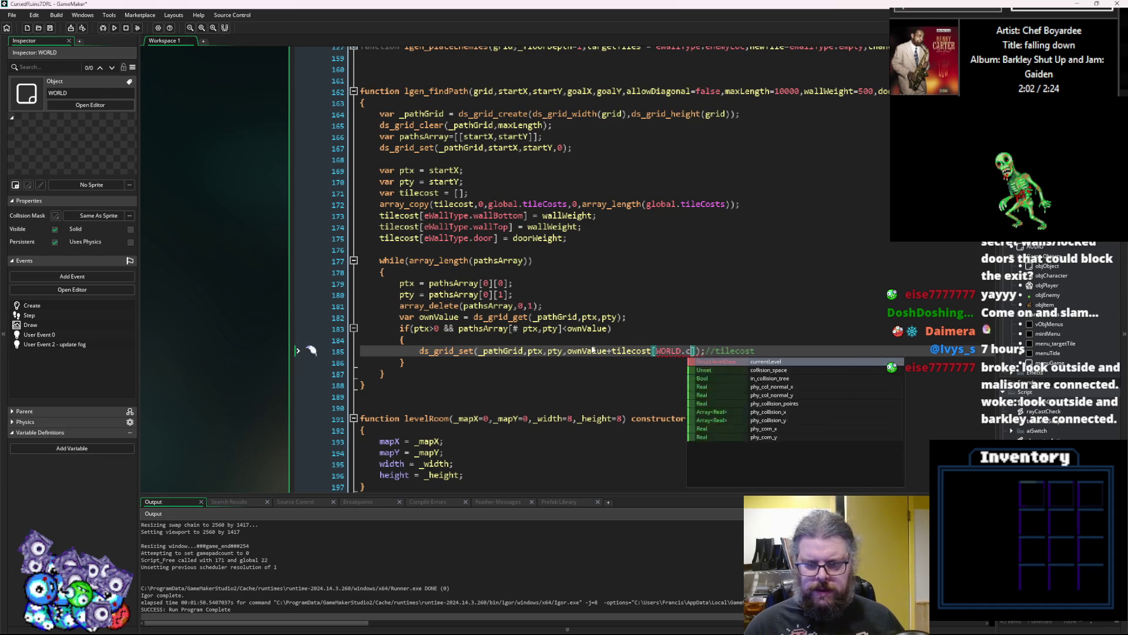
text(evel.)
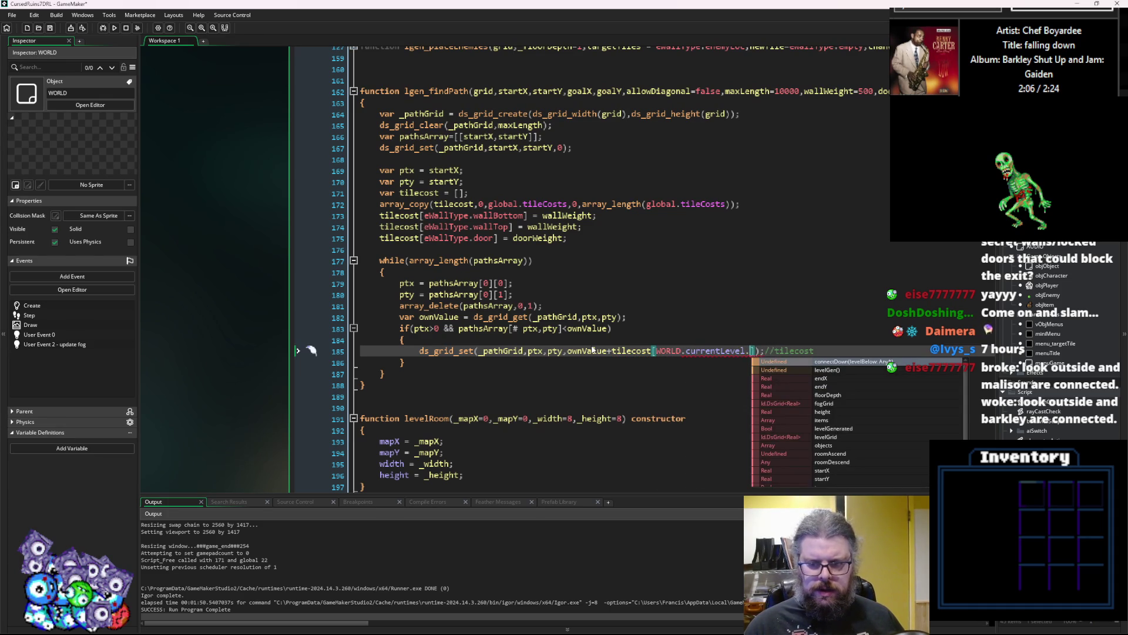
scroll(821, 433, down, 1)
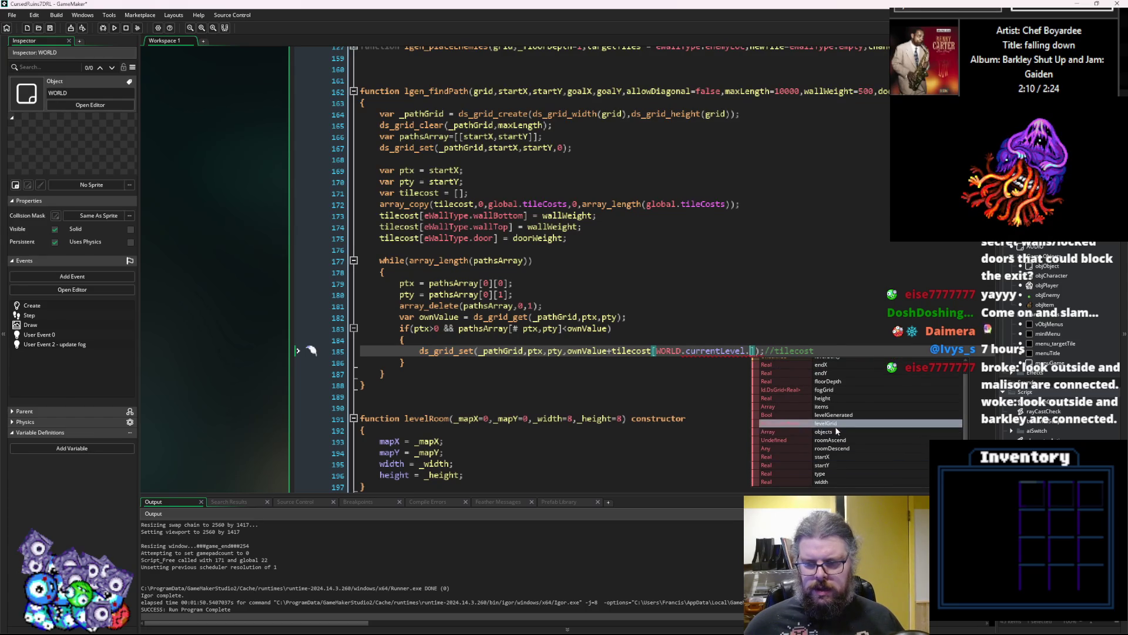
click(835, 424)
key(Left)
key(Right)
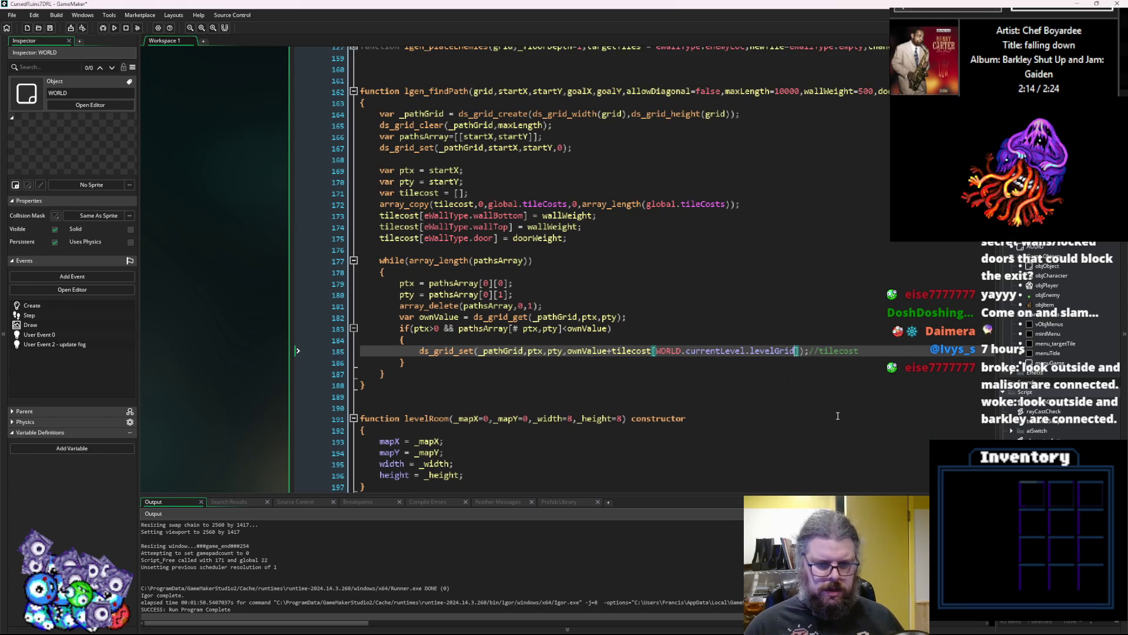
text([0)
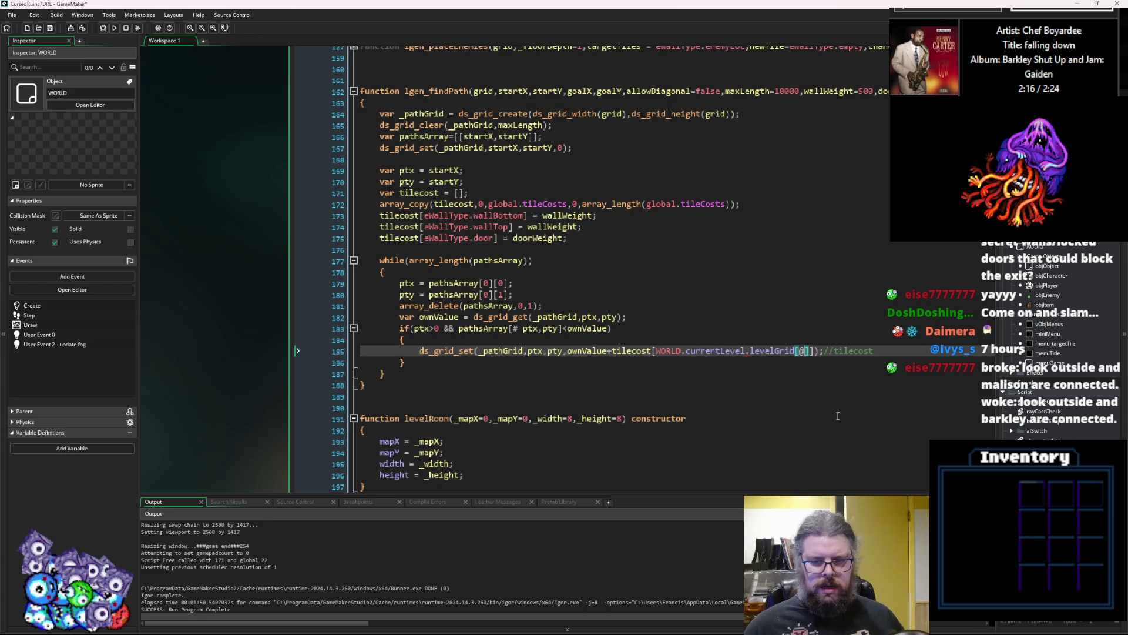
key(BackSpace)
text(# )
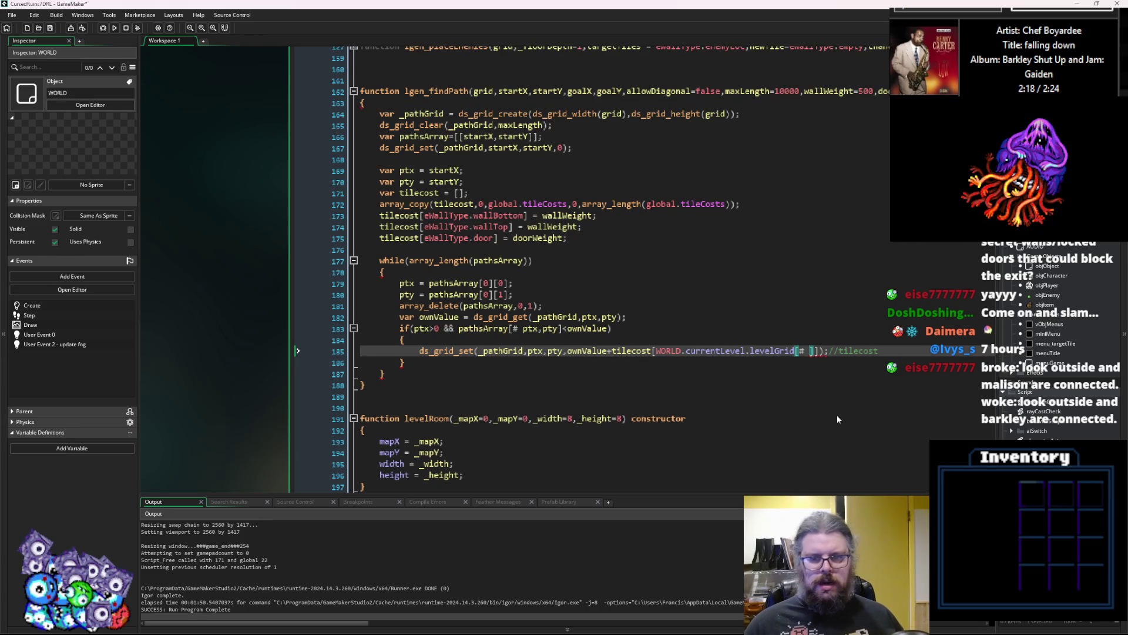
text(ptx,pty)
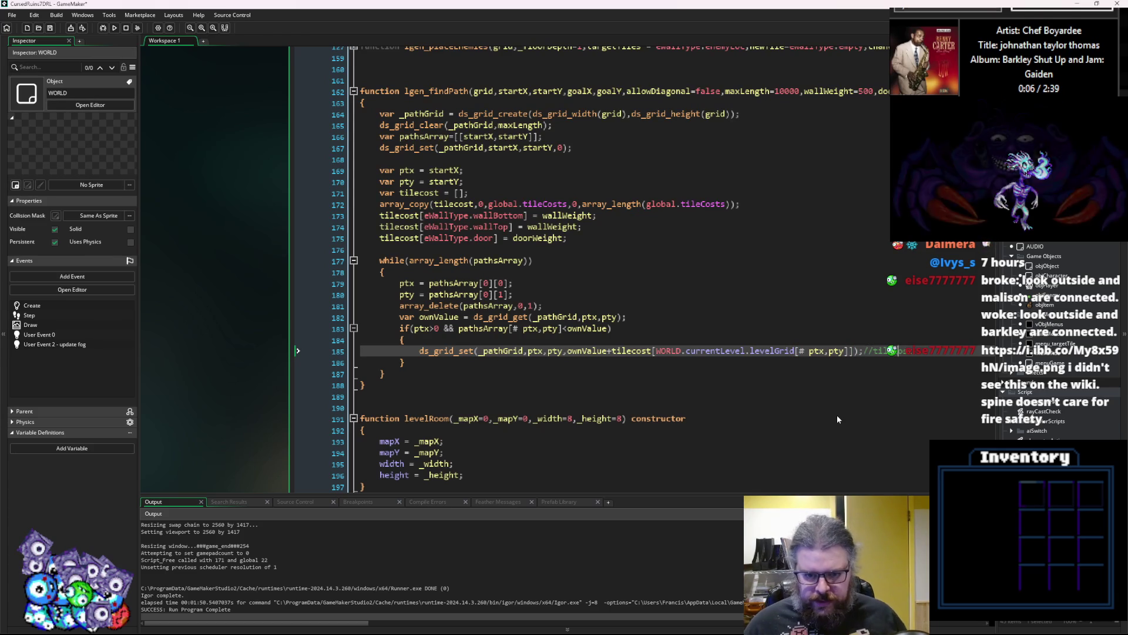
Remove the trailing comment and use ptx-1 in pathsArray, ds_grid_set and levelGrid, joining the lines.
key(BackSpace)
key(BackSpace)
key(BackSpace)
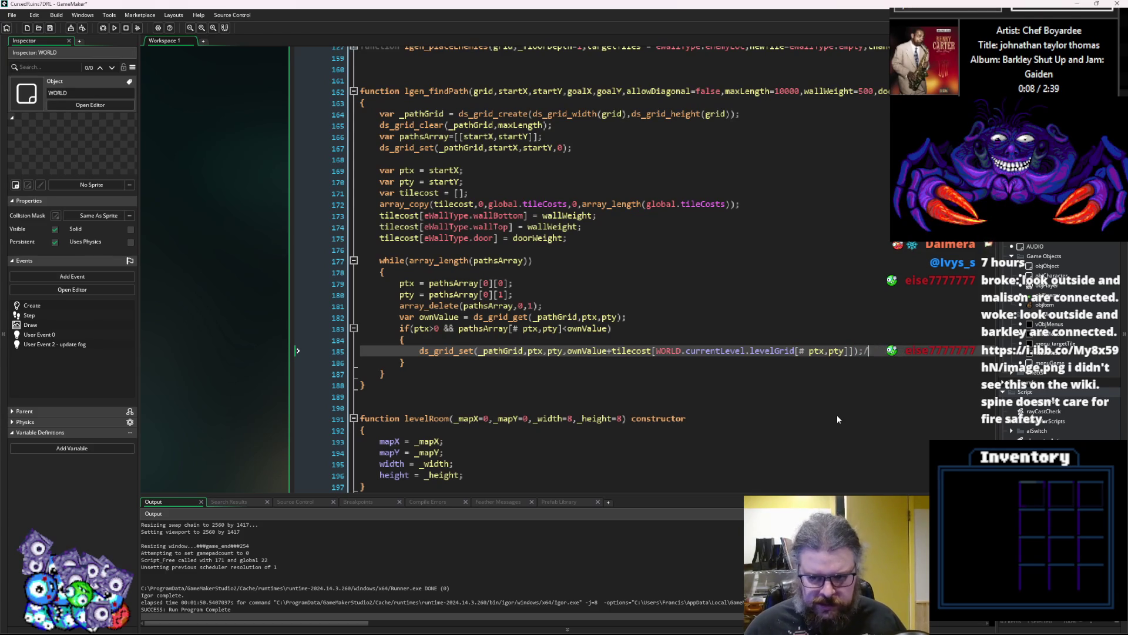
key(BackSpace)
key(BackSpace)
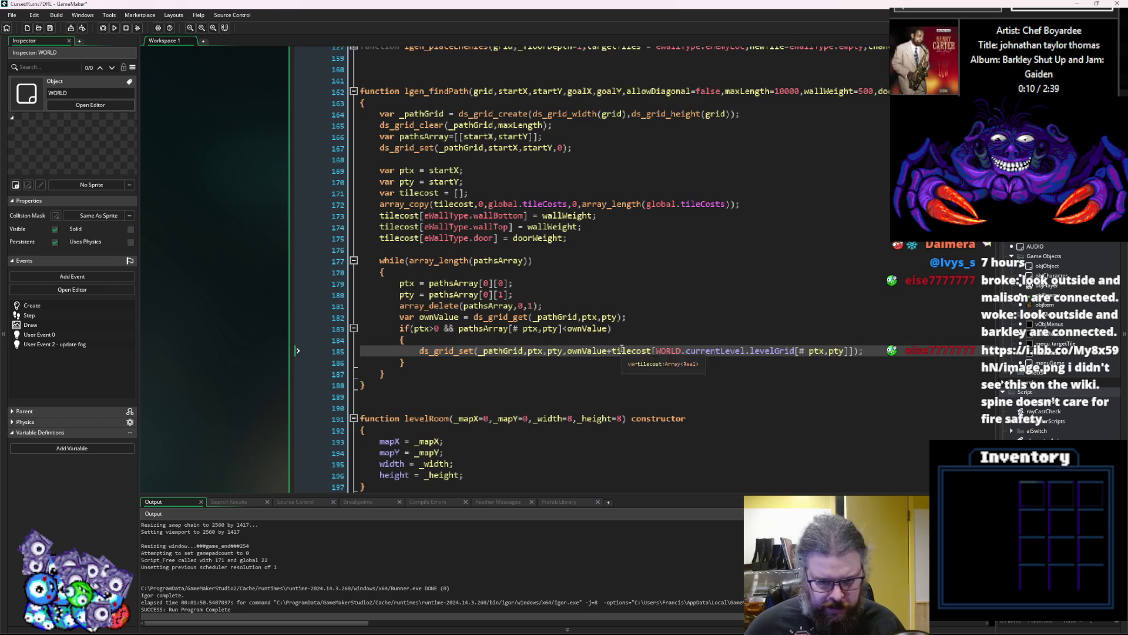
click(614, 351)
click(543, 351)
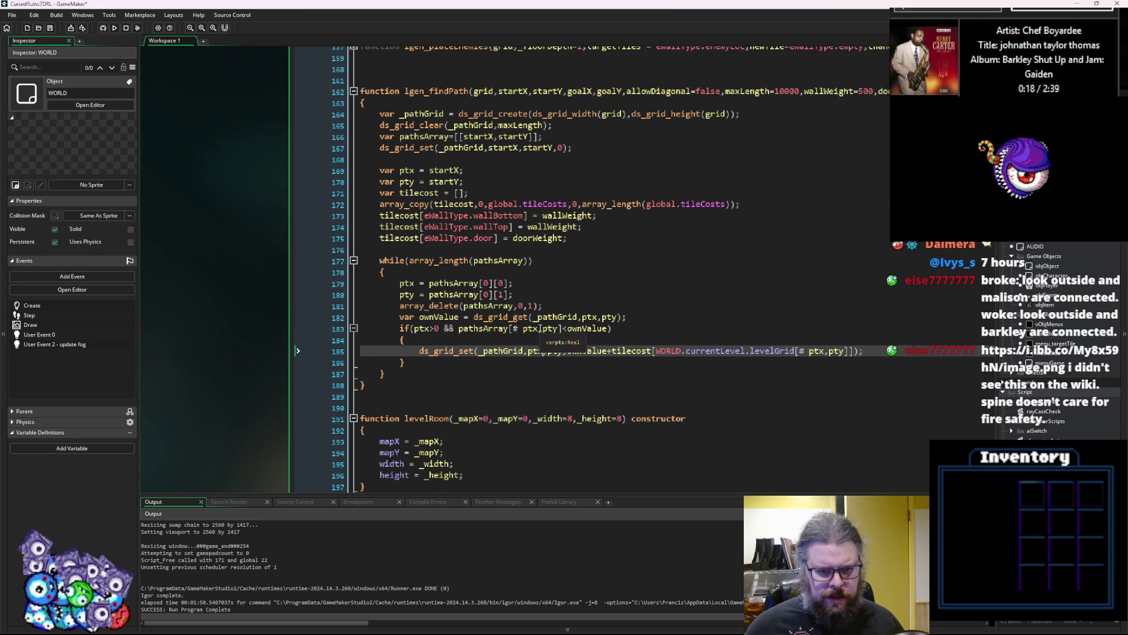
click(540, 328)
text(-1)
key(Down)
key(Down)
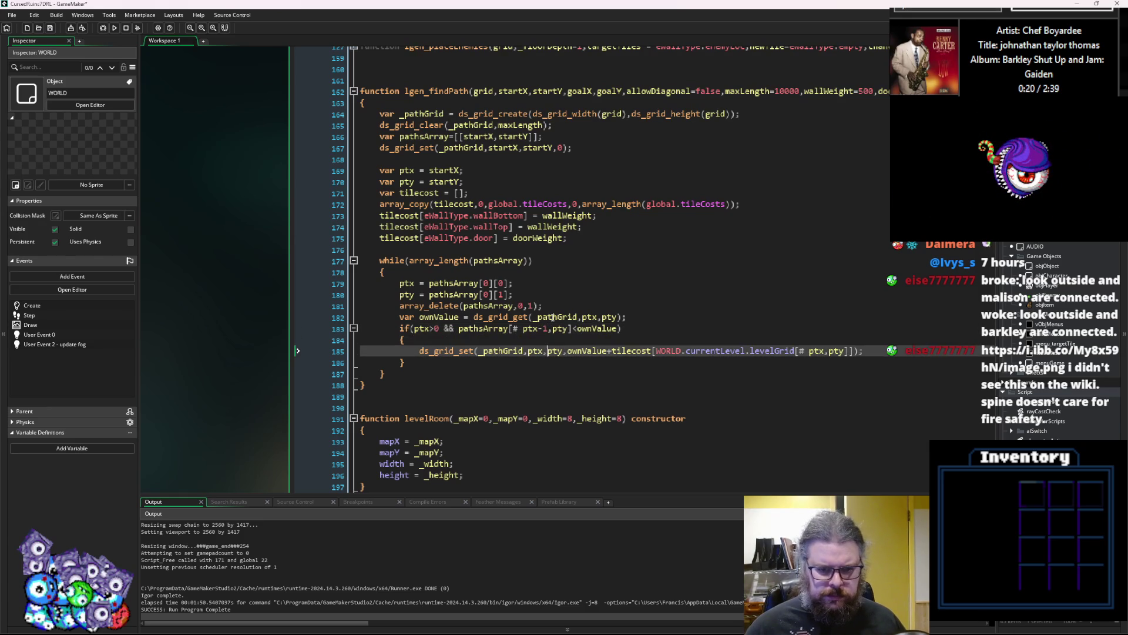
text(-1)
click(834, 352)
key(Right)
text(-1)
key(BackSpace)
key(BackSpace)
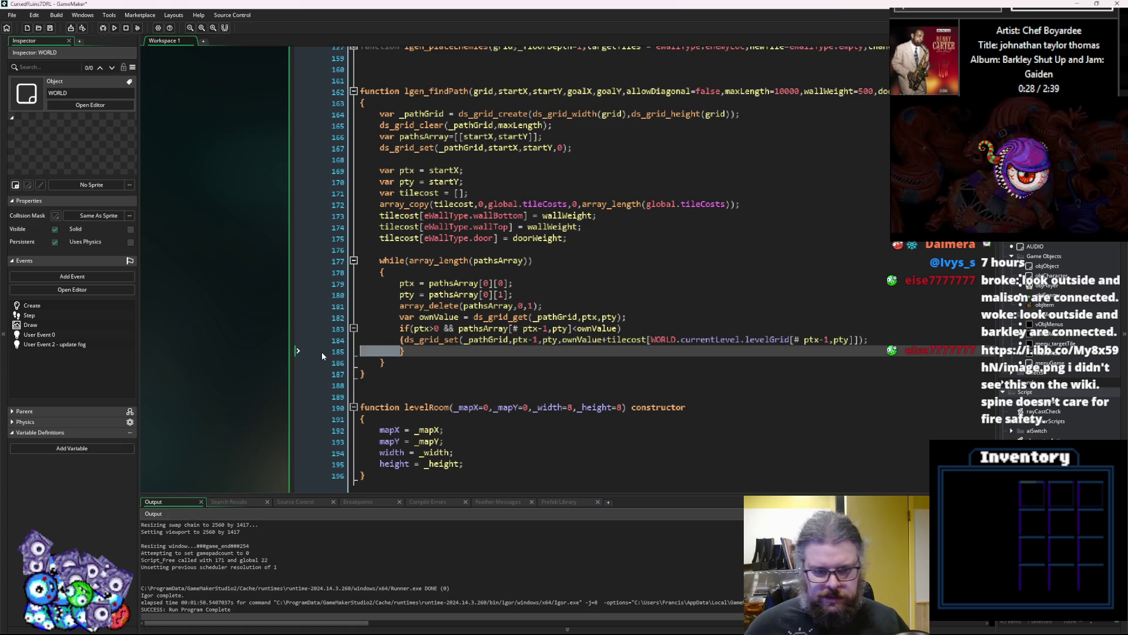
Join the block onto the if line, widen the editor, and paste a copy of that line below.
key(BackSpace)
key(BackSpace)
key(BackSpace)
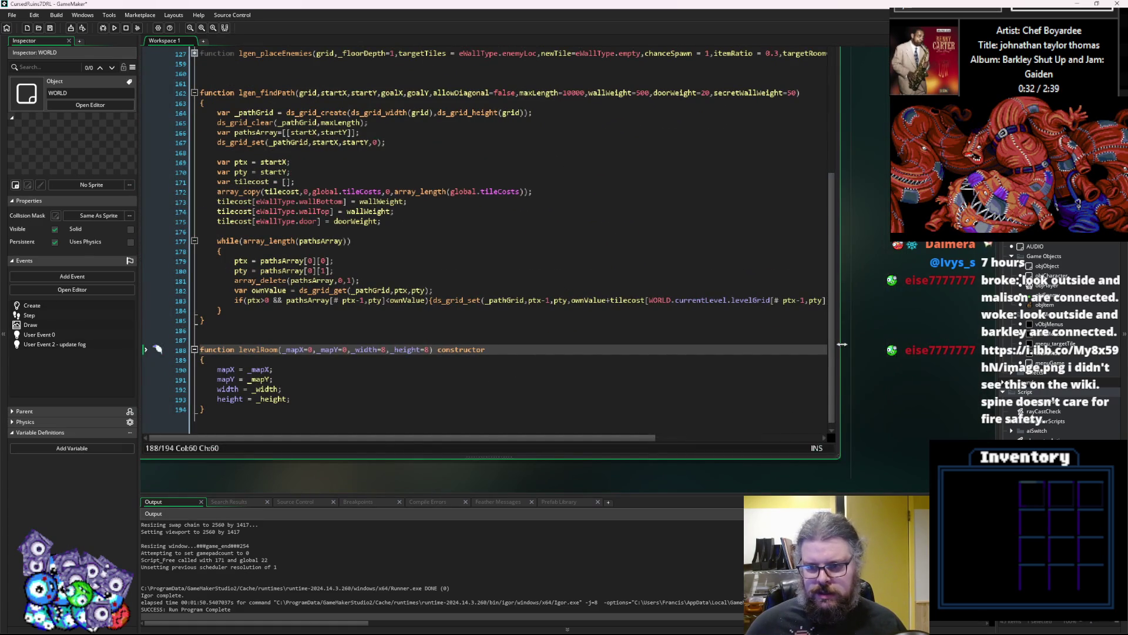
drag(840, 346, 924, 346)
drag(843, 301, 238, 305)
key(ctrl+c)
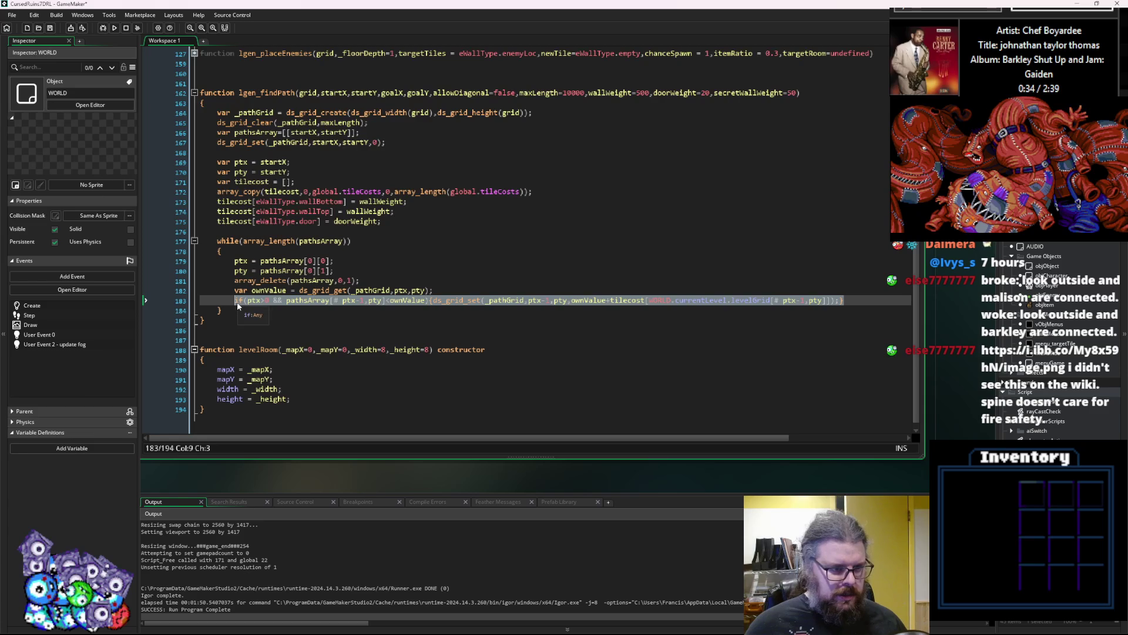
click(860, 300)
key(Return)
key(ctrl+v)
click(263, 310)
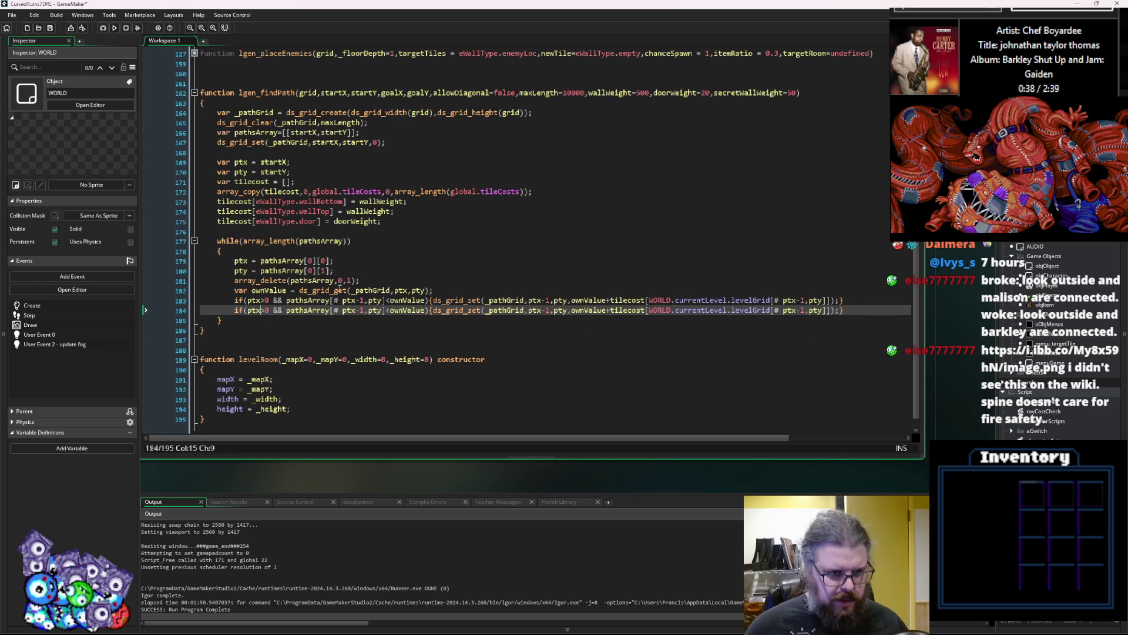
key(Right)
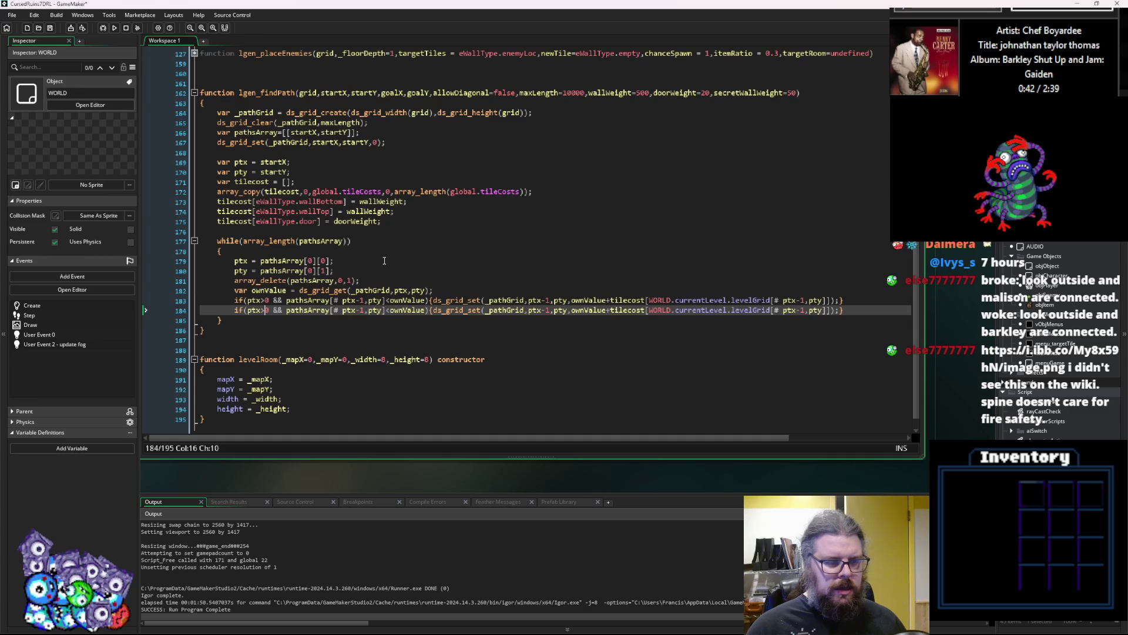
Insert a blank line before the while loop.
click(374, 236)
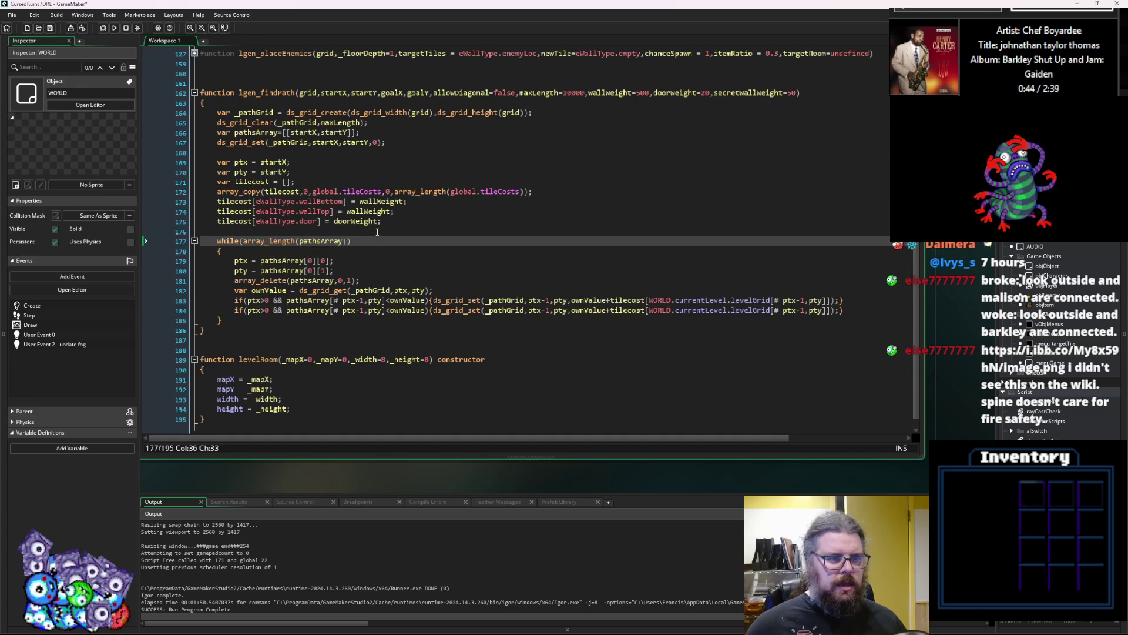
click(377, 232)
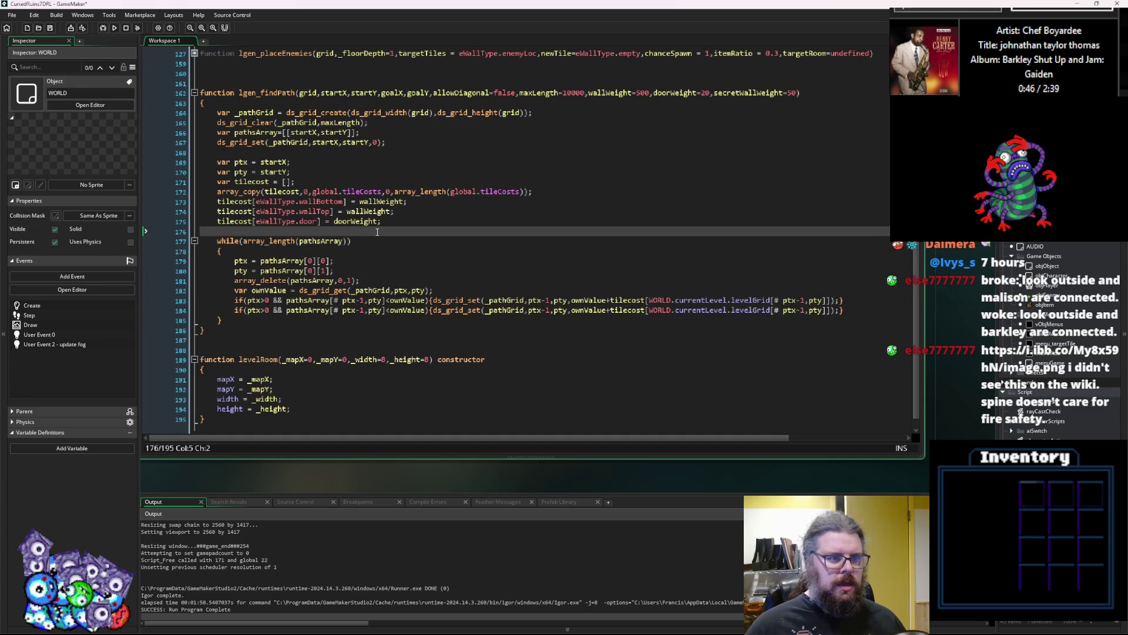
key(Return)
key(Up)
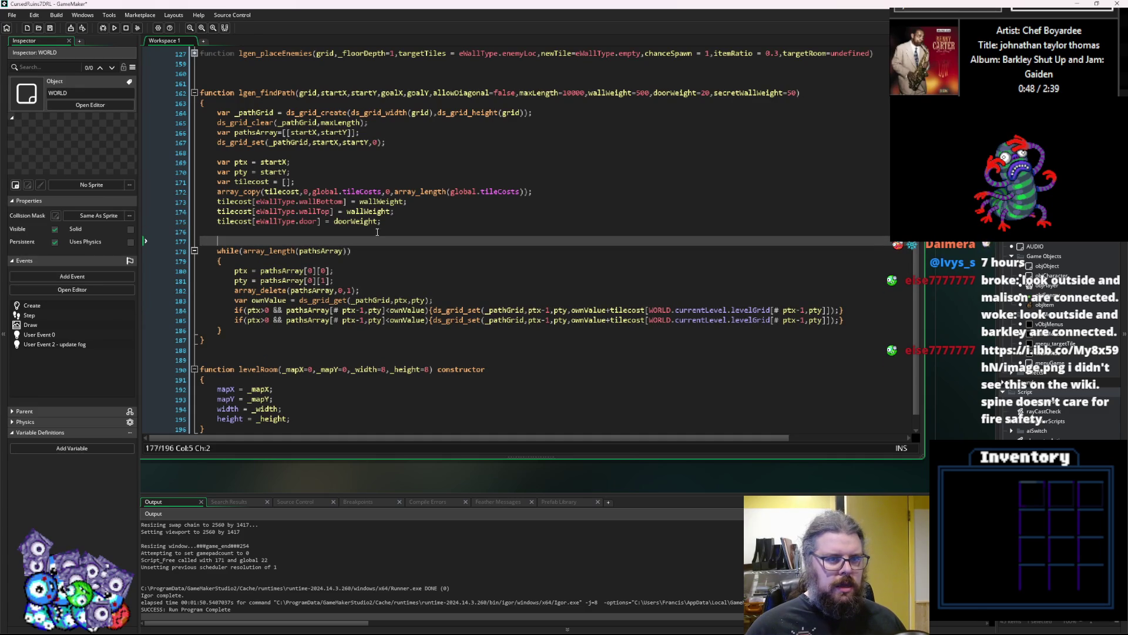
Declare var levelW = ds_grid_width(grid); at the top of lgen_findPath.
key(Up)
key(Up)
key(Up)
key(Up)
key(Up)
key(Up)
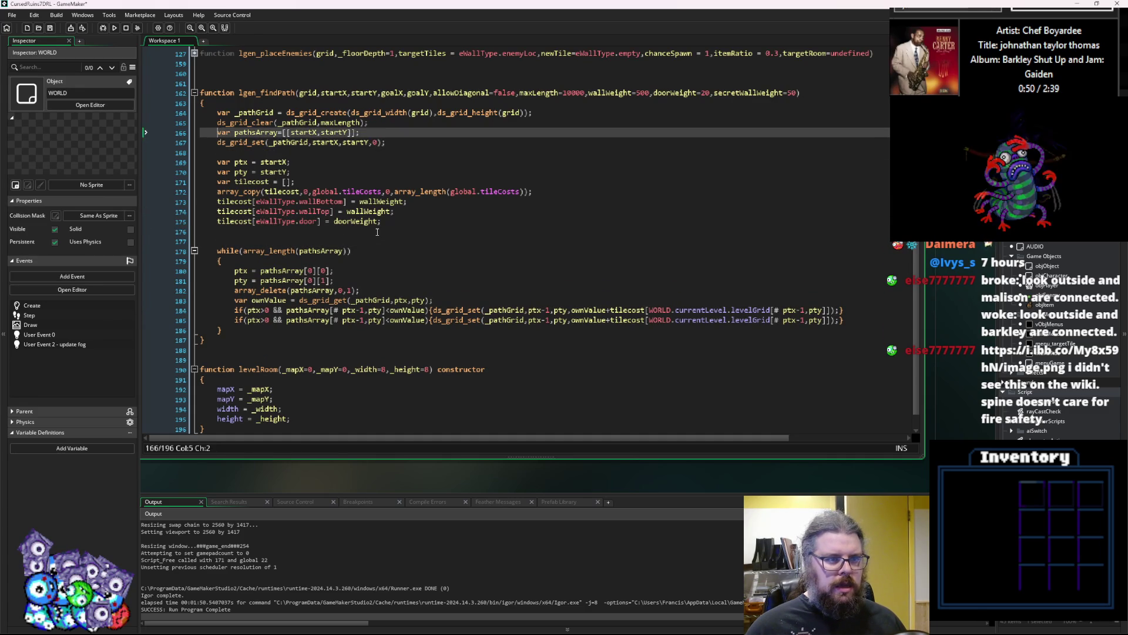
key(Return)
text(var levelW =)
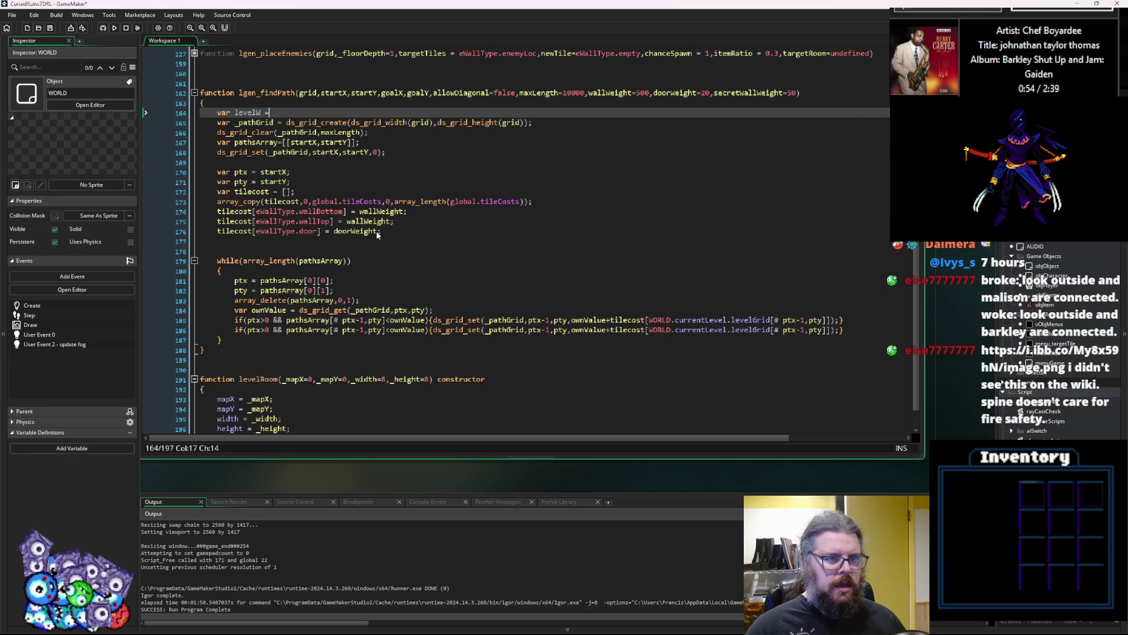
drag(435, 122, 357, 125)
key(ctrl+c)
click(318, 112)
key(ctrl+v)
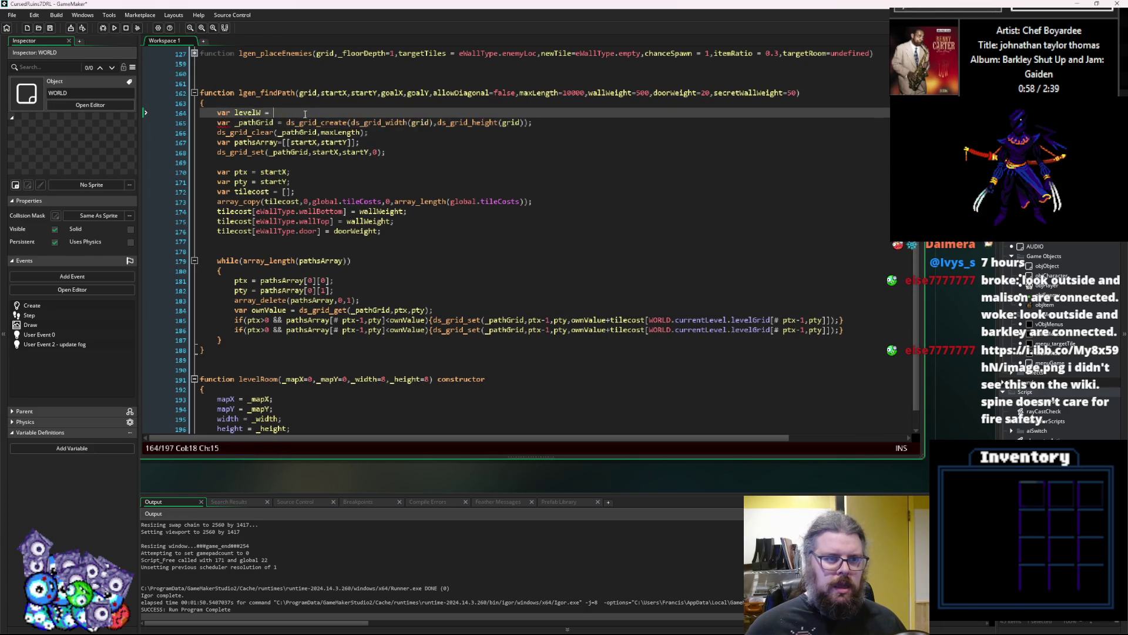
text(;)
Declare var levelH = ds_grid_height(grid); below it.
key(Return)
text(var lev)
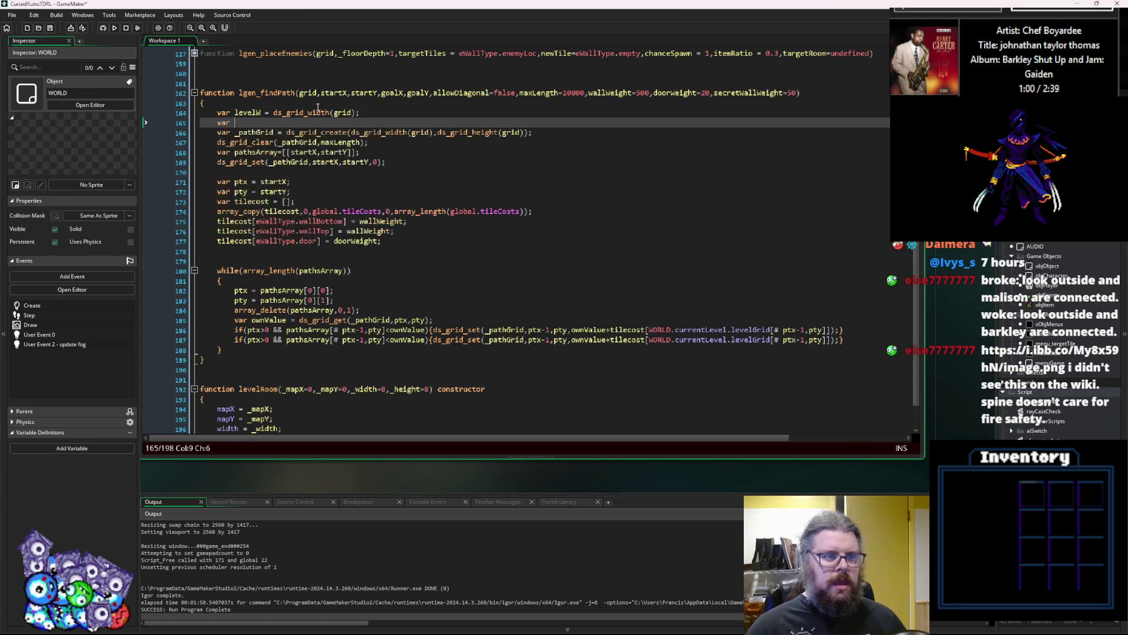
text(elH =)
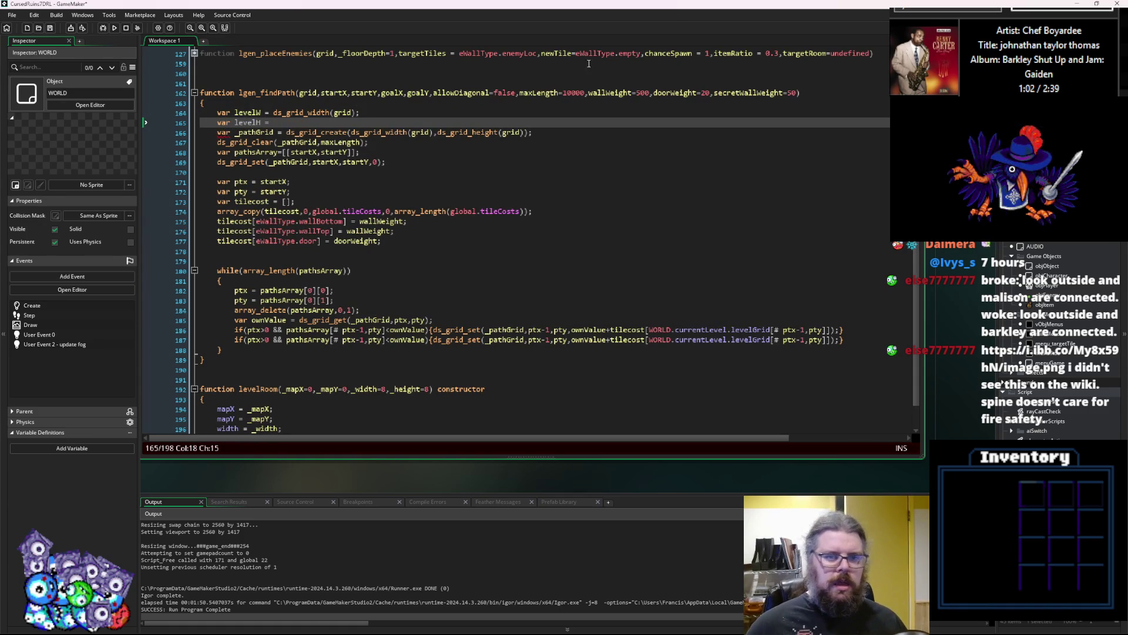
drag(437, 132, 526, 135)
key(ctrl+c)
click(311, 123)
key(ctrl+v)
Replace the ds_grid_create arguments with levelW and levelH.
double_click(248, 112)
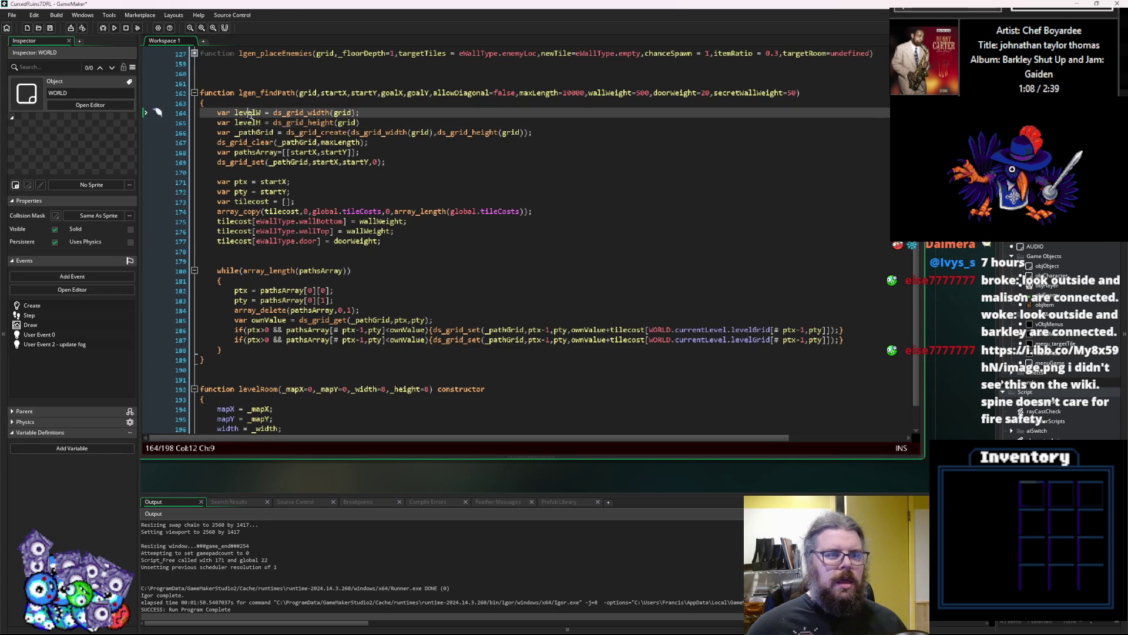
drag(433, 133, 352, 134)
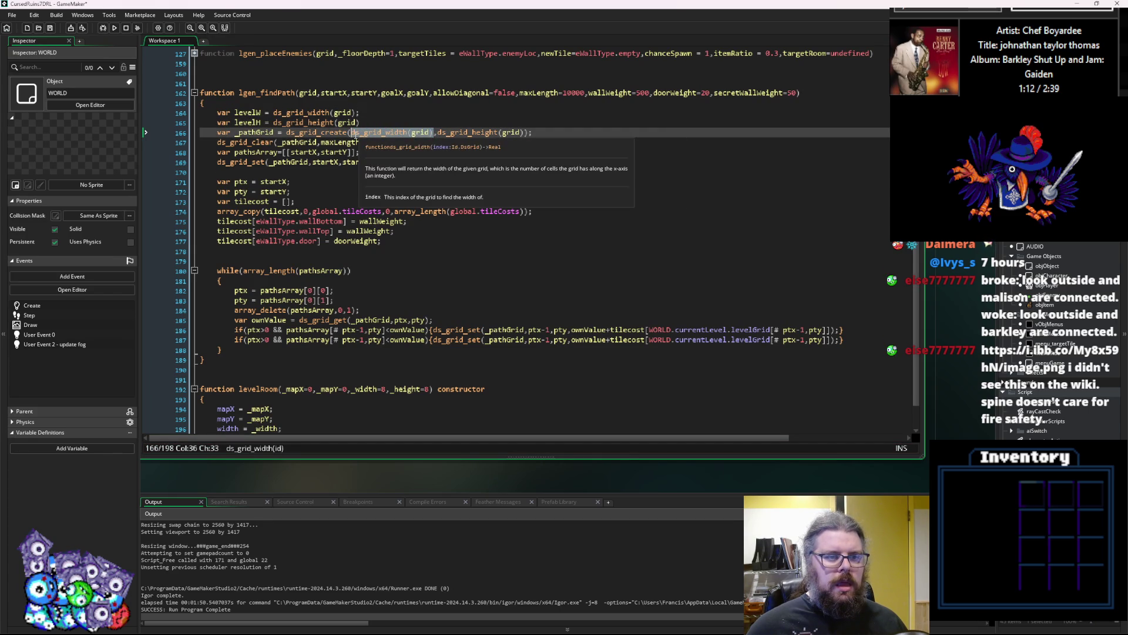
key(ctrl+v)
double_click(248, 122)
drag(468, 132, 382, 135)
key(ctrl+v)
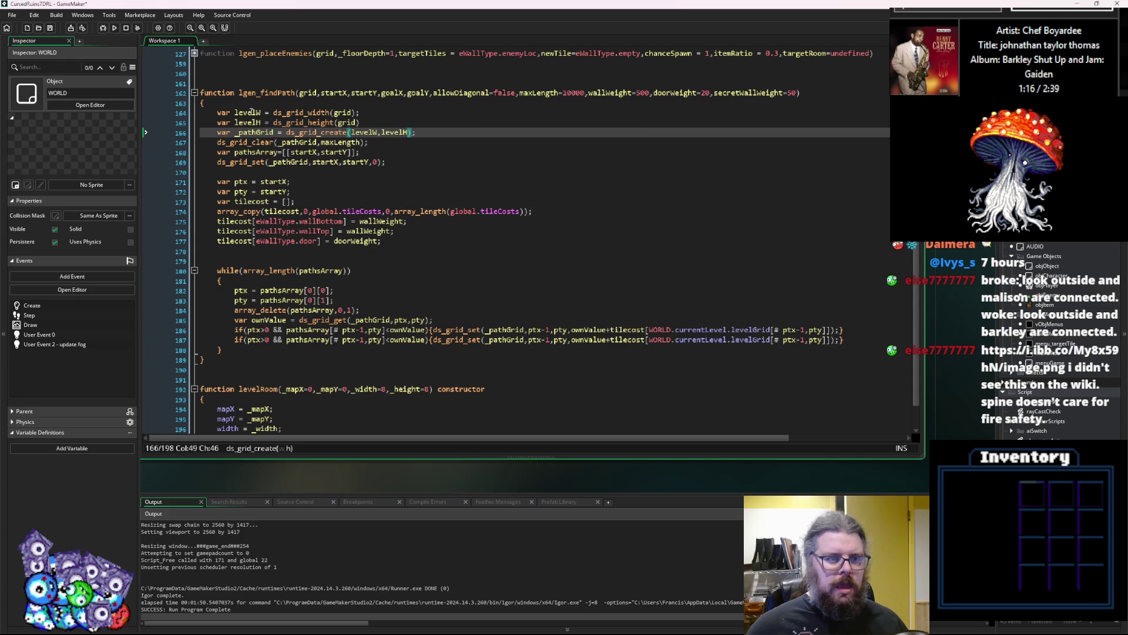
click(261, 113)
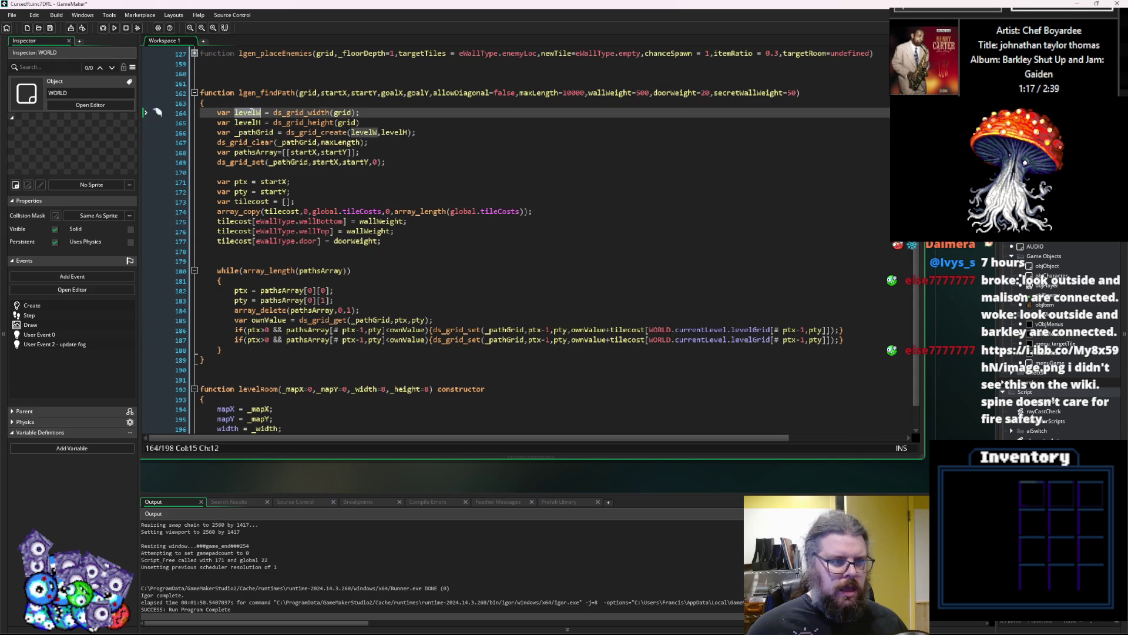
click(268, 340)
Turn the copied line into the right-neighbour check: ptx<levelW-1 with ptx+1 indices.
key(BackSpace)
key(BackSpace)
text(<)
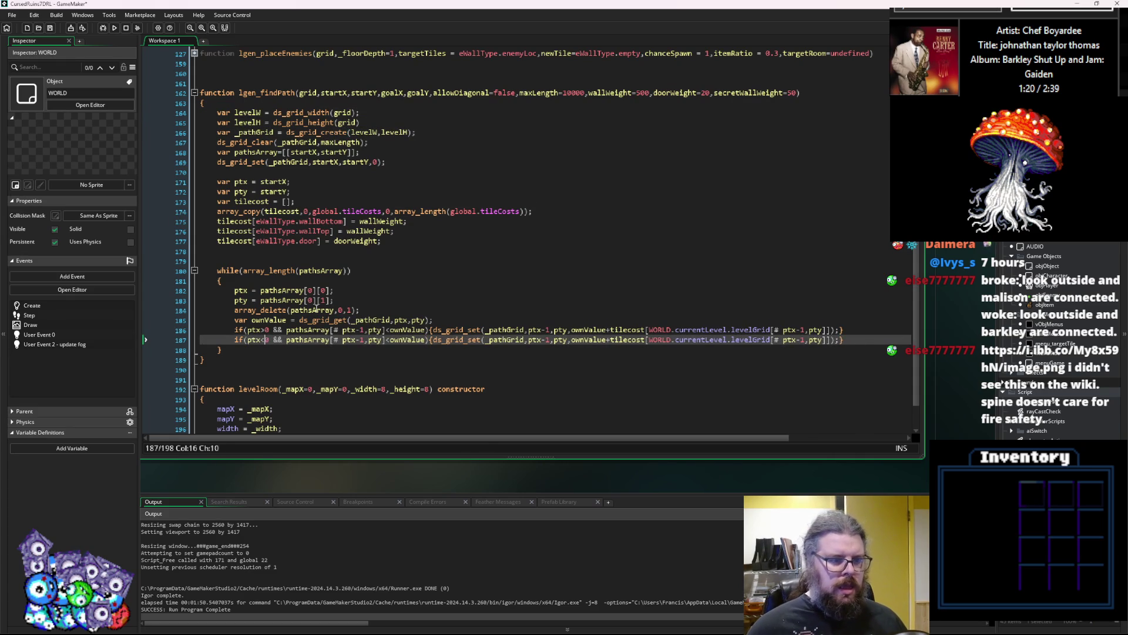
text(levelW)
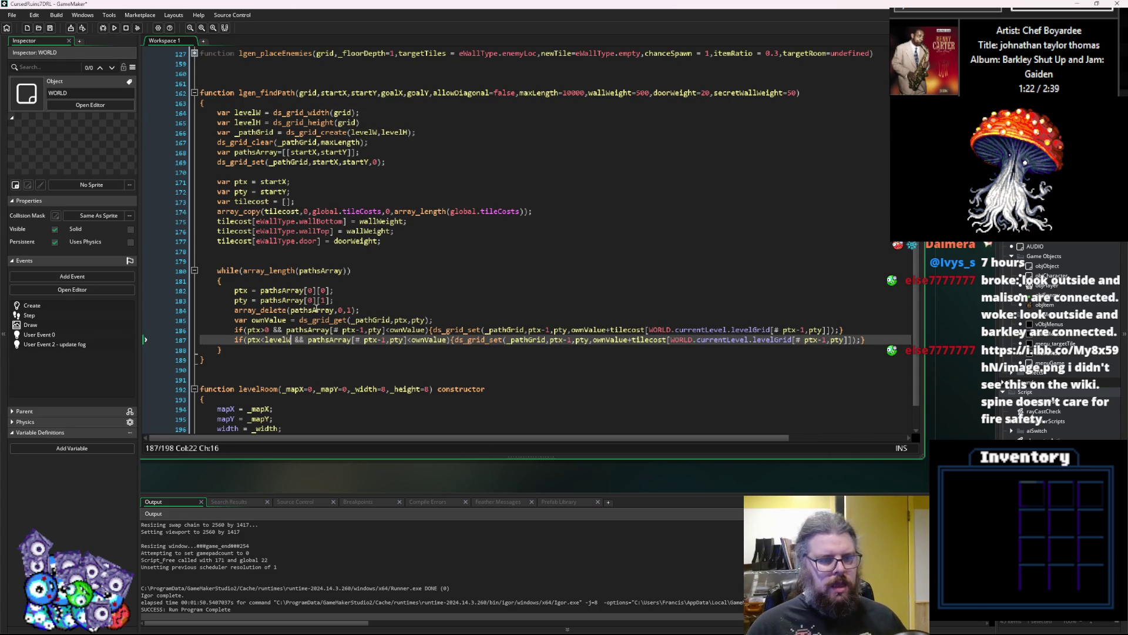
text(-1)
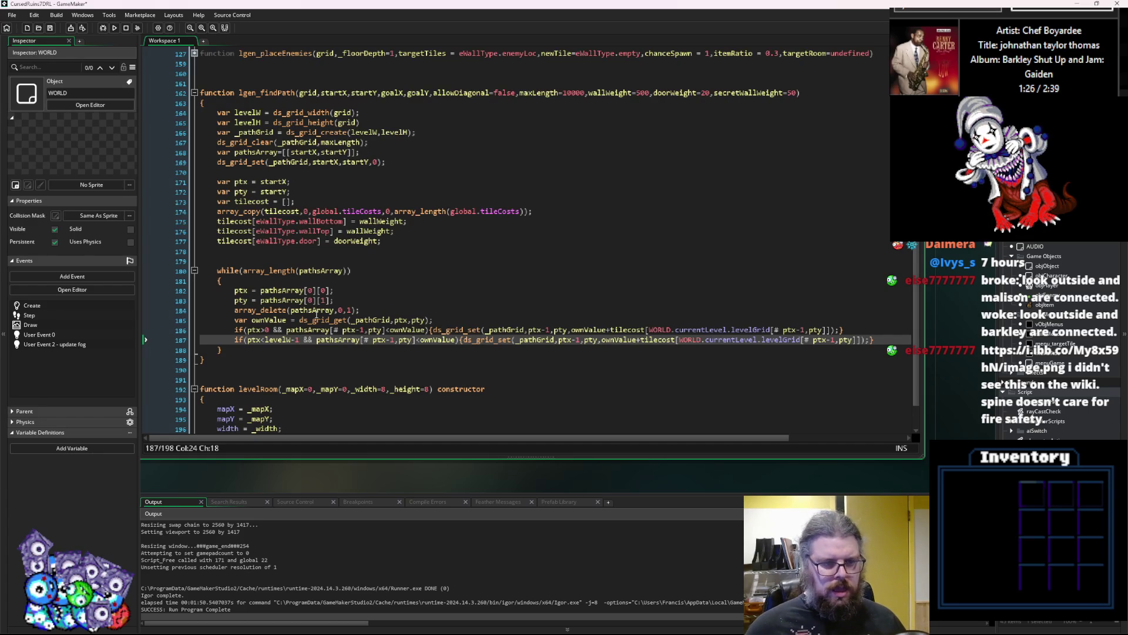
click(390, 339)
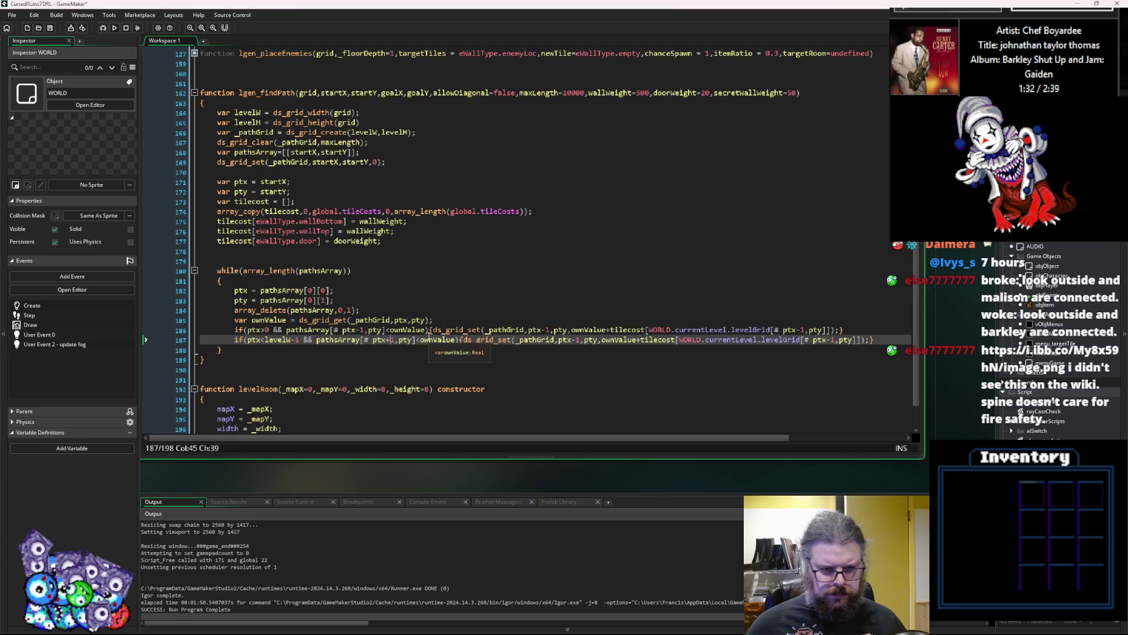
click(576, 340)
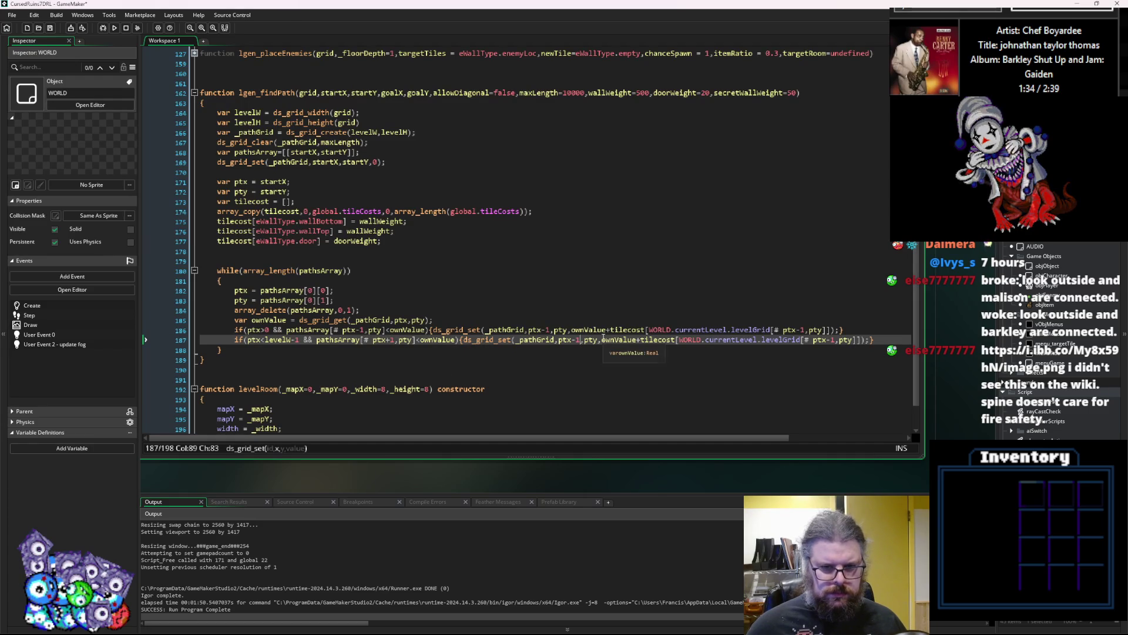
key(BackSpace)
text(+)
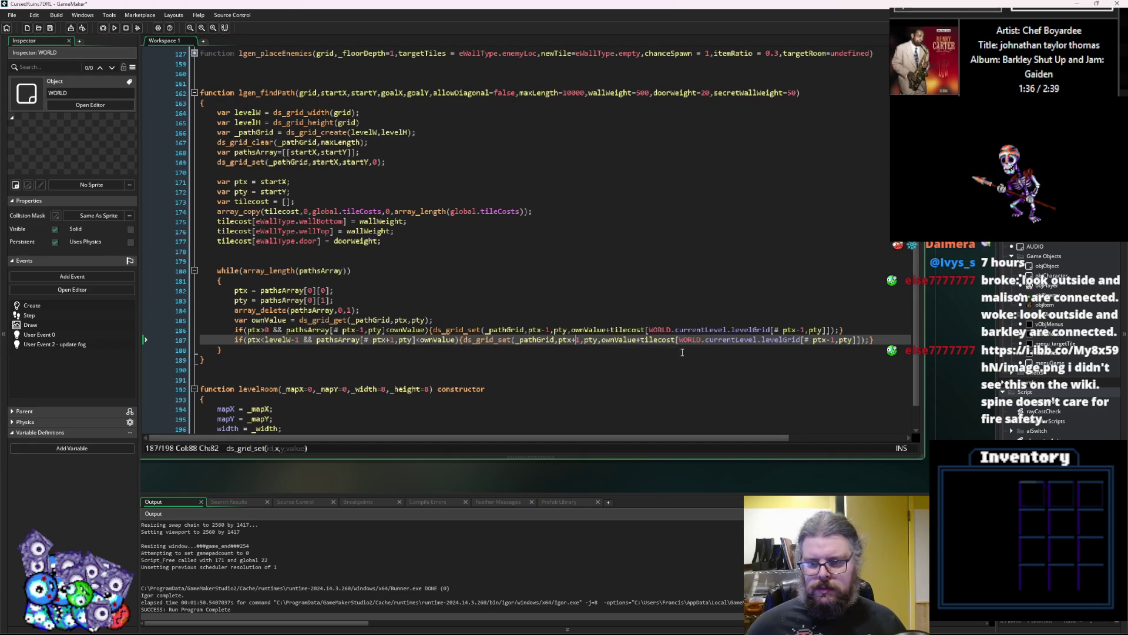
click(828, 341)
key(BackSpace)
text(++)
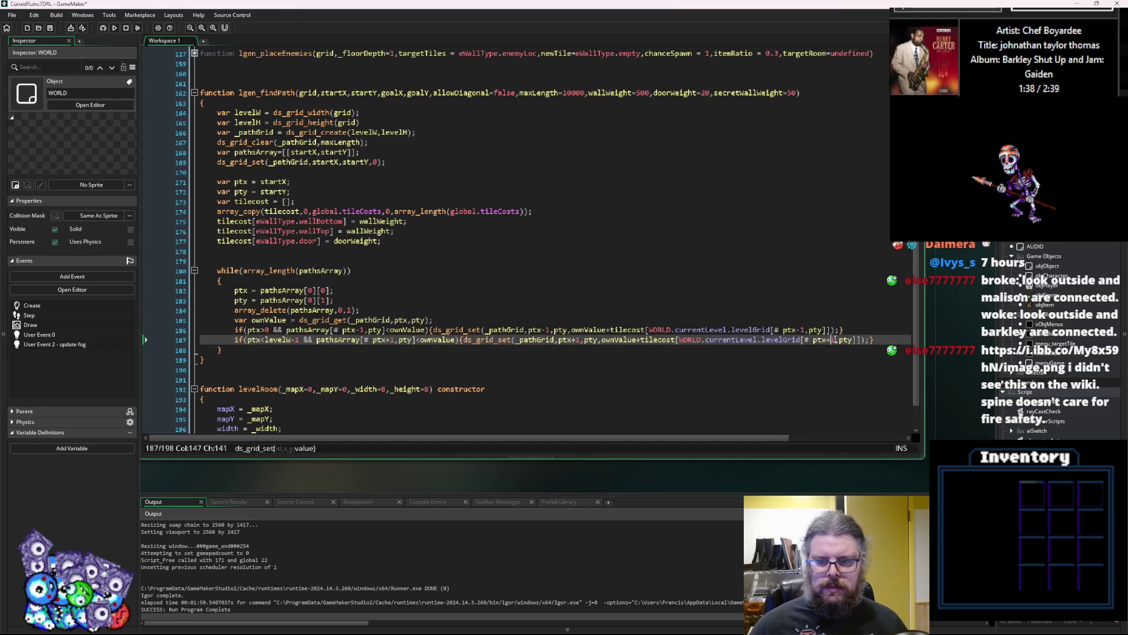
Duplicate the right-neighbour check line below itself.
drag(896, 339, 207, 345)
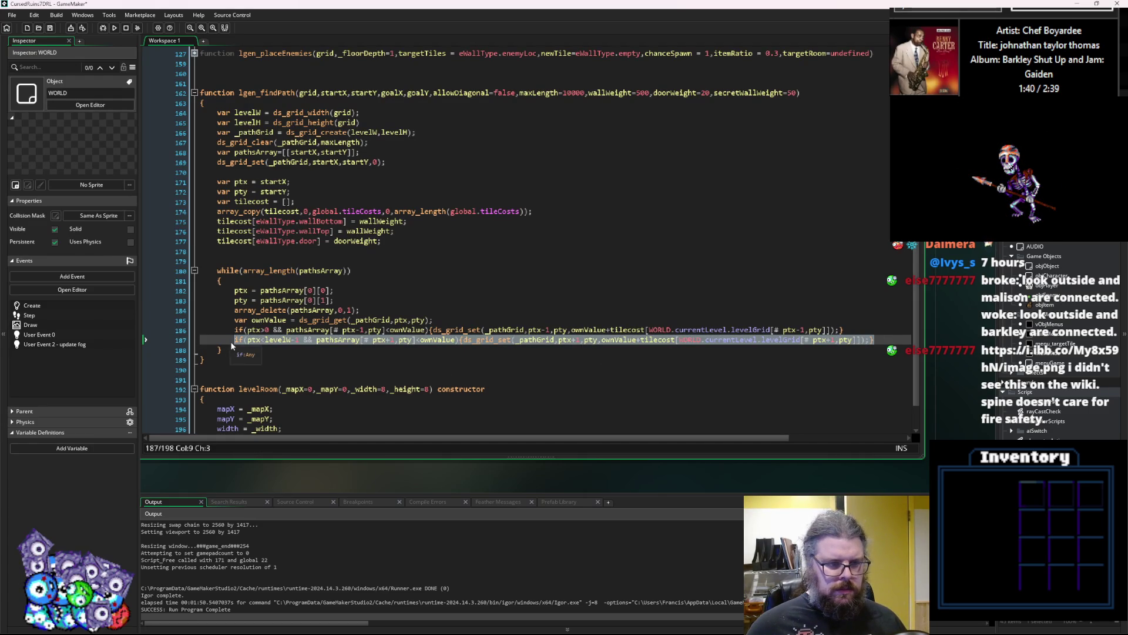
key(ctrl+c)
click(876, 340)
key(Return)
key(Return)
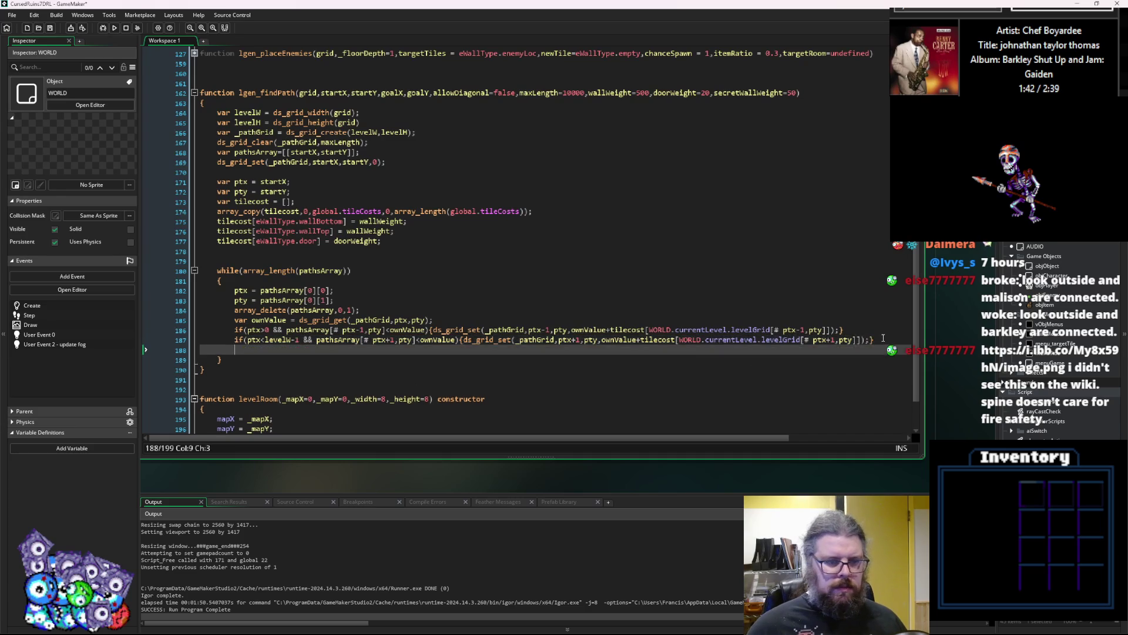
key(ctrl+v)
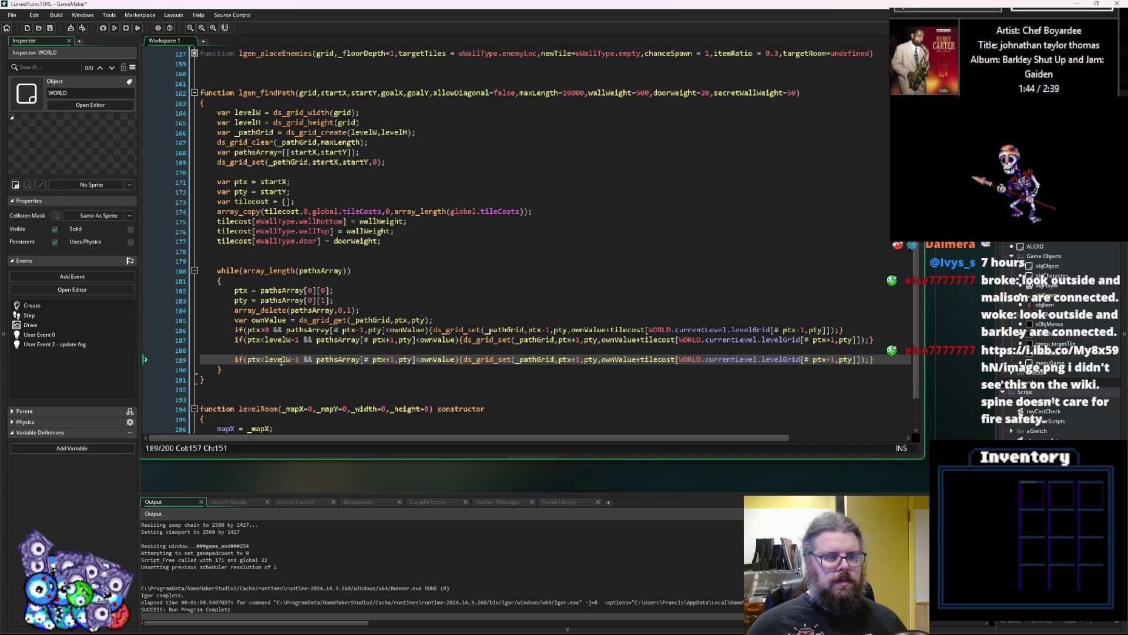
Change the copy's condition to test pty and its pathsArray index to ptx,pty-1.
click(261, 359)
key(BackSpace)
text(y)
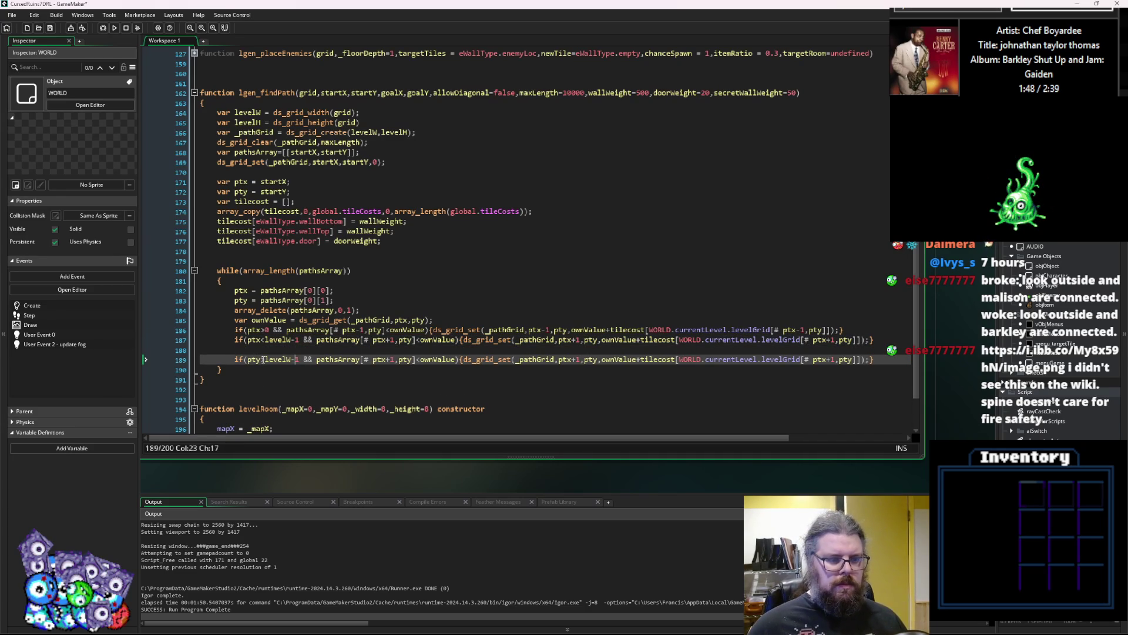
key(BackSpace)
key(BackSpace)
key(BackSpace)
text(>0)
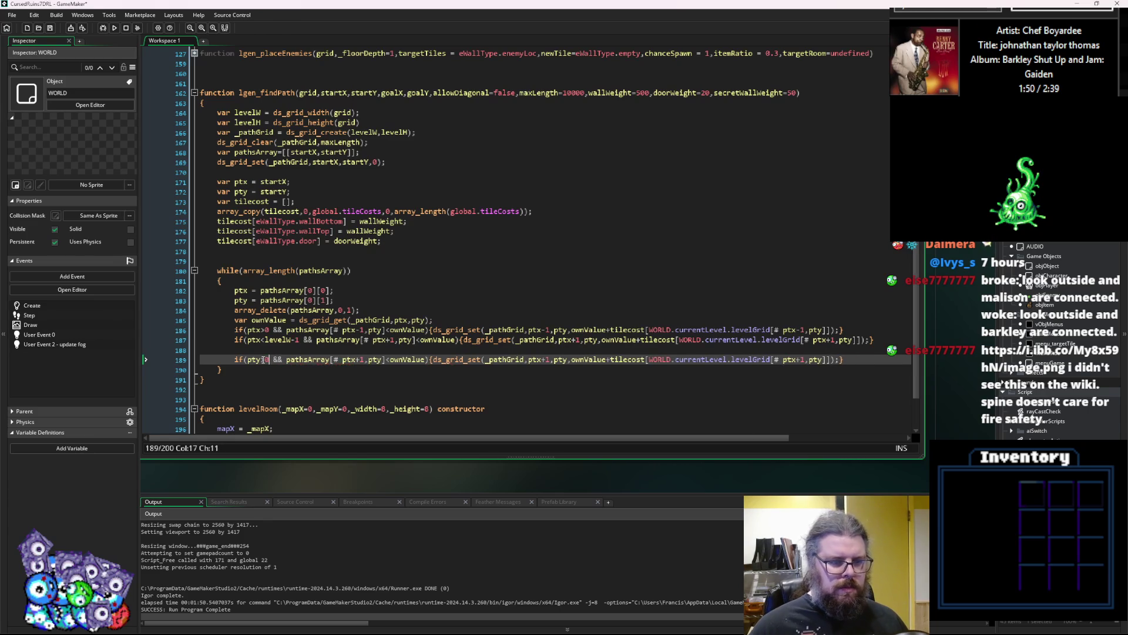
click(369, 362)
key(BackSpace)
key(BackSpace)
key(Right)
text(-1)
Use ptx,pty-1 in the ds_grid_set and levelGrid indices as well.
key(ctrl+Right)
key(ctrl+Right)
key(ctrl+Right)
key(ctrl+Right)
key(ctrl+Right)
key(ctrl+Right)
key(BackSpace)
key(BackSpace)
key(Right)
key(Right)
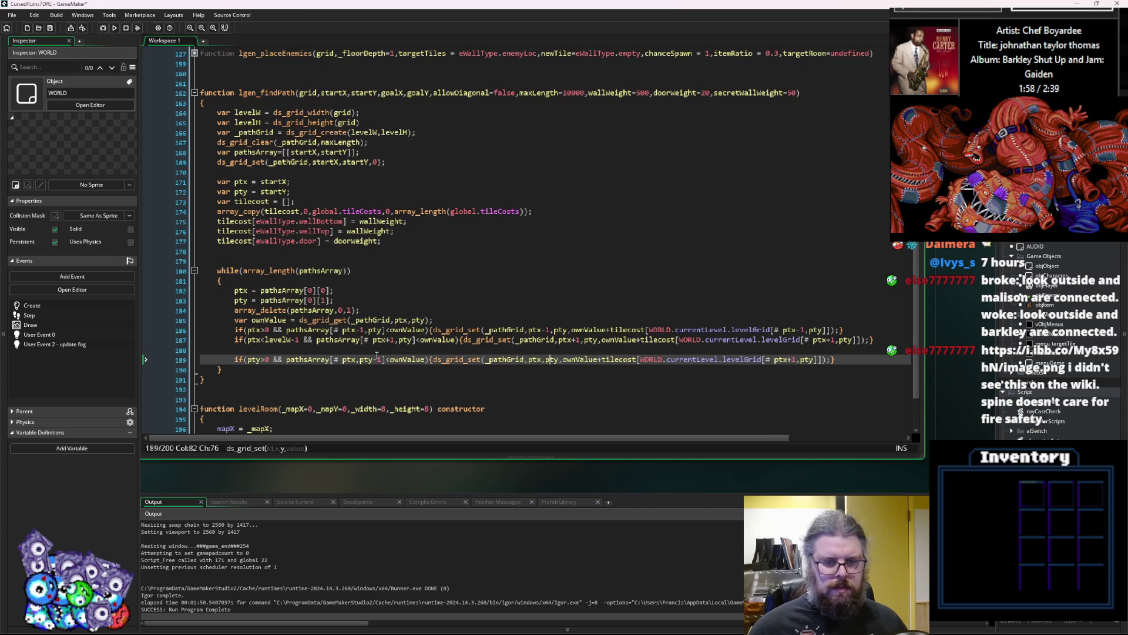
text(-1)
key(Right)
key(Right)
key(Right)
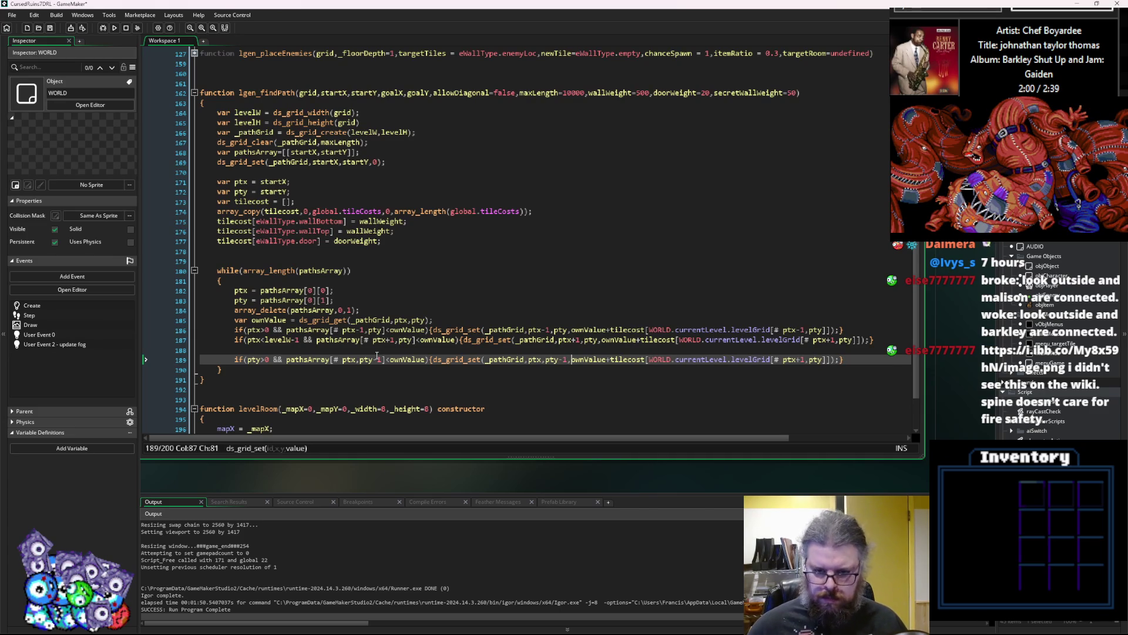
key(Right)
key(Right)
key(Right)
key(BackSpace)
key(Delete)
key(Right)
key(Right)
key(Right)
text(-1)
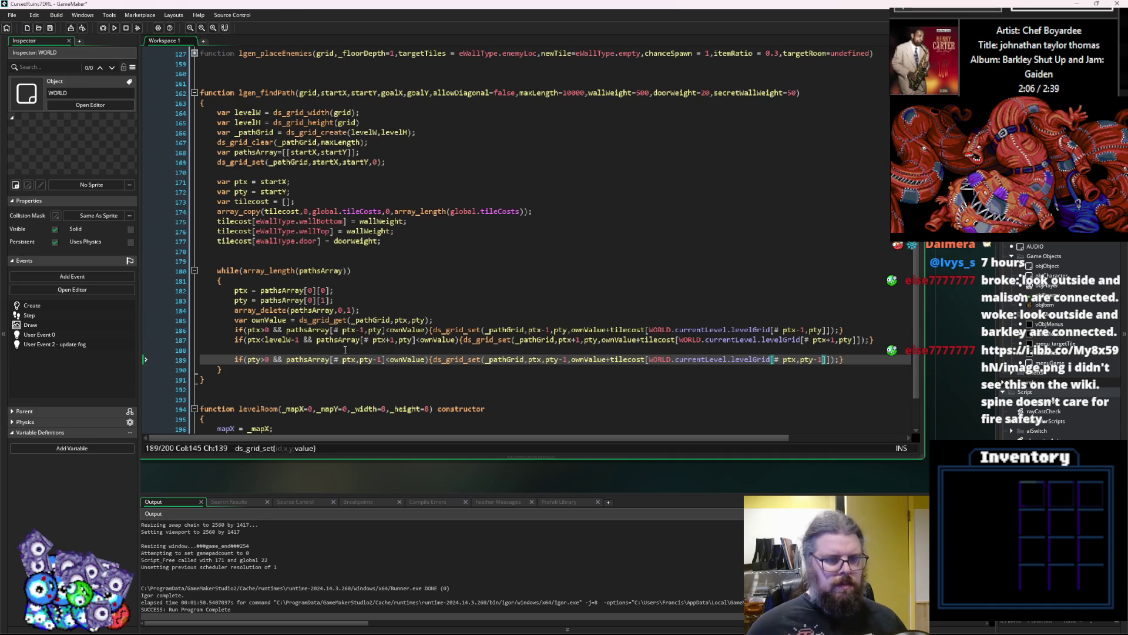
drag(844, 359, 235, 360)
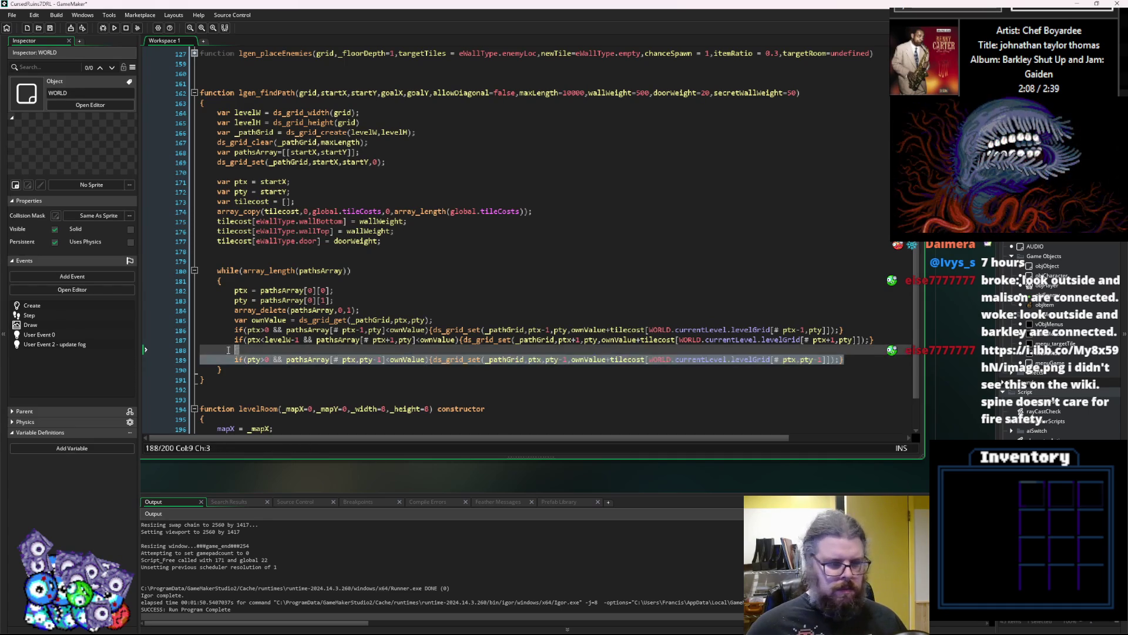
Duplicate the third neighbour-check line below itself and remove the stray blank line.
key(ctrl+c)
click(861, 359)
key(Return)
key(ctrl+v)
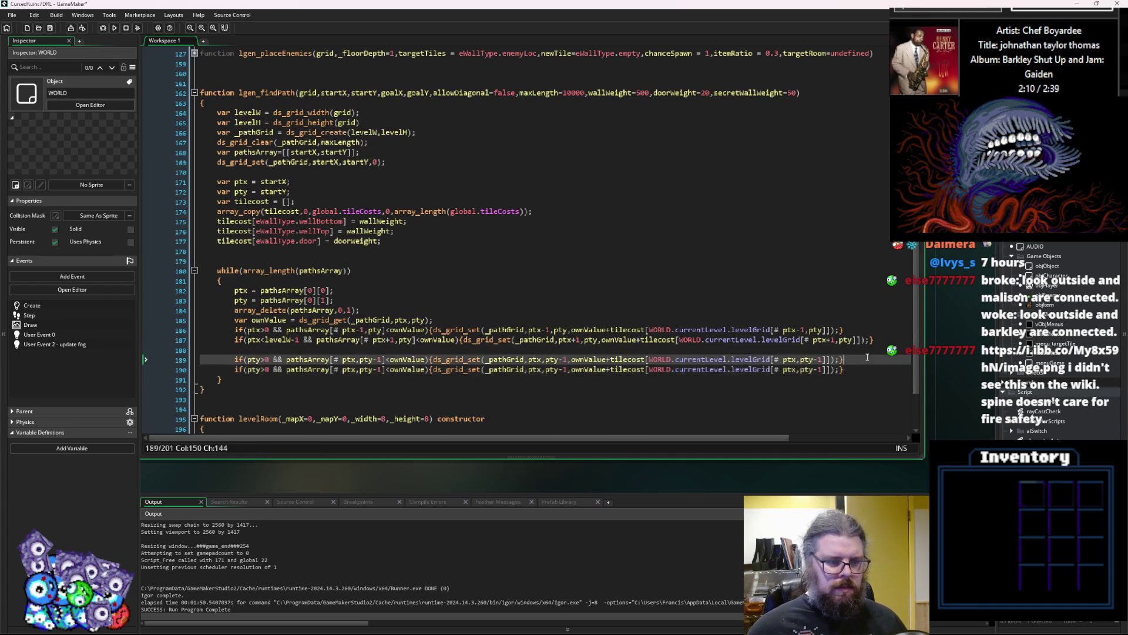
key(Up)
key(Up)
key(BackSpace)
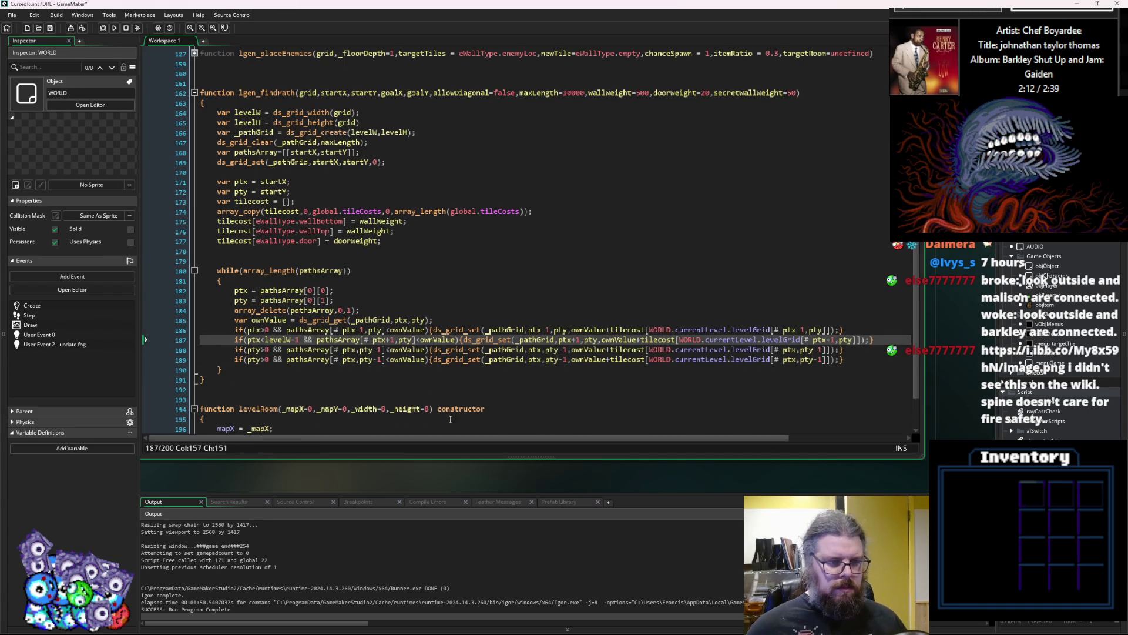
Change the copy's bound to pty<levelH-1 and its pathsArray index to pty+1.
click(270, 359)
key(Left)
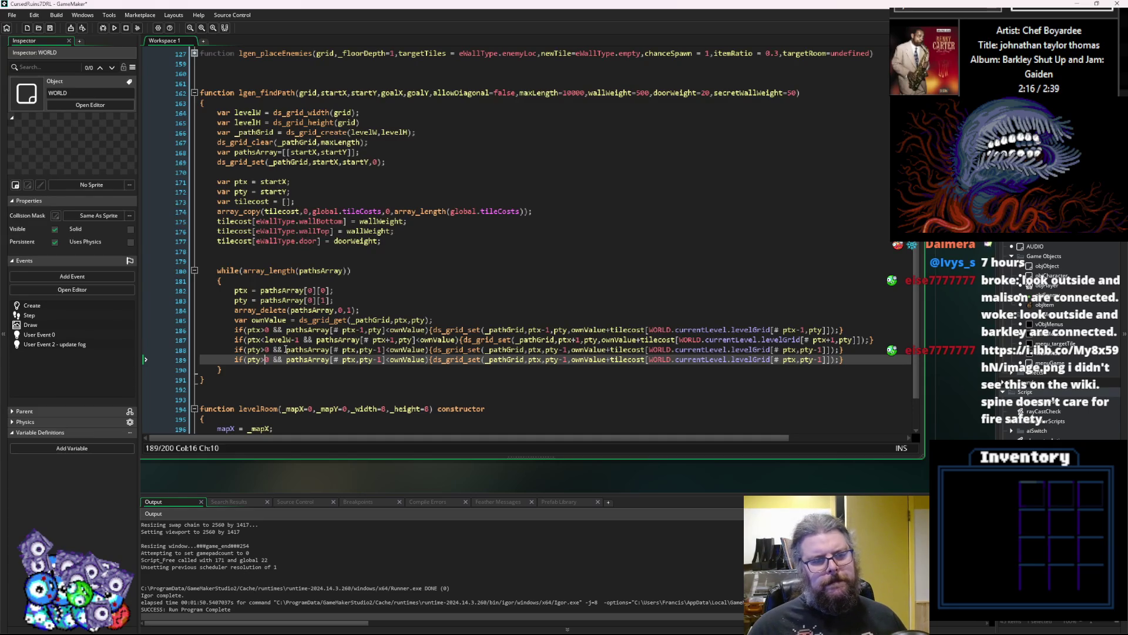
key(BackSpace)
text(<)
key(Delete)
text(1)
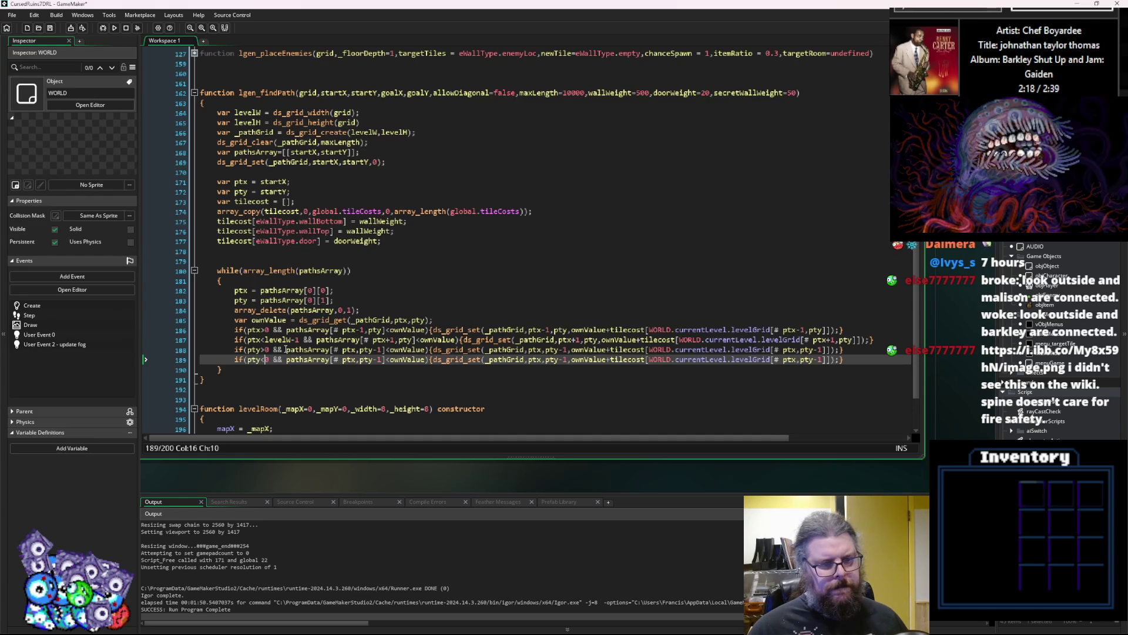
text(evelH-1)
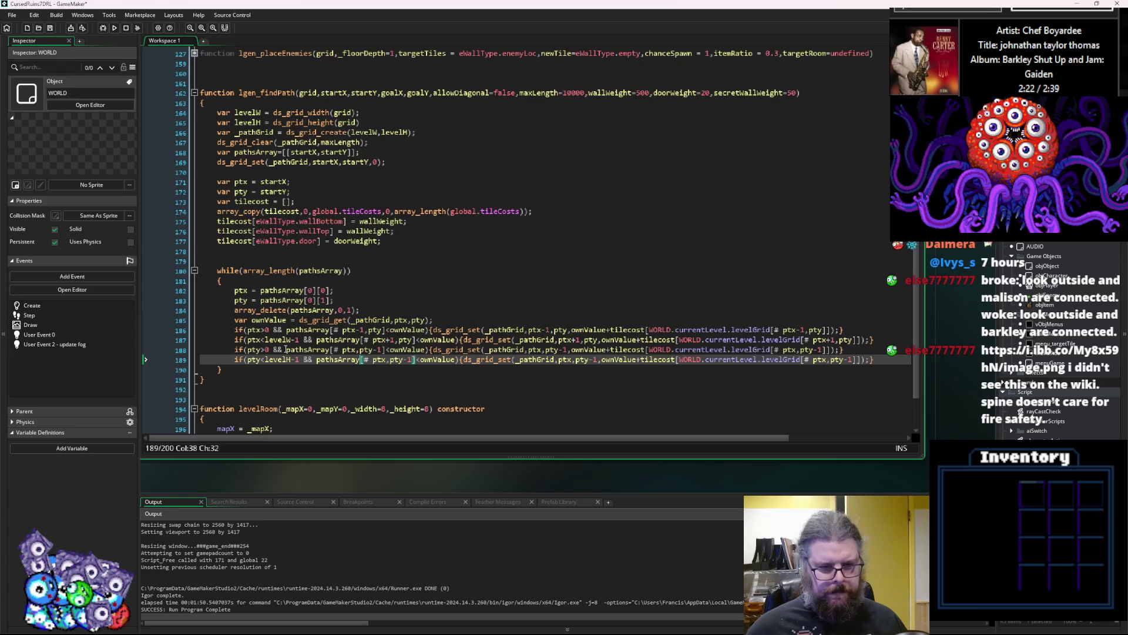
key(Delete)
text(+)
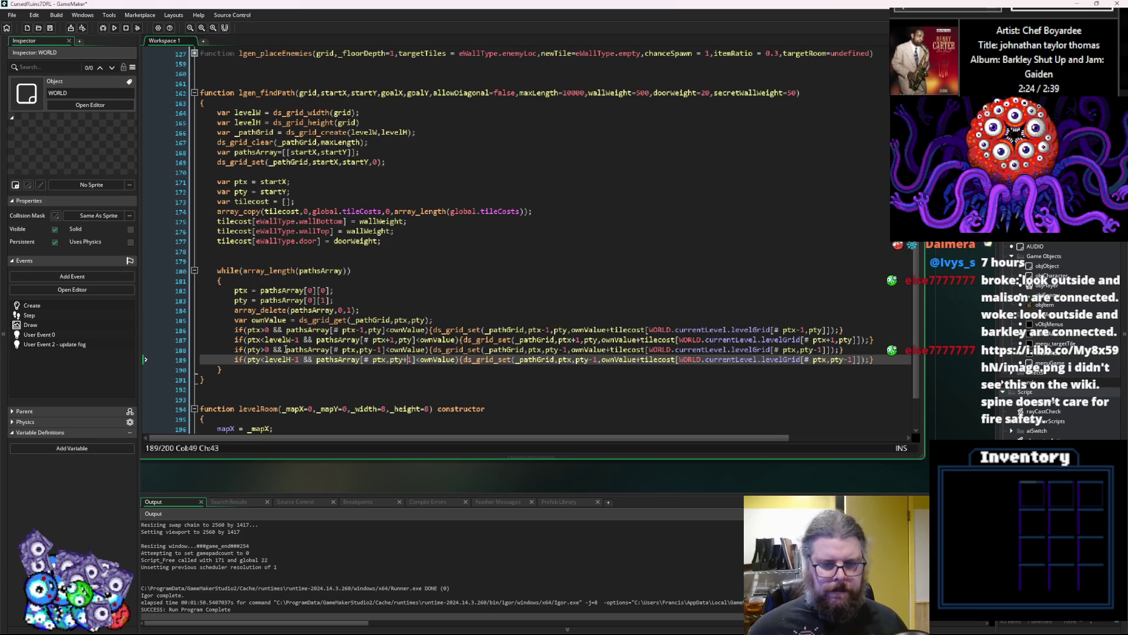
Switch the copy's ds_grid_set and levelGrid indices to pty+1 and start a new line below.
click(596, 361)
key(BackSpace)
text(+)
click(848, 360)
key(BackSpace)
text(+)
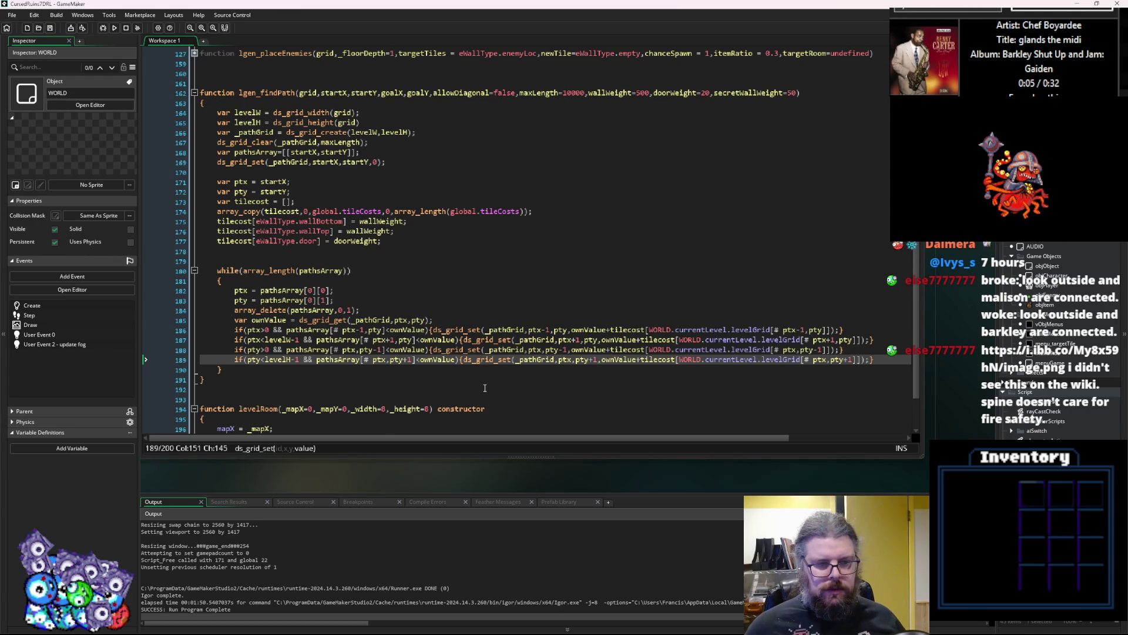
click(489, 381)
click(882, 362)
key(Return)
Add an empty if(allowDiagonal){ } block below the neighbour checks.
text(if(allowDiag)
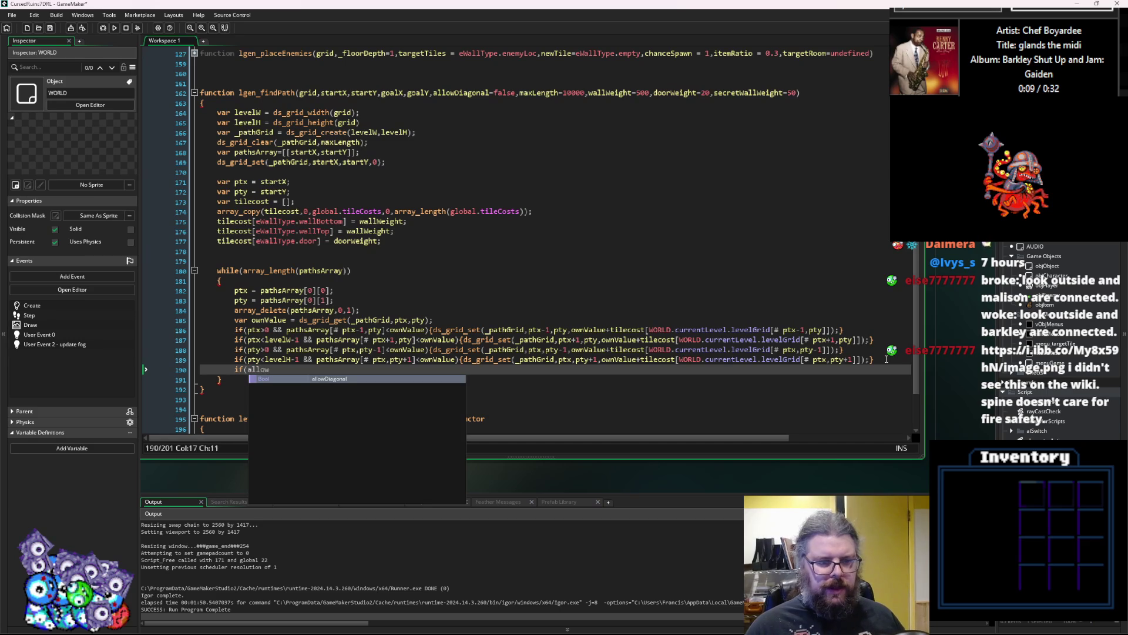
key(Return)
text())
key(Return)
text({)
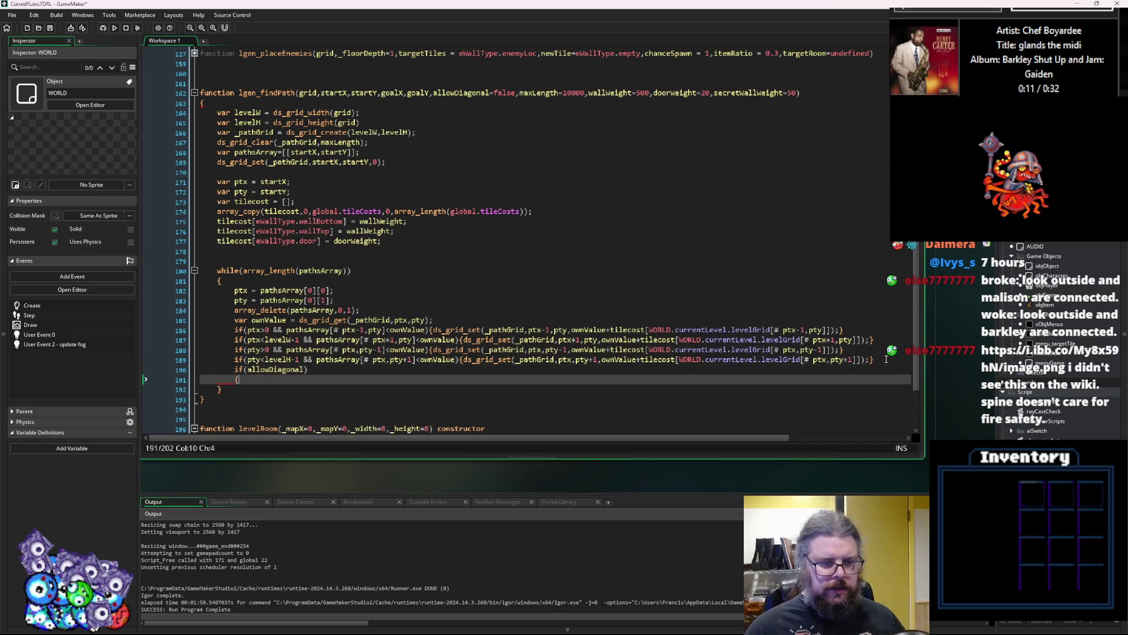
key(Return)
text(})
key(Up)
key(Return)
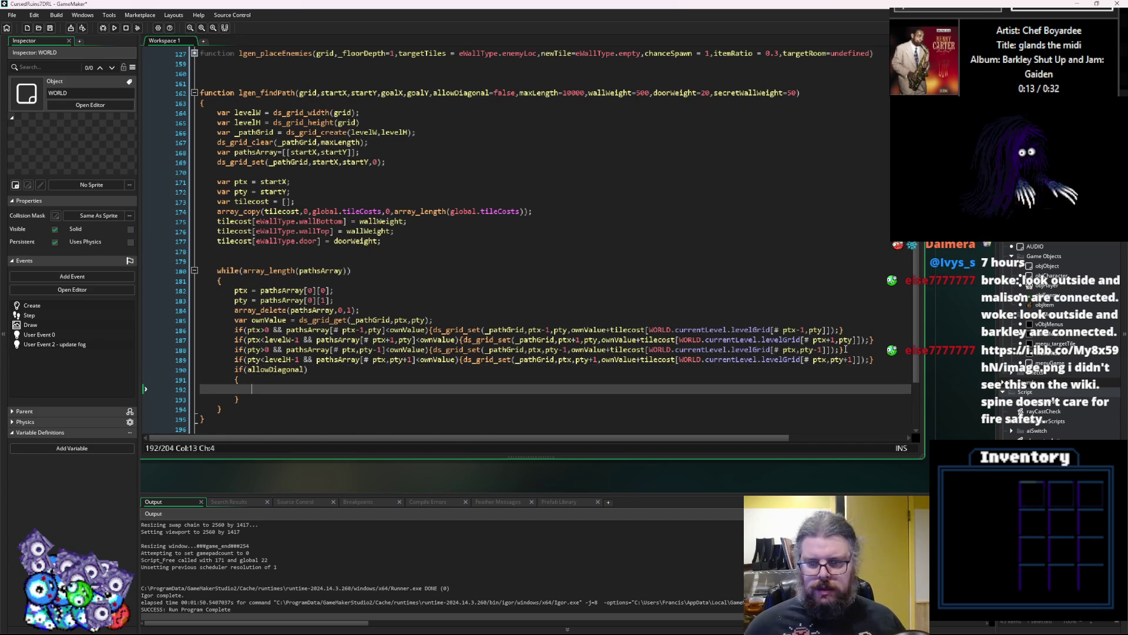
Paste the four neighbour-check lines into the block and indent each one.
drag(883, 359, 240, 325)
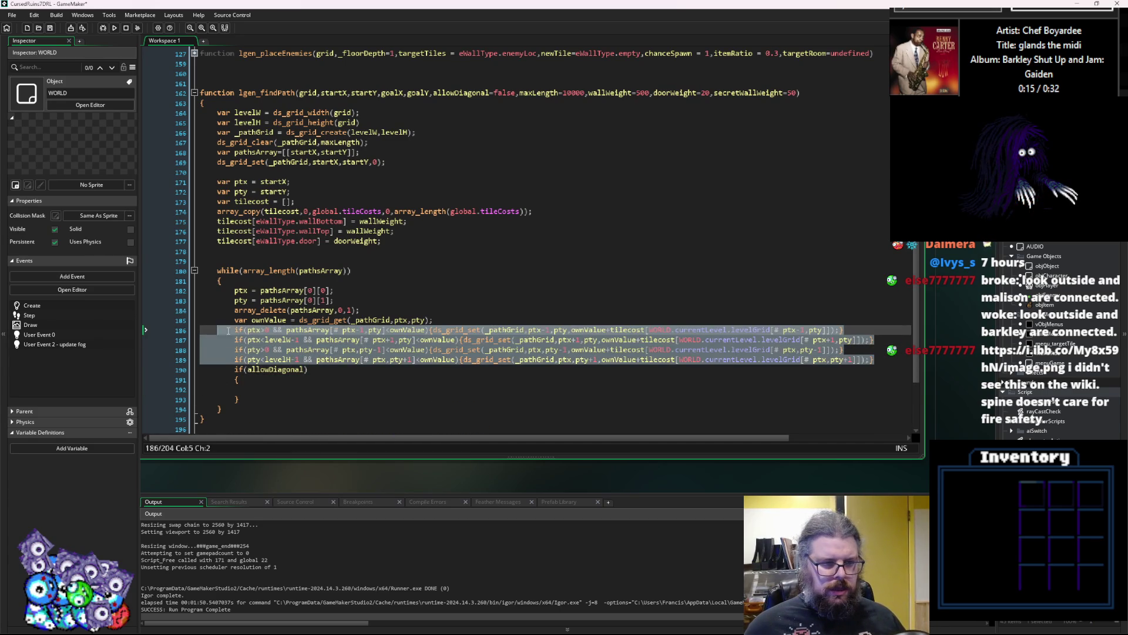
click(260, 390)
key(ctrl+v)
scroll(259, 390, down, 1)
click(234, 375)
key(Tab)
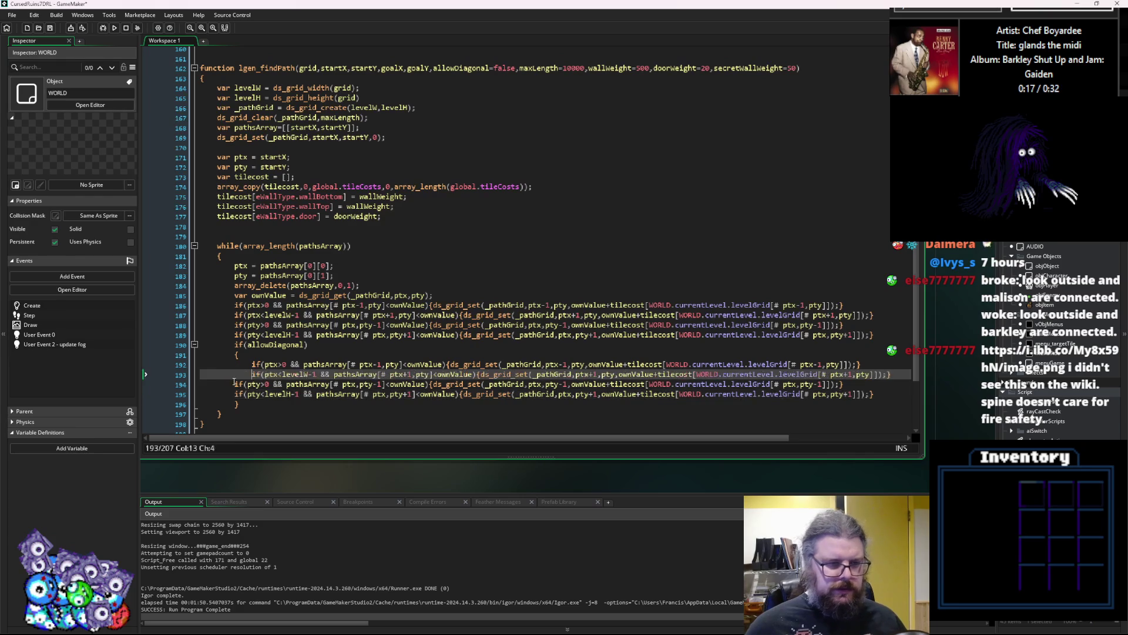
click(234, 383)
key(Tab)
click(234, 394)
key(Tab)
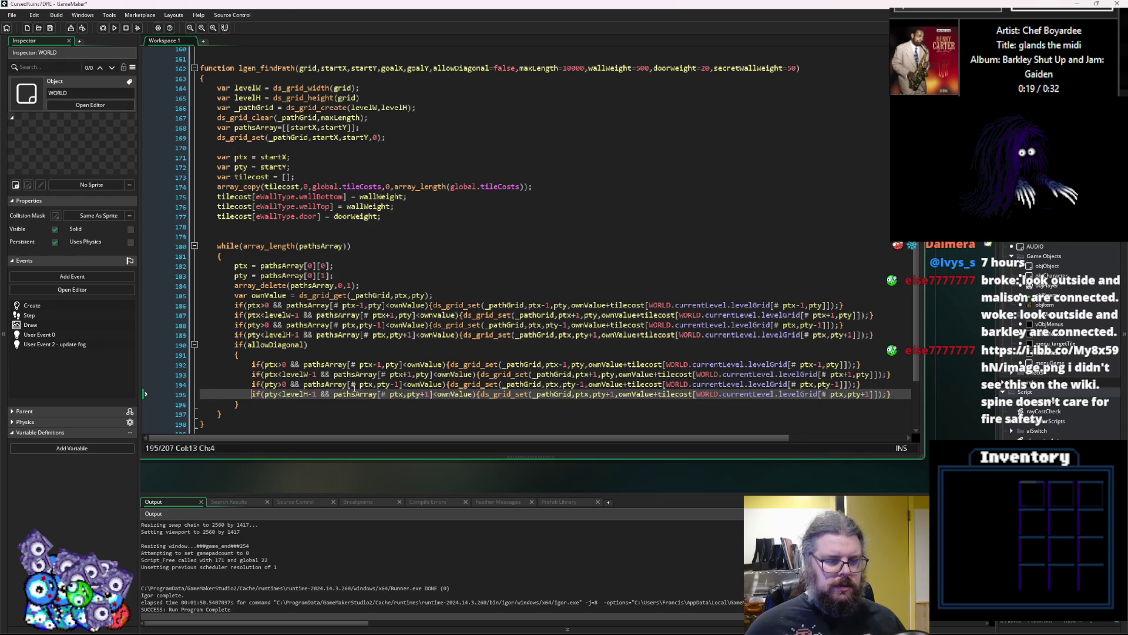
Add && pty>0 to the first copy's condition and change its pathsArray and ds_grid_set pty to pty-1.
click(288, 384)
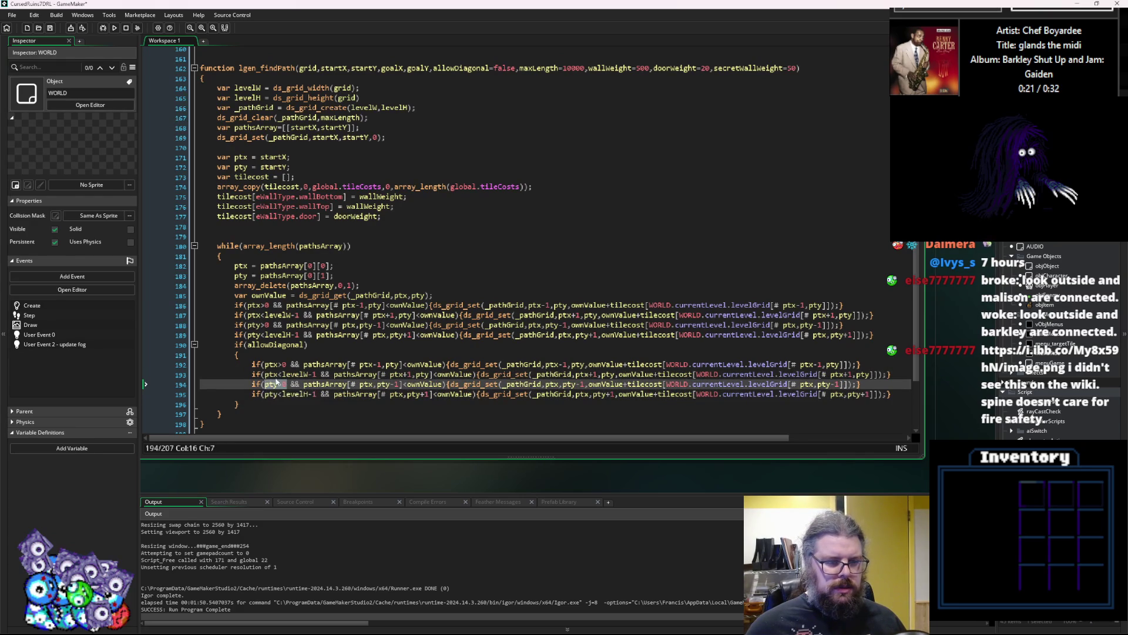
click(285, 364)
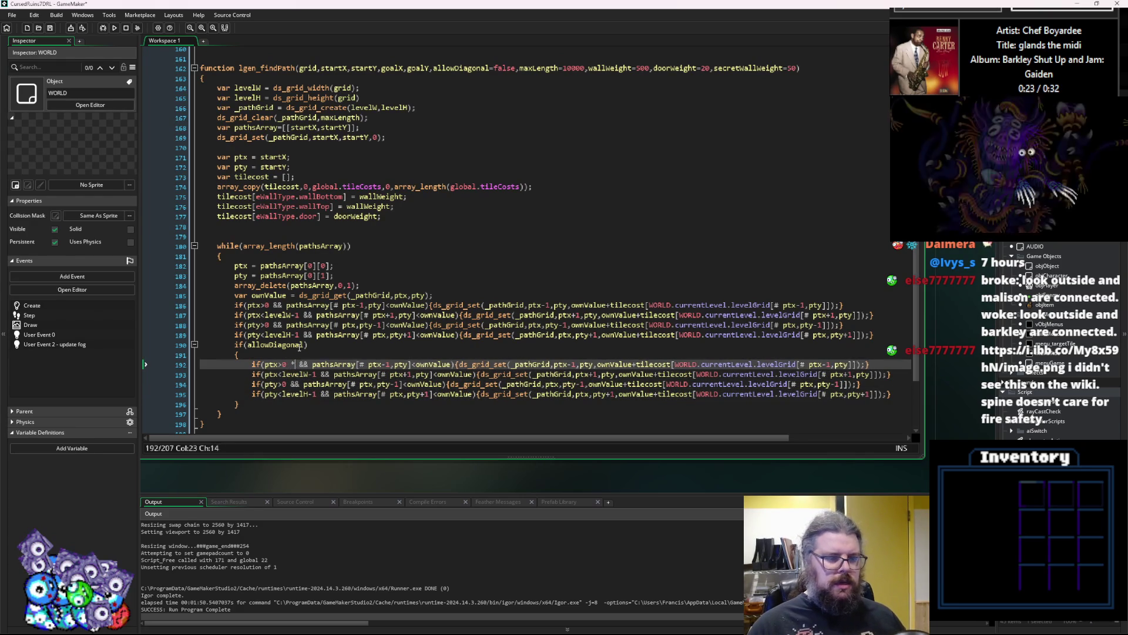
text(&& pty>0)
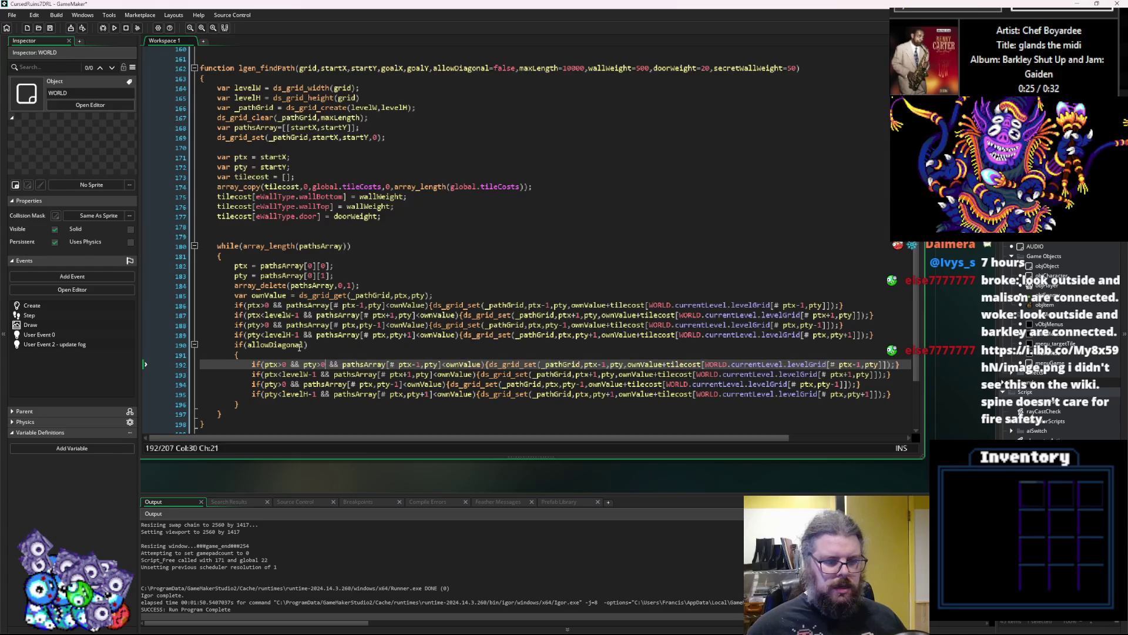
key(Right)
key(Right)
key(Right)
text(-1)
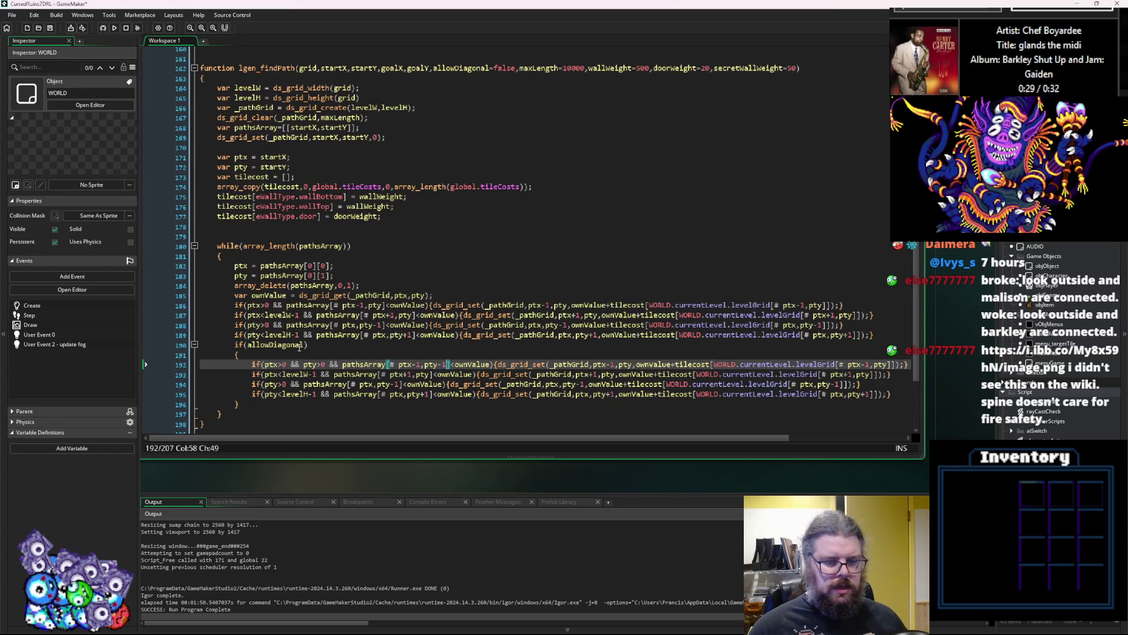
click(633, 364)
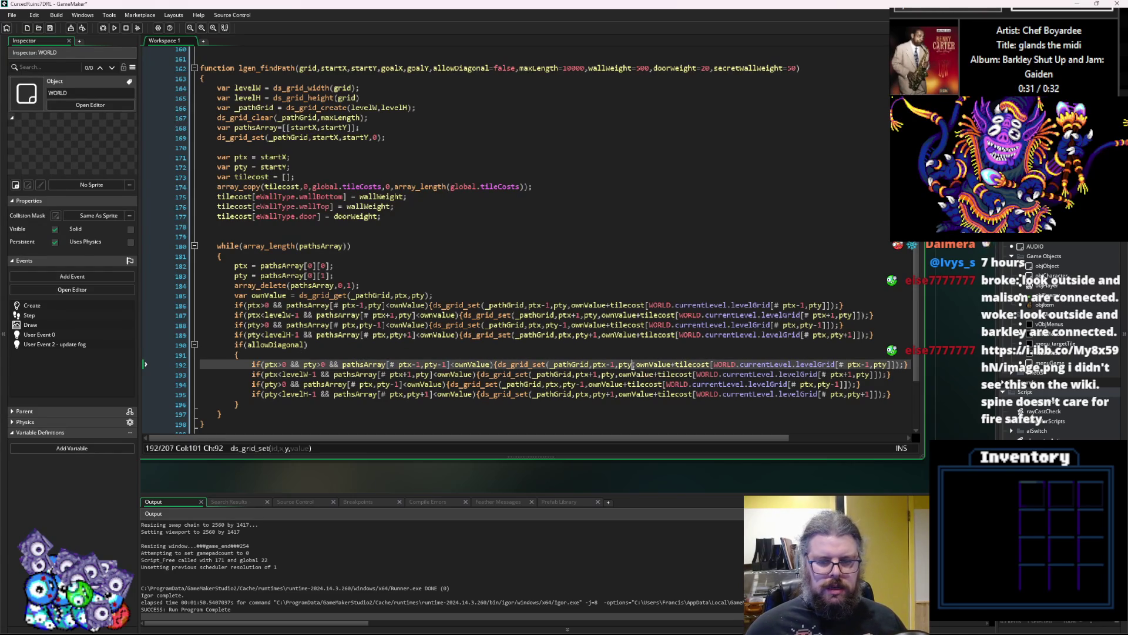
text(-1)
click(898, 364)
Finish the upper-left line's levelGrid pty-1, then copy && pty>0 into the second diagonal's condition.
text(-1)
click(822, 355)
click(772, 373)
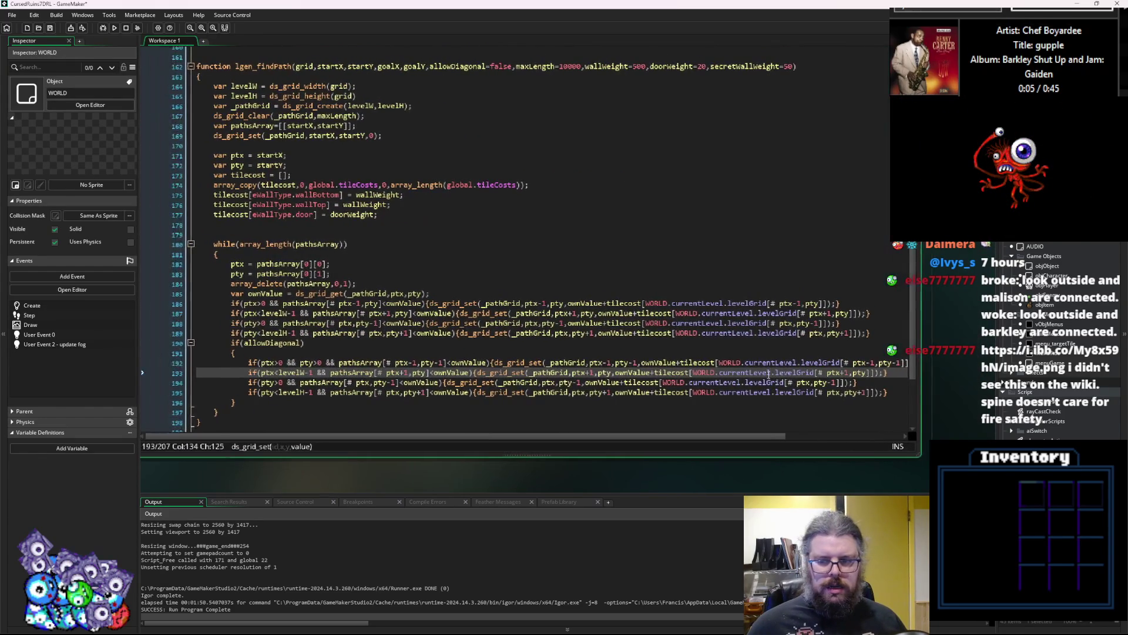
drag(920, 379, 966, 385)
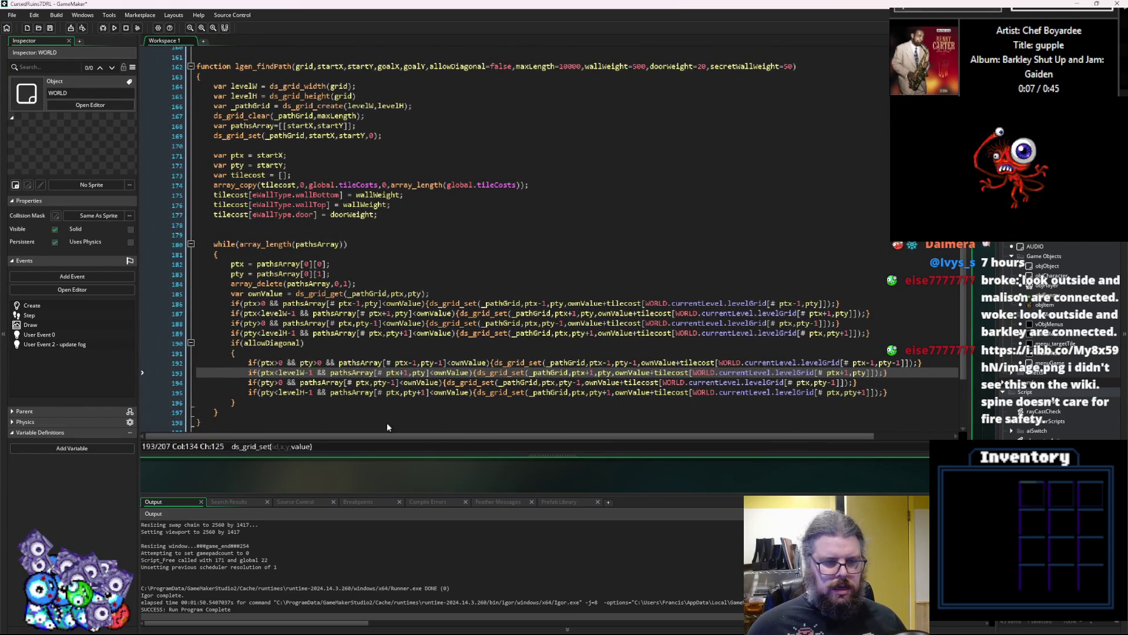
click(287, 373)
key(Right)
click(321, 362)
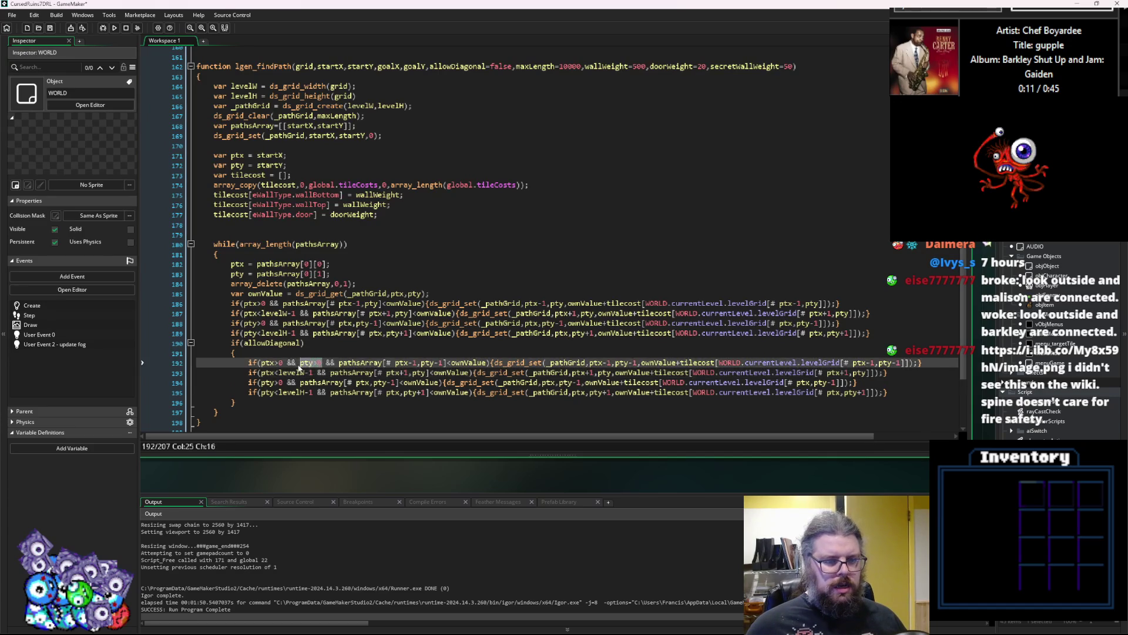
drag(286, 362, 323, 365)
key(ctrl+c)
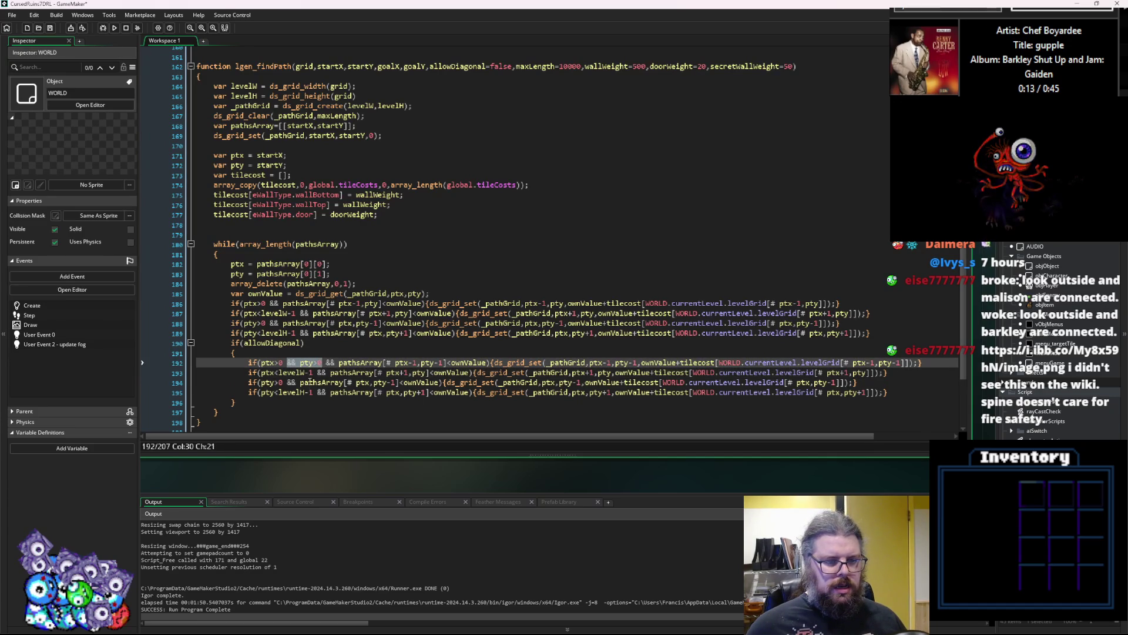
click(315, 373)
key(ctrl+v)
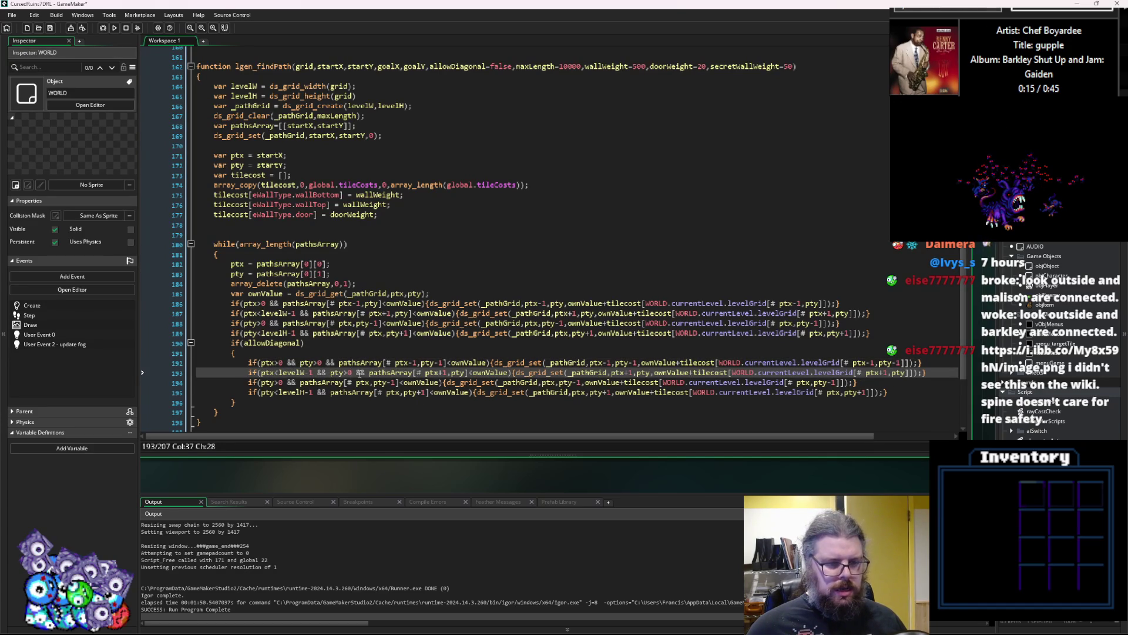
Change the second diagonal's pathsArray, ds_grid_set and levelGrid indices to pty-1.
click(341, 372)
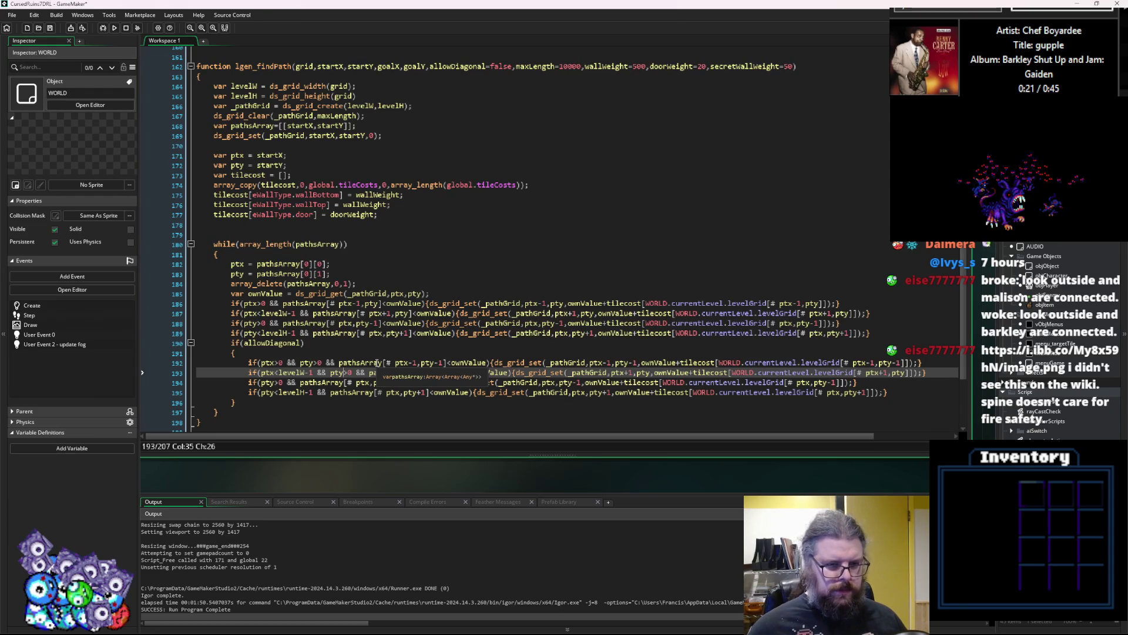
click(467, 372)
text(thsArray[# ptx+1,pty]<own)
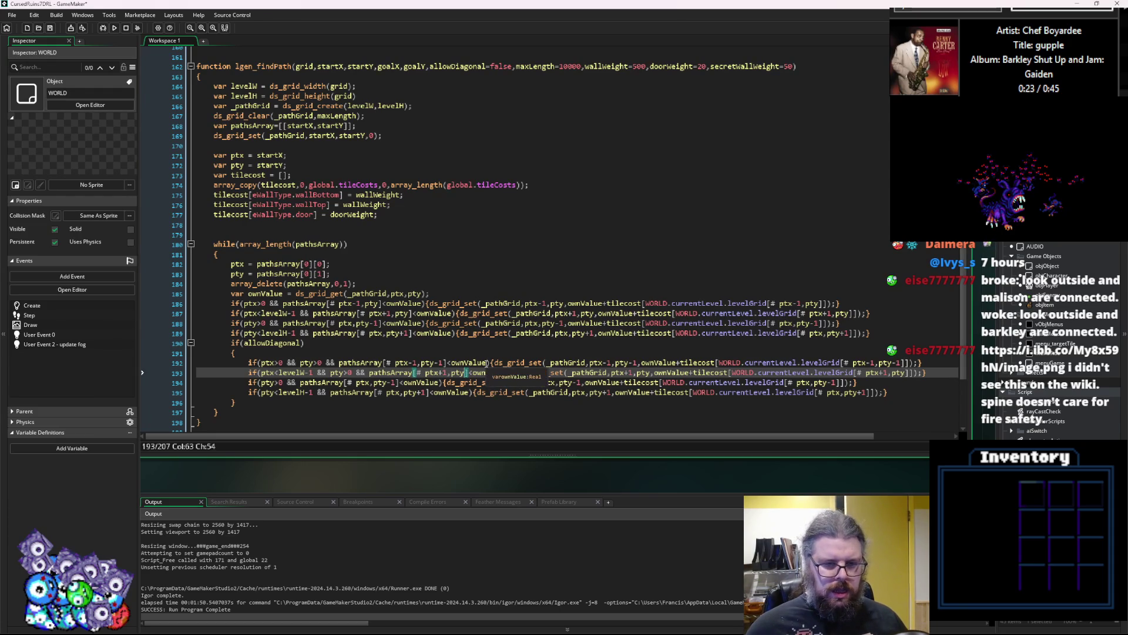
text(-1)
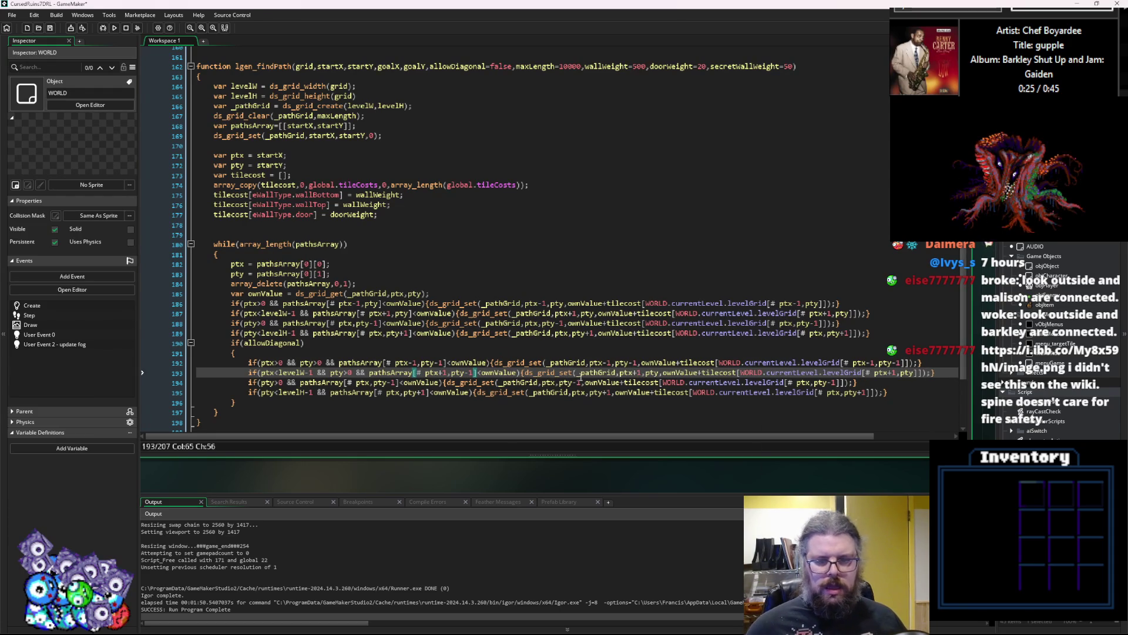
click(661, 372)
text(-1)
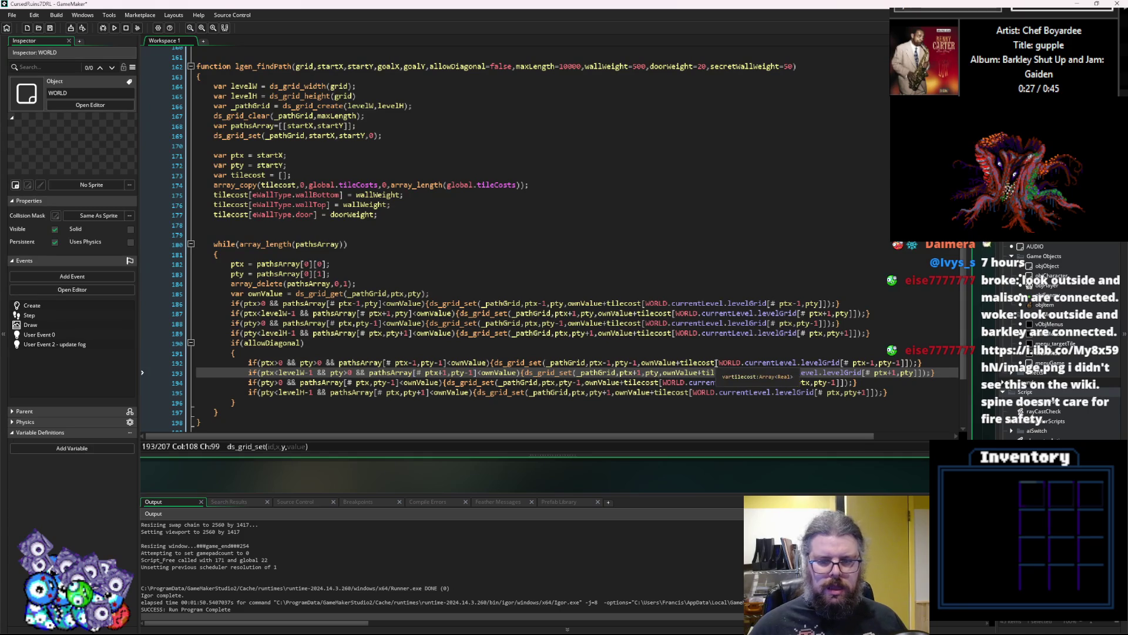
click(923, 372)
text(-1)
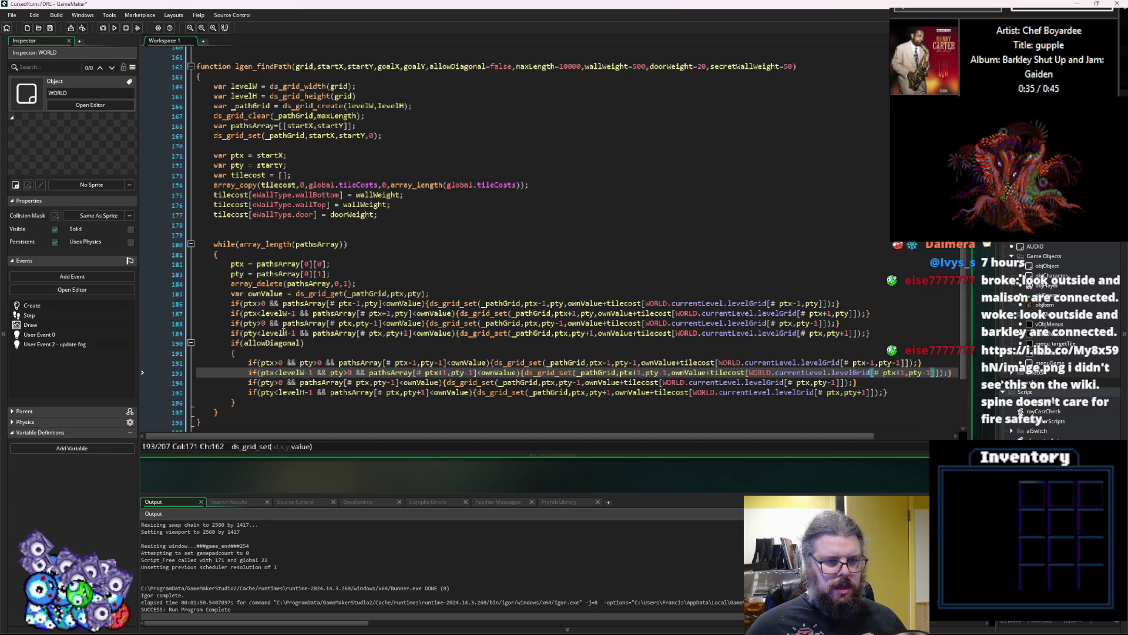
drag(295, 333, 244, 334)
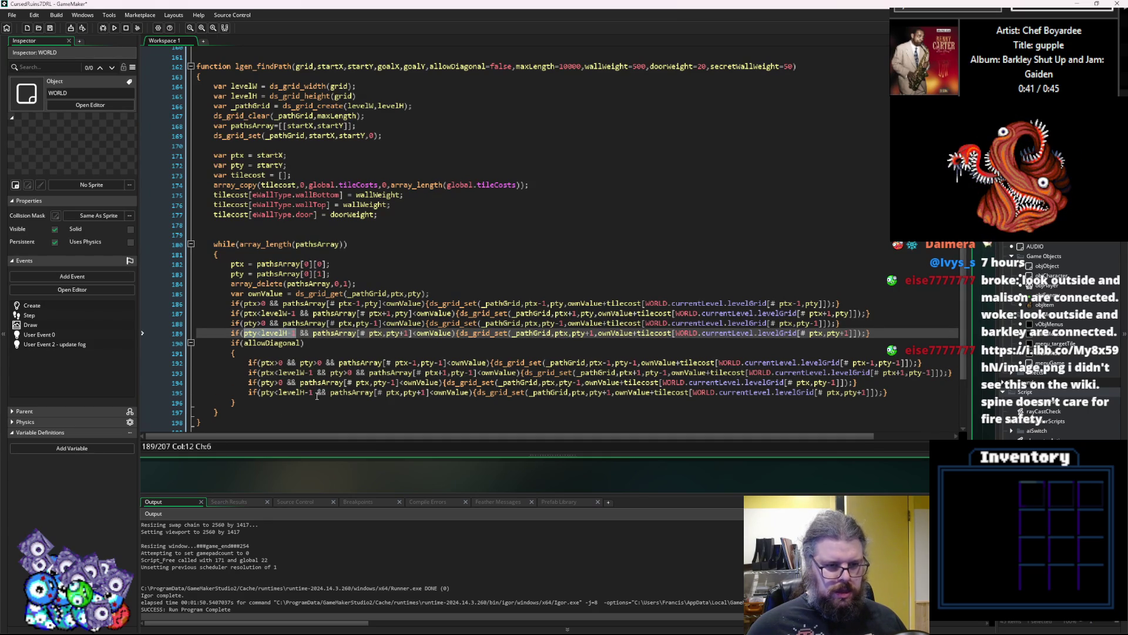
click(287, 382)
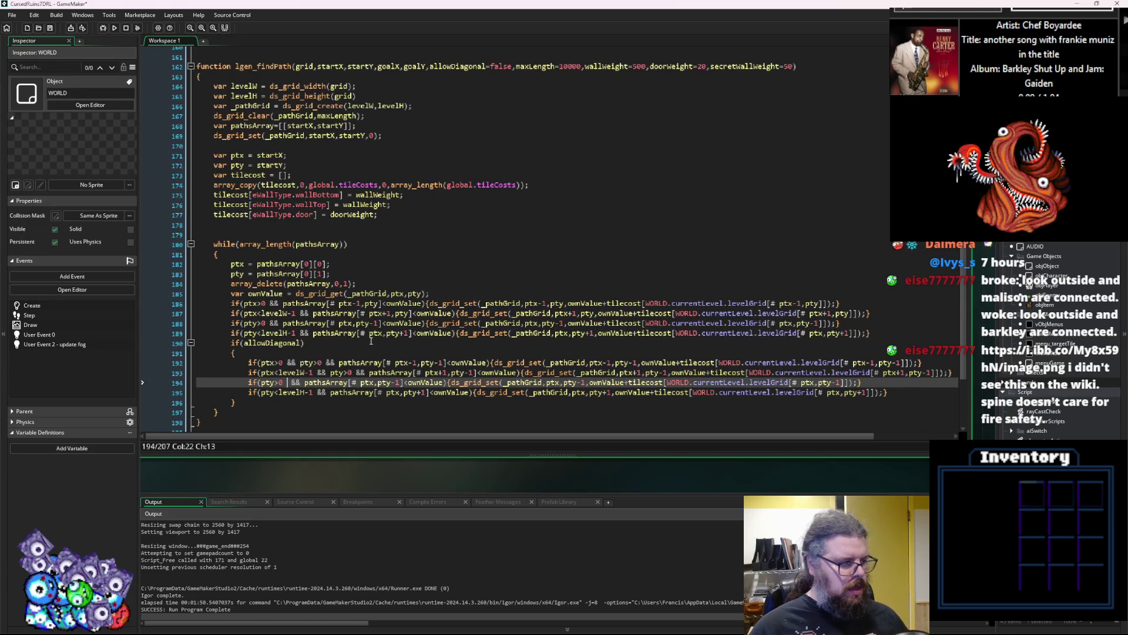
text(&& pty<levelH-1)
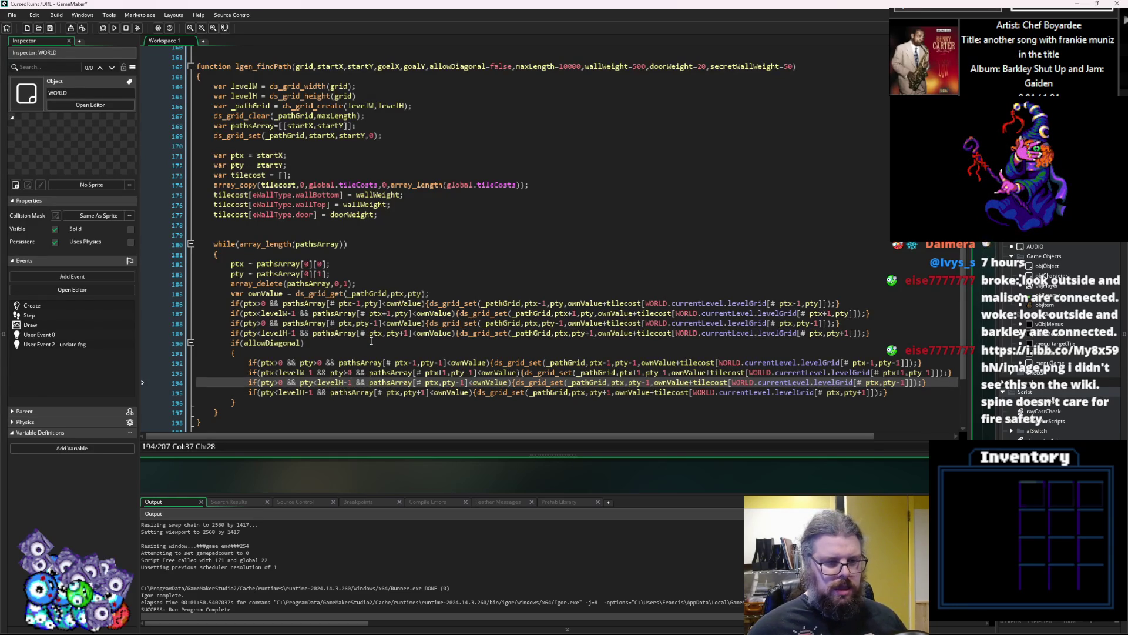
key(Down)
text(&& pty<levelH-1)
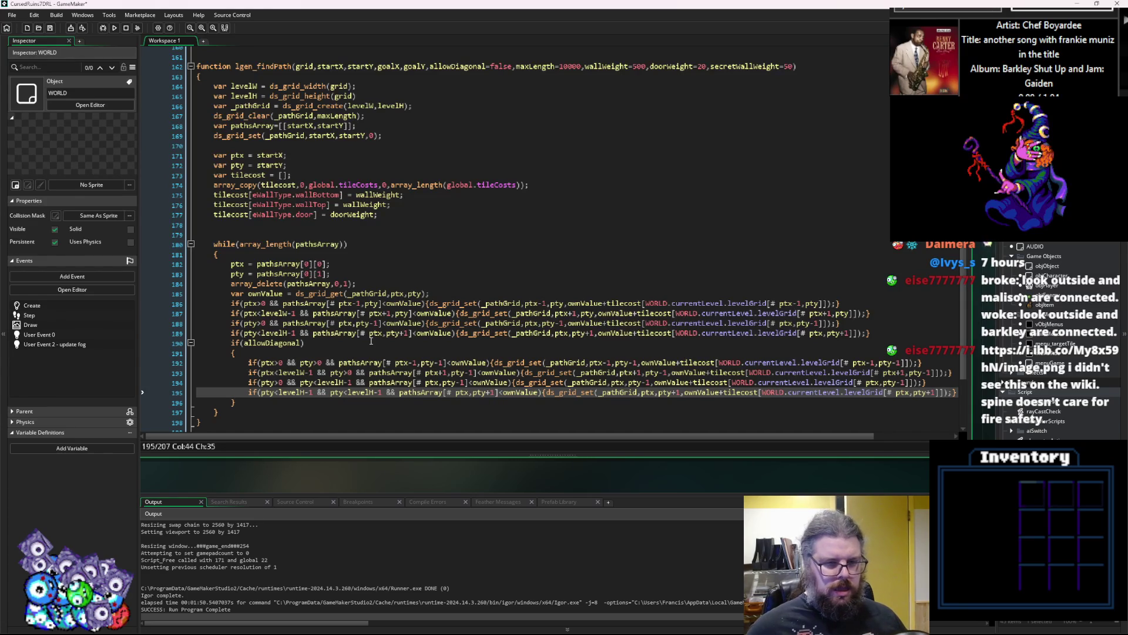
click(327, 382)
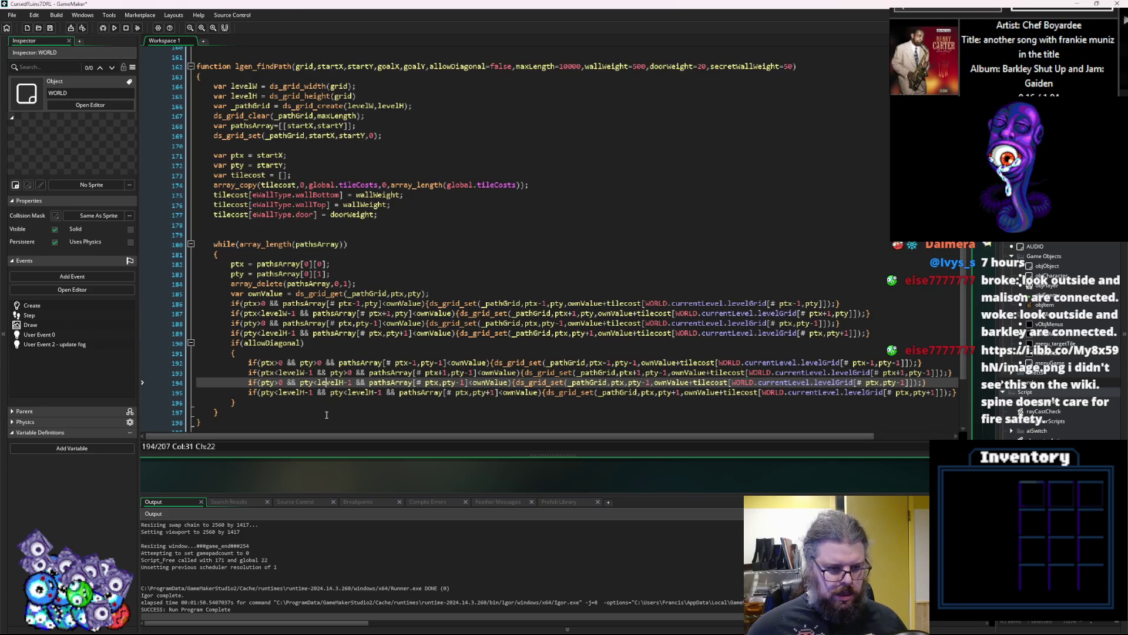
click(306, 382)
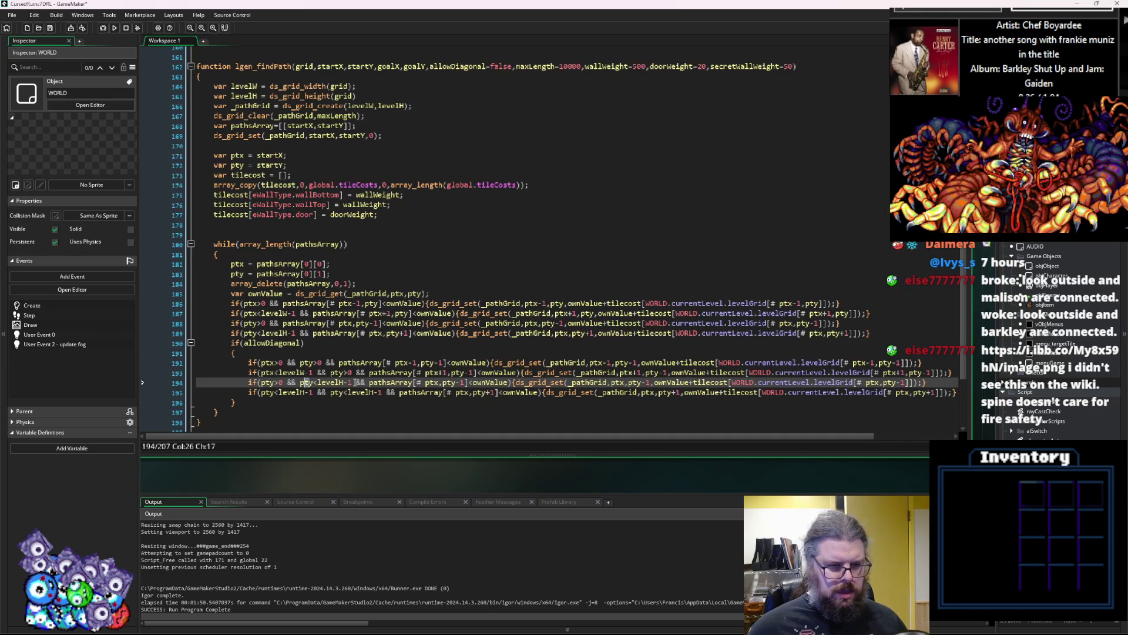
click(356, 372)
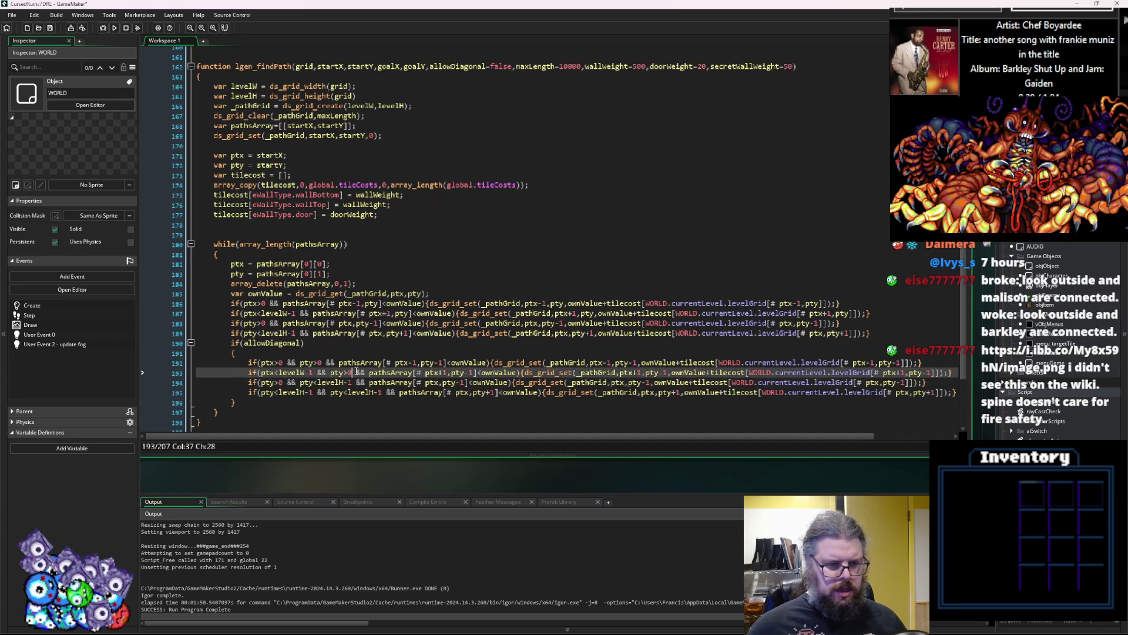
drag(356, 372, 288, 383)
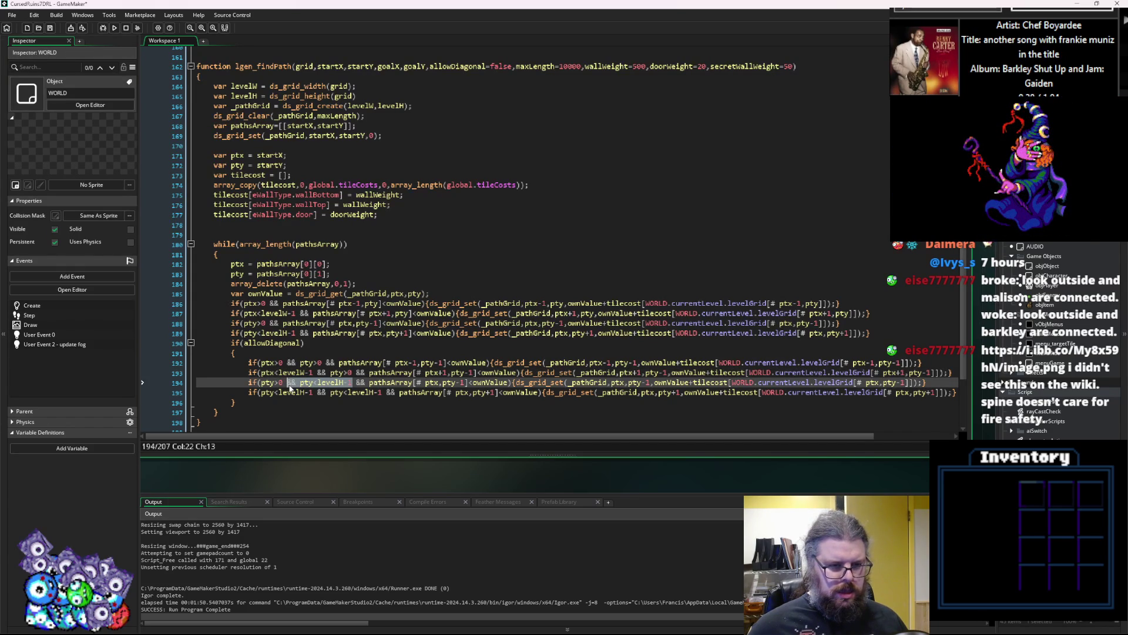
key(BackSpace)
key(Down)
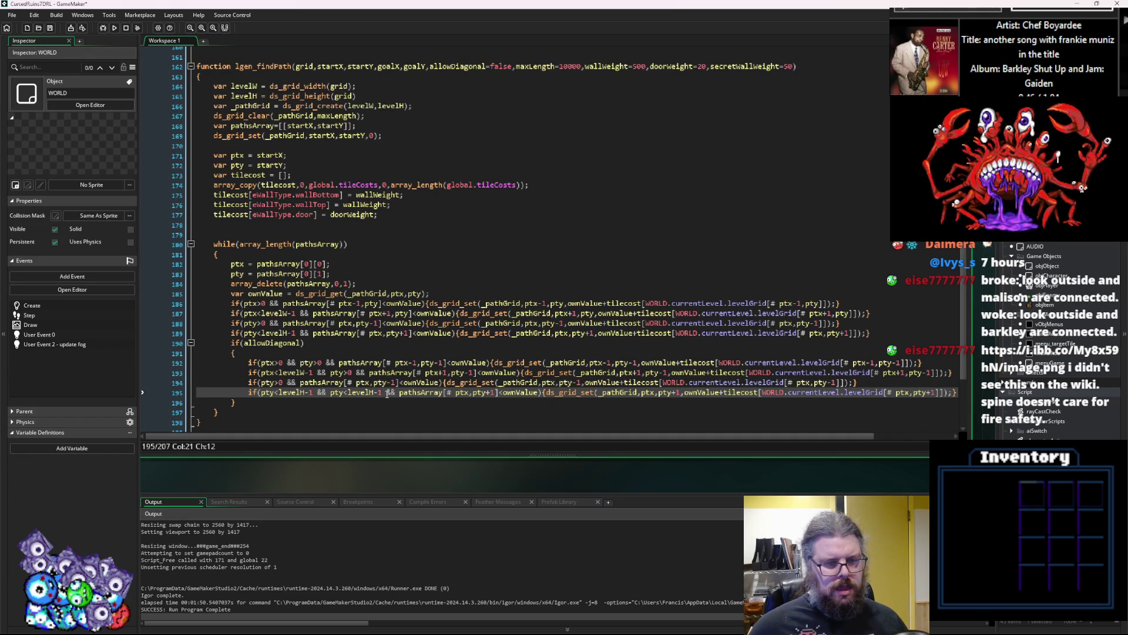
drag(383, 392, 330, 394)
key(BackSpace)
key(BackSpace)
key(BackSpace)
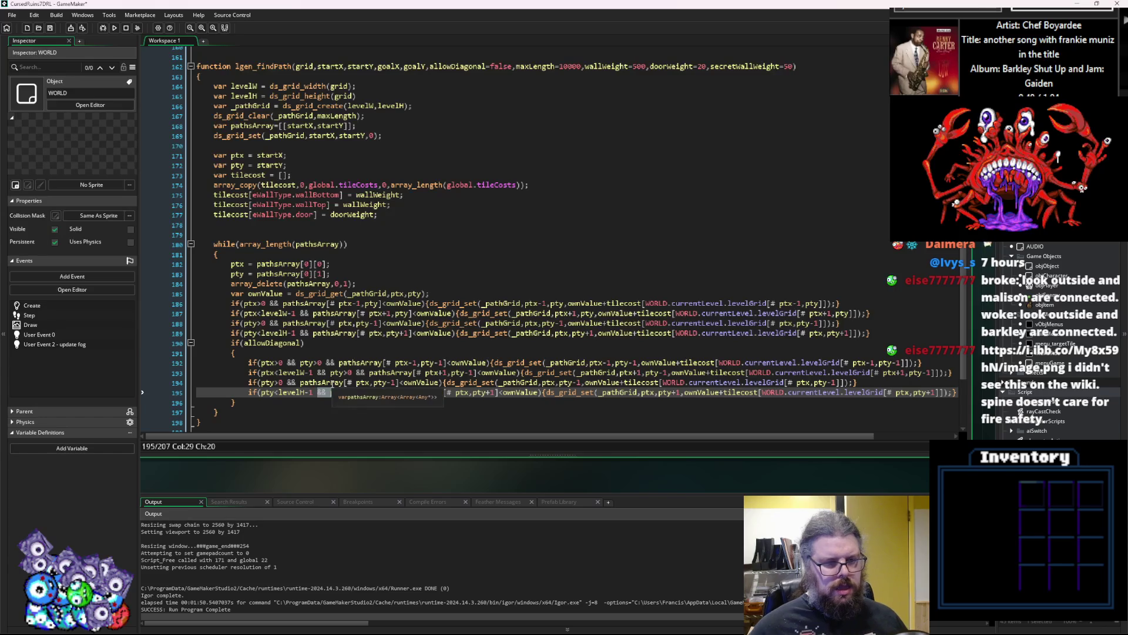
key(BackSpace)
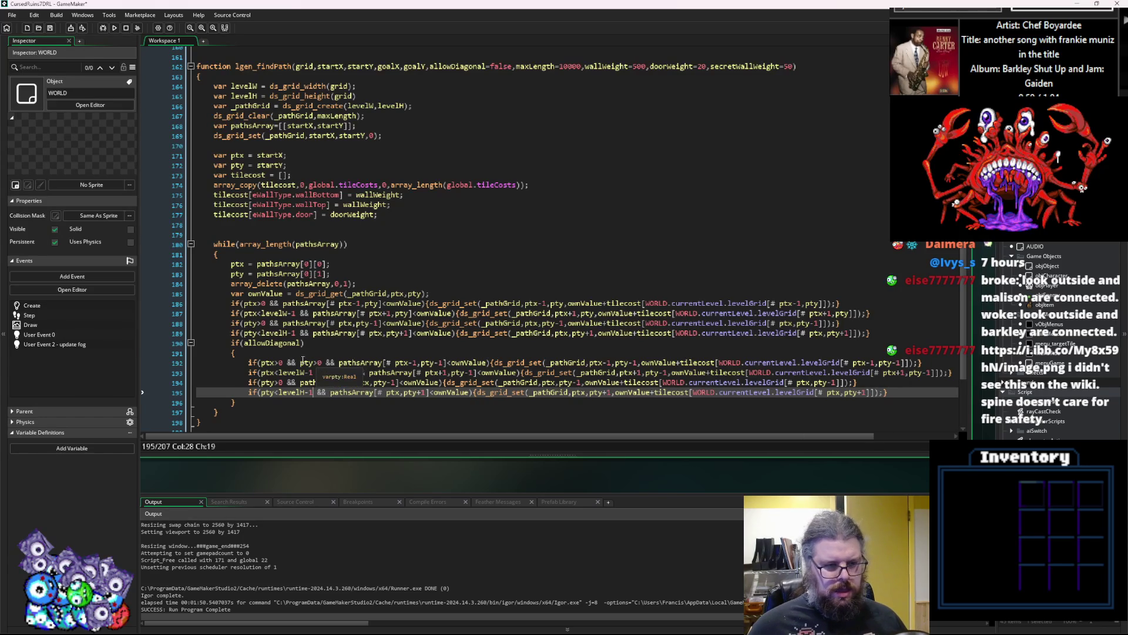
drag(296, 362, 260, 363)
key(ctrl+c)
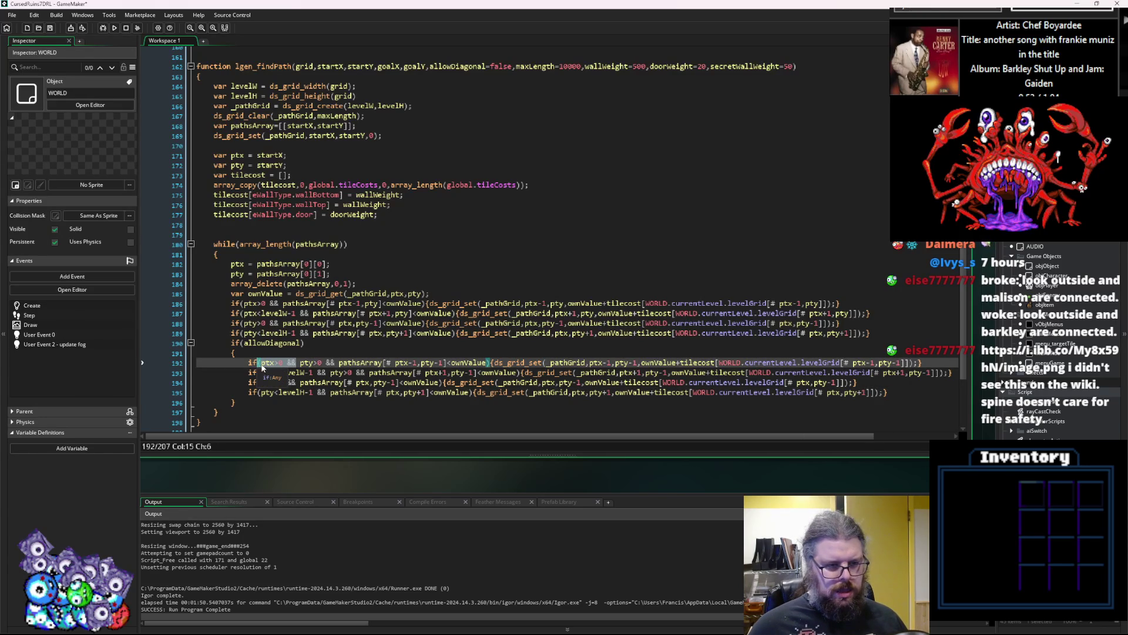
click(259, 383)
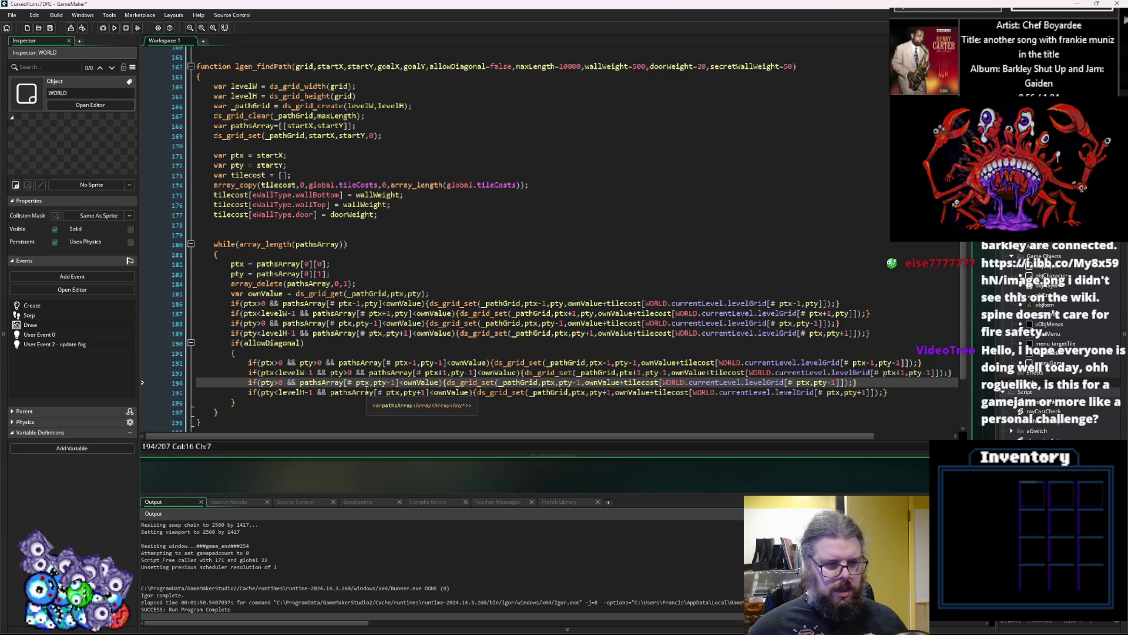
Insert ptx>0 && into line 195's condition and ptx<levelW-1 && into line 194's.
key(Down)
key(ctrl+v)
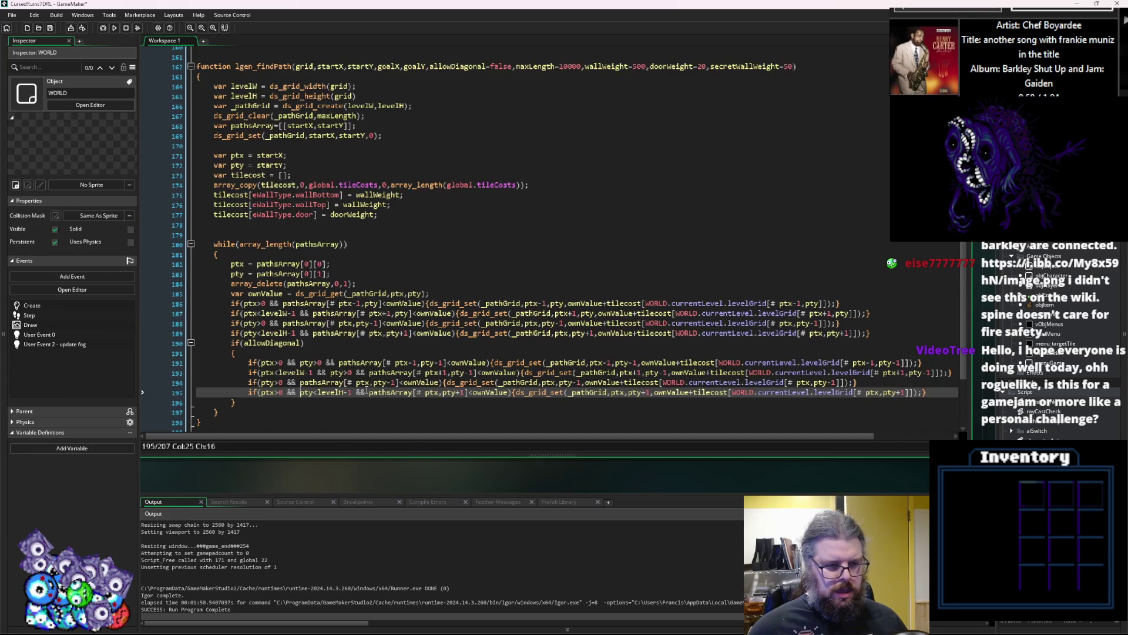
drag(312, 372, 258, 372)
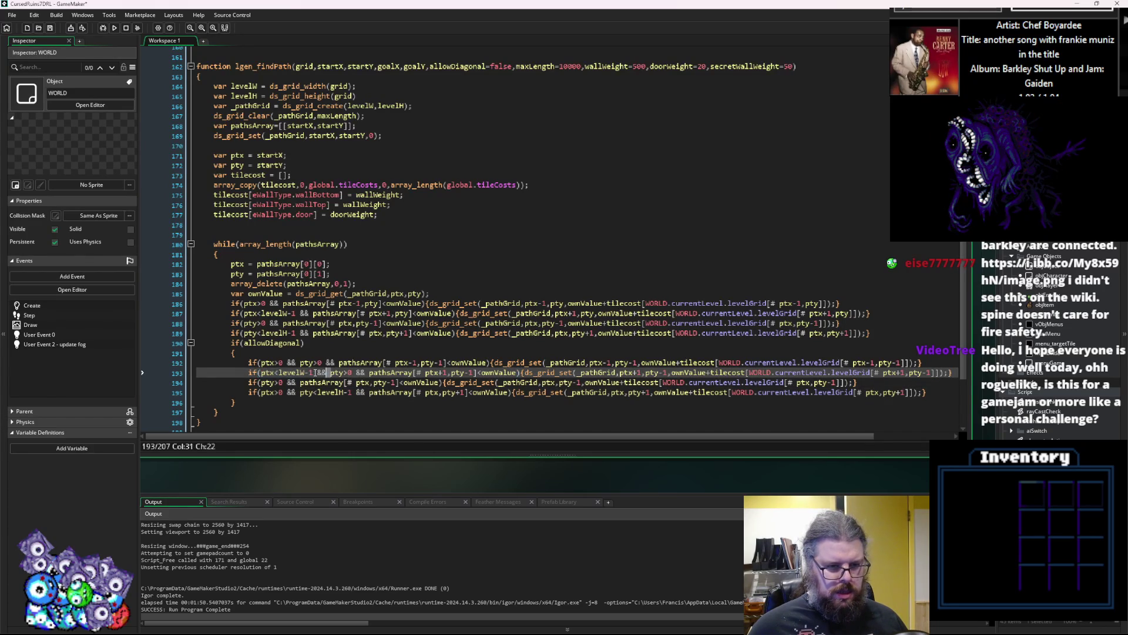
click(263, 383)
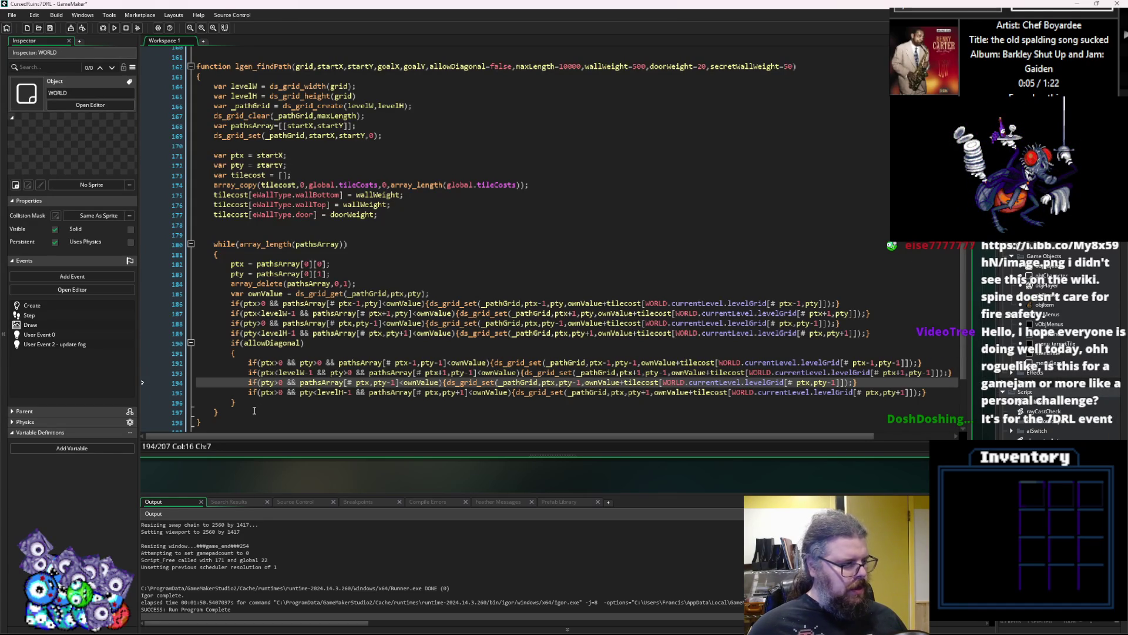
text(ptx<levelW-1 &&)
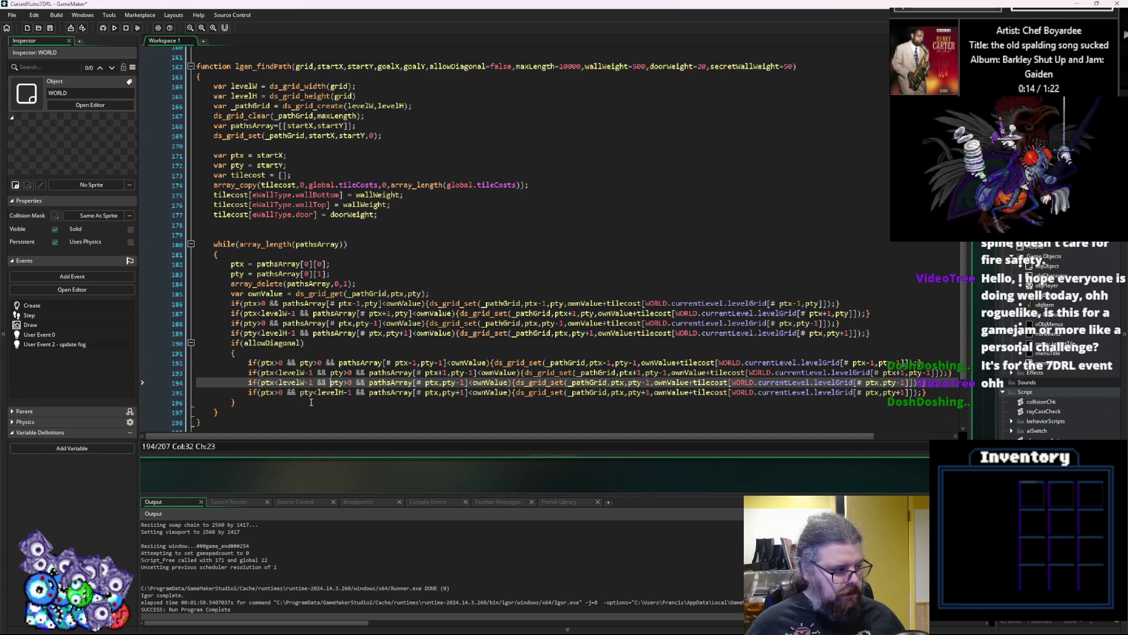
click(387, 392)
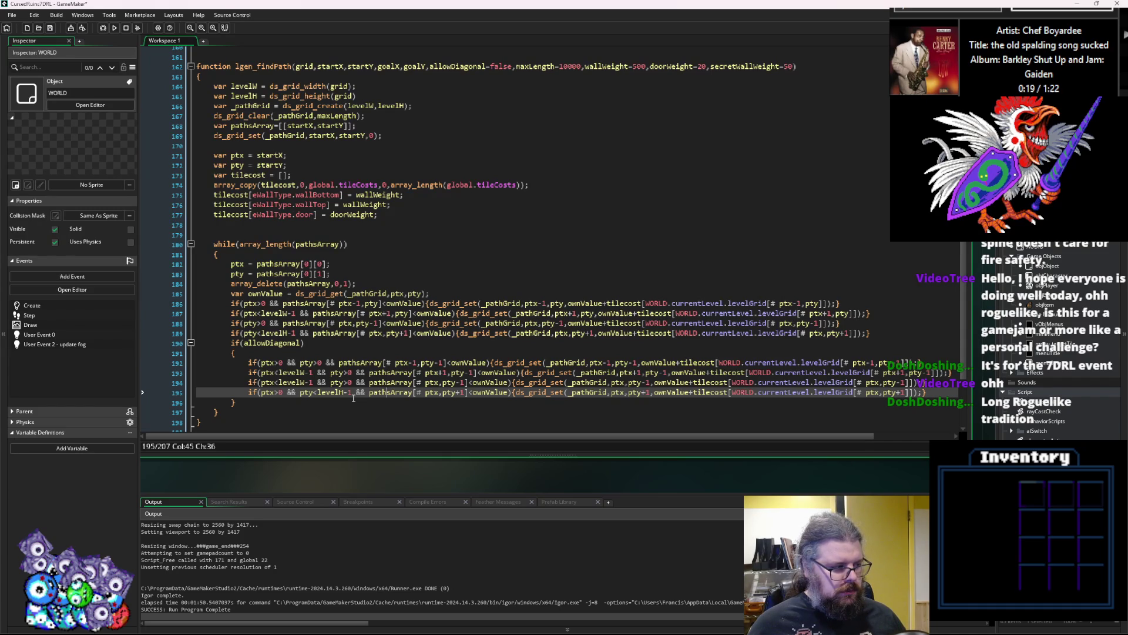
click(346, 372)
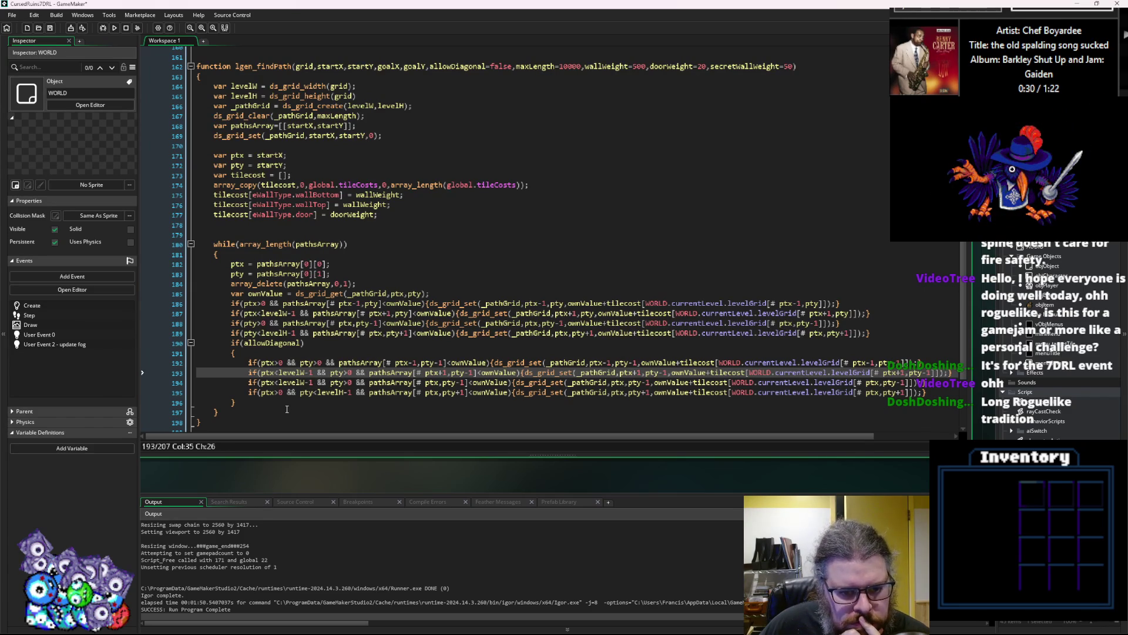
key(Down)
key(Left)
key(Left)
key(Left)
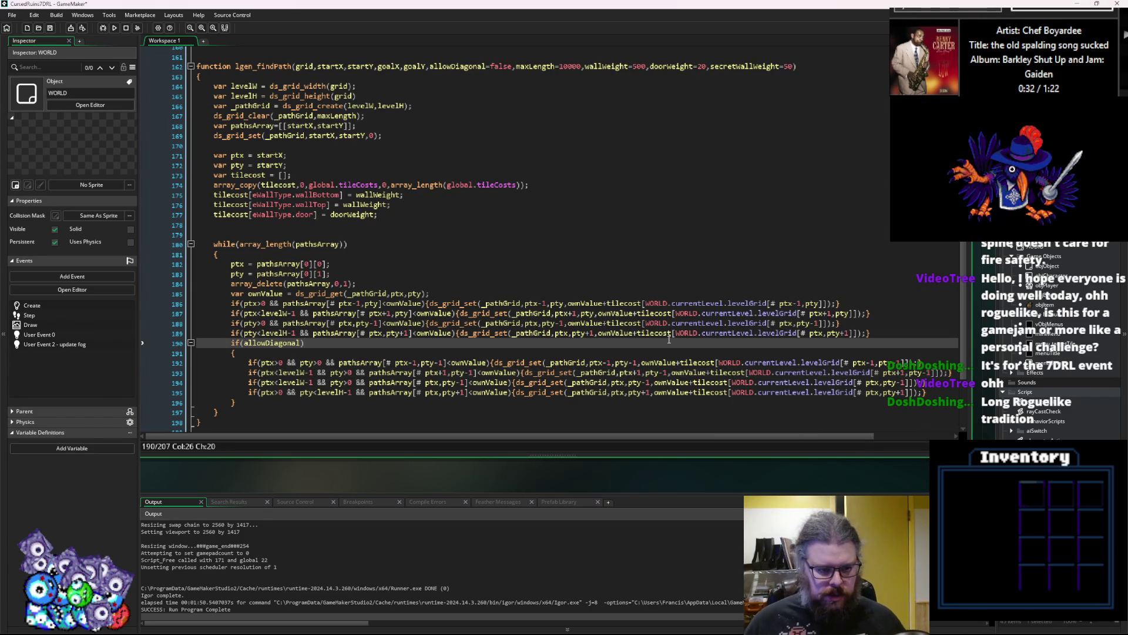
Undo the ptx bound checks on lines 194–195 and the pty<levelH-1 changes.
key(BackSpace)
key(BackSpace)
key(BackSpace)
key(Down)
key(Delete)
key(Delete)
key(Delete)
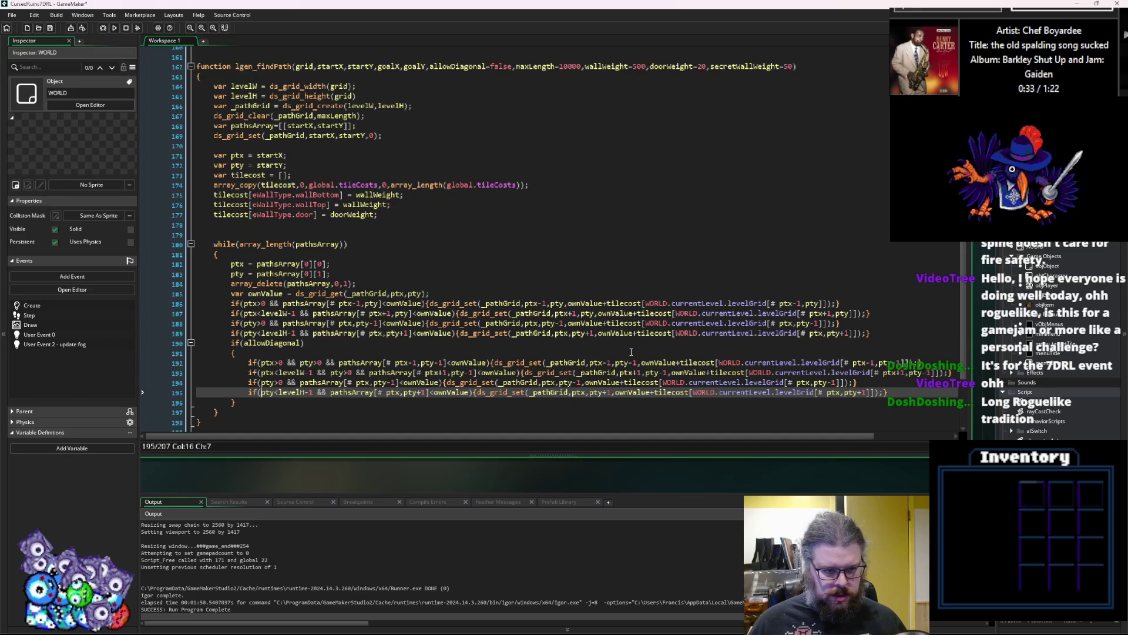
key(ctrl+v)
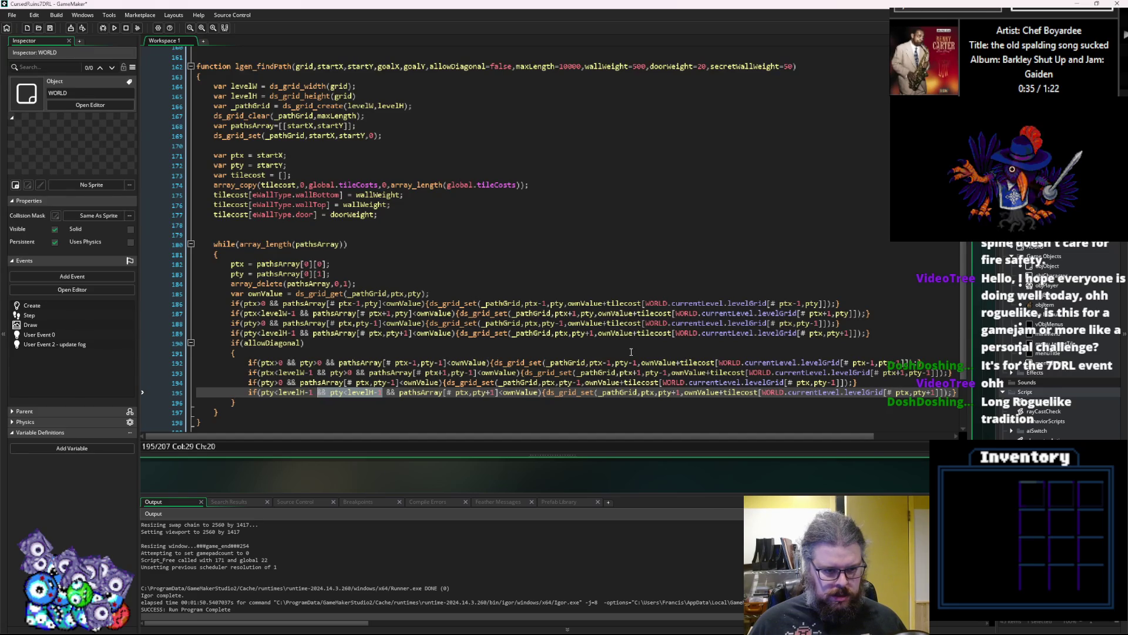
key(Up)
text(pty<levelH-1 &&)
key(Down)
key(Left)
key(Left)
key(Left)
key(Delete)
key(Delete)
key(Delete)
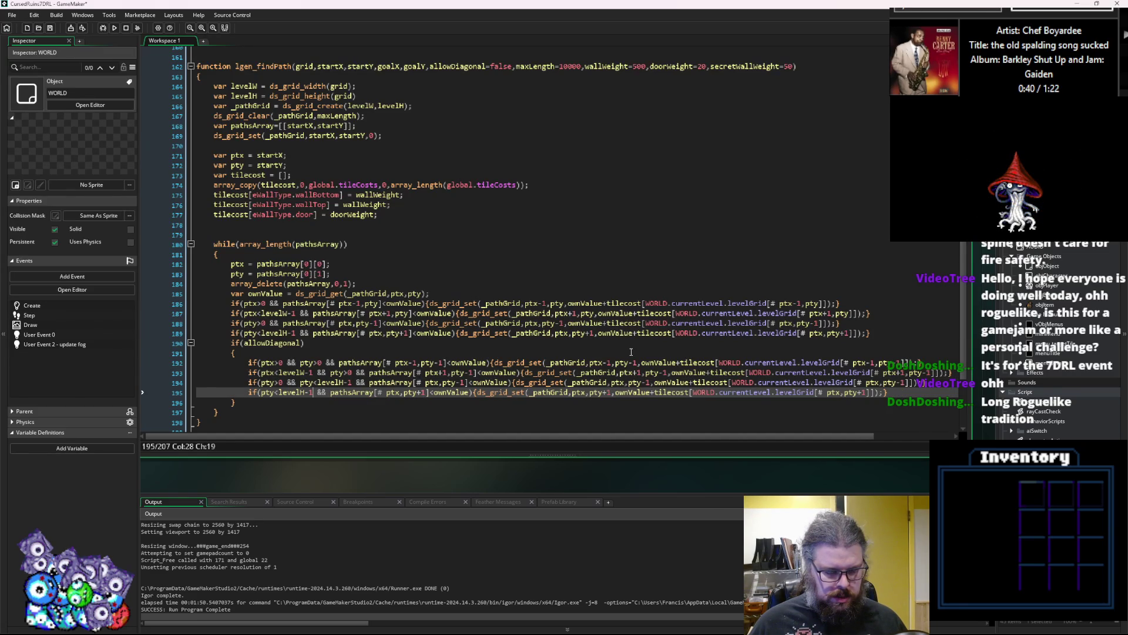
Undo past line 193's pty-1 edits, then redo to restore pathsArray[# ptx+1,pty-1].
key(Up)
key(Left)
key(Left)
key(Left)
key(Delete)
key(Delete)
key(Delete)
key(Delete)
key(Delete)
key(Delete)
key(Up)
key(Delete)
key(Delete)
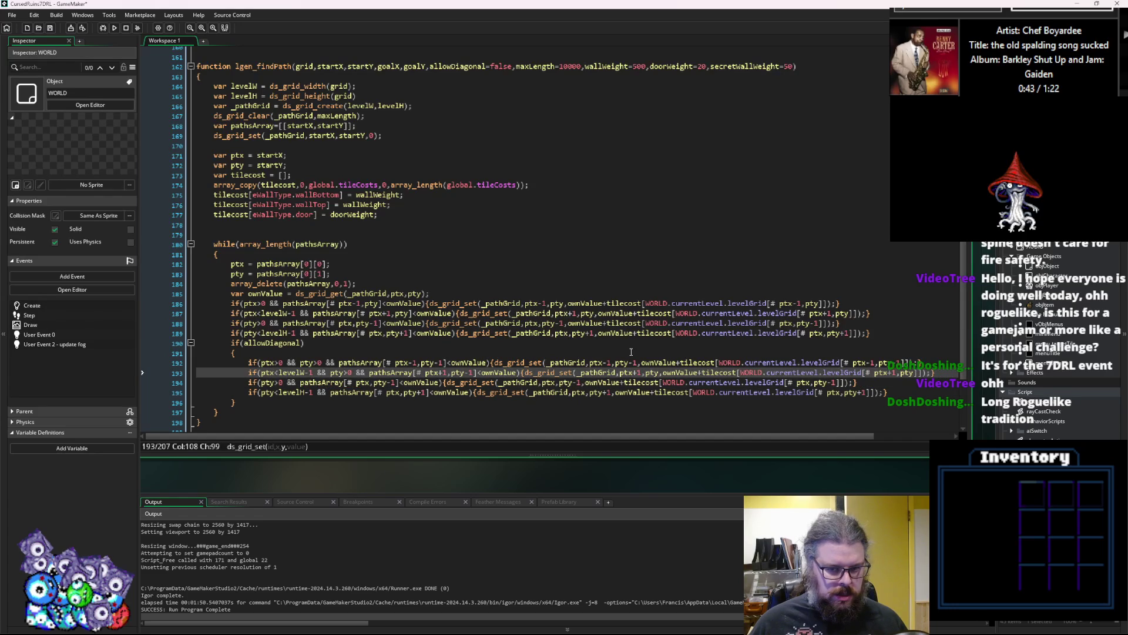
key(ctrl+Left)
key(ctrl+Left)
key(ctrl+Left)
key(Delete)
key(Delete)
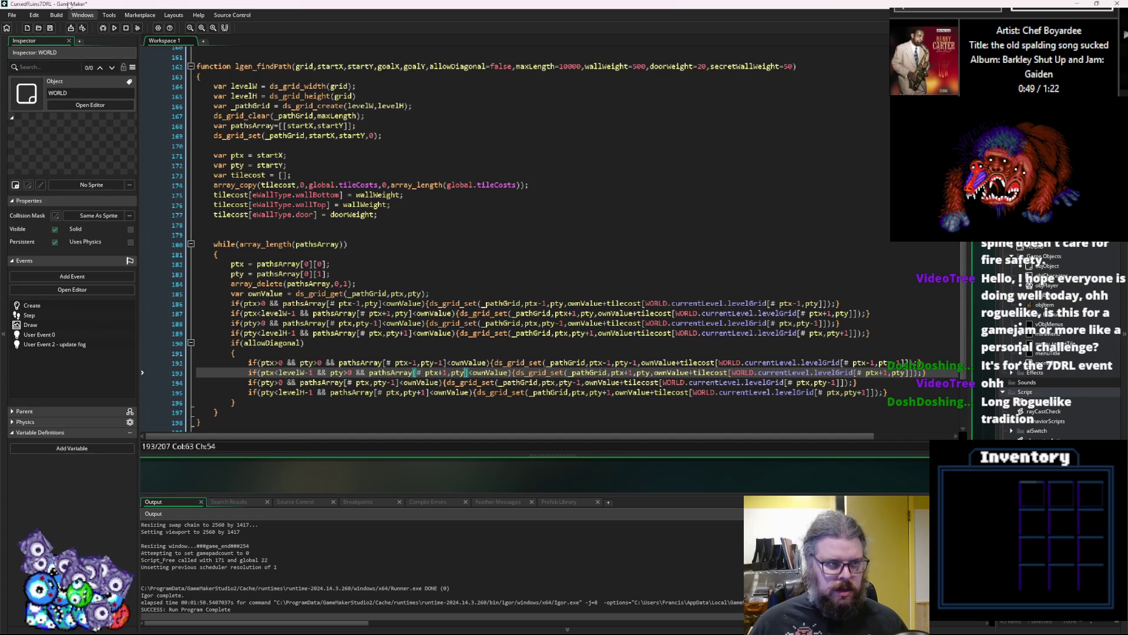
click(34, 15)
click(45, 35)
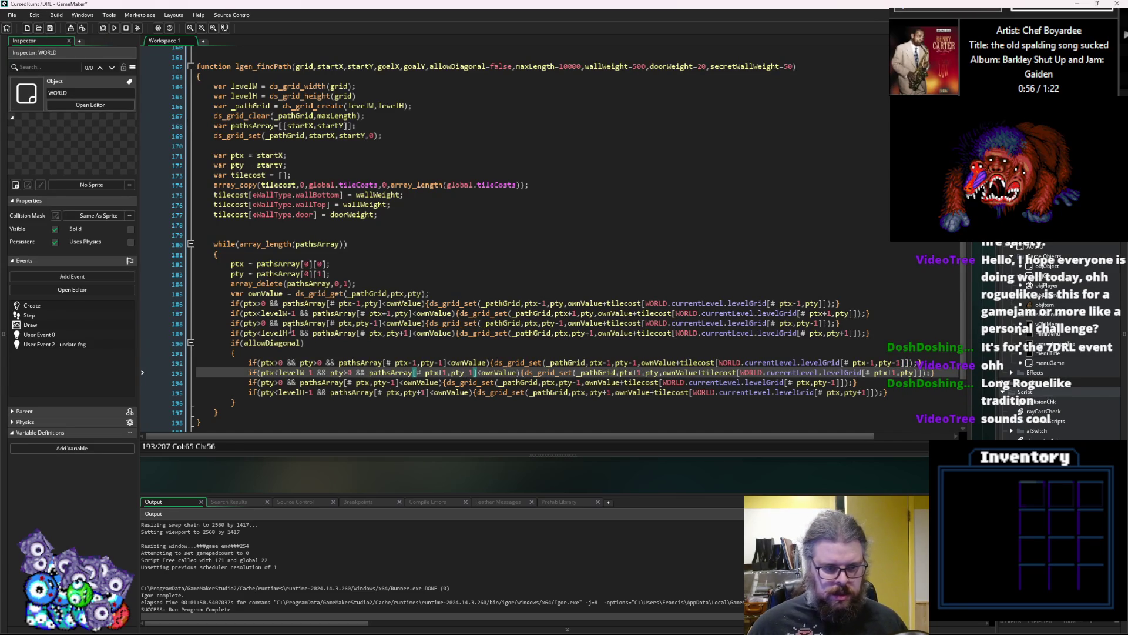
Add ptx>0 && to line 195's diagonal condition.
key(Down)
key(Down)
key(Down)
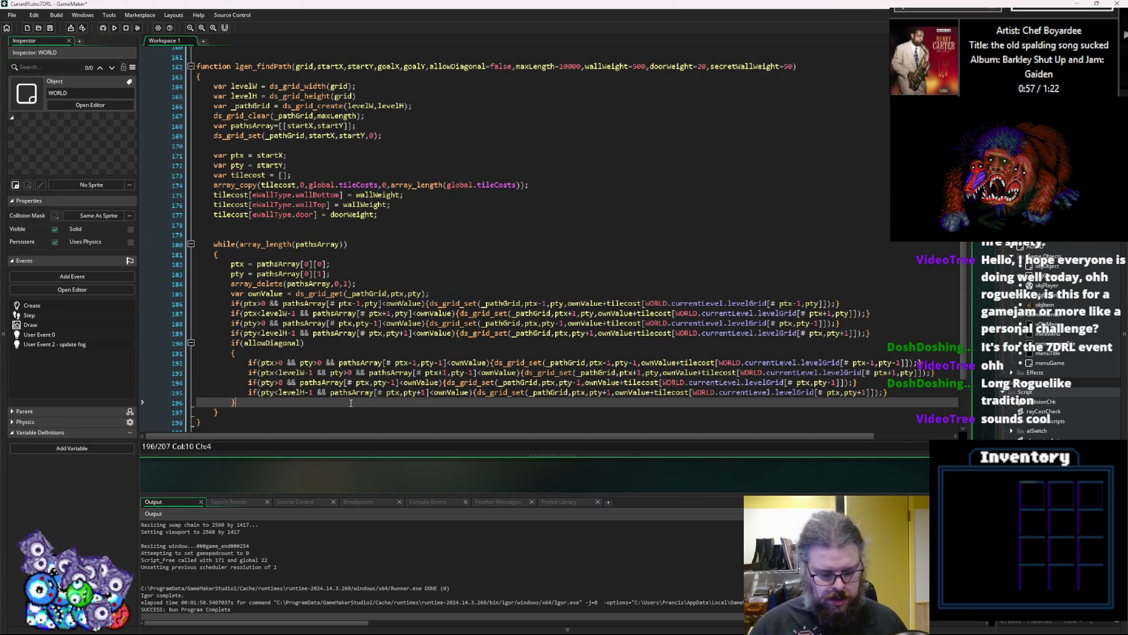
key(Up)
key(Up)
text(&&)
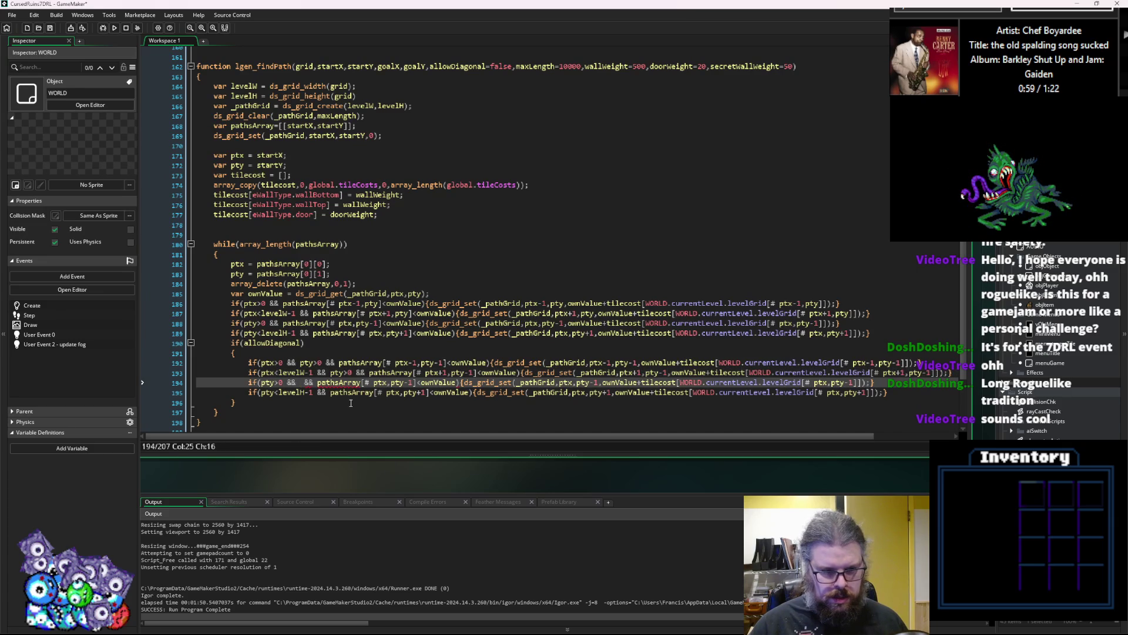
key(BackSpace)
key(BackSpace)
key(BackSpace)
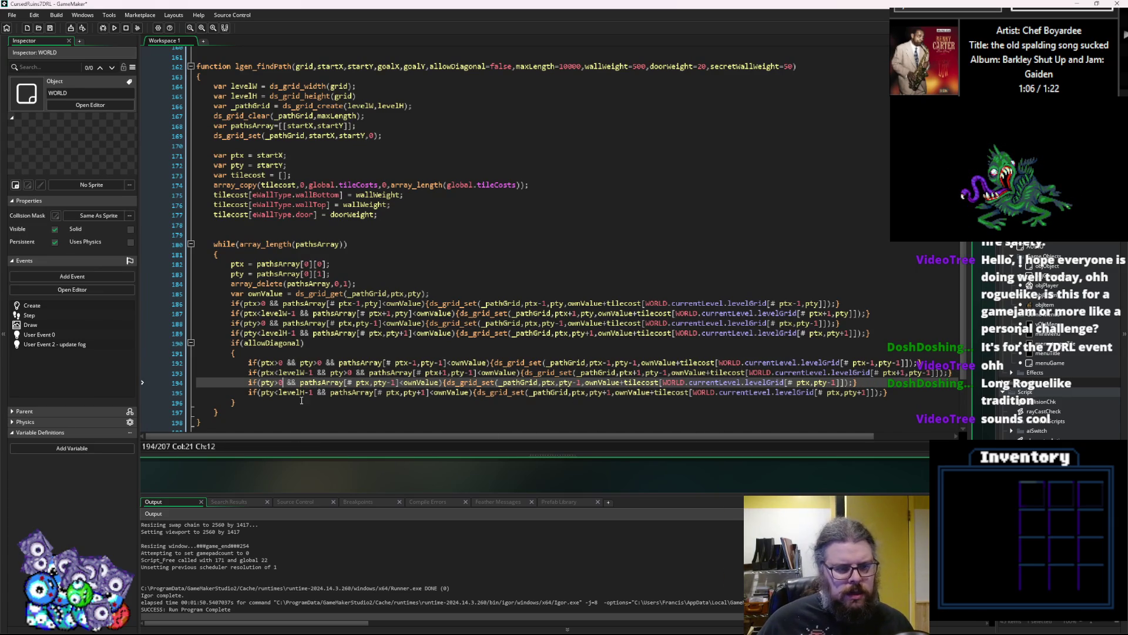
click(295, 363)
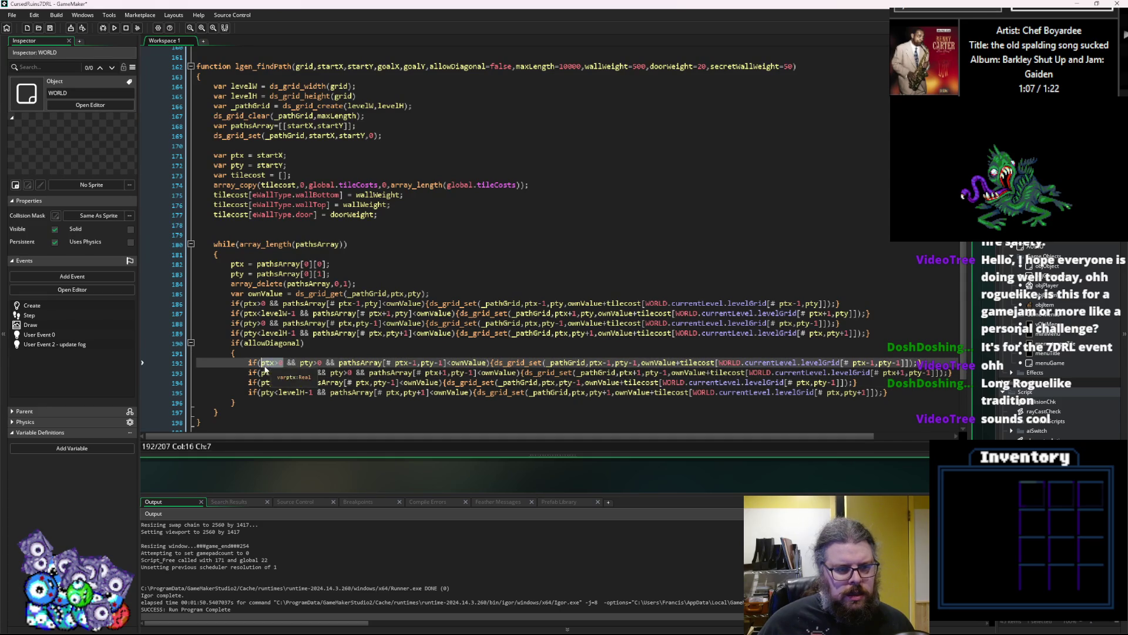
drag(296, 363, 261, 363)
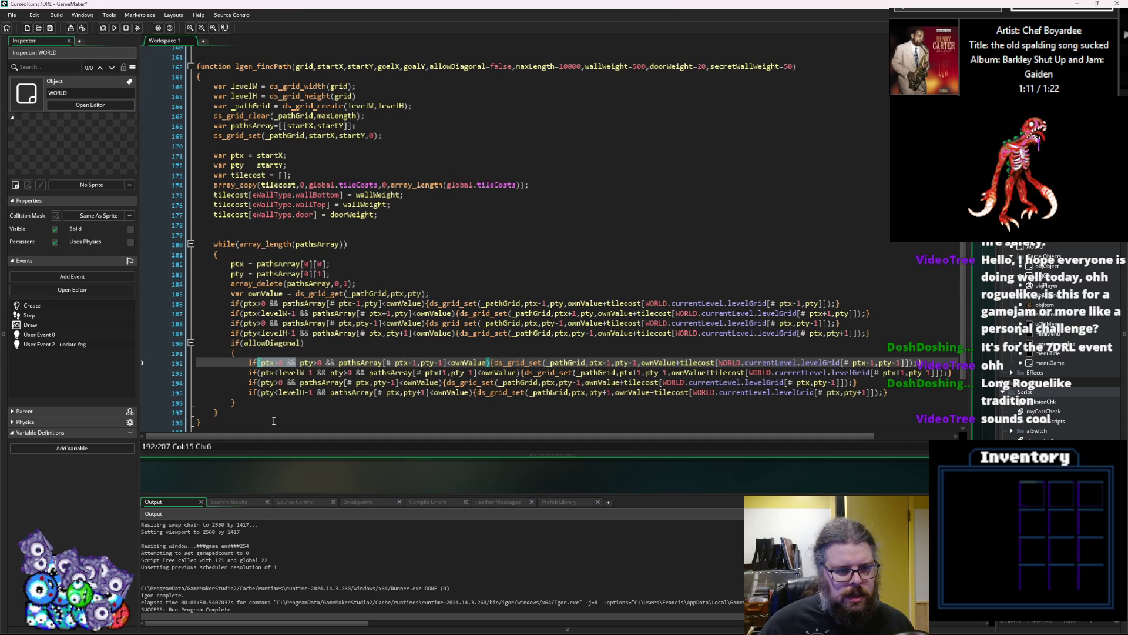
drag(261, 362, 299, 367)
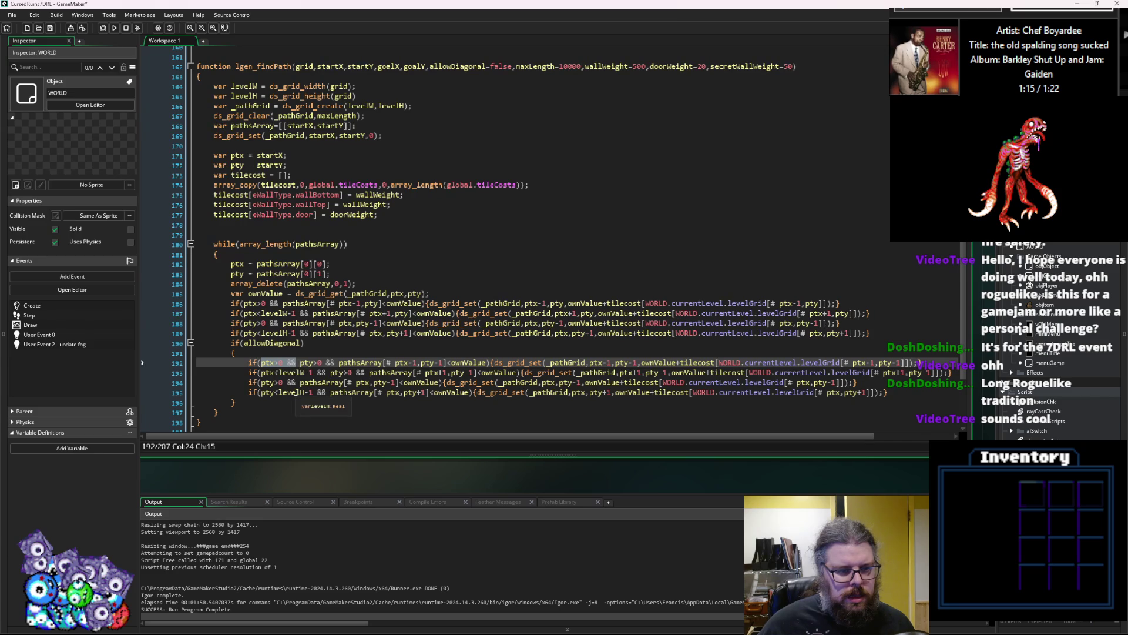
click(261, 394)
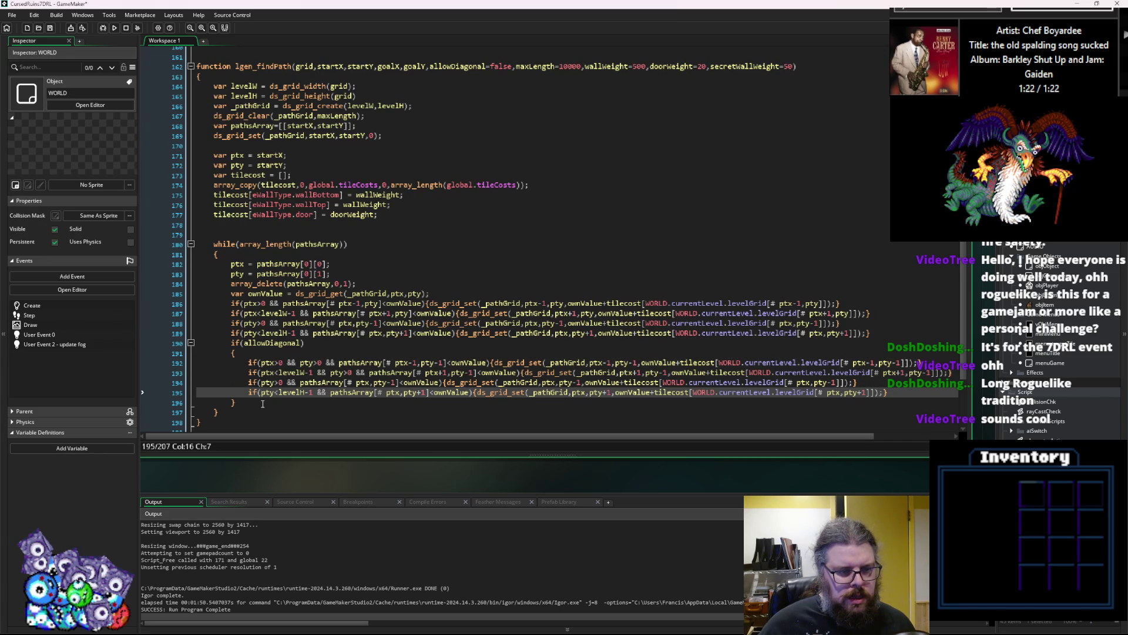
text(ptx>0 &&)
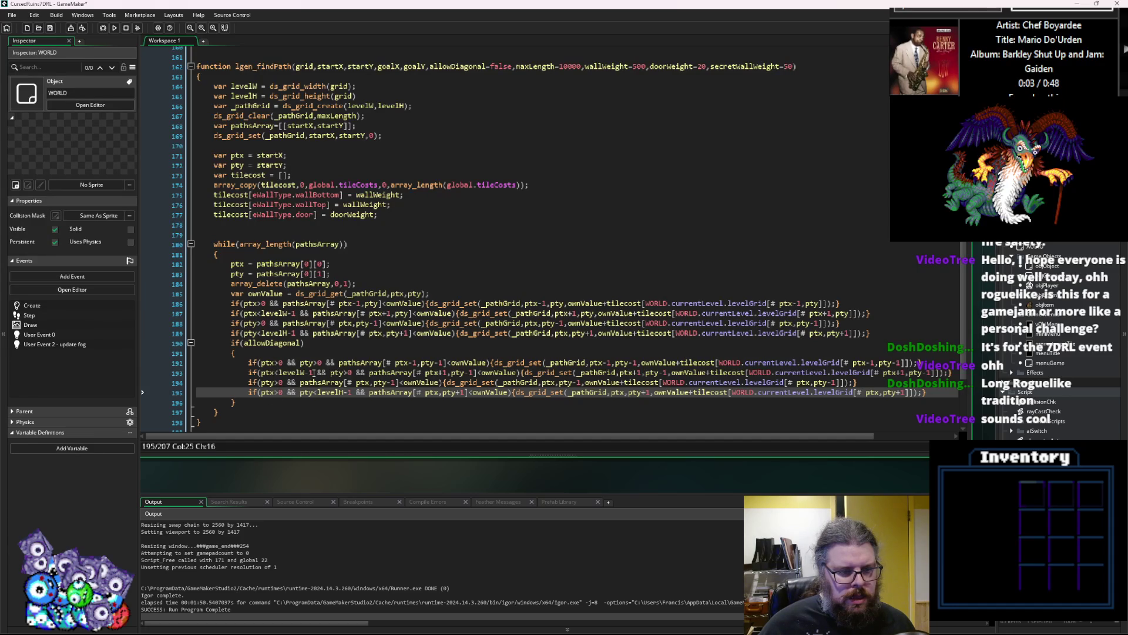
Copy ptx<levelW-1 && from line 193 into line 194's condition.
drag(327, 373, 259, 374)
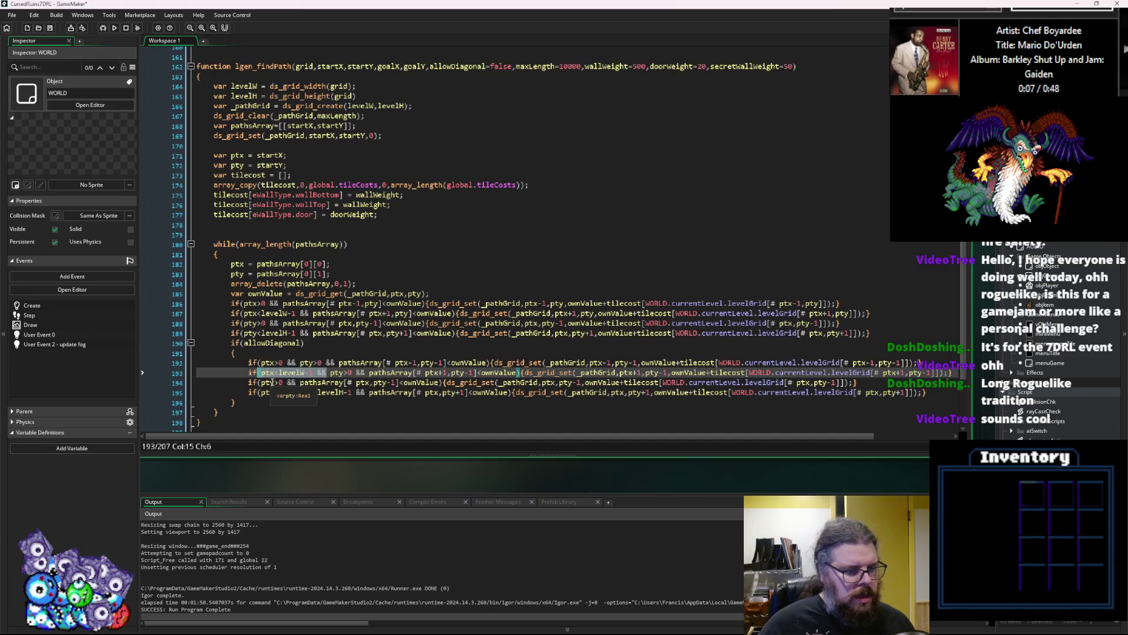
click(290, 392)
drag(261, 373, 326, 377)
key(ctrl+c)
click(262, 382)
key(ctrl+v)
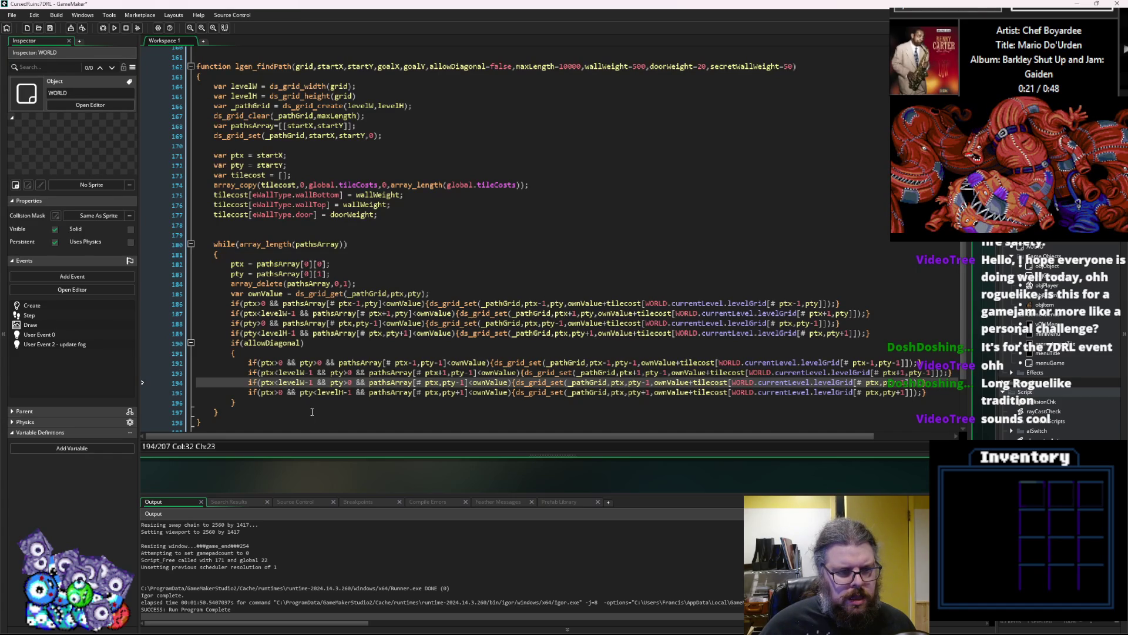
Move line 195's if-statement up to become line 193.
drag(248, 393, 927, 393)
key(BackSpace)
click(938, 363)
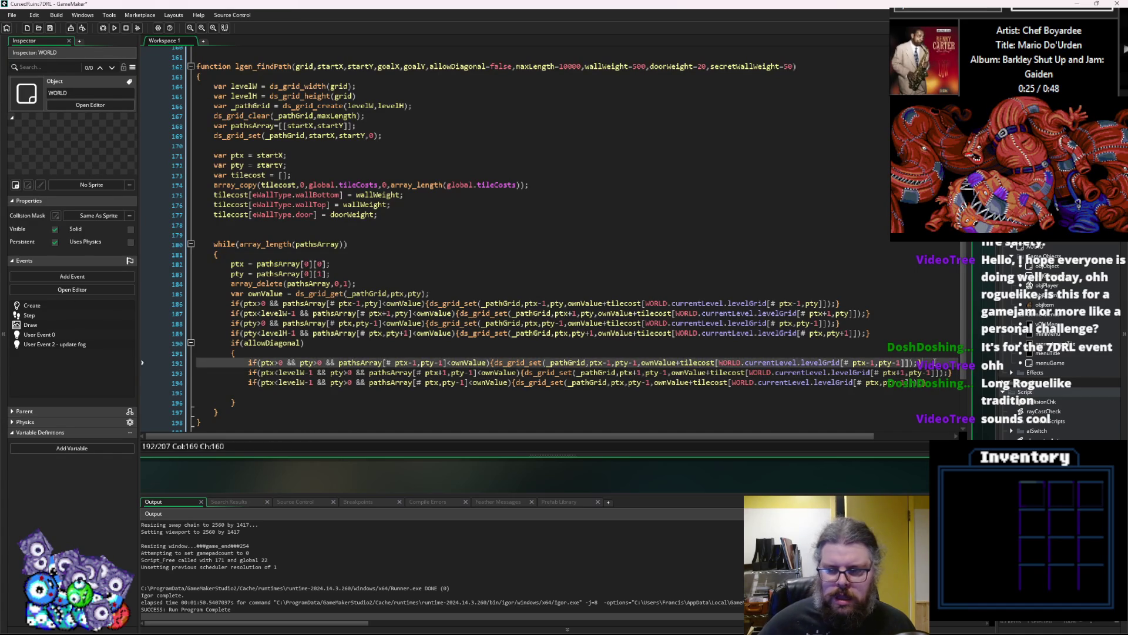
key(Return)
key(ctrl+v)
key(Return)
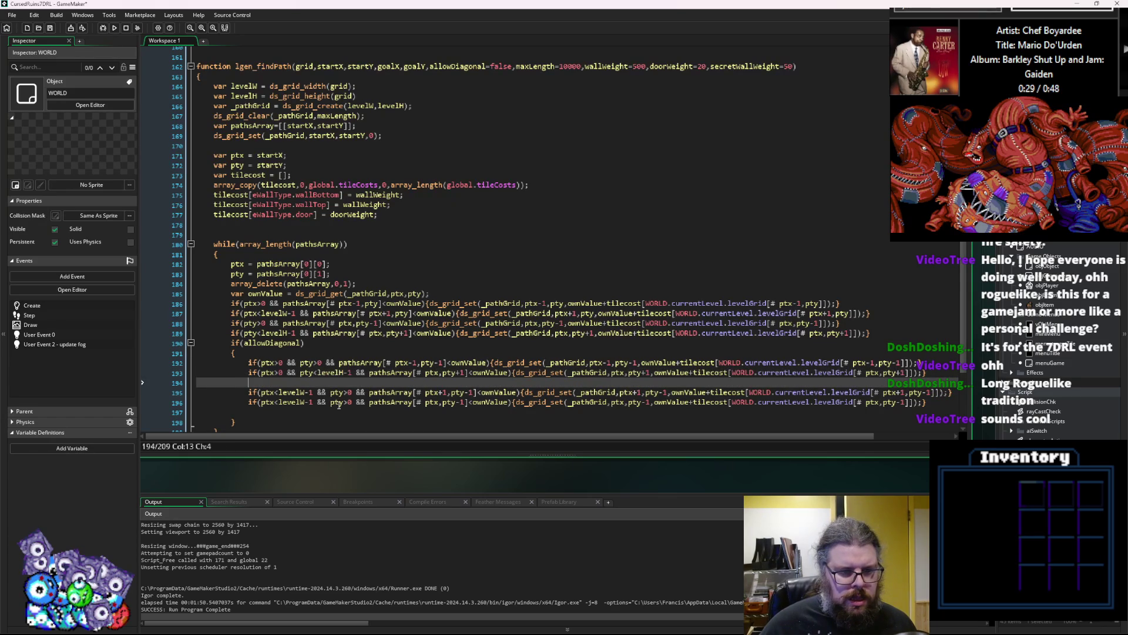
Change line 196's pty>0 bound to pty<levelH-1.
drag(353, 373, 300, 373)
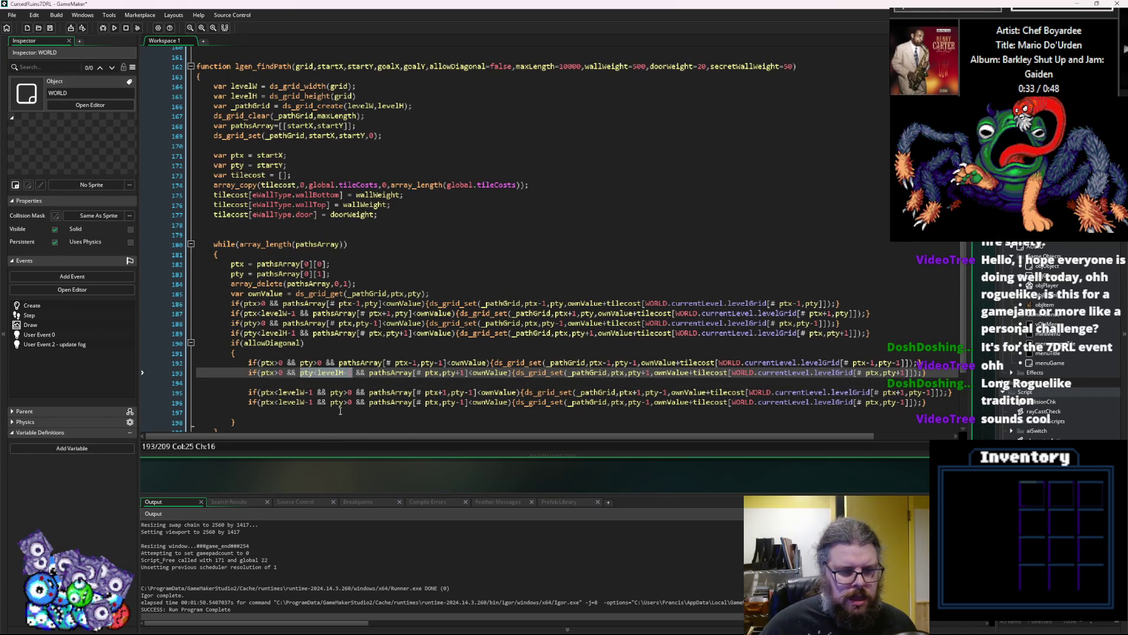
click(342, 406)
text(<levelH-1)
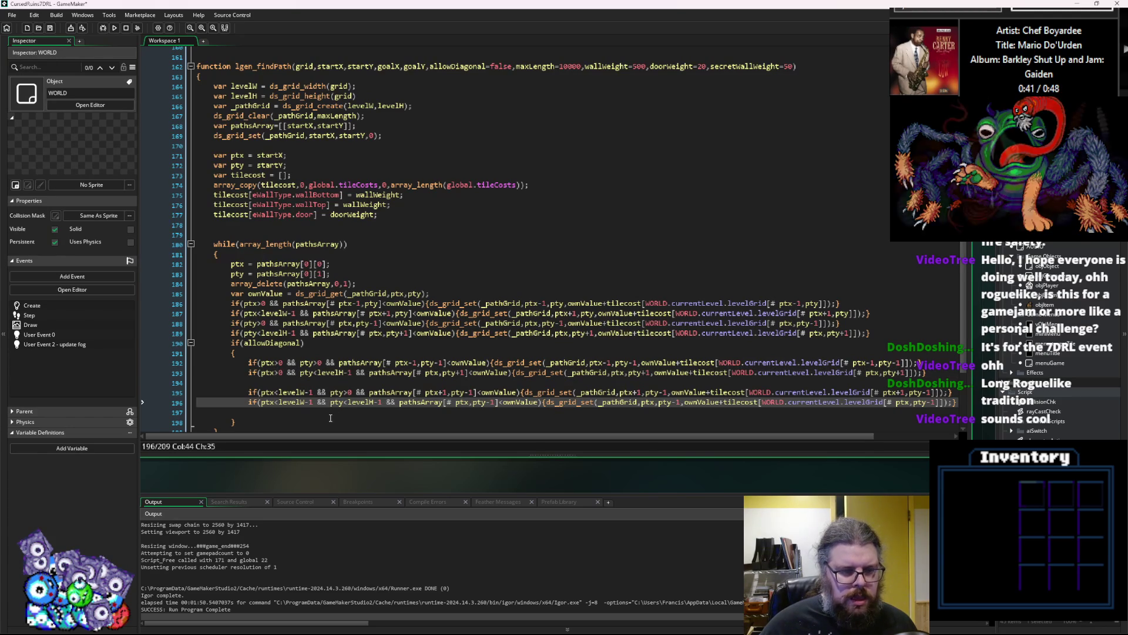
click(289, 334)
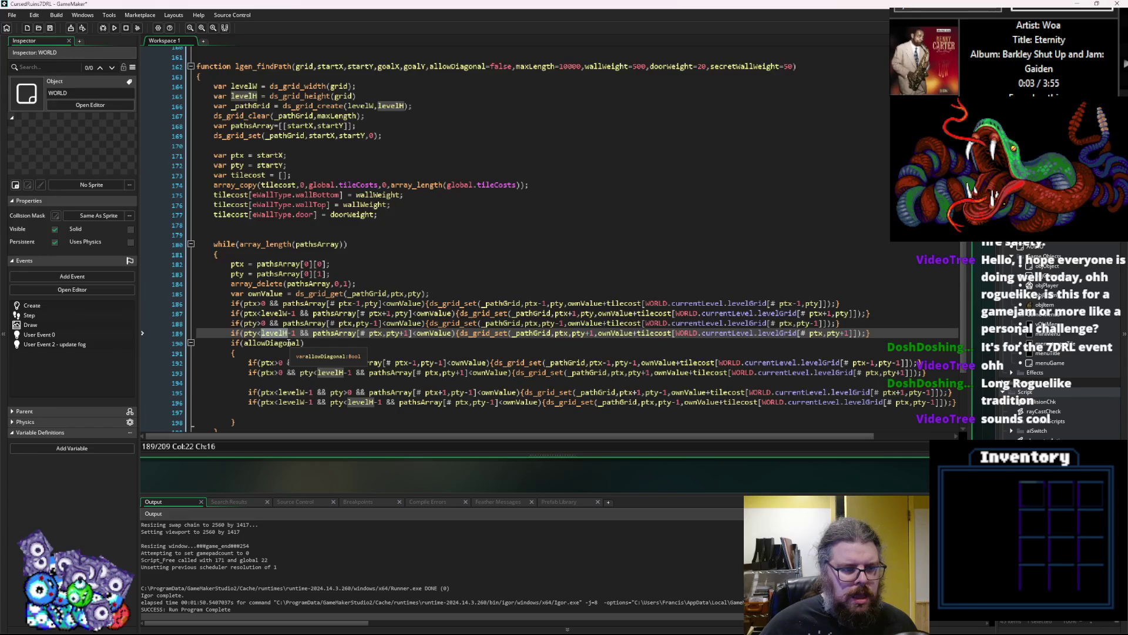
Change pty-1 to pty+1 in all three indices of the last diagonal line.
click(311, 402)
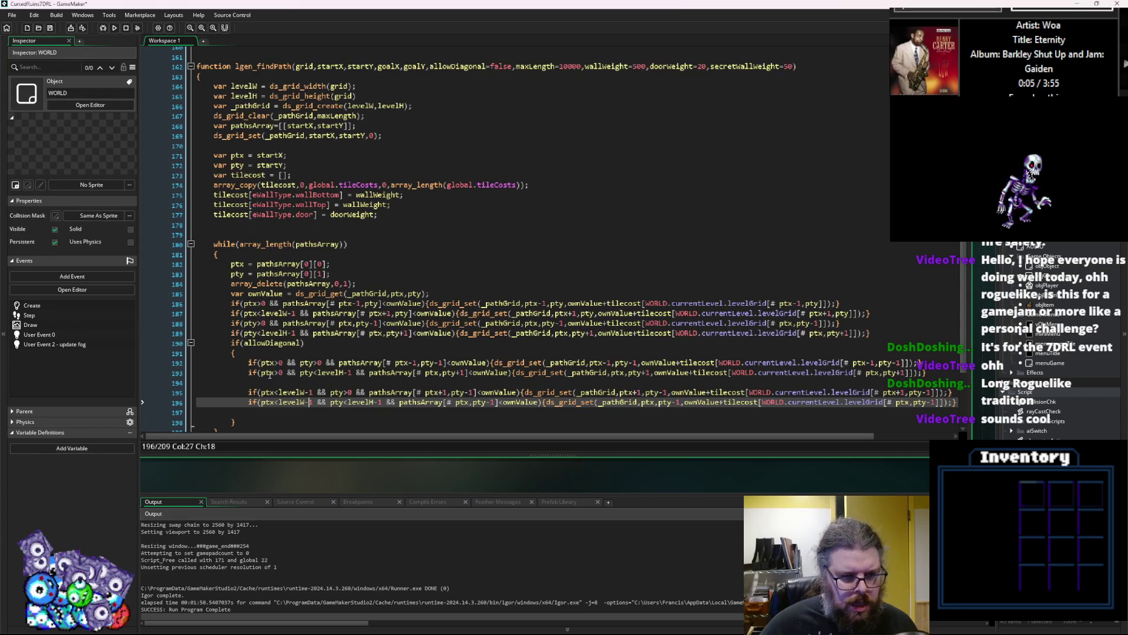
click(310, 363)
click(322, 374)
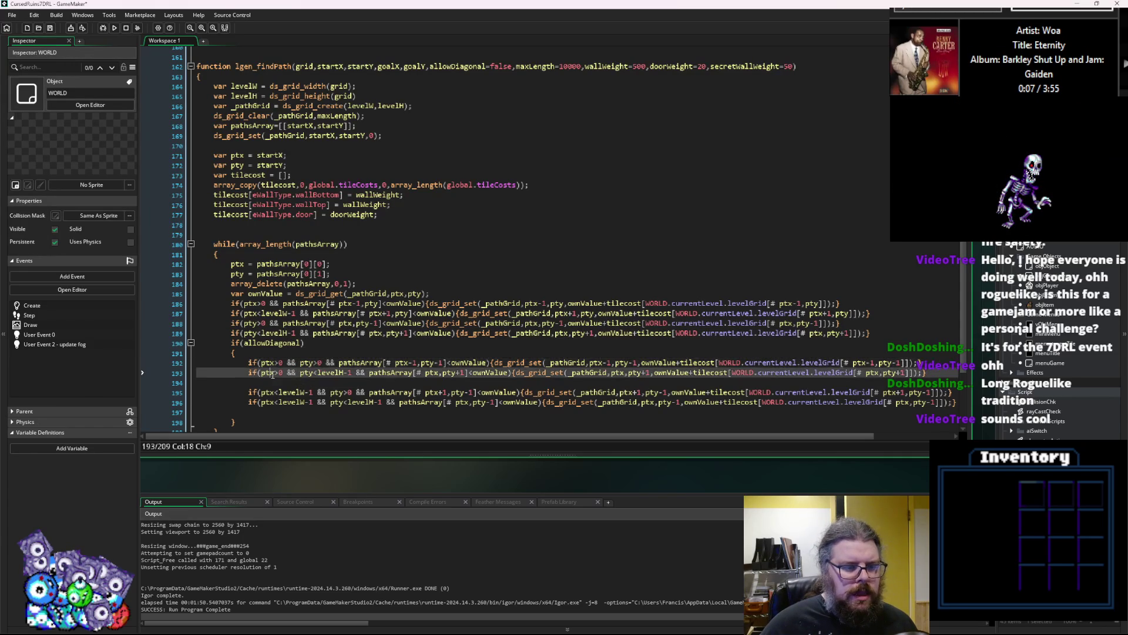
click(323, 373)
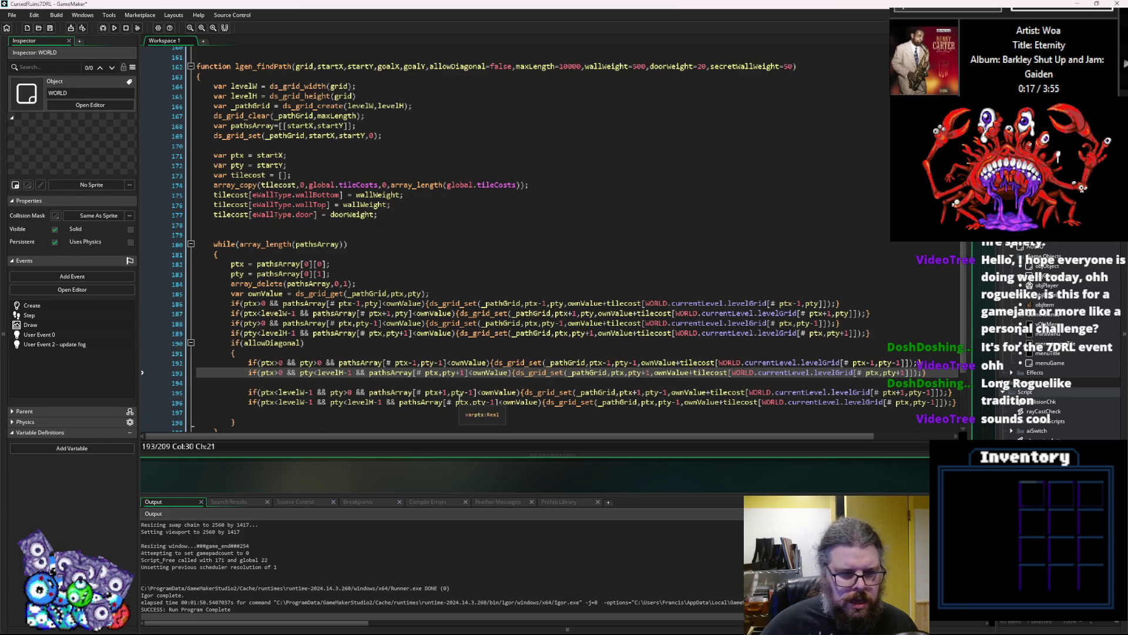
click(515, 402)
key(Delete)
text(+)
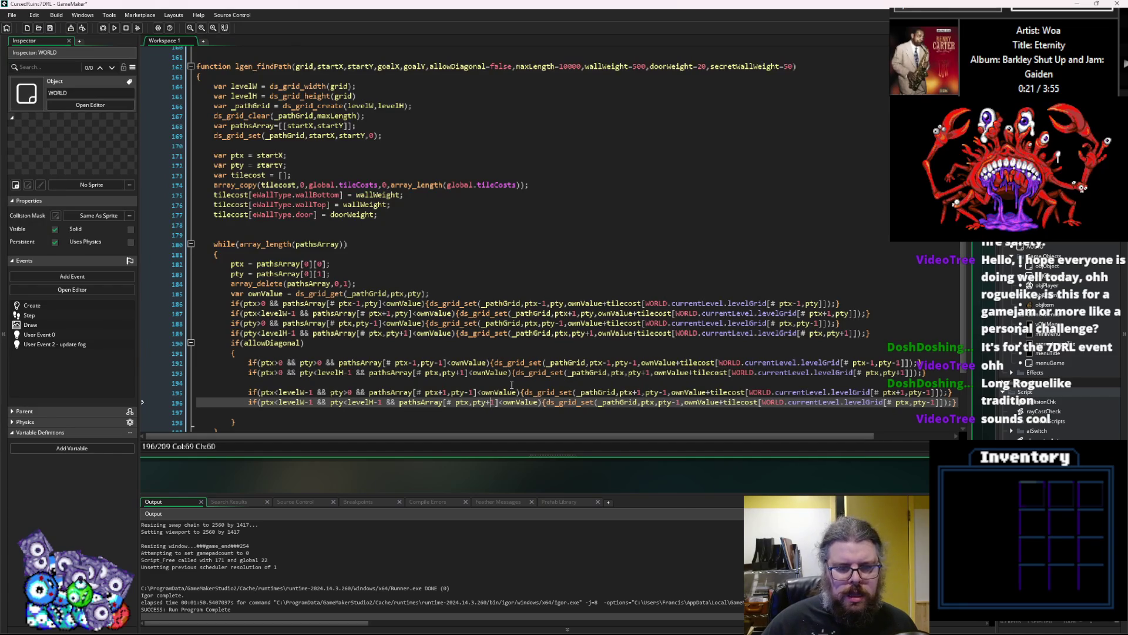
click(676, 402)
key(Delete)
text(+)
click(929, 402)
key(Delete)
text(+)
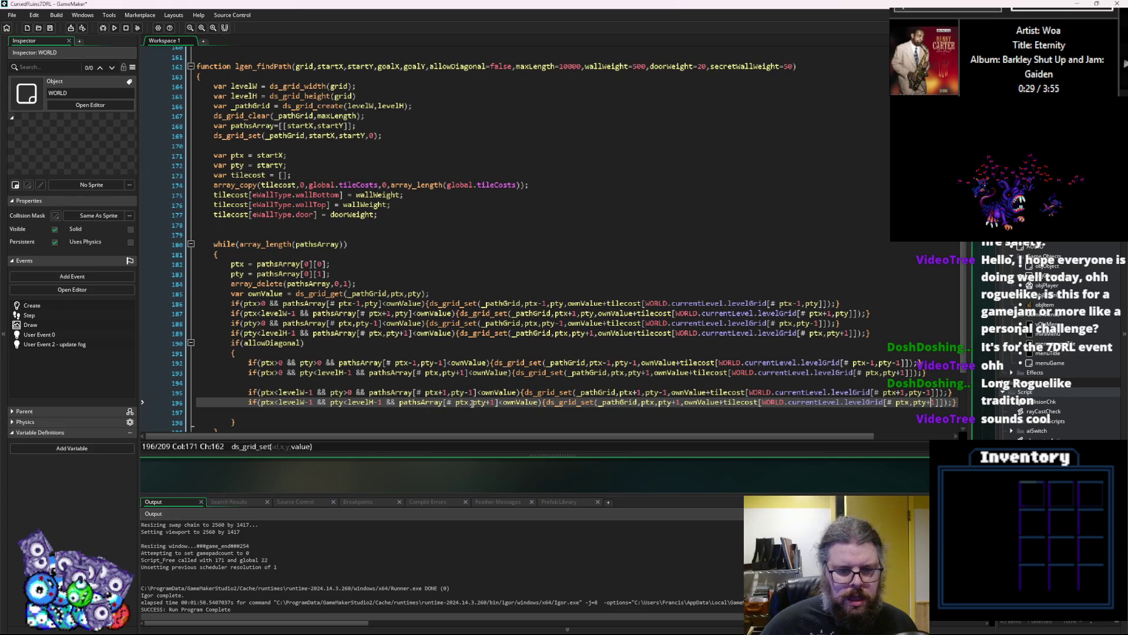
Change ptx to ptx-1 in the pathsArray, ds_grid_set and levelGrid indices of that line.
drag(474, 392, 463, 392)
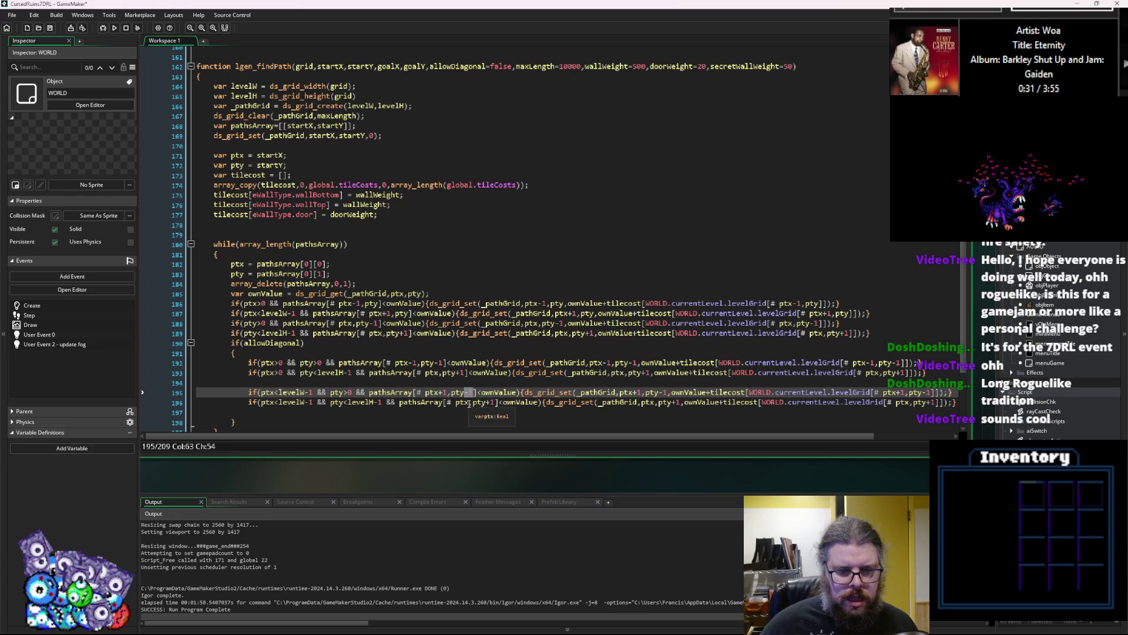
click(469, 402)
text(-1)
click(659, 403)
text(-1)
click(927, 404)
text(-1)
Delete the empty lines inside the allowDiagonal block.
click(757, 392)
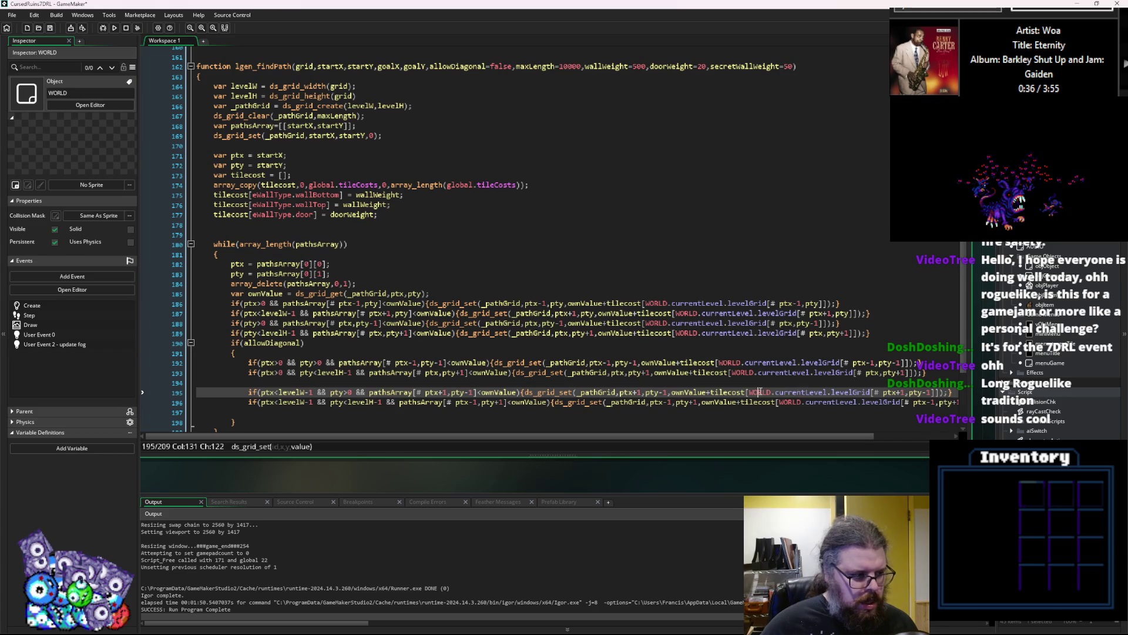
click(452, 383)
key(BackSpace)
key(Down)
key(Down)
key(Down)
key(BackSpace)
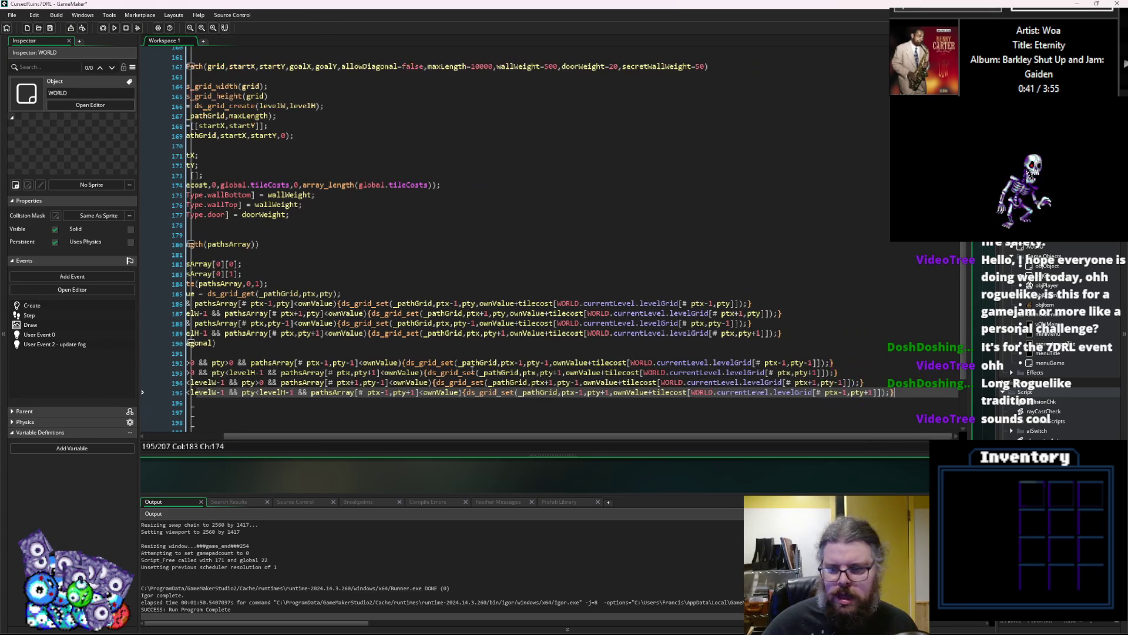
key(Down)
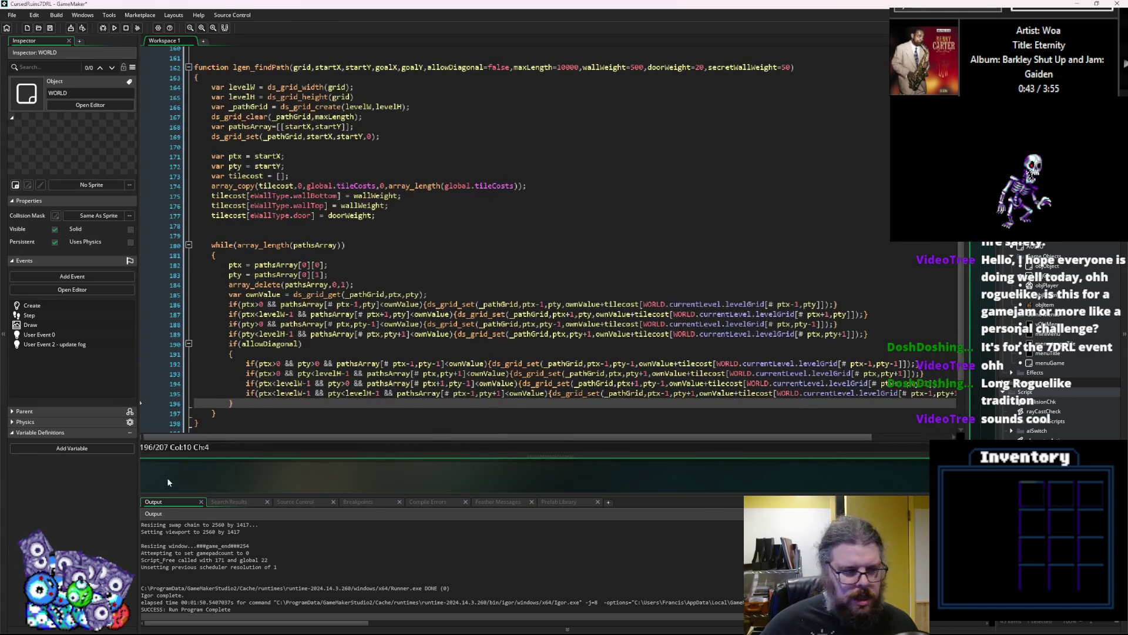
Widen and lengthen the code editor and shrink the output panel.
drag(139, 488, 91, 487)
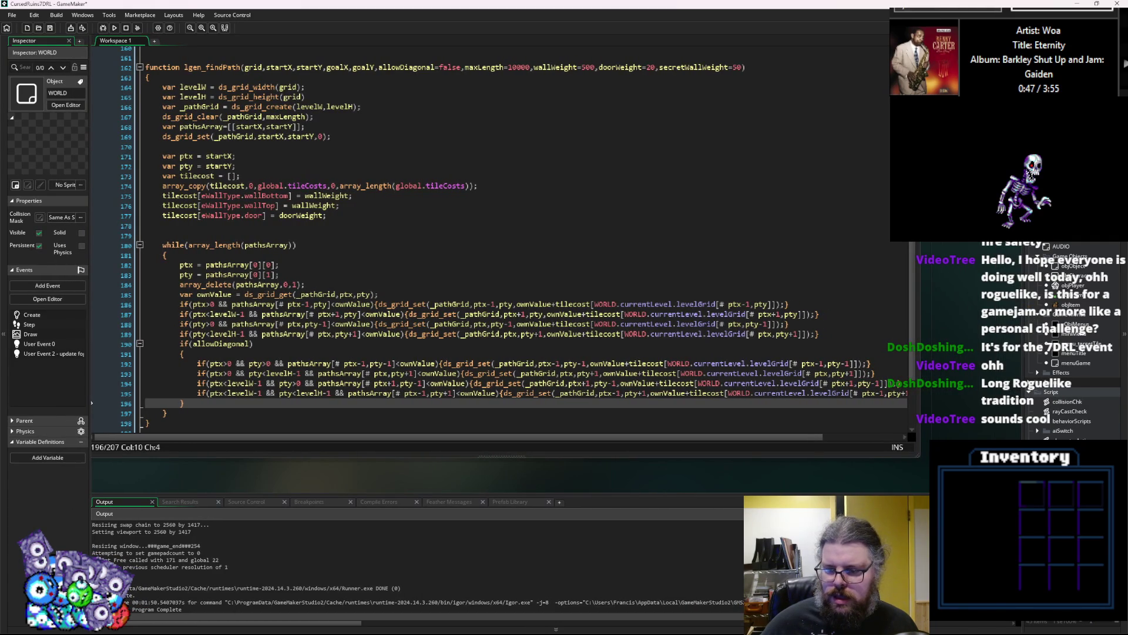
drag(917, 496, 917, 534)
drag(917, 461, 917, 474)
click(502, 455)
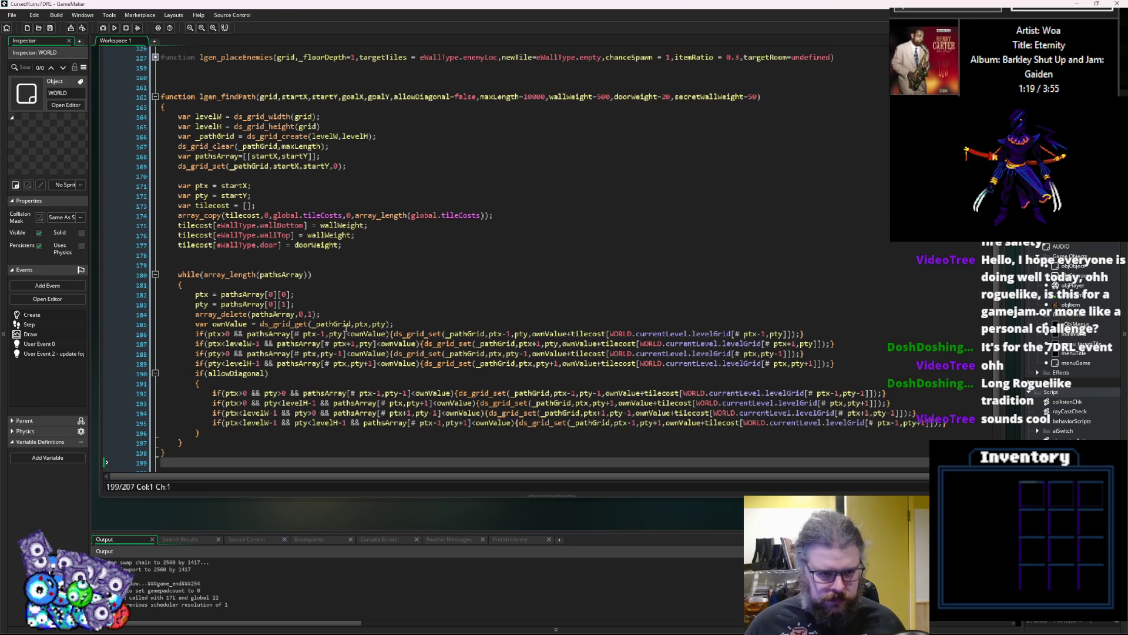
Review the pathfinding loop and return the caret to the allowDiagonal block.
click(320, 344)
scroll(311, 347, down, 2)
click(282, 359)
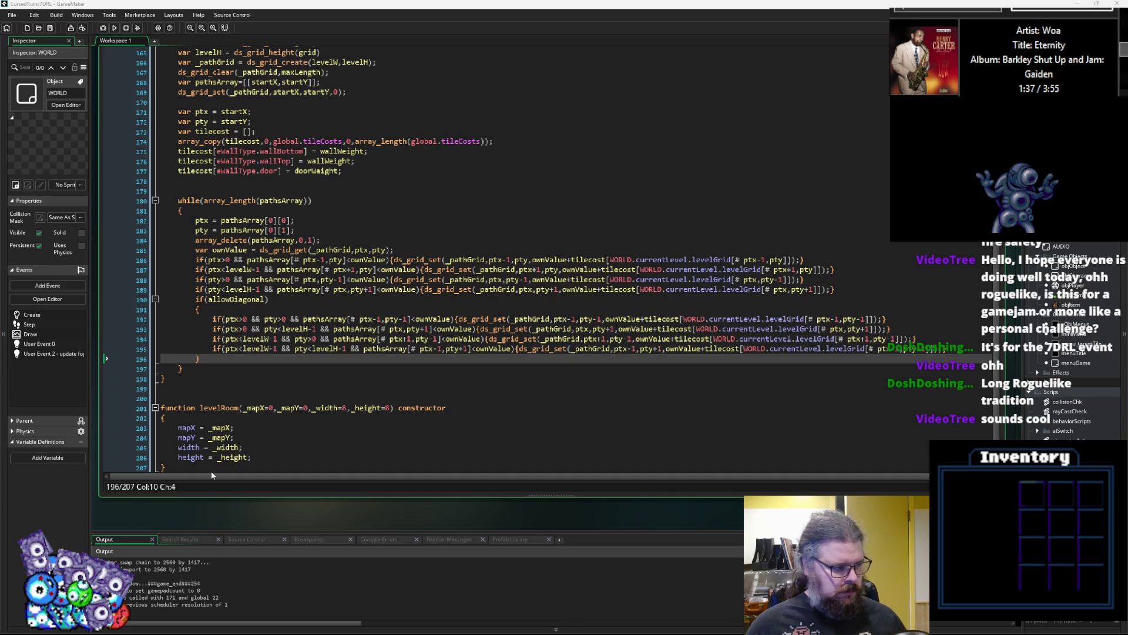
click(374, 443)
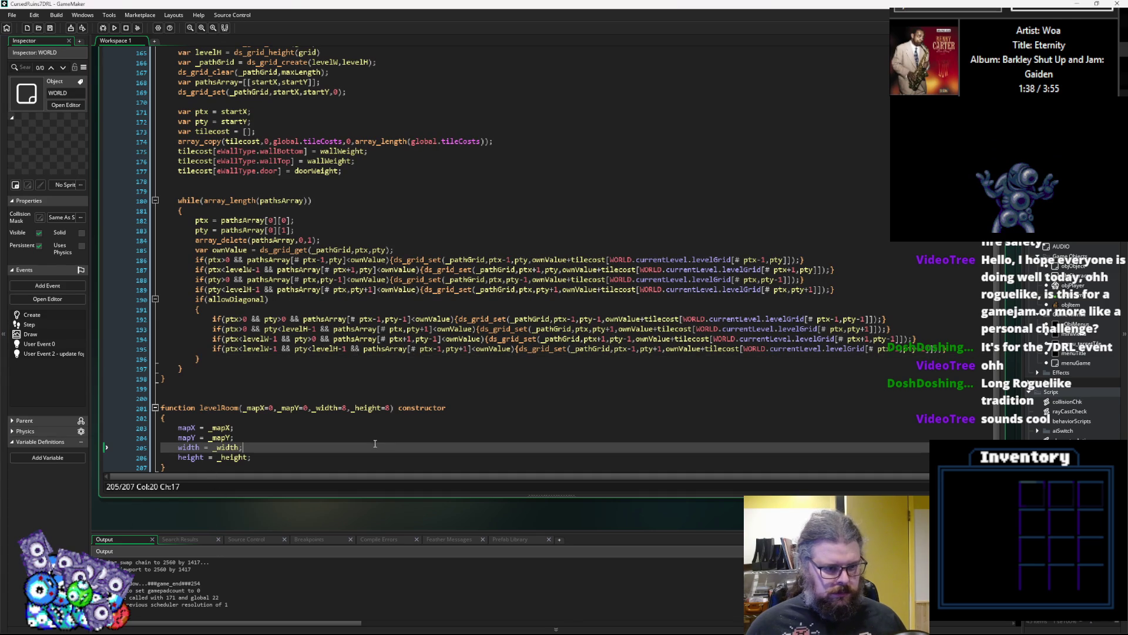
click(328, 360)
click(341, 320)
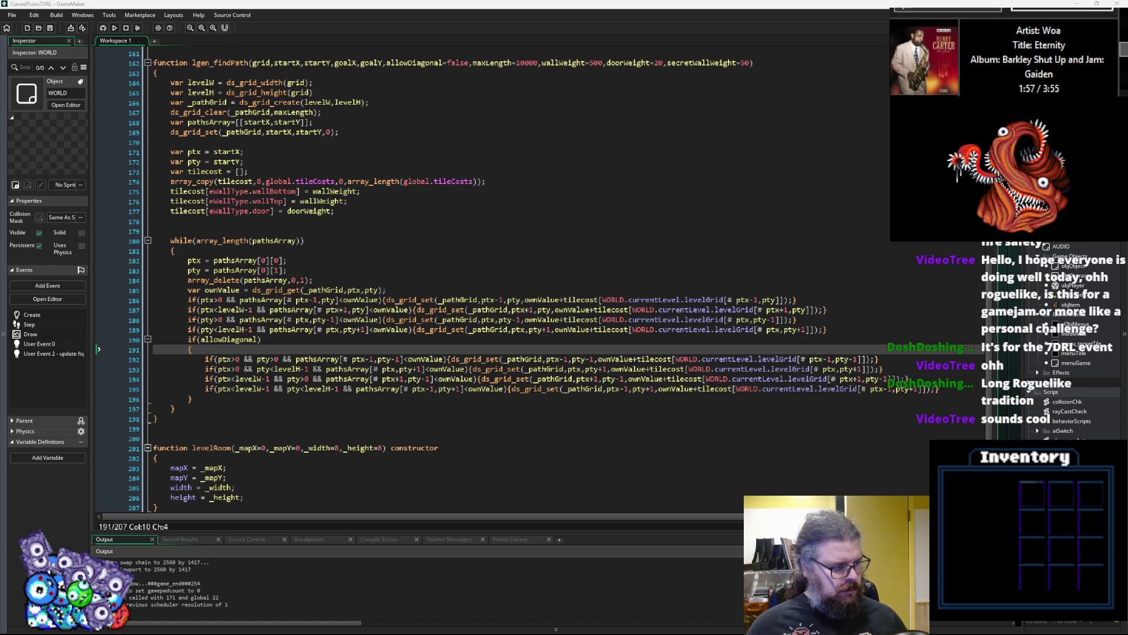
click(400, 448)
click(399, 408)
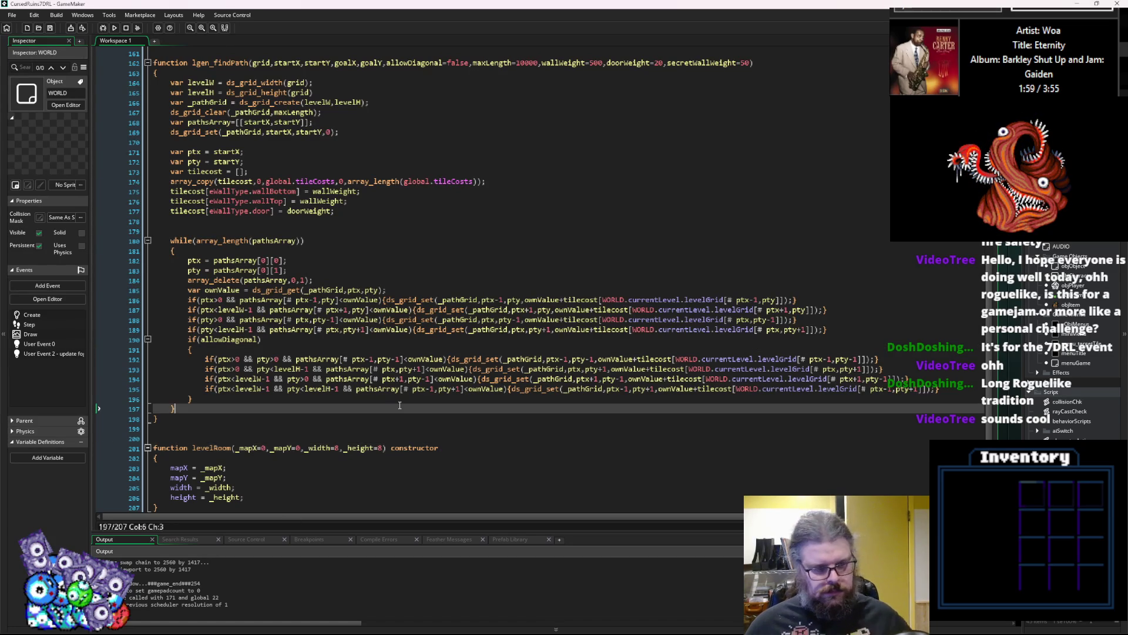
scroll(415, 385, up, 2)
scroll(416, 383, down, 2)
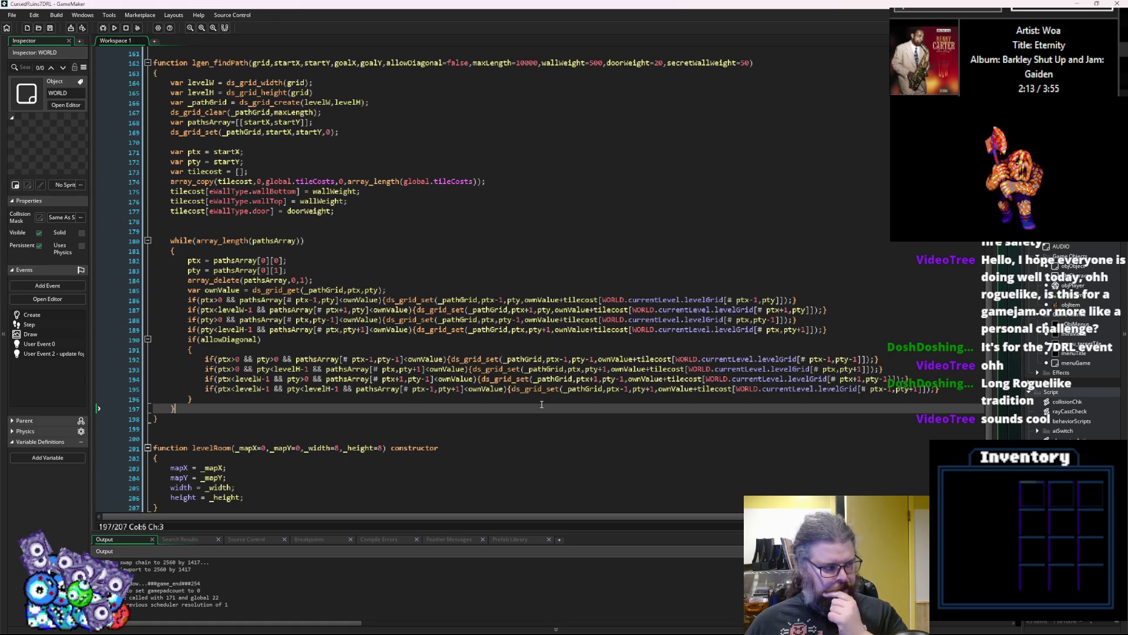
scroll(542, 404, up, 1)
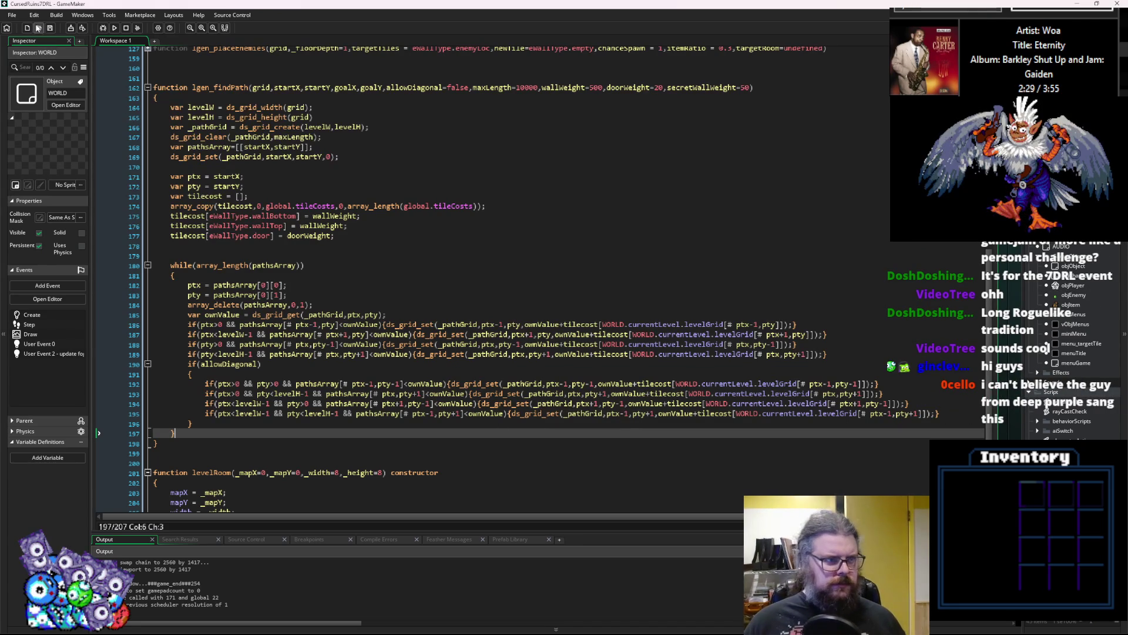
drag(500, 414, 450, 419)
click(481, 427)
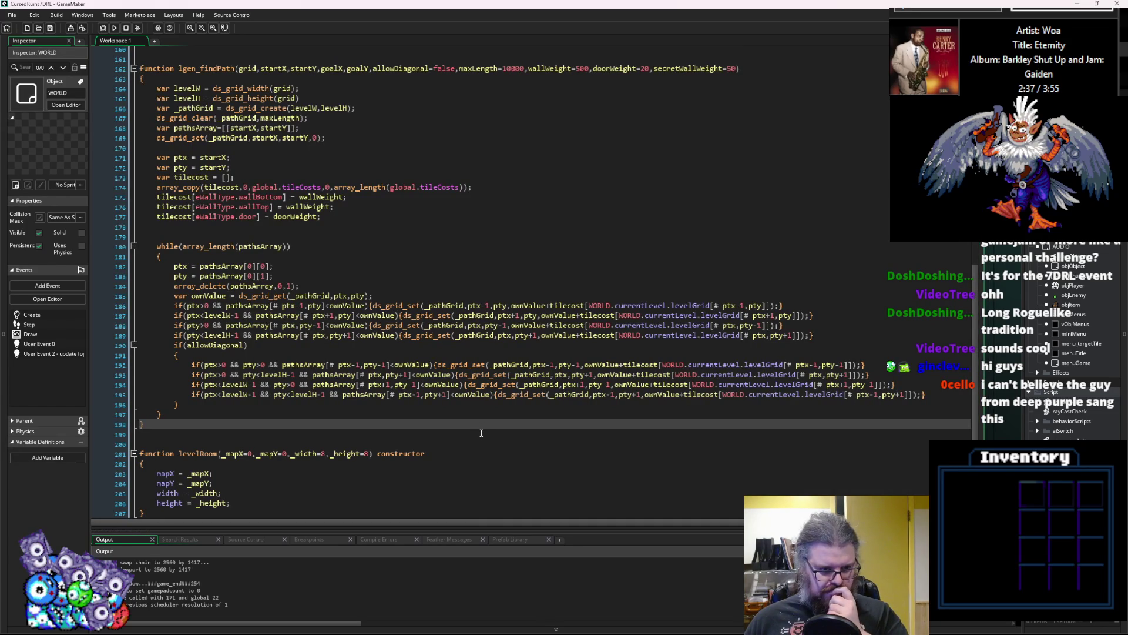
click(296, 405)
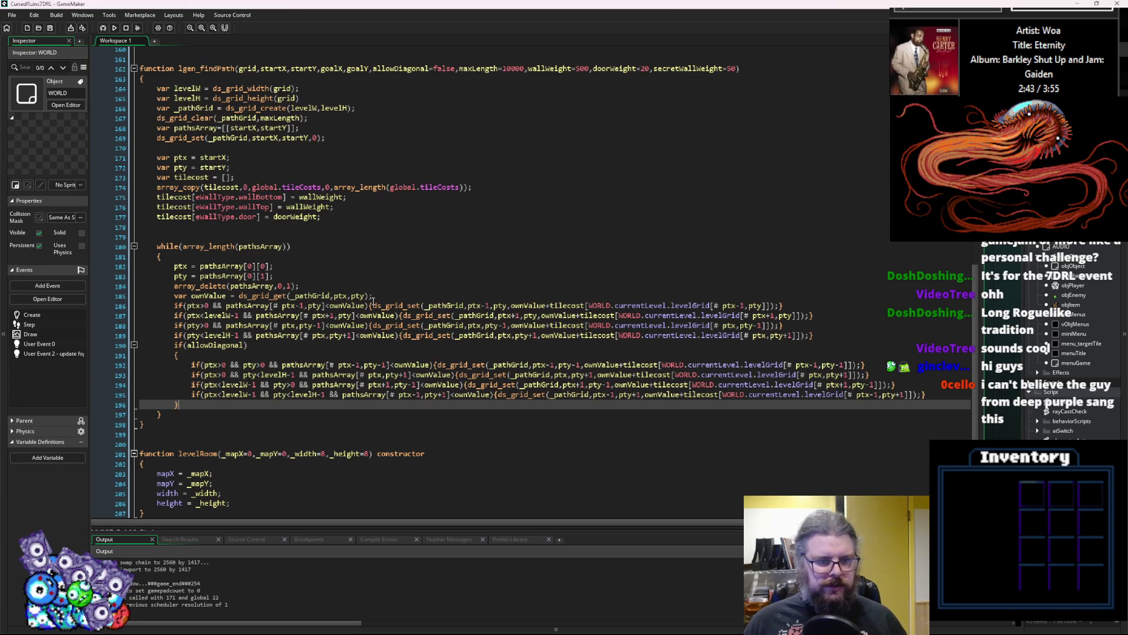
click(283, 246)
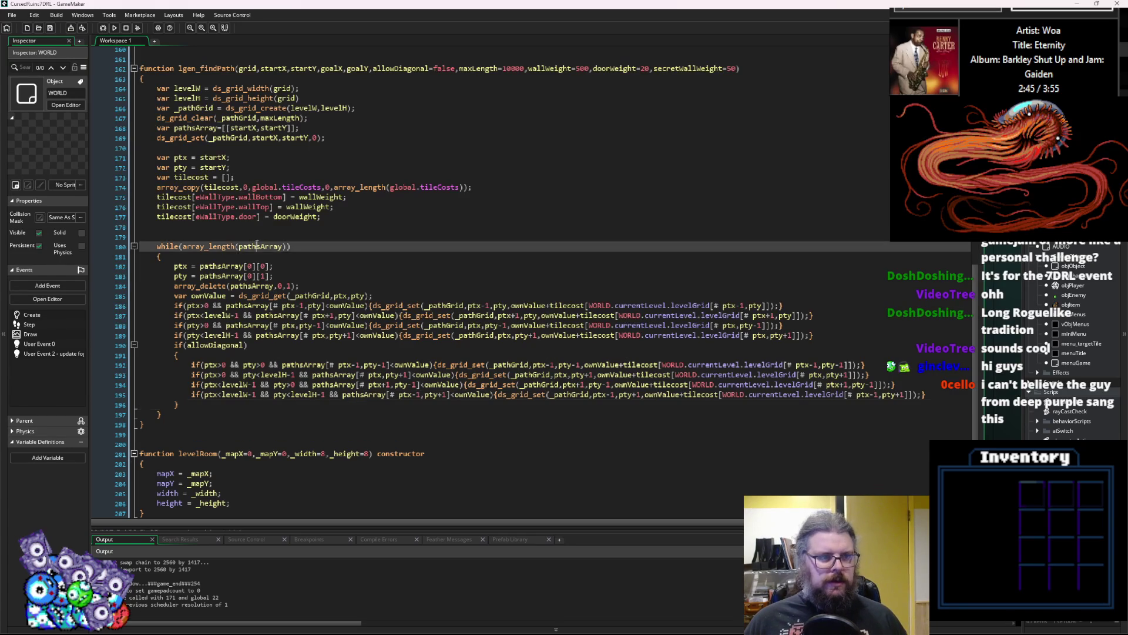
click(787, 305)
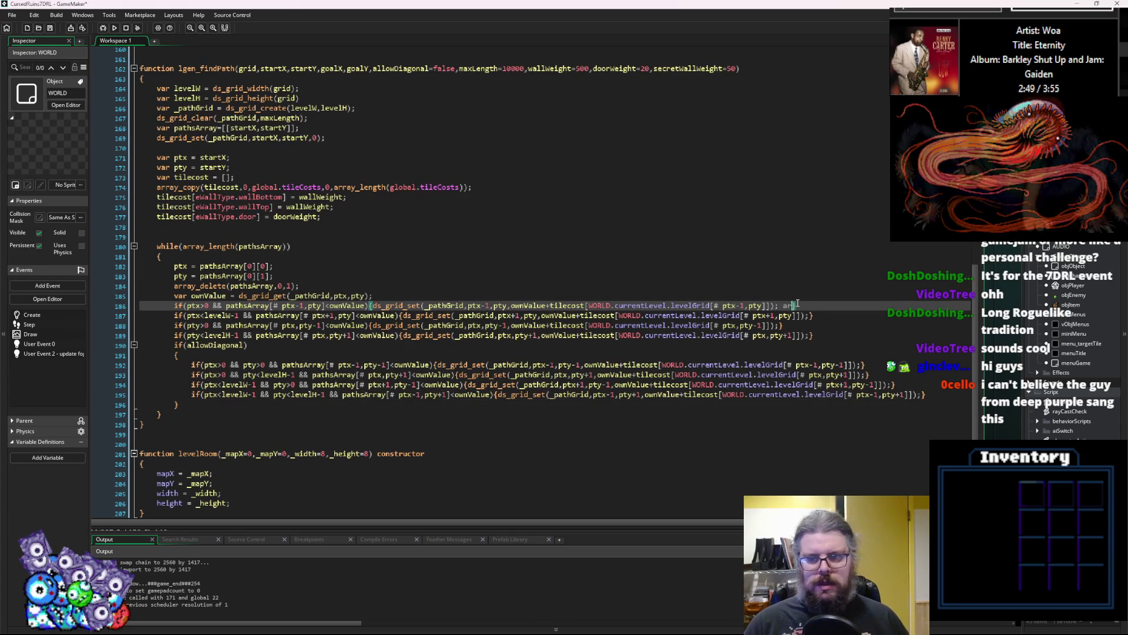
Add an array_push(pathsArray call at the end of the first neighbour line.
text(array_pu)
key(Return)
text(()
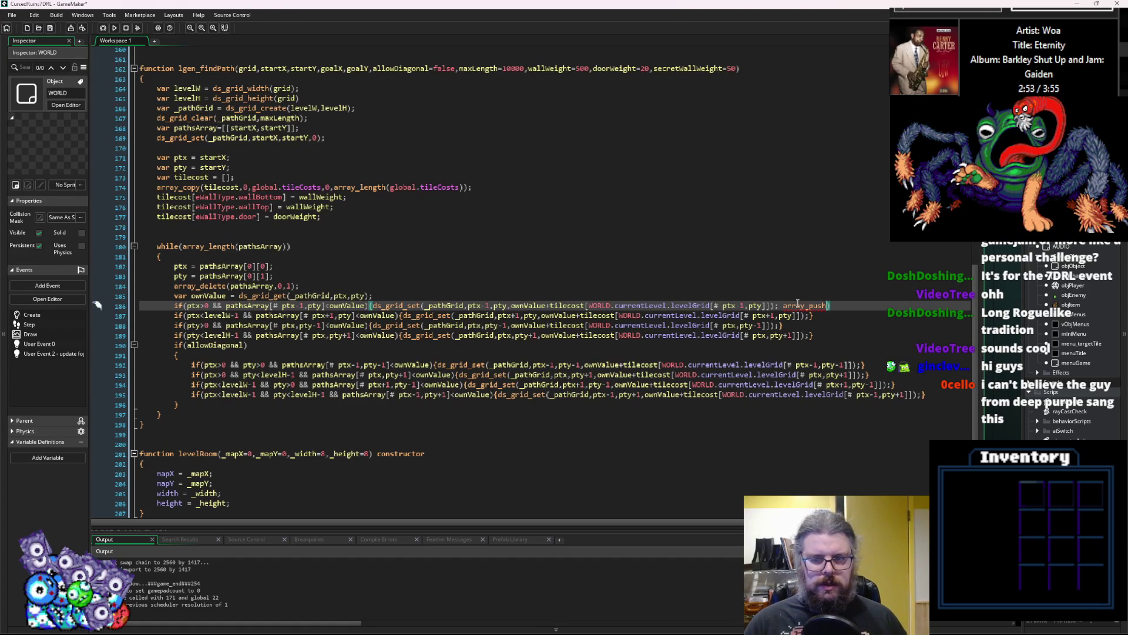
double_click(445, 306)
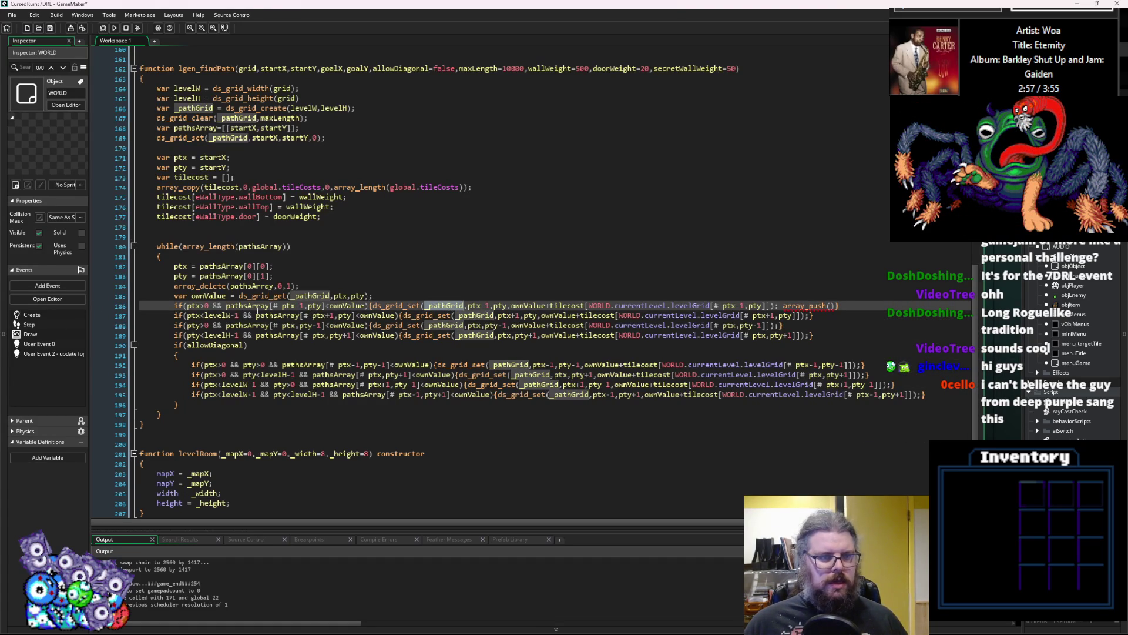
key(Right)
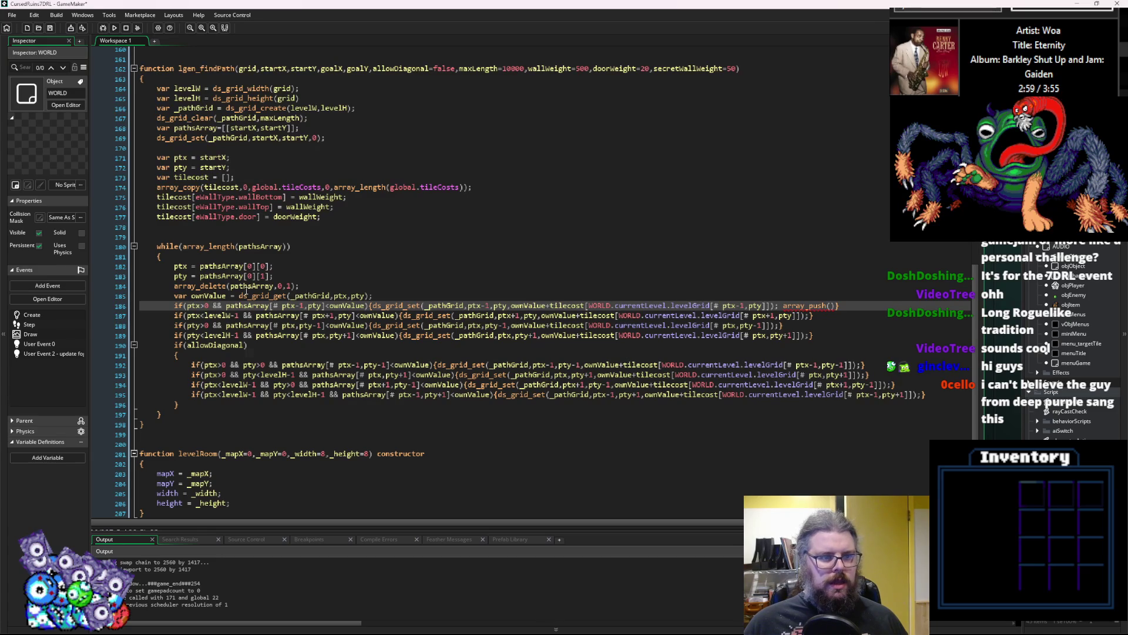
double_click(252, 285)
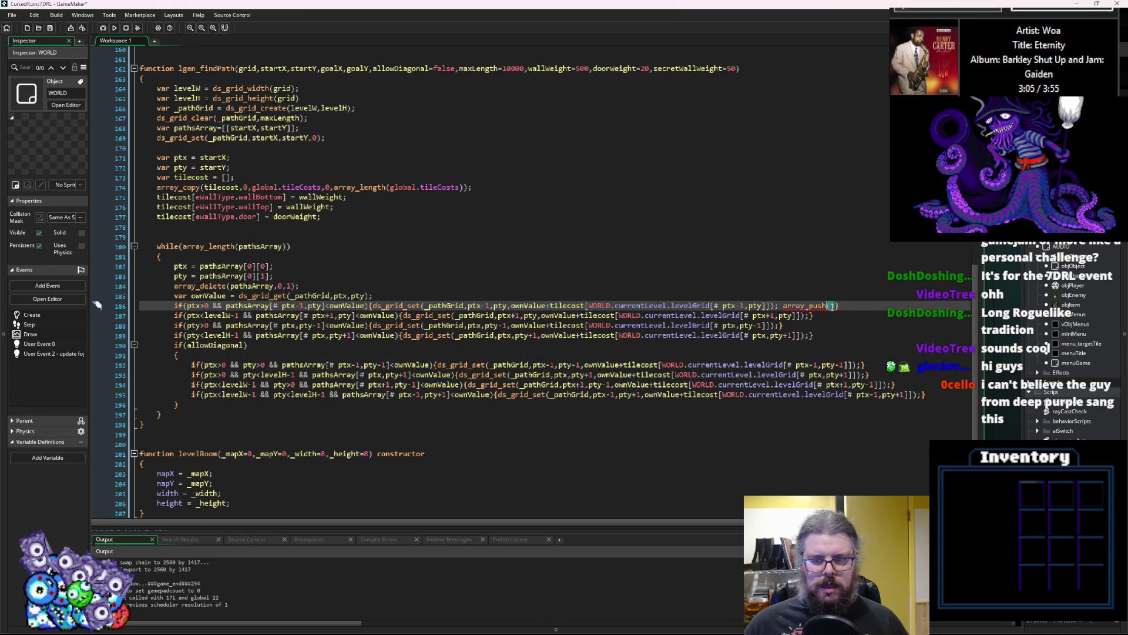
text(pathsArray)
Replace pathsArray with _pathGrid in the four orthogonal neighbour checks.
click(235, 177)
double_click(200, 108)
key(ctrl+c)
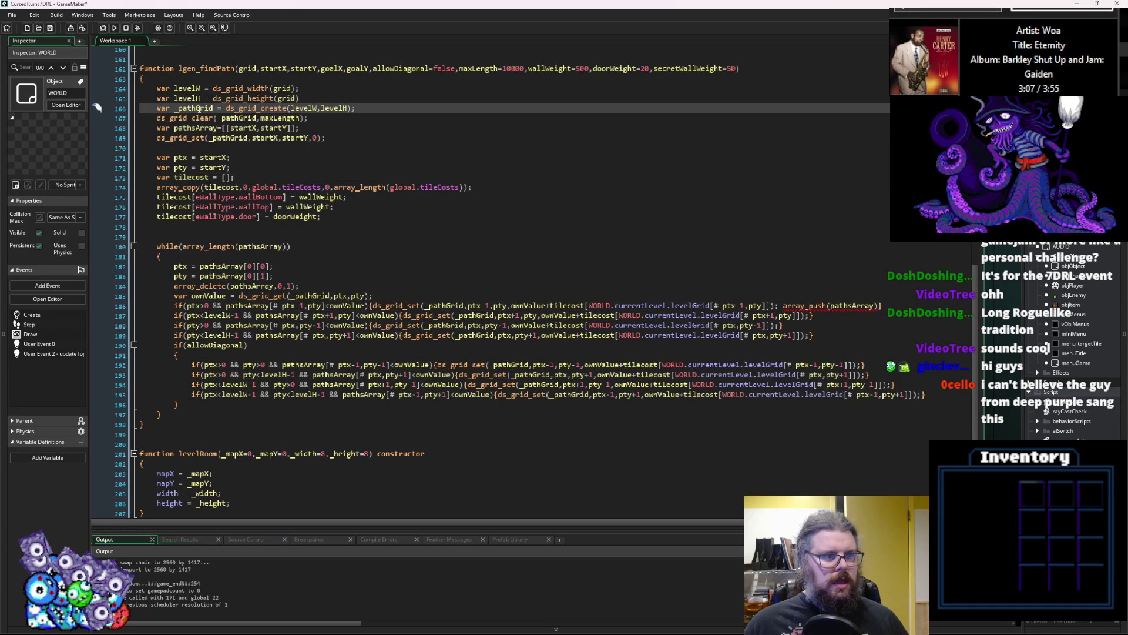
double_click(246, 305)
key(ctrl+v)
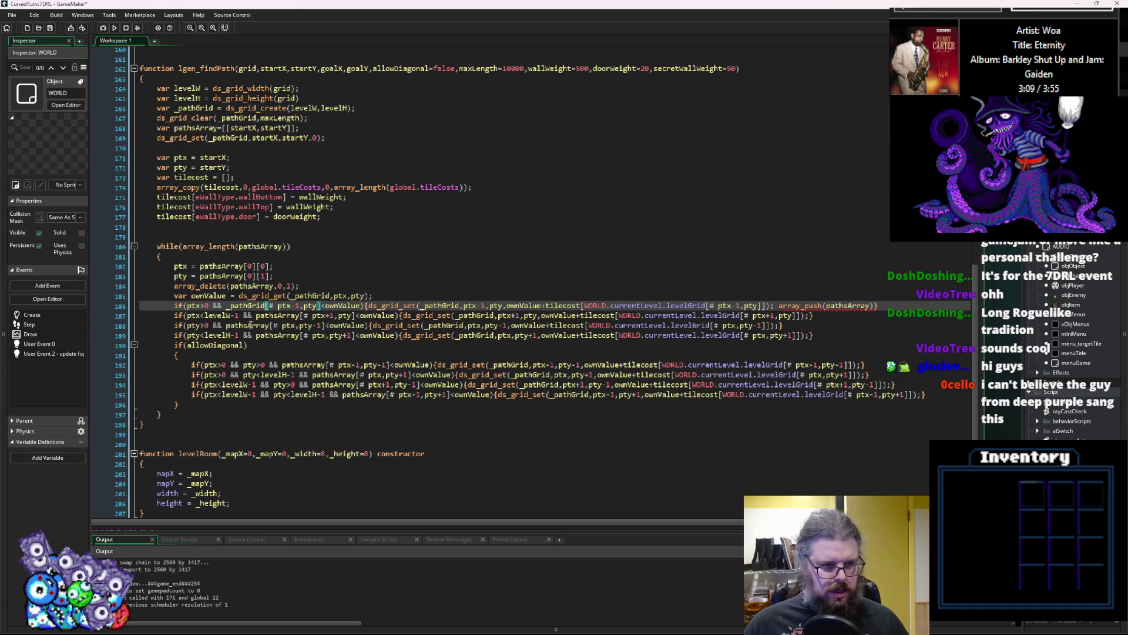
double_click(253, 325)
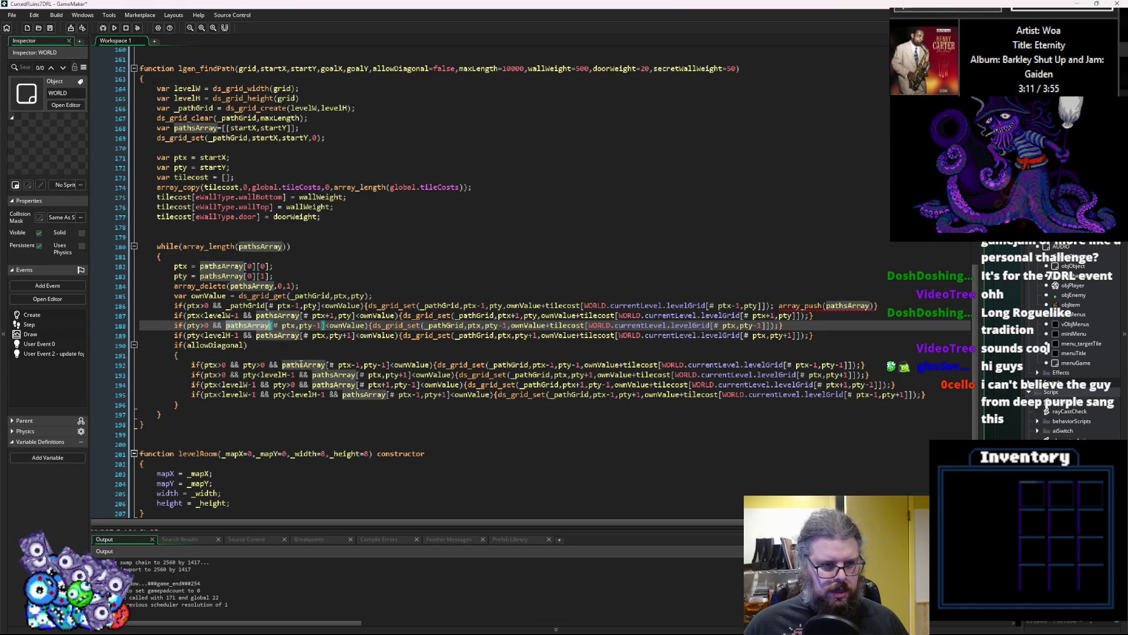
key(ctrl+v)
double_click(286, 315)
key(ctrl+v)
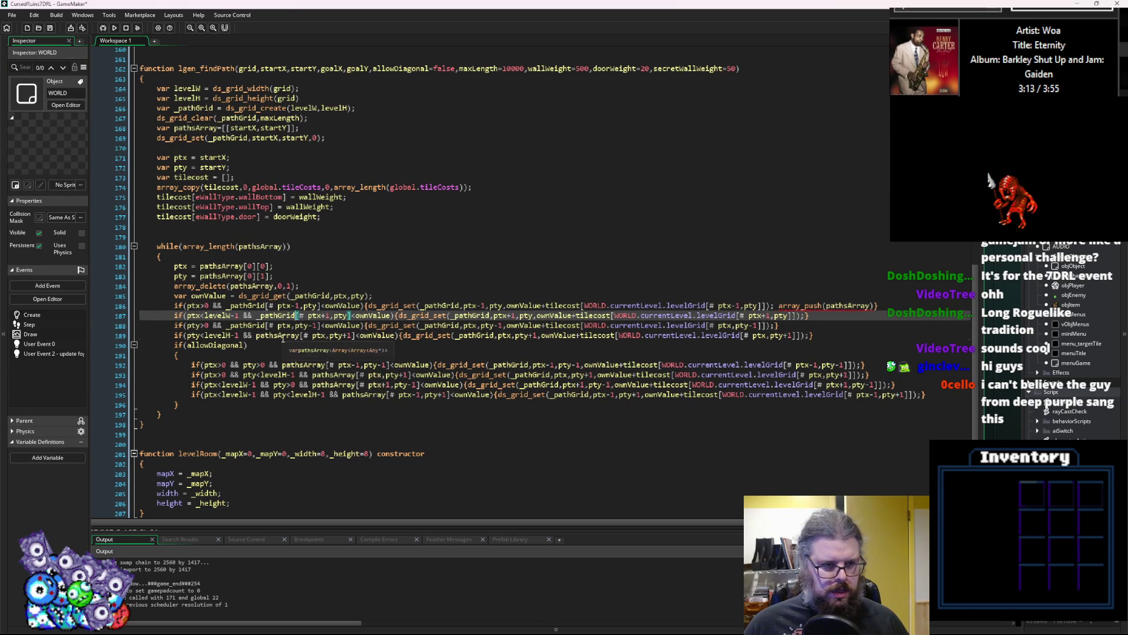
double_click(277, 335)
key(ctrl+v)
Replace pathsArray with _pathGrid in the four diagonal neighbour checks.
double_click(303, 365)
key(ctrl+v)
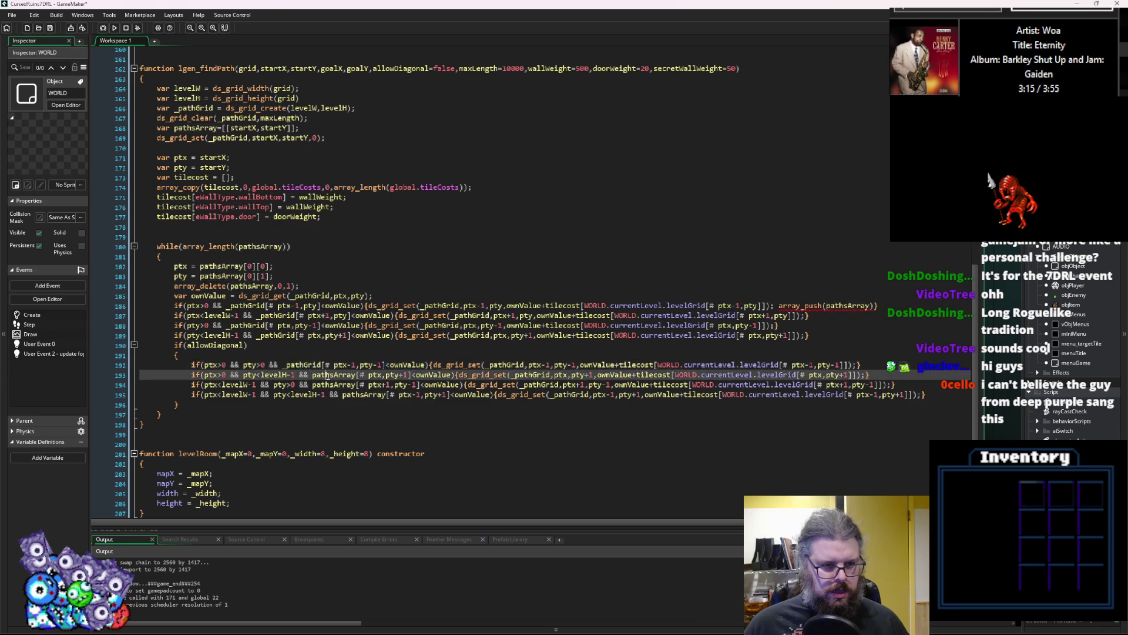
double_click(334, 375)
key(ctrl+v)
double_click(332, 384)
key(ctrl+v)
double_click(363, 394)
key(ctrl+v)
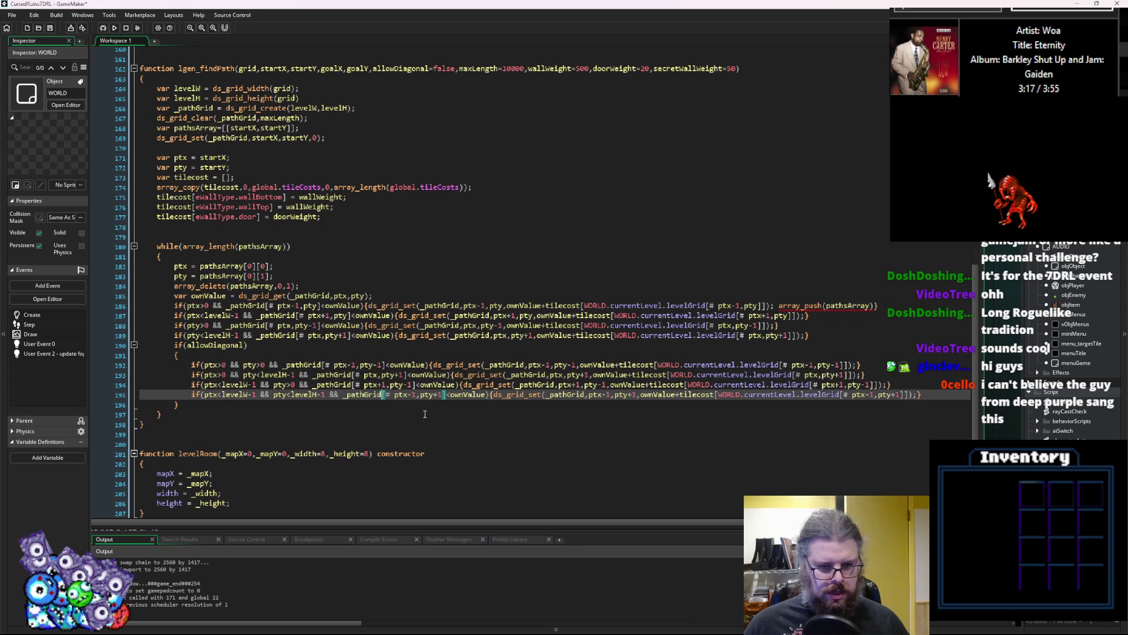
Check the _pathGrid uses, then add a comma after pathsArray in array_push.
click(504, 364)
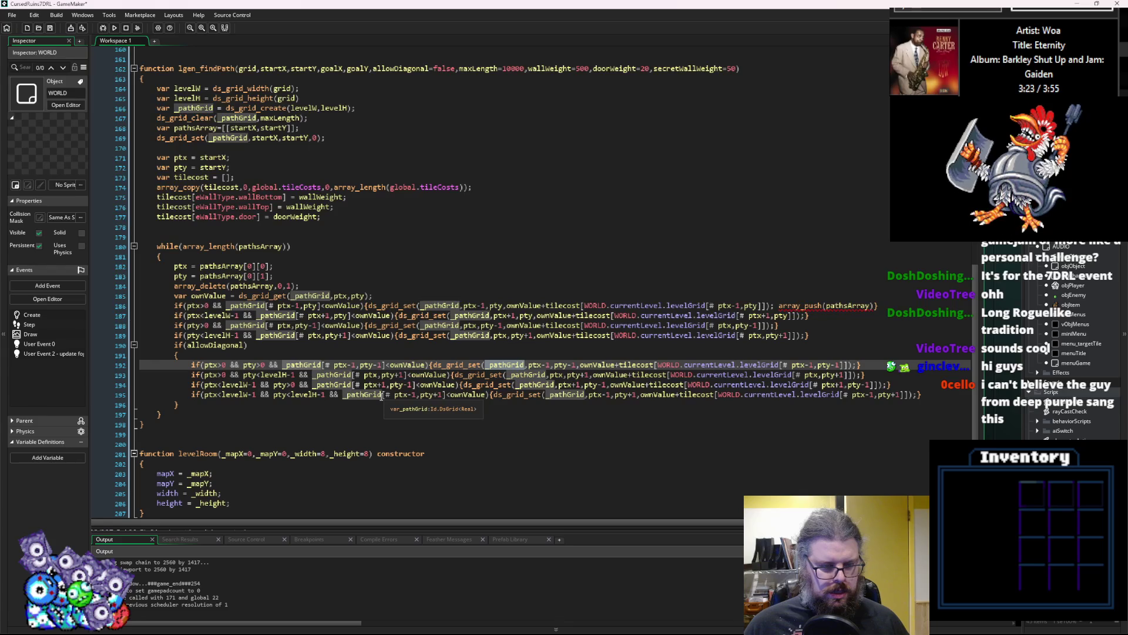
click(382, 396)
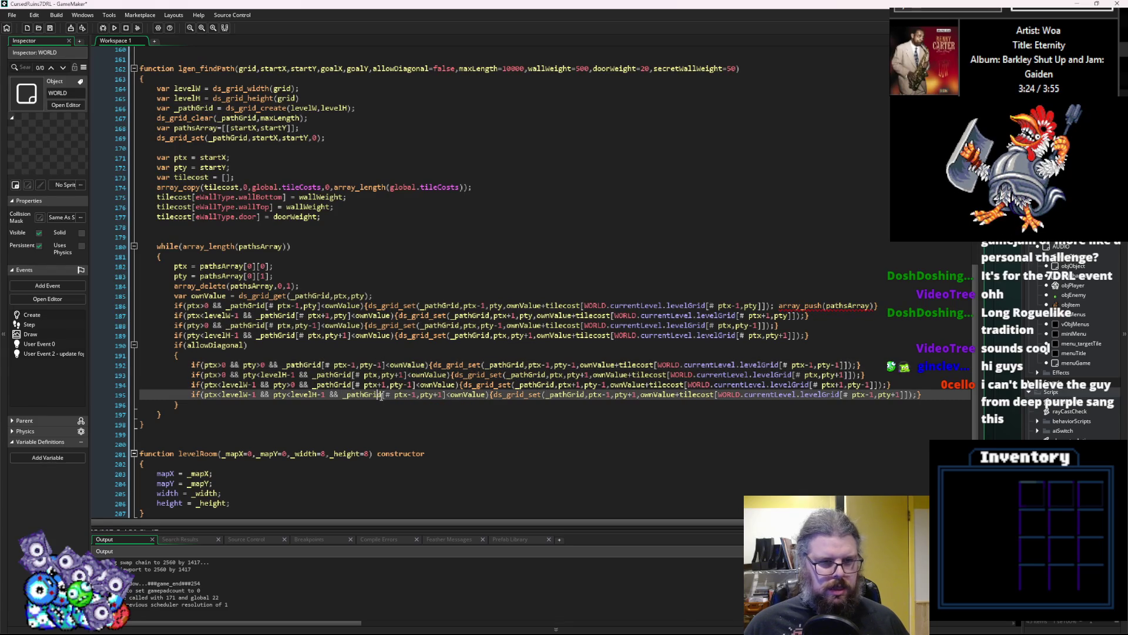
click(440, 305)
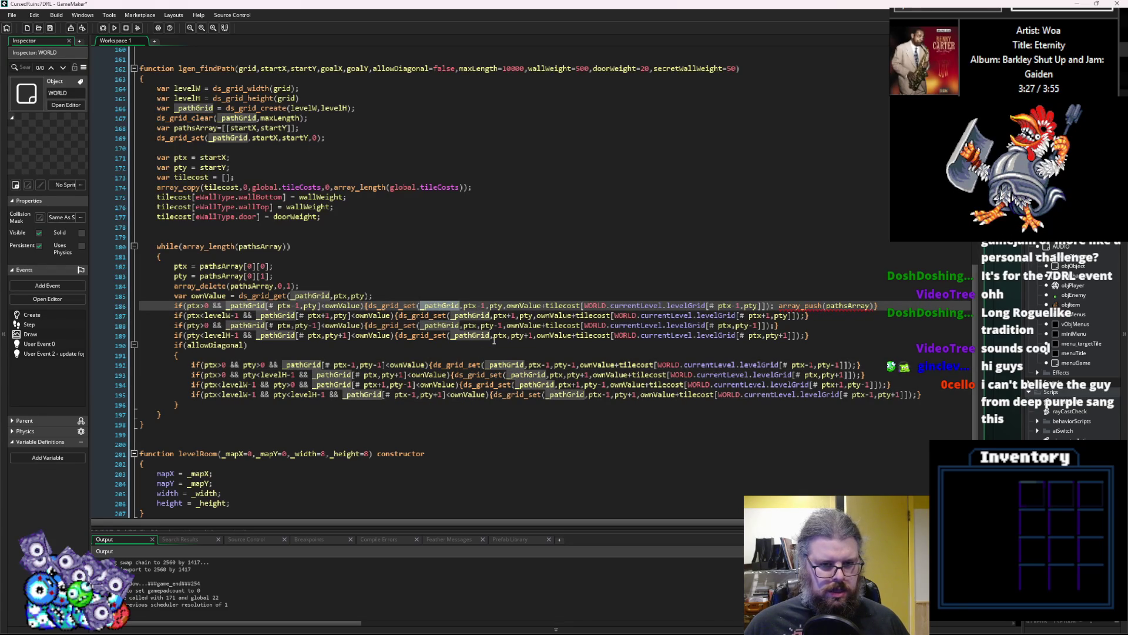
click(460, 374)
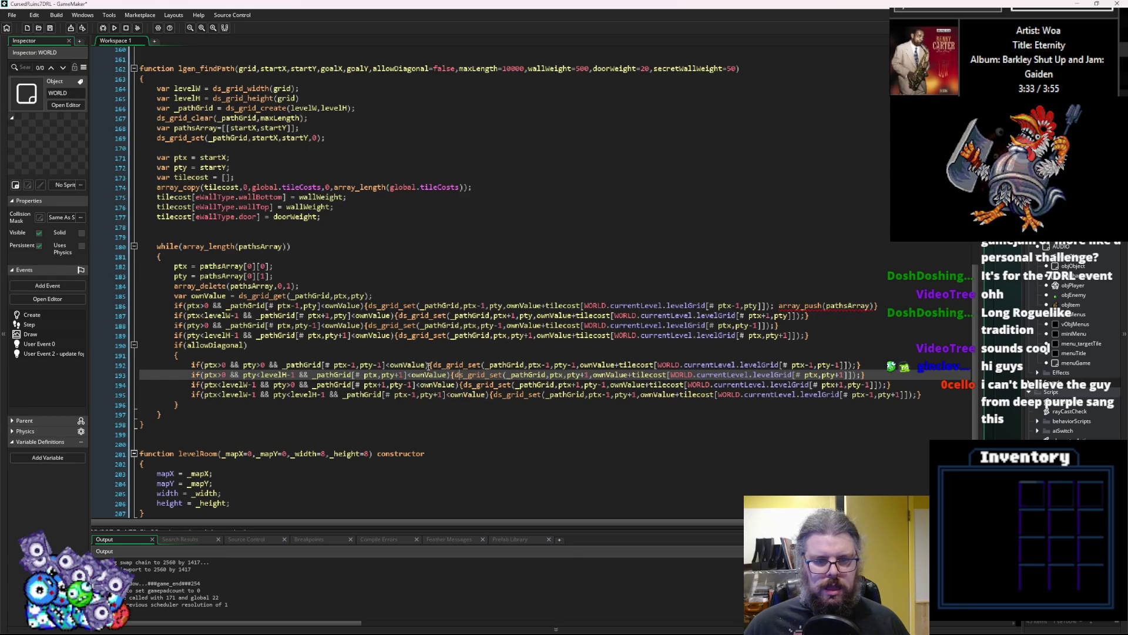
click(827, 305)
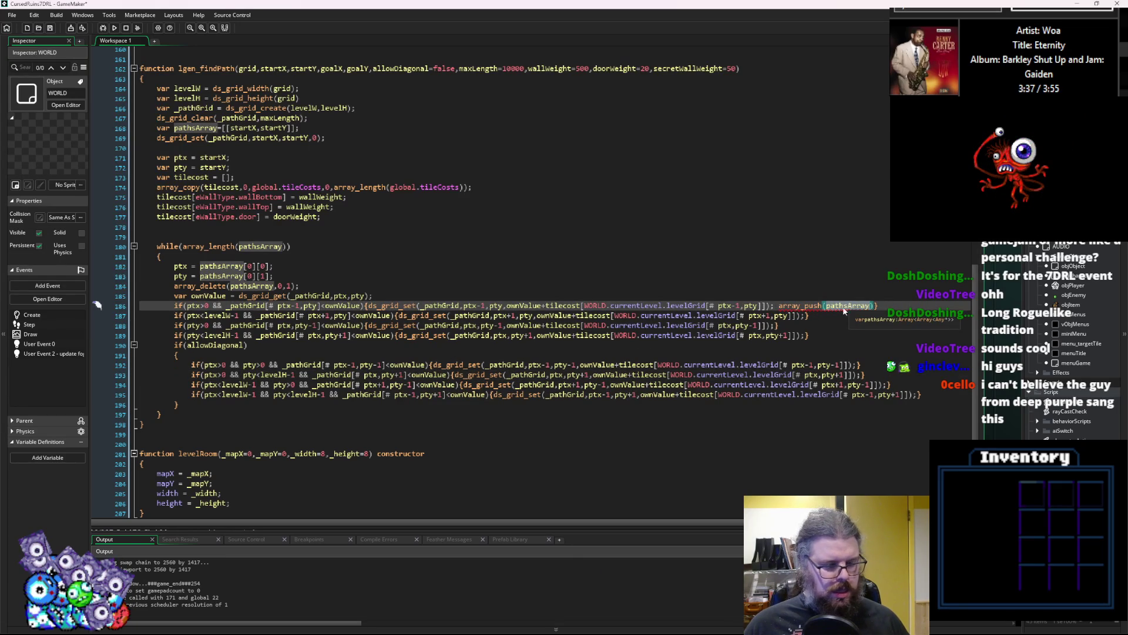
key(Down)
key(Down)
key(Down)
click(849, 306)
click(872, 305)
text(,)
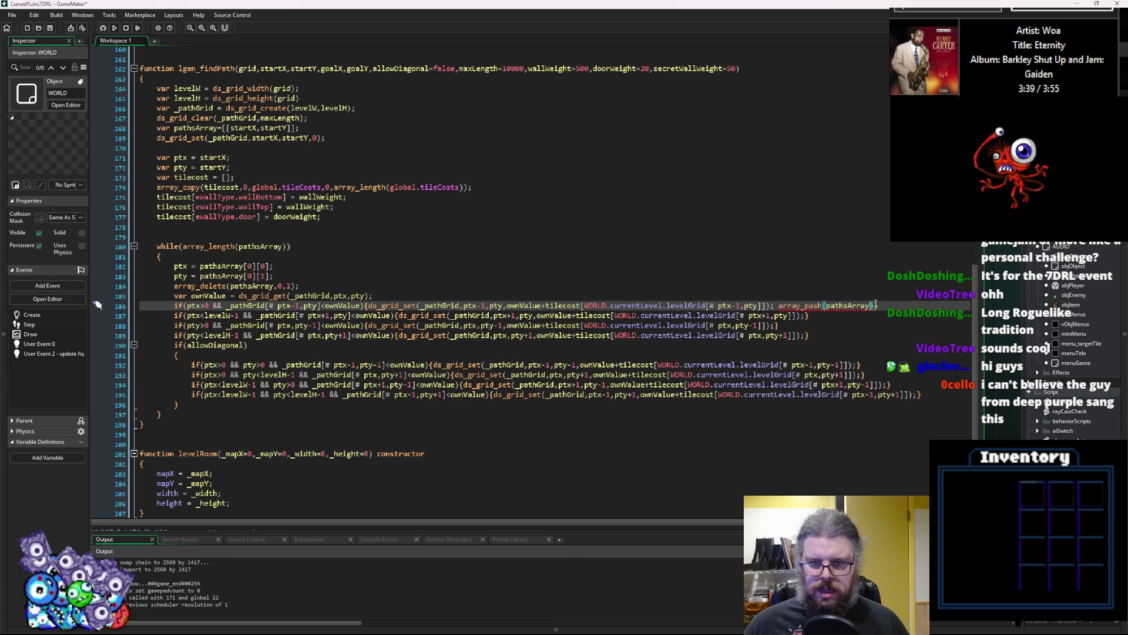